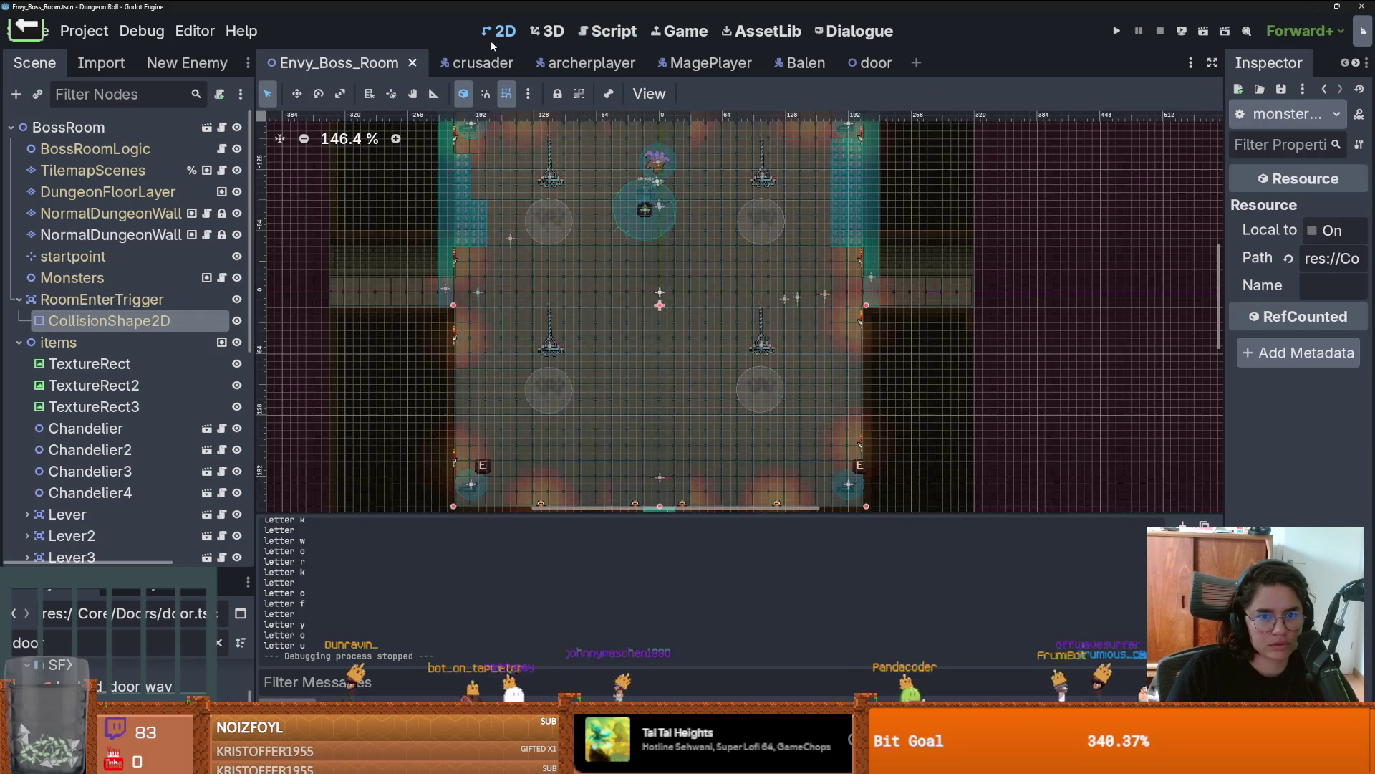
Step: Collapse the items node, save the Envy_Boss_Room scene, and run the game with F6
{"action": "scroll", "coordinate": [531, 234], "scroll_direction": "up", "scroll_amount": 3}
{"action": "scroll", "coordinate": [531, 233], "scroll_direction": "down", "scroll_amount": 2}
{"action": "scroll", "coordinate": [531, 233], "scroll_direction": "up", "scroll_amount": 1}
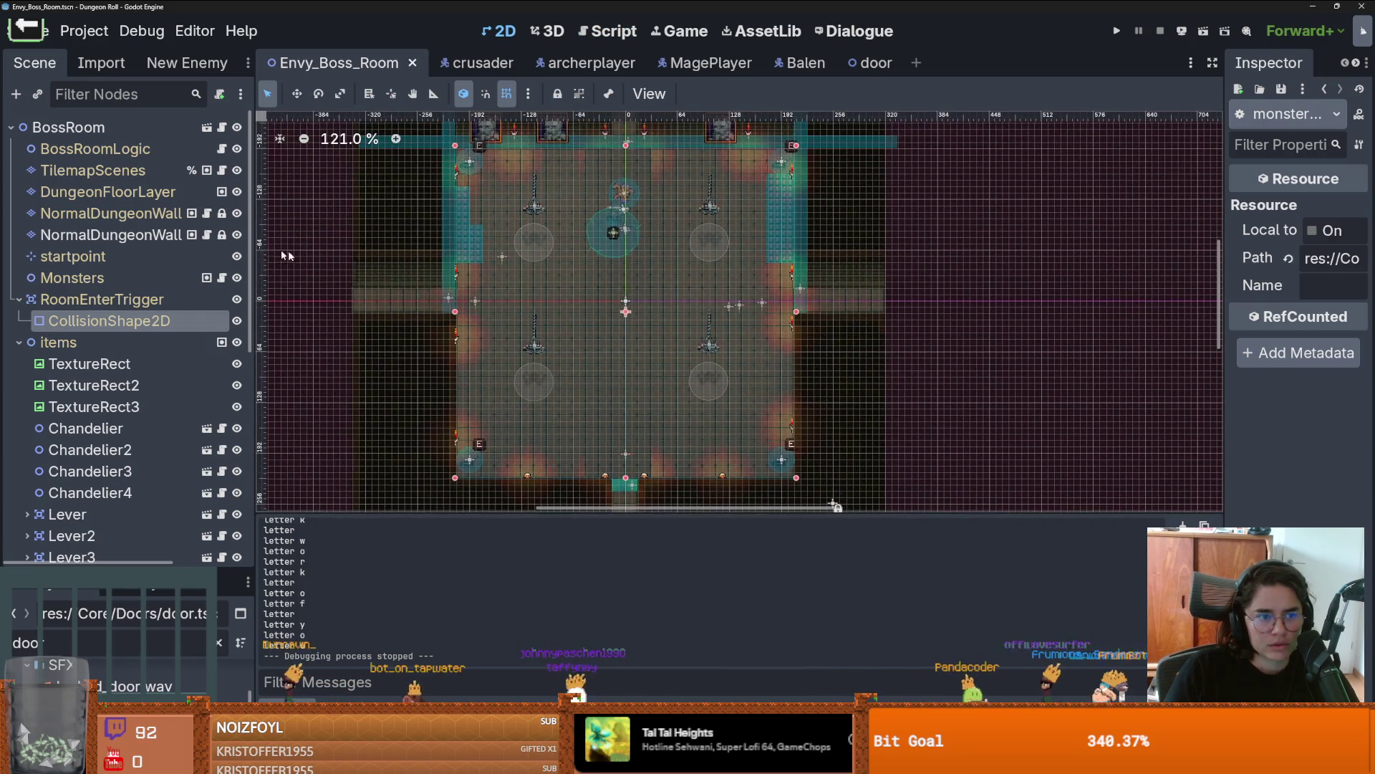
{"action": "left_click", "coordinate": [18, 343]}
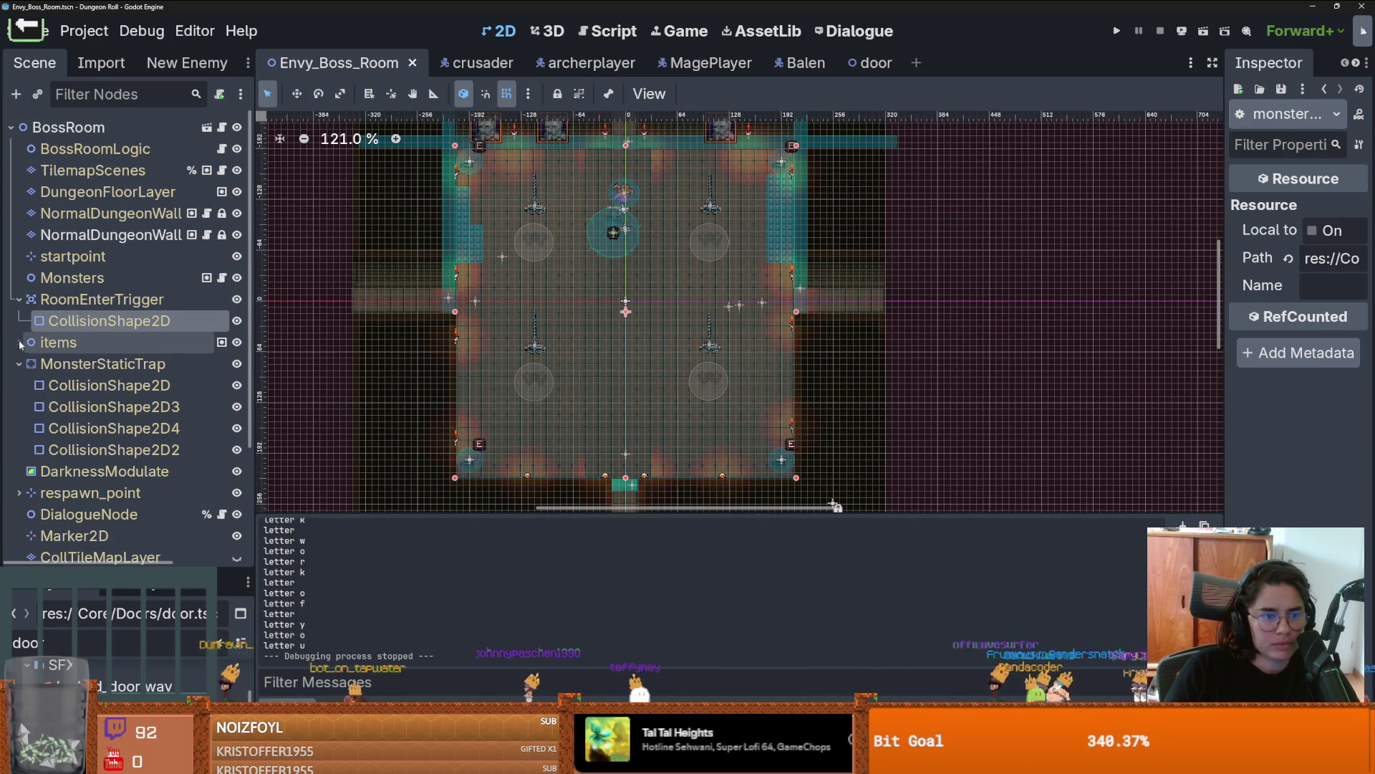
{"action": "key", "text": "ctrl+s"}
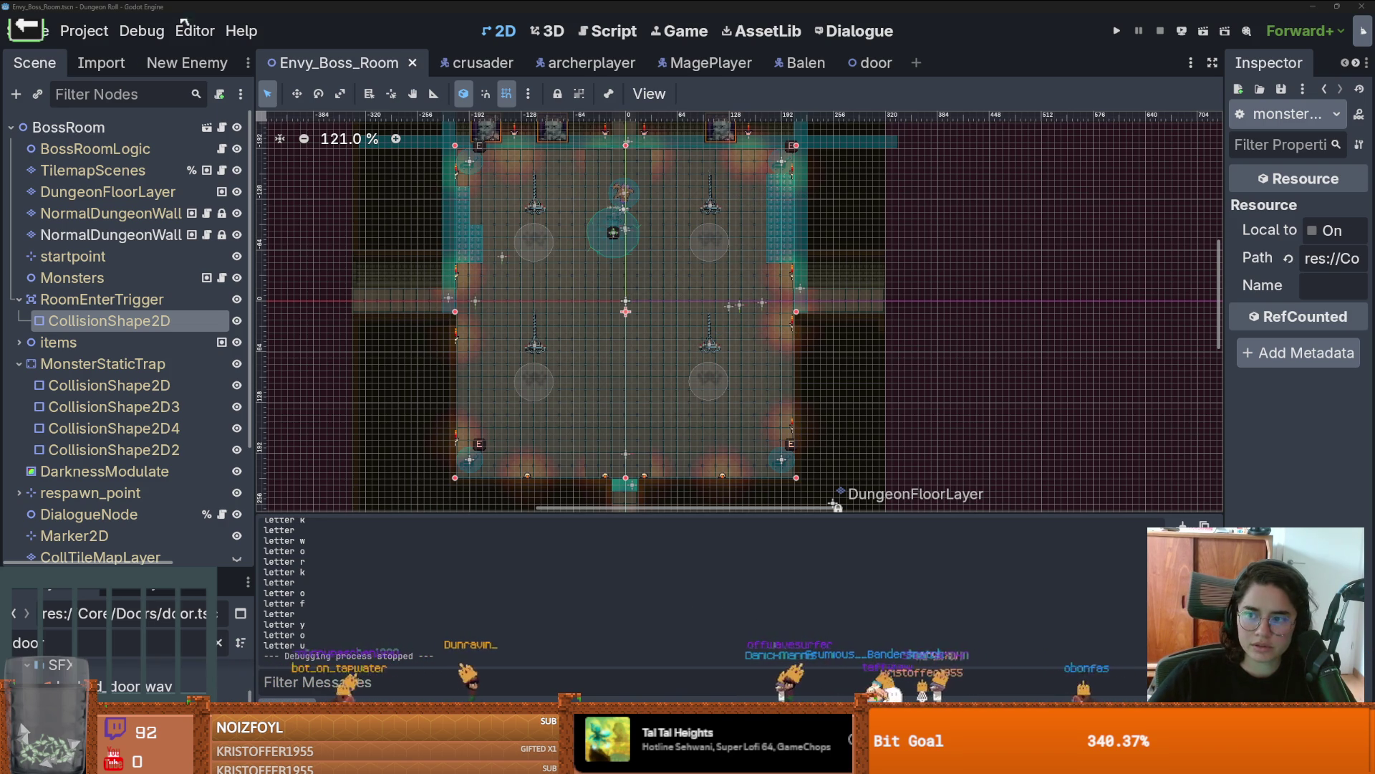
{"action": "key", "text": "F6"}
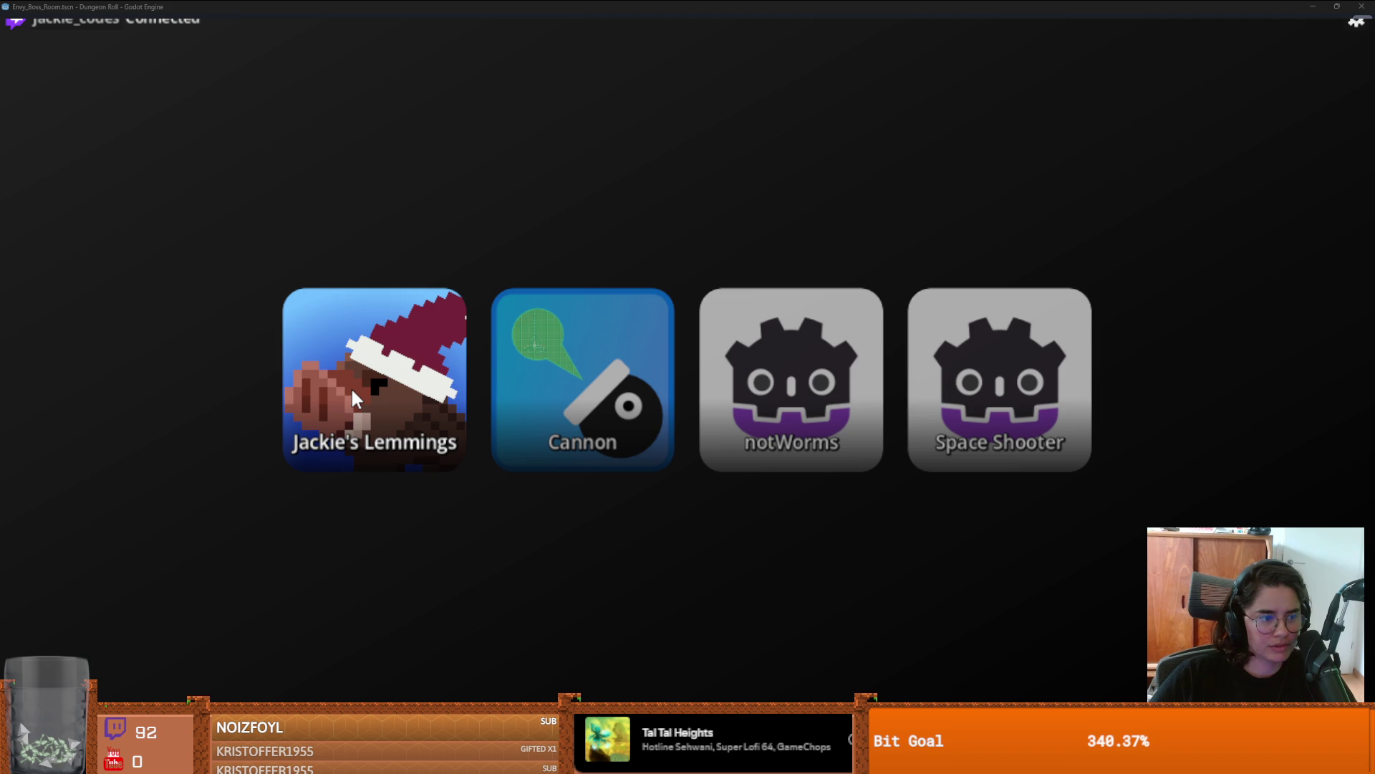
Step: Start the Cannon game, go back to the four-game menu, and reopen Cannon
{"action": "key", "text": "Return"}
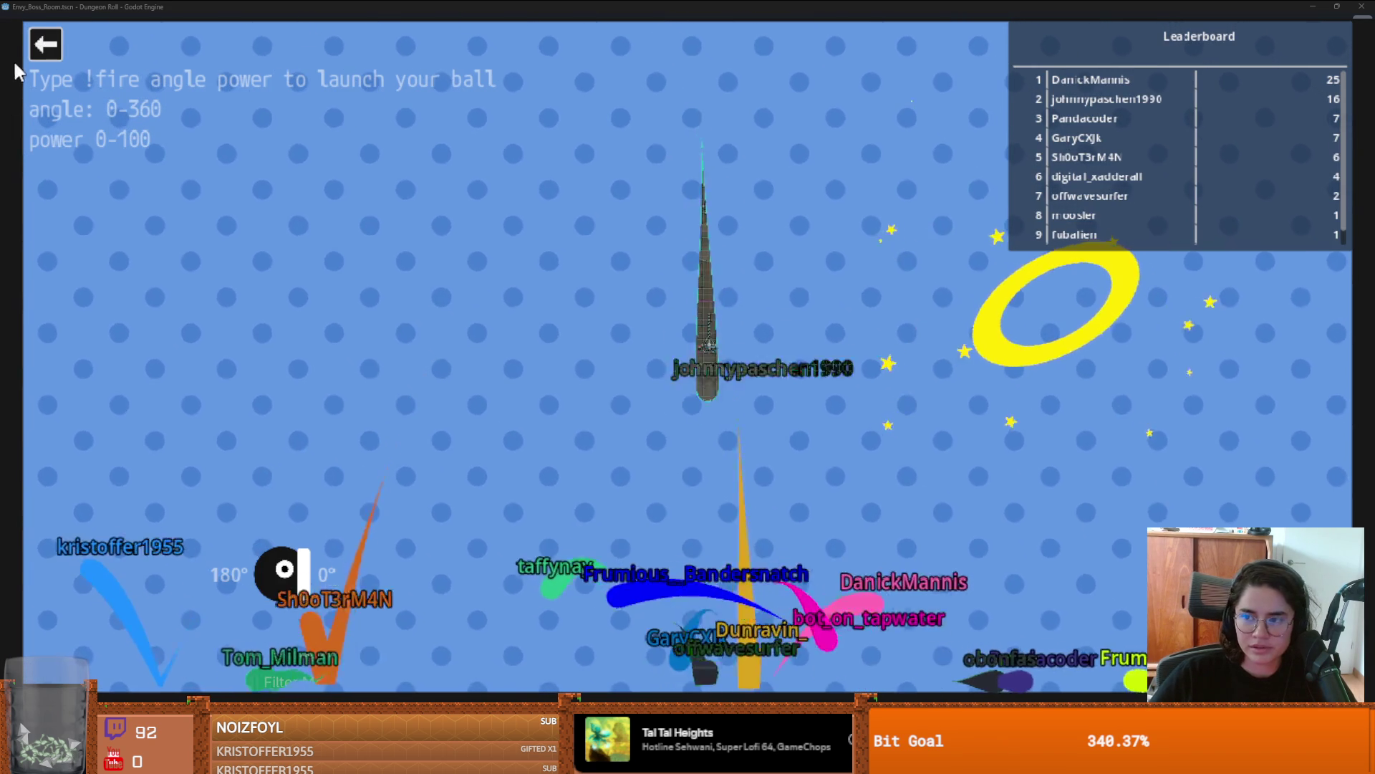
{"action": "left_click", "coordinate": [40, 46]}
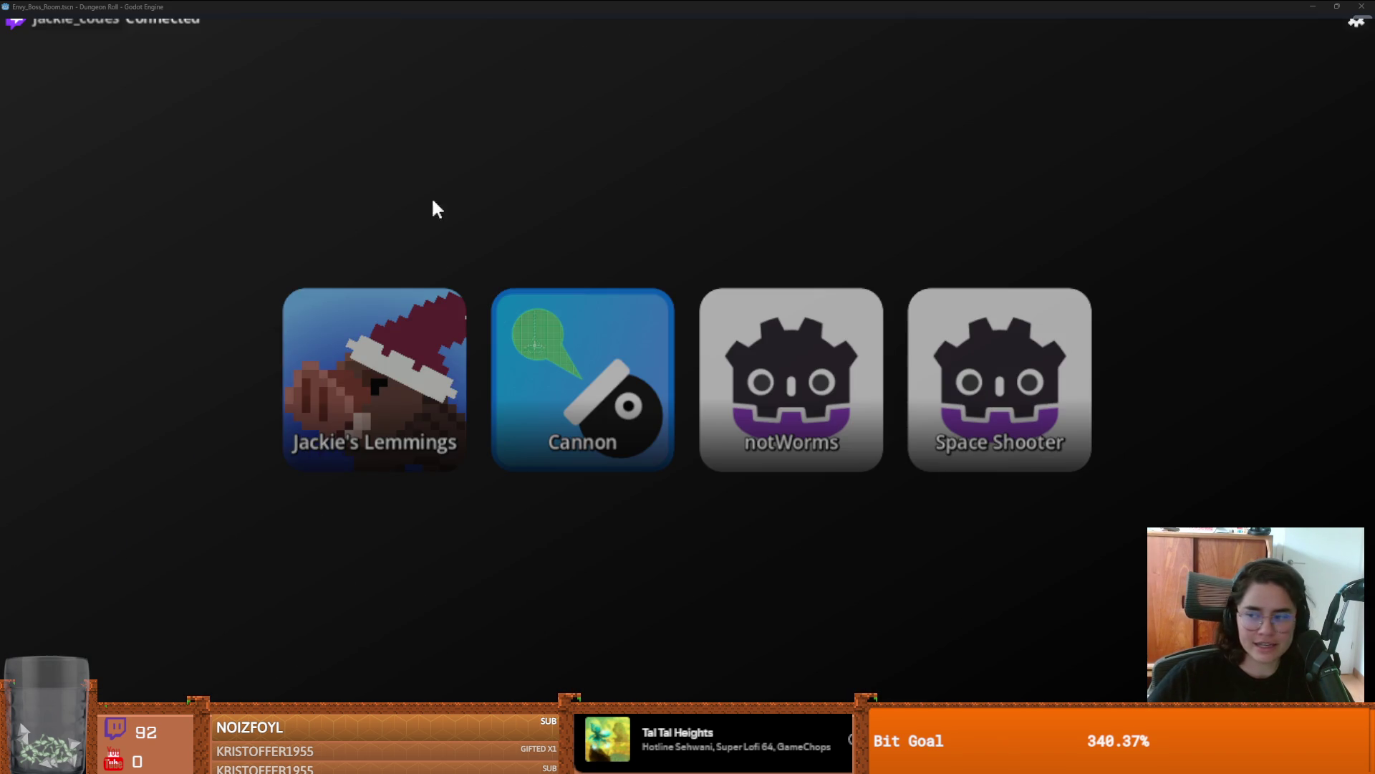
{"action": "left_click", "coordinate": [547, 409]}
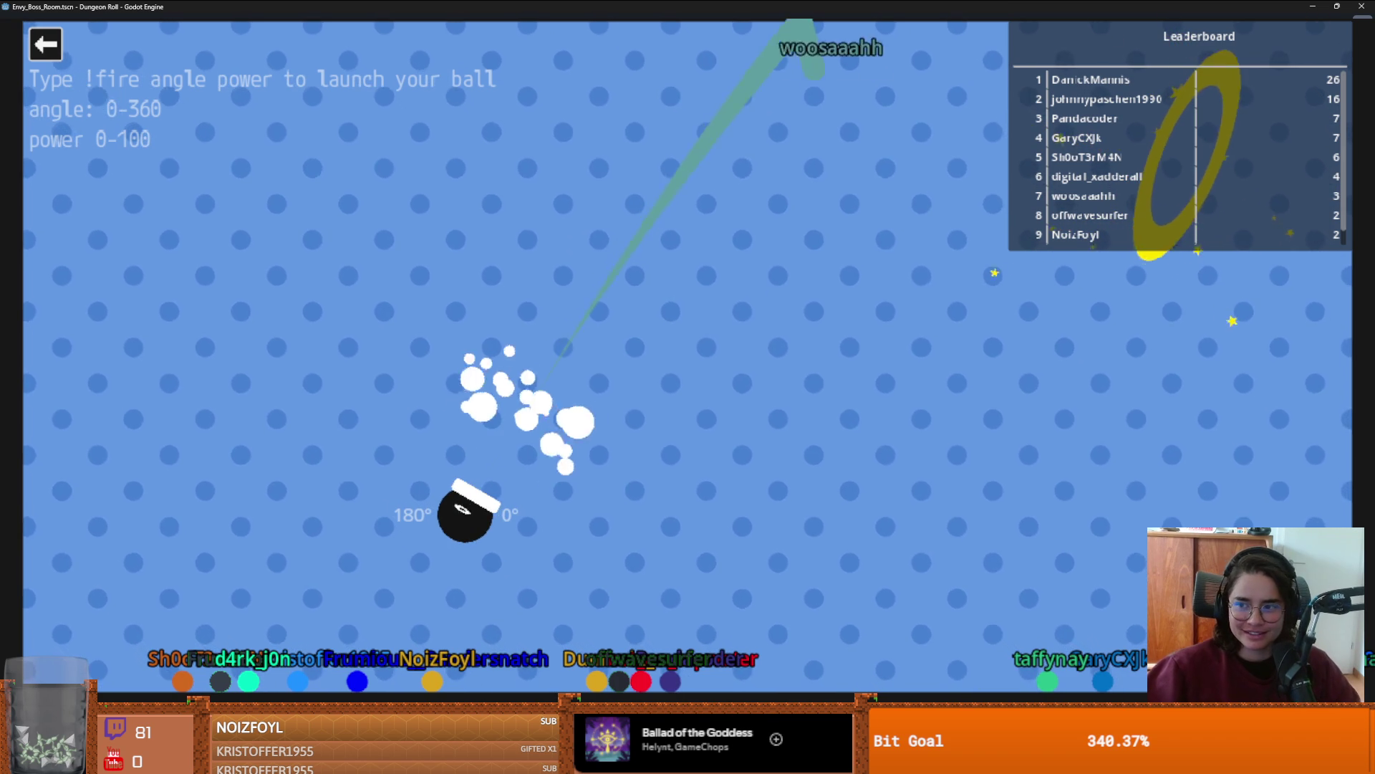
Step: Leave the Cannon game and return to the game-selection menu
{"action": "left_click", "coordinate": [45, 44]}
Step: Close the games launcher, zoom around the boss room, and save the scene
{"action": "left_click", "coordinate": [401, 397]}
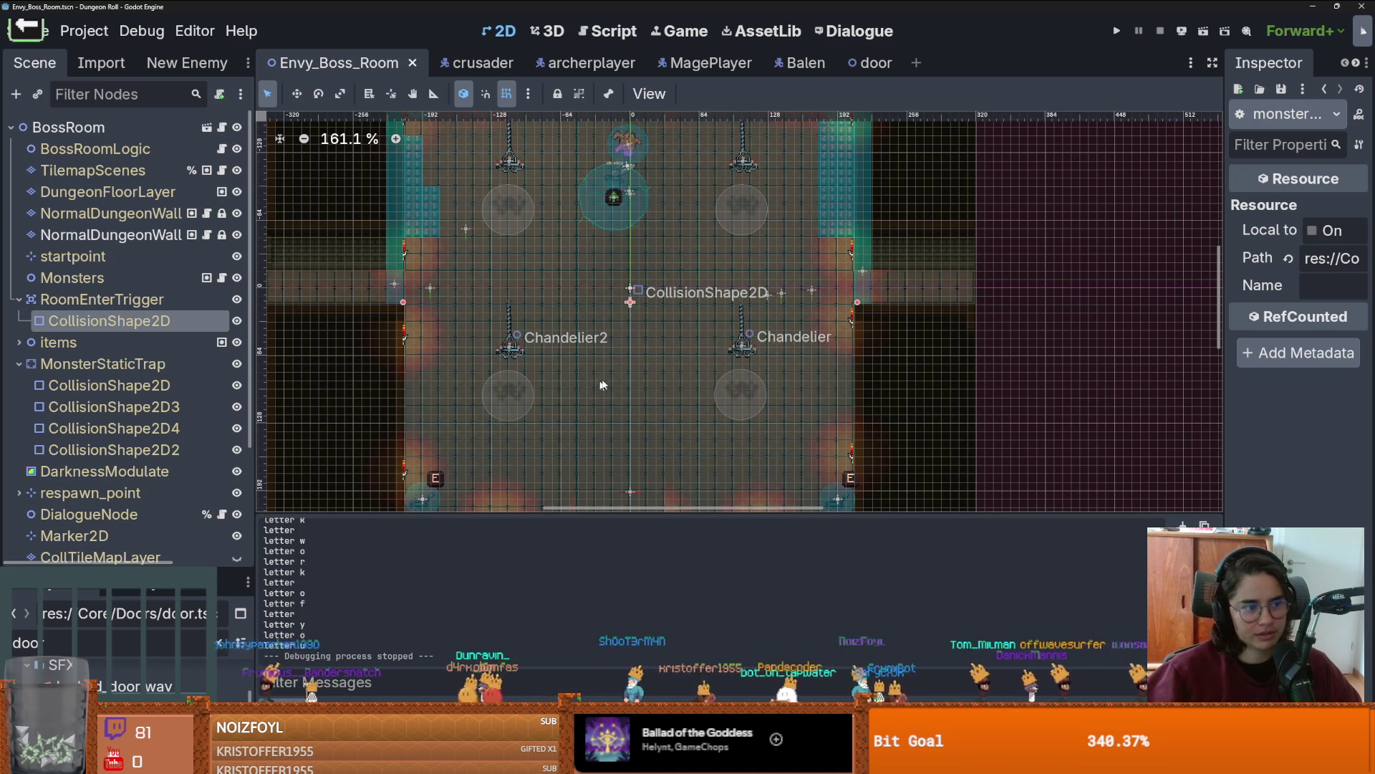
{"action": "scroll", "coordinate": [643, 369], "scroll_direction": "up", "scroll_amount": 2}
{"action": "scroll", "coordinate": [643, 373], "scroll_direction": "down", "scroll_amount": 1}
{"action": "scroll", "coordinate": [609, 366], "scroll_direction": "up", "scroll_amount": 1}
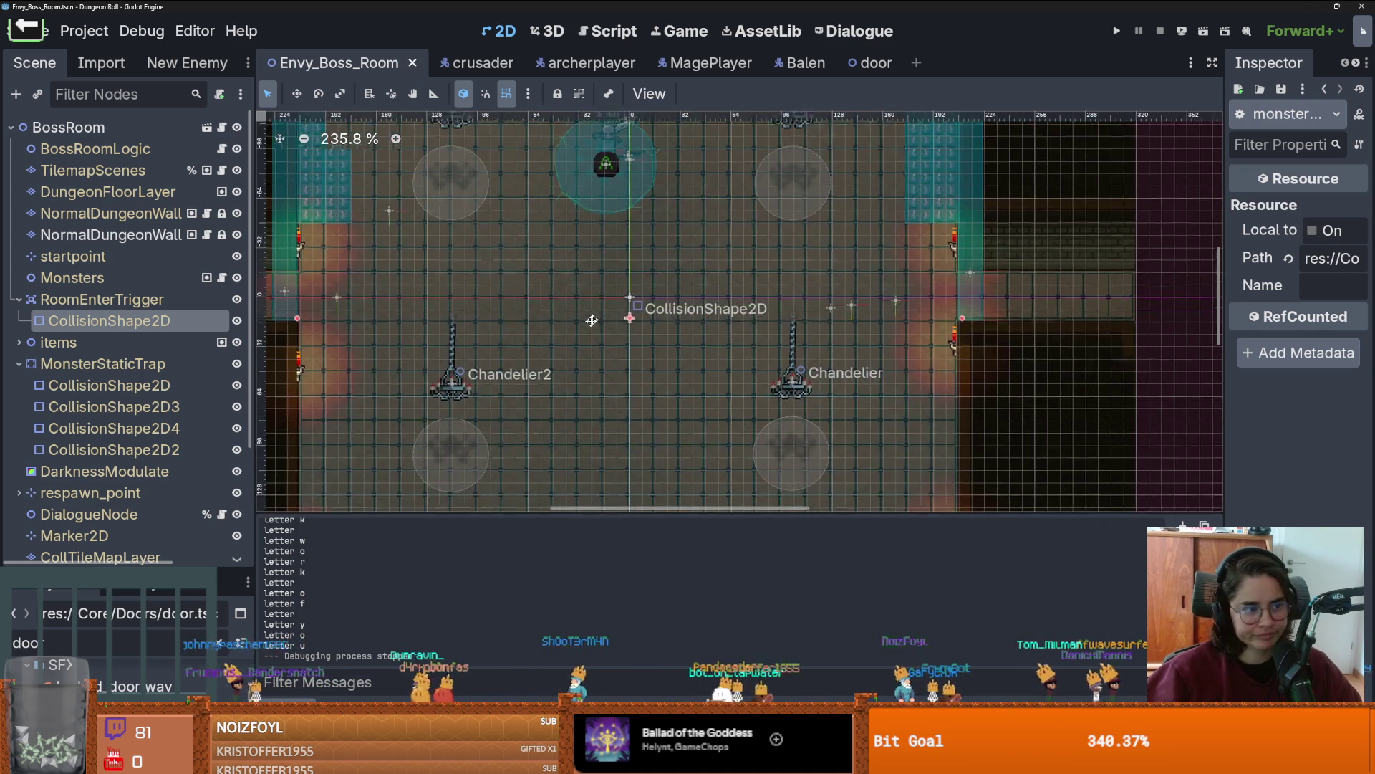
{"action": "scroll", "coordinate": [565, 352], "scroll_direction": "down", "scroll_amount": 1}
{"action": "scroll", "coordinate": [566, 353], "scroll_direction": "up", "scroll_amount": 1}
{"action": "scroll", "coordinate": [553, 368], "scroll_direction": "down", "scroll_amount": 2}
{"action": "scroll", "coordinate": [550, 390], "scroll_direction": "up", "scroll_amount": 2}
{"action": "key", "text": "ctrl+s"}
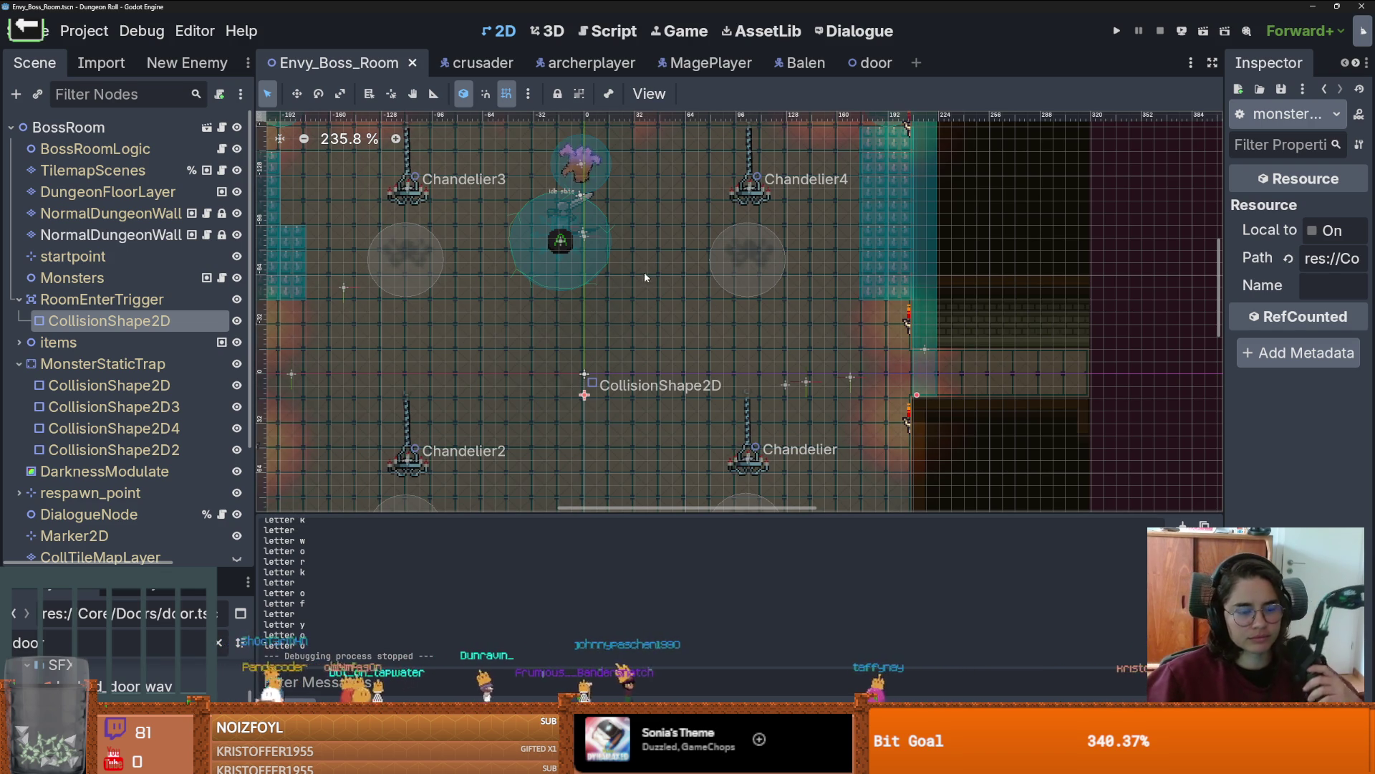
Step: Run the game from the Play button to test the room
{"action": "scroll", "coordinate": [631, 331], "scroll_direction": "down", "scroll_amount": 5}
{"action": "scroll", "coordinate": [519, 261], "scroll_direction": "up", "scroll_amount": 6}
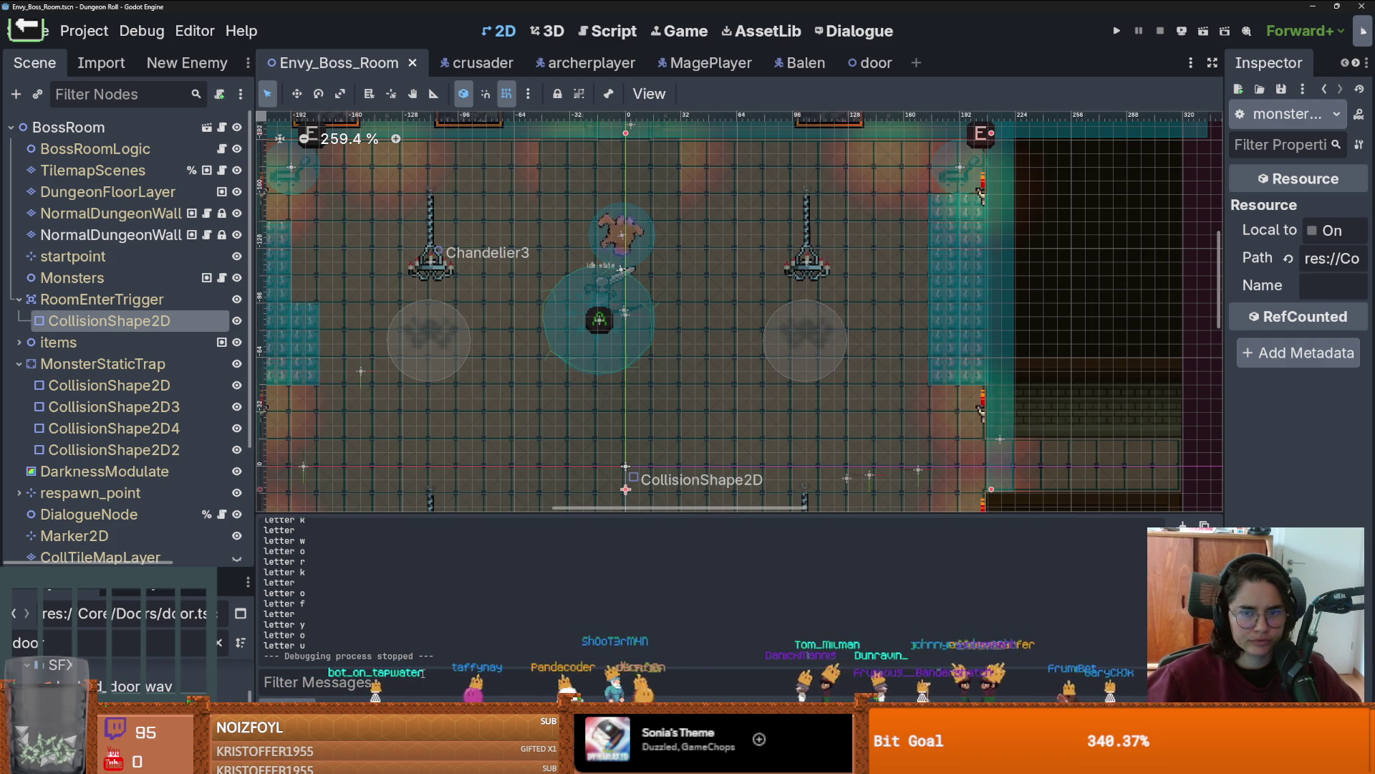
{"action": "left_click", "coordinate": [1116, 32]}
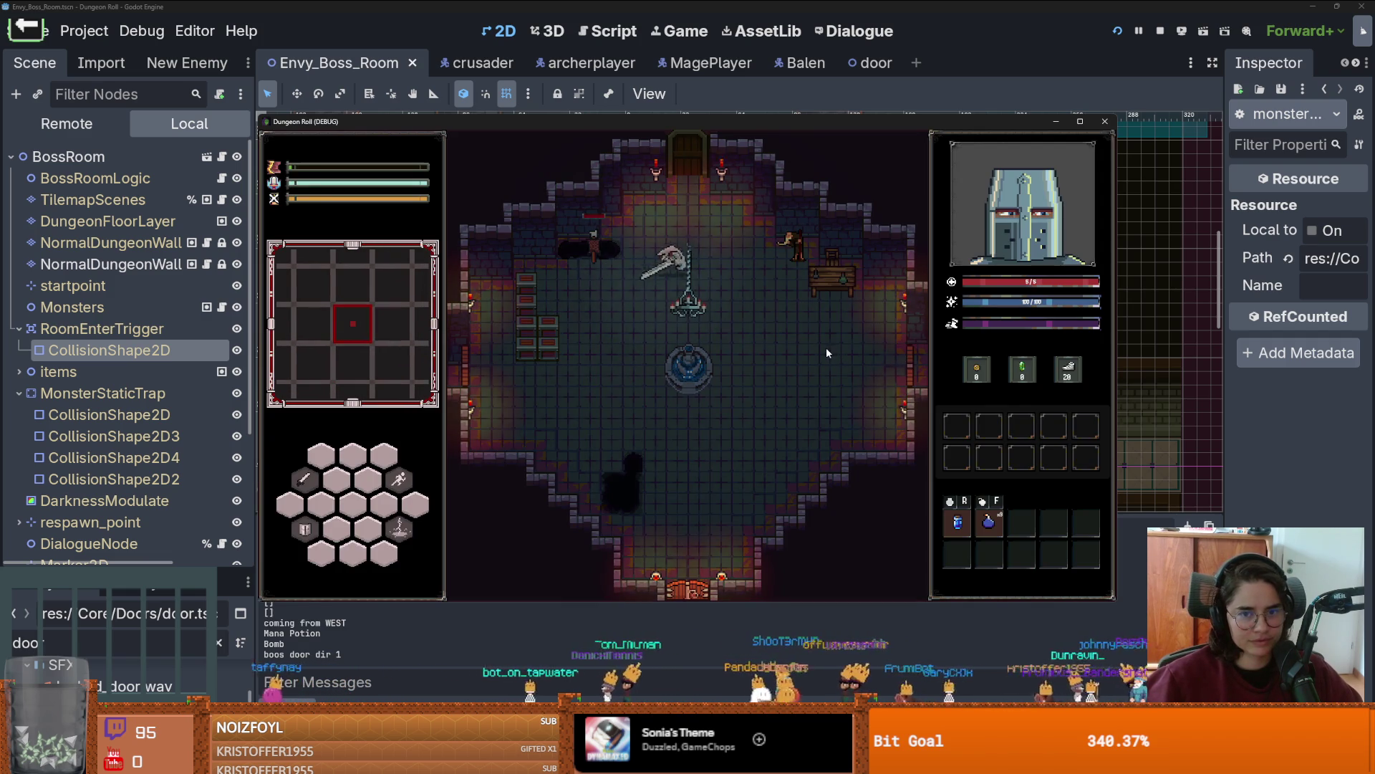
Step: Use the debug room list to jump into the boss room and go fullscreen
{"action": "key", "text": "w"}
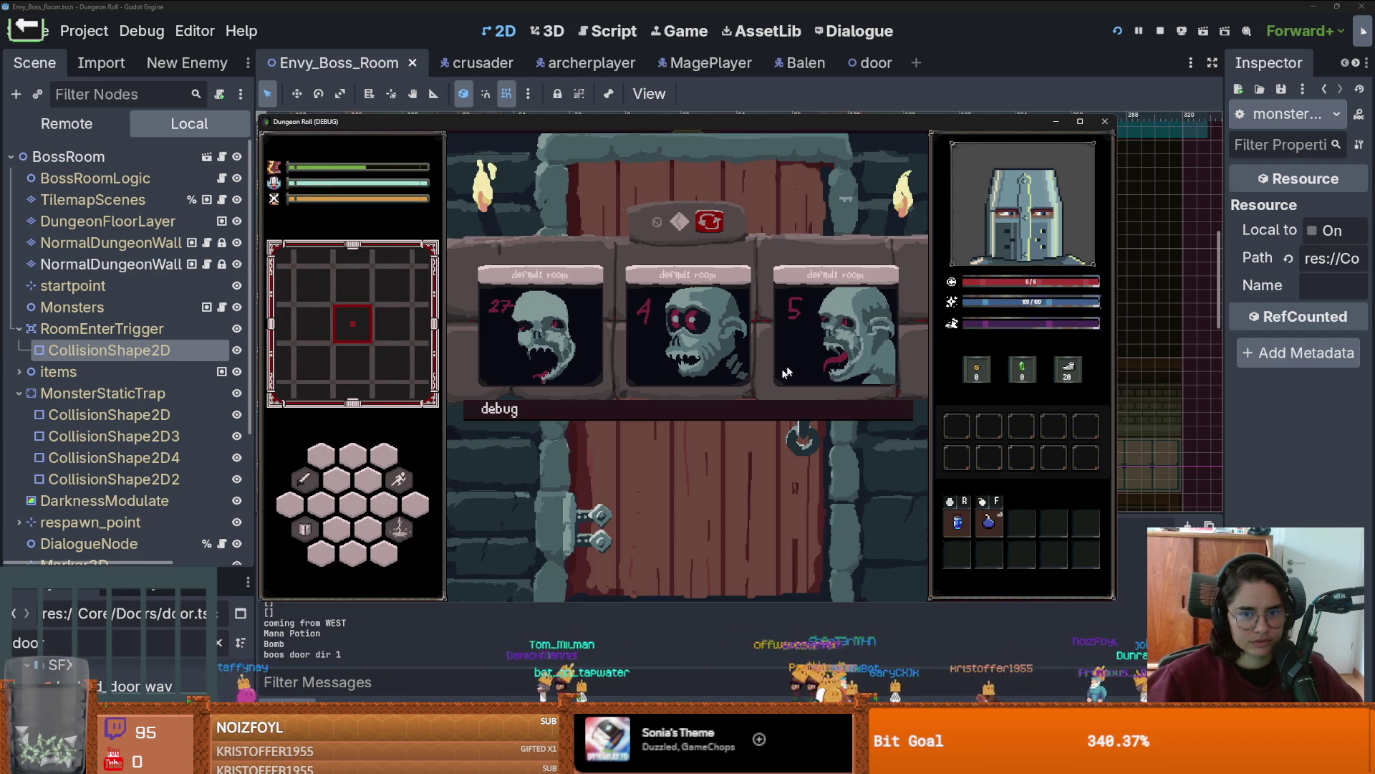
{"action": "left_click", "coordinate": [737, 416]}
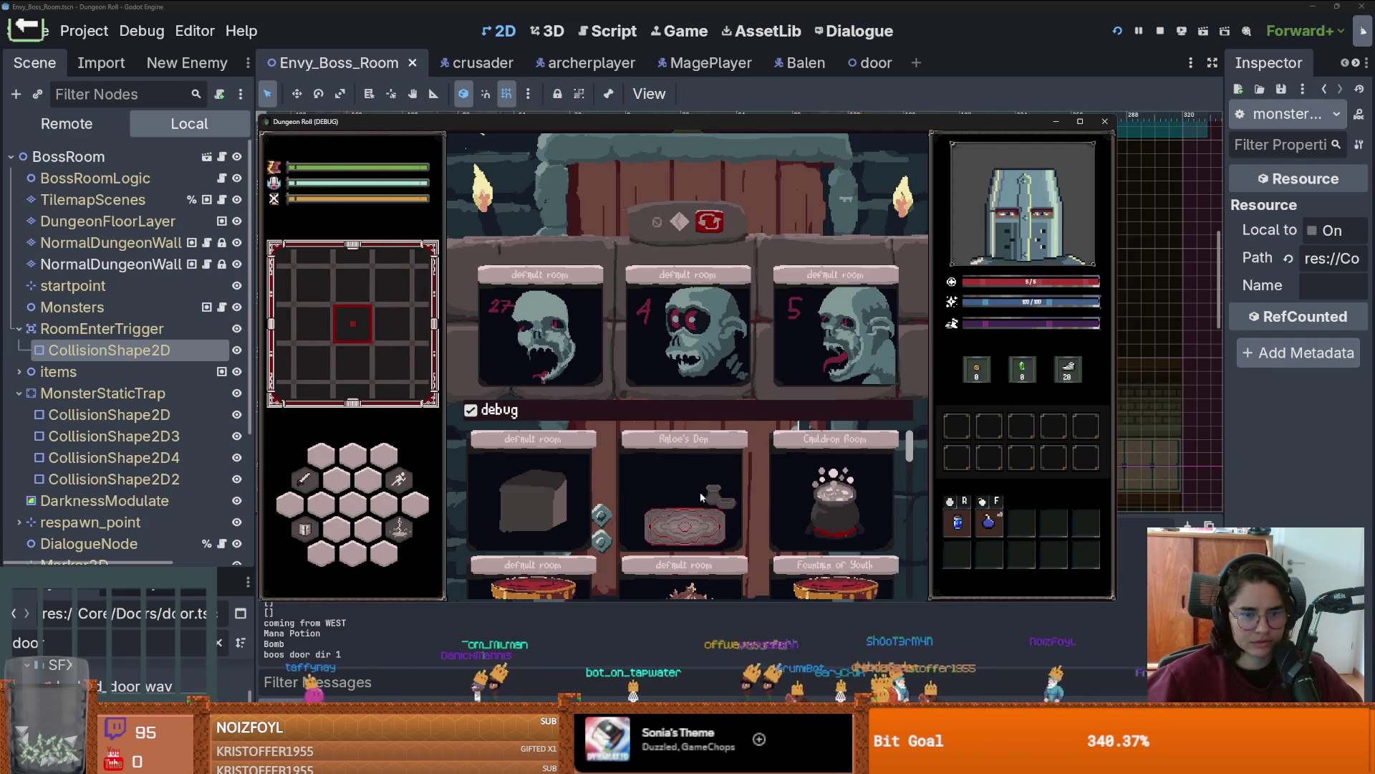
{"action": "left_click", "coordinate": [696, 361]}
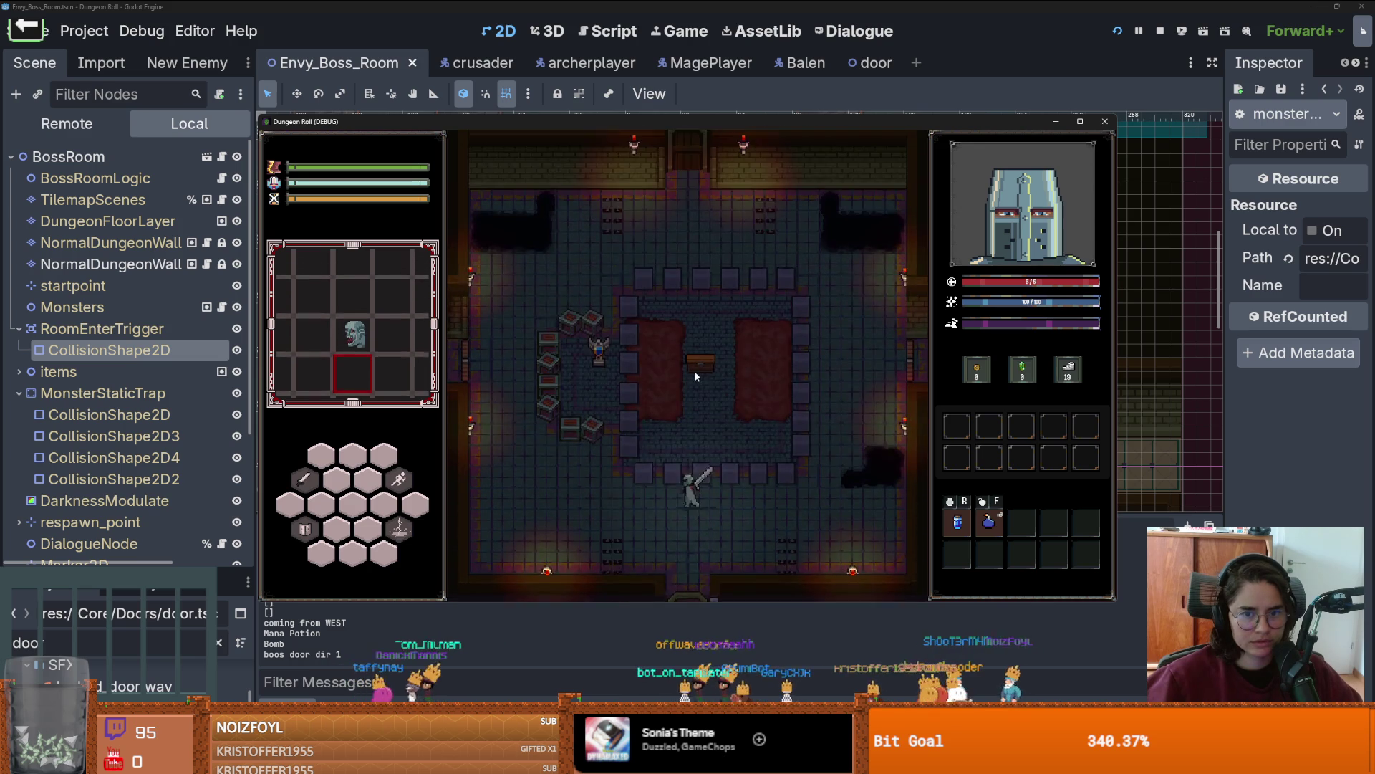
{"action": "key", "text": "a"}
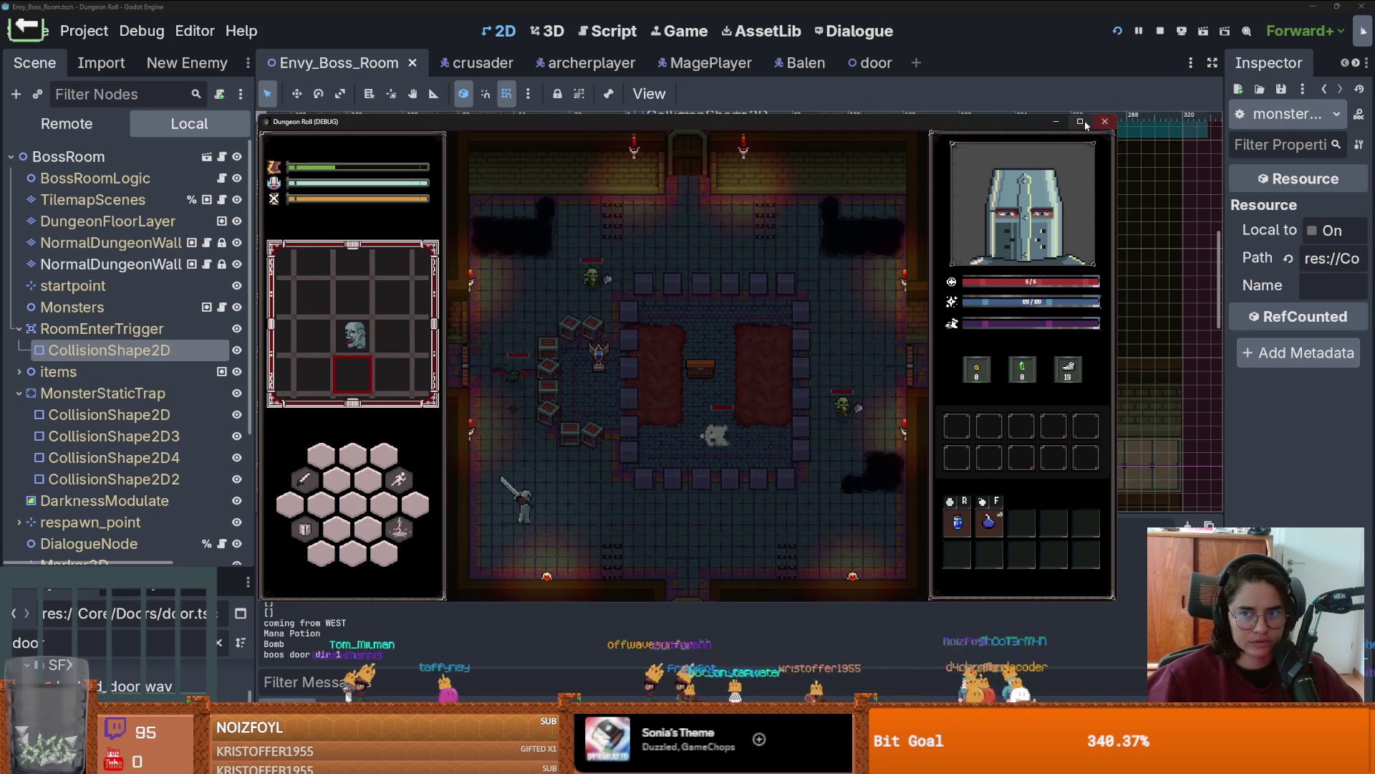
{"action": "key", "text": "F11"}
Step: Fight the goblins with sword strikes, a dash and lightning spells
{"action": "key", "text": "w"}
{"action": "left_click", "coordinate": [414, 417]}
{"action": "left_click", "coordinate": [510, 442]}
{"action": "key", "text": "space"}
{"action": "right_click", "coordinate": [599, 502]}
{"action": "key", "text": "w"}
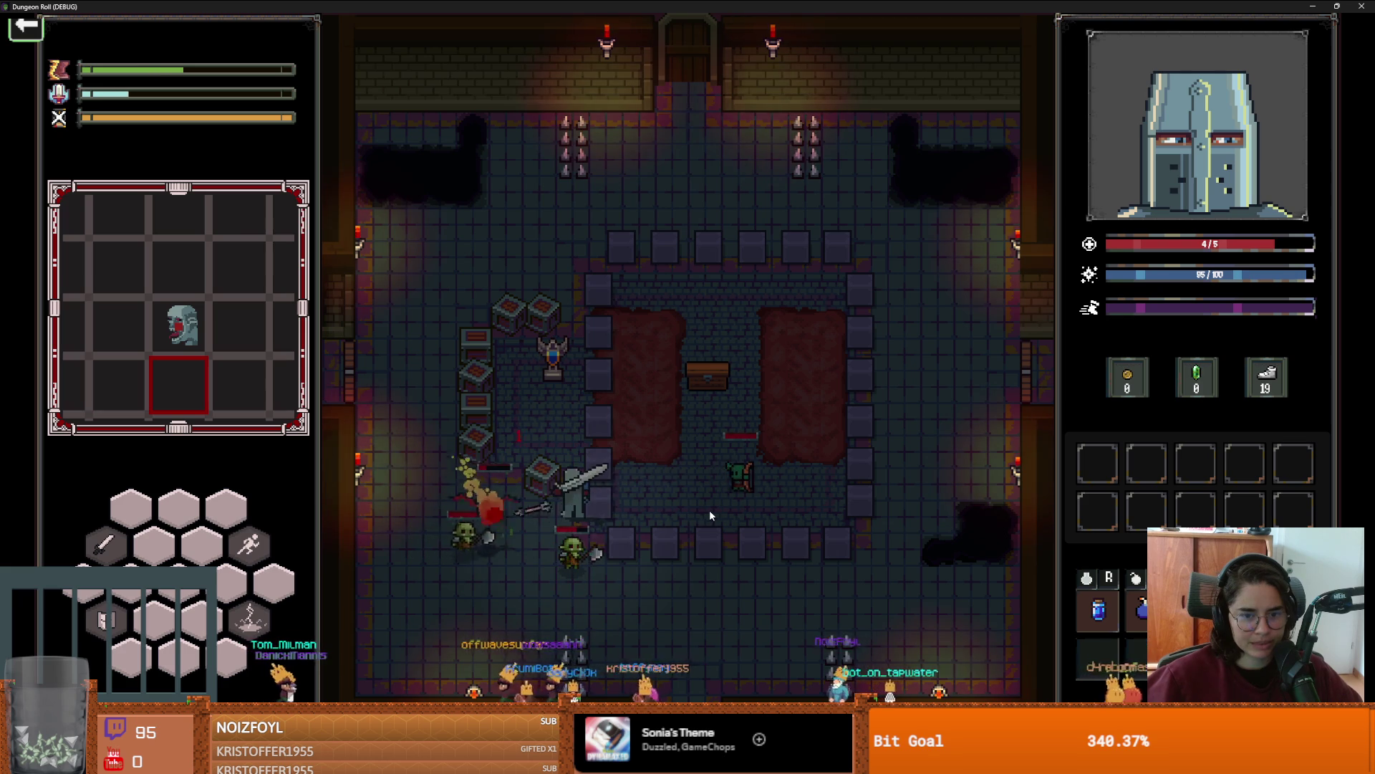
{"action": "left_click", "coordinate": [509, 497]}
{"action": "key", "text": "w"}
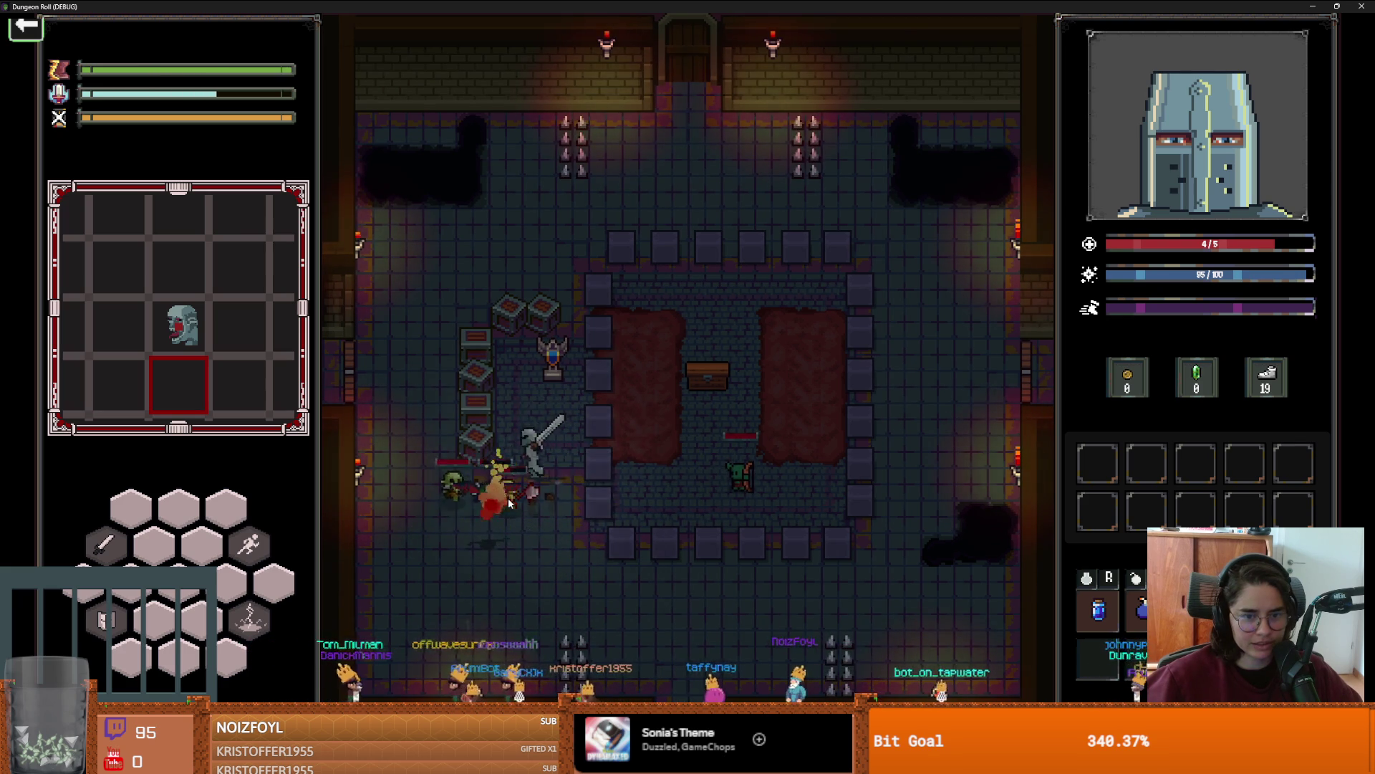
{"action": "key", "text": "s"}
{"action": "right_click", "coordinate": [519, 538]}
{"action": "key", "text": "a"}
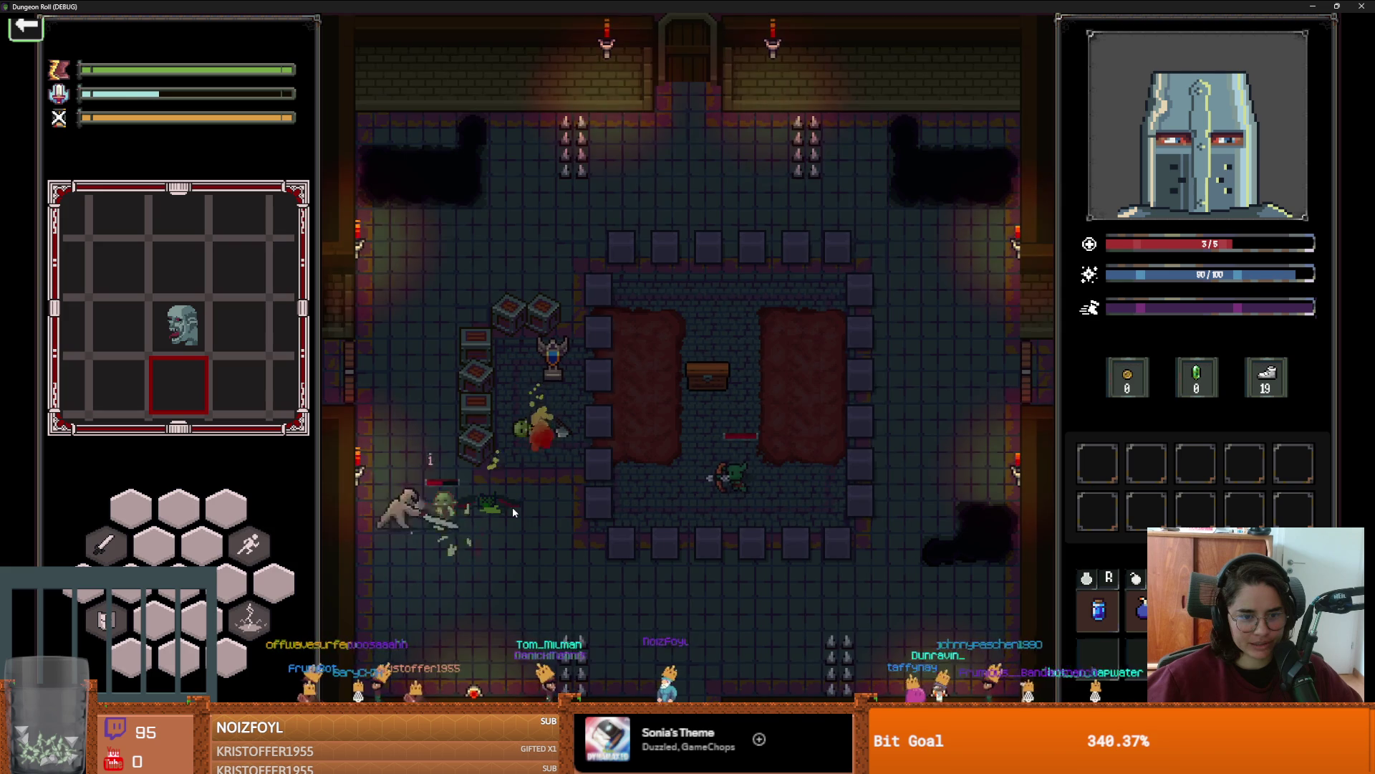
{"action": "key", "text": "s"}
{"action": "left_click", "coordinate": [430, 570]}
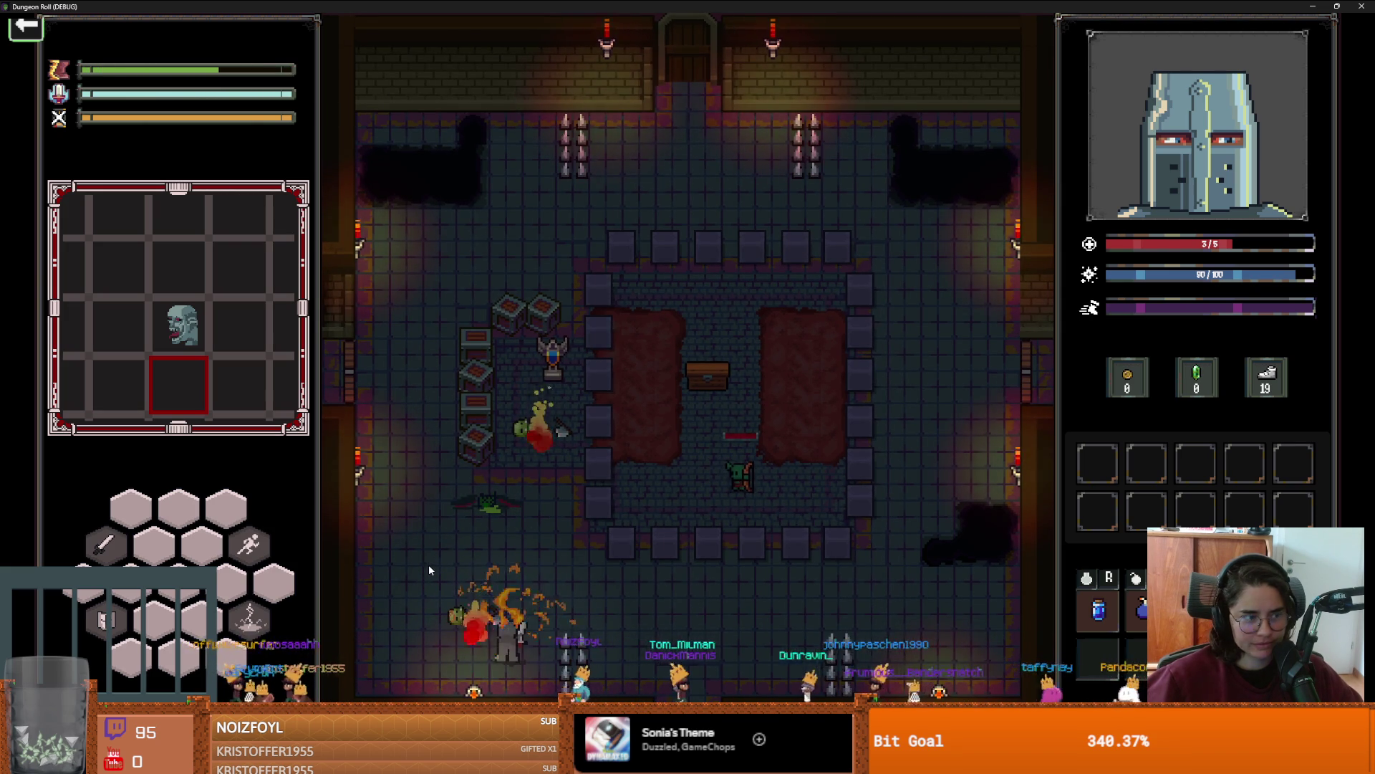
Step: Finish off the remaining goblins with sword slashes and a lightning cast
{"action": "key", "text": "w"}
{"action": "key", "text": "d"}
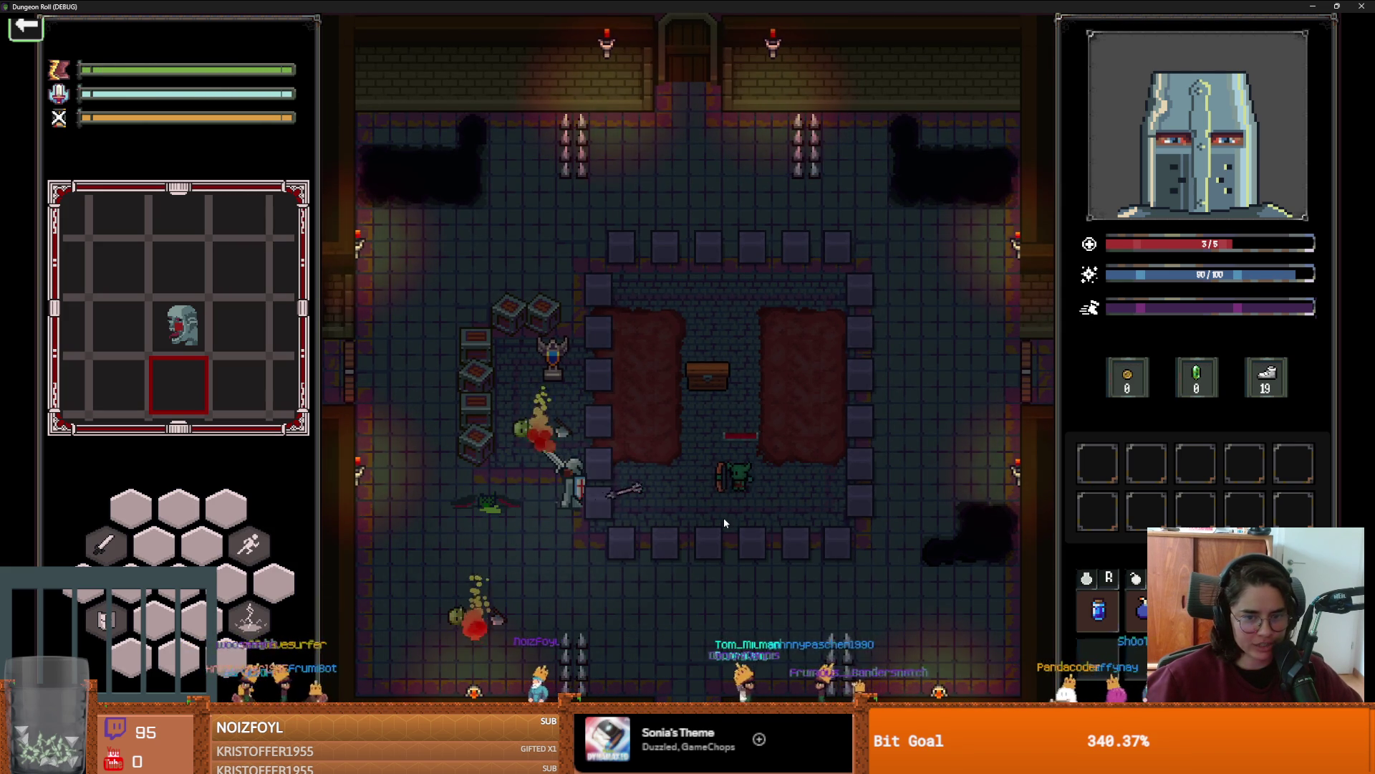
{"action": "key", "text": "w"}
{"action": "left_click", "coordinate": [677, 376]}
{"action": "left_click", "coordinate": [673, 377]}
{"action": "right_click", "coordinate": [673, 394]}
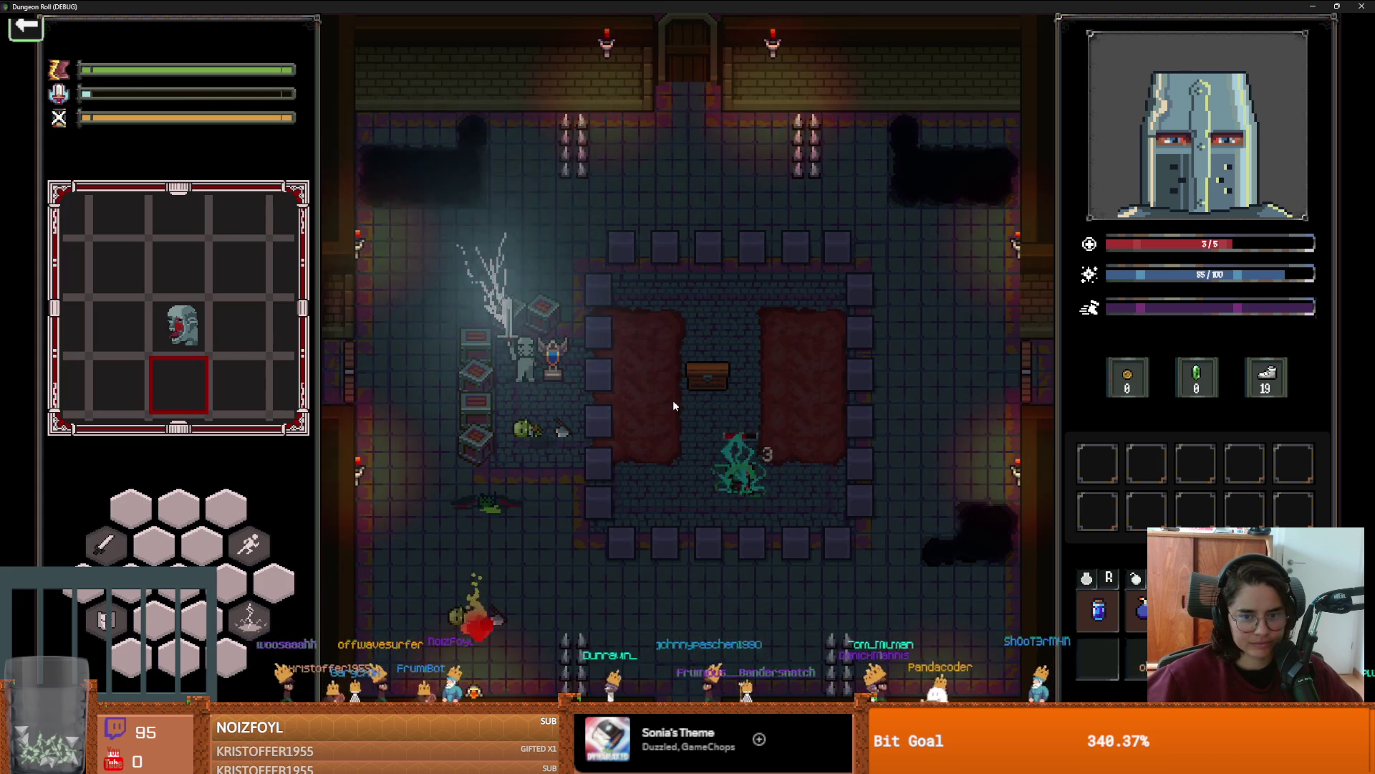
{"action": "left_click", "coordinate": [673, 408]}
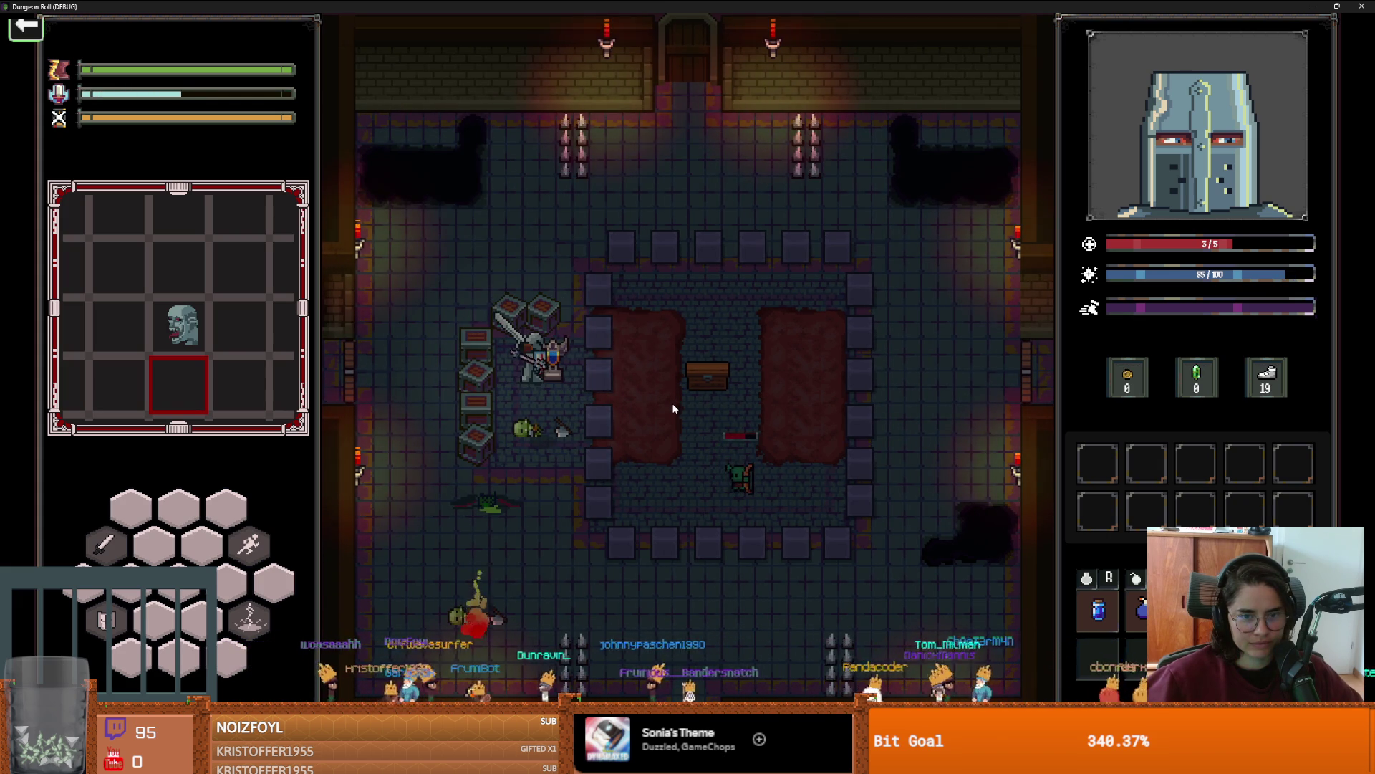
{"action": "left_click", "coordinate": [672, 402]}
{"action": "left_click", "coordinate": [672, 402]}
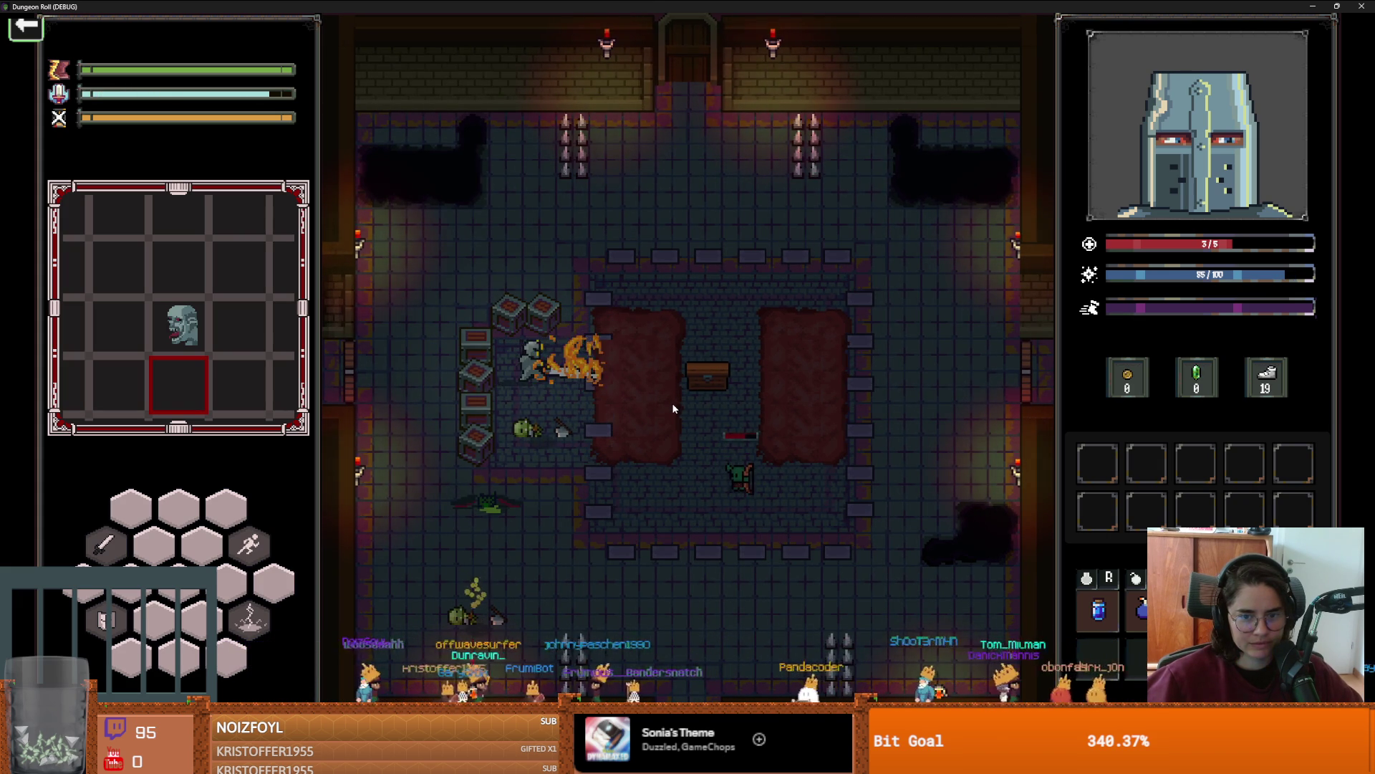
{"action": "key", "text": "s"}
{"action": "key", "text": "d"}
{"action": "left_click", "coordinate": [794, 503]}
{"action": "left_click", "coordinate": [793, 504]}
Step: Dash away from the chest and start smashing the crates
{"action": "key", "text": "d"}
{"action": "key", "text": "w"}
{"action": "key", "text": "a"}
{"action": "key", "text": "space"}
{"action": "key", "text": "s"}
{"action": "key", "text": "w"}
{"action": "left_click", "coordinate": [385, 397]}
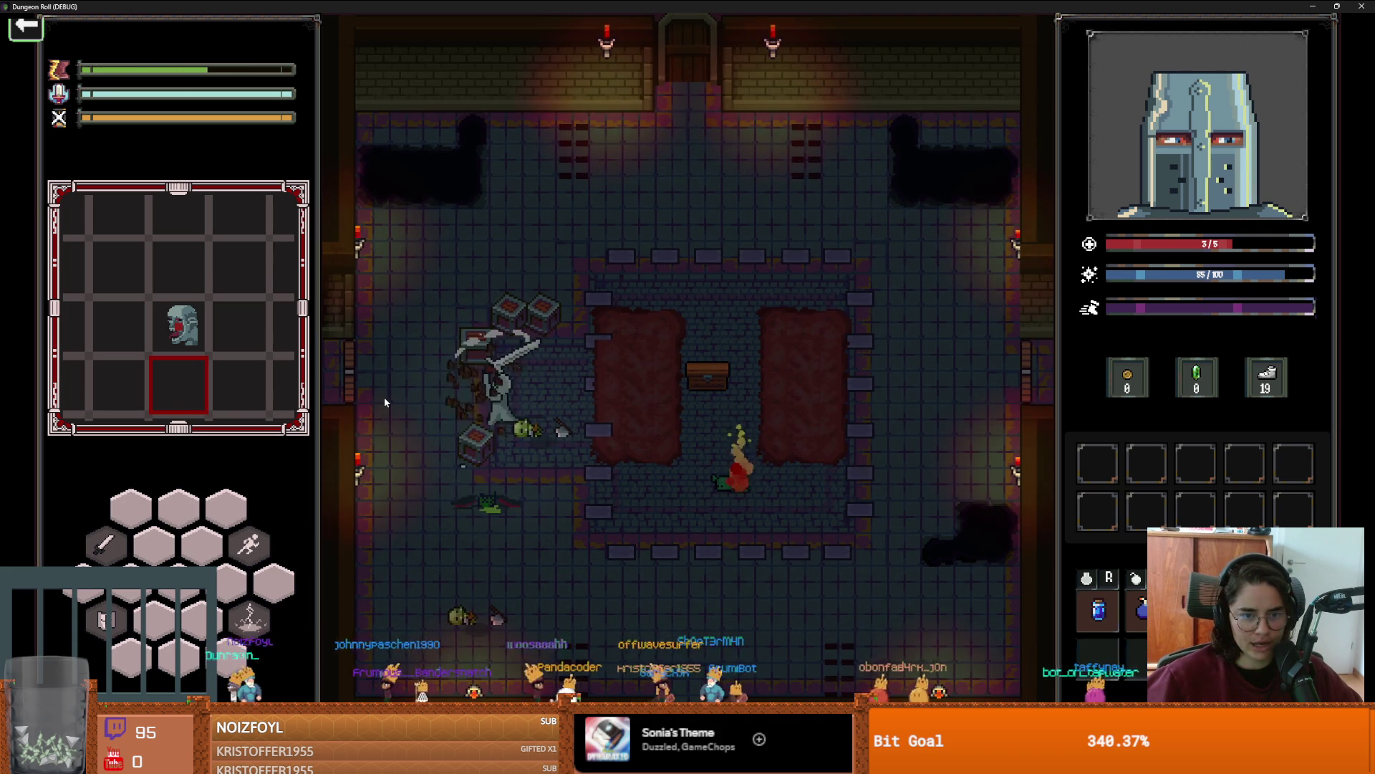
{"action": "left_click", "coordinate": [547, 505]}
{"action": "left_click", "coordinate": [547, 505]}
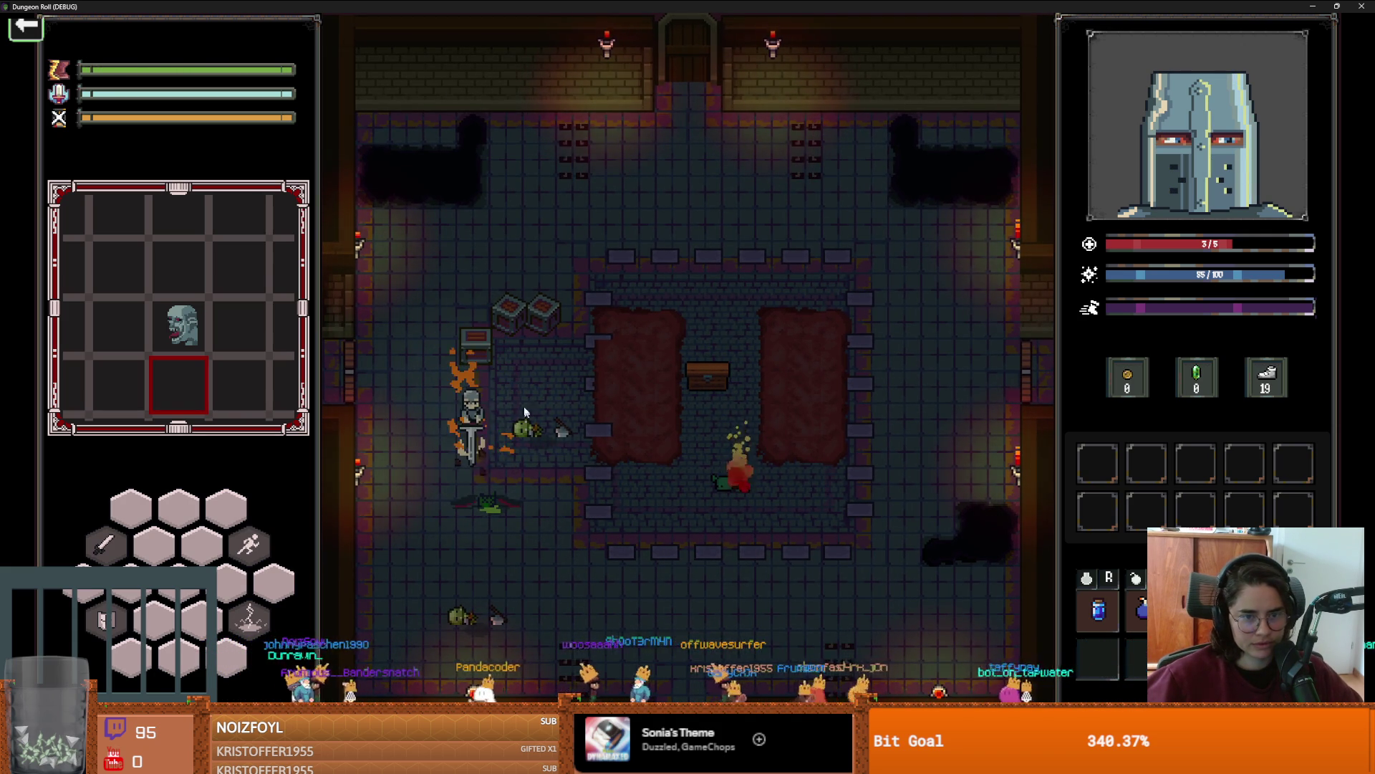
Step: Smash the last crates, collect the coins, and stop the debug run with F8
{"action": "key", "text": "w"}
{"action": "left_click", "coordinate": [487, 308]}
{"action": "left_click", "coordinate": [623, 331]}
{"action": "key", "text": "w"}
{"action": "left_click", "coordinate": [624, 331]}
{"action": "left_click", "coordinate": [623, 331]}
{"action": "key", "text": "w"}
{"action": "key", "text": "F8"}
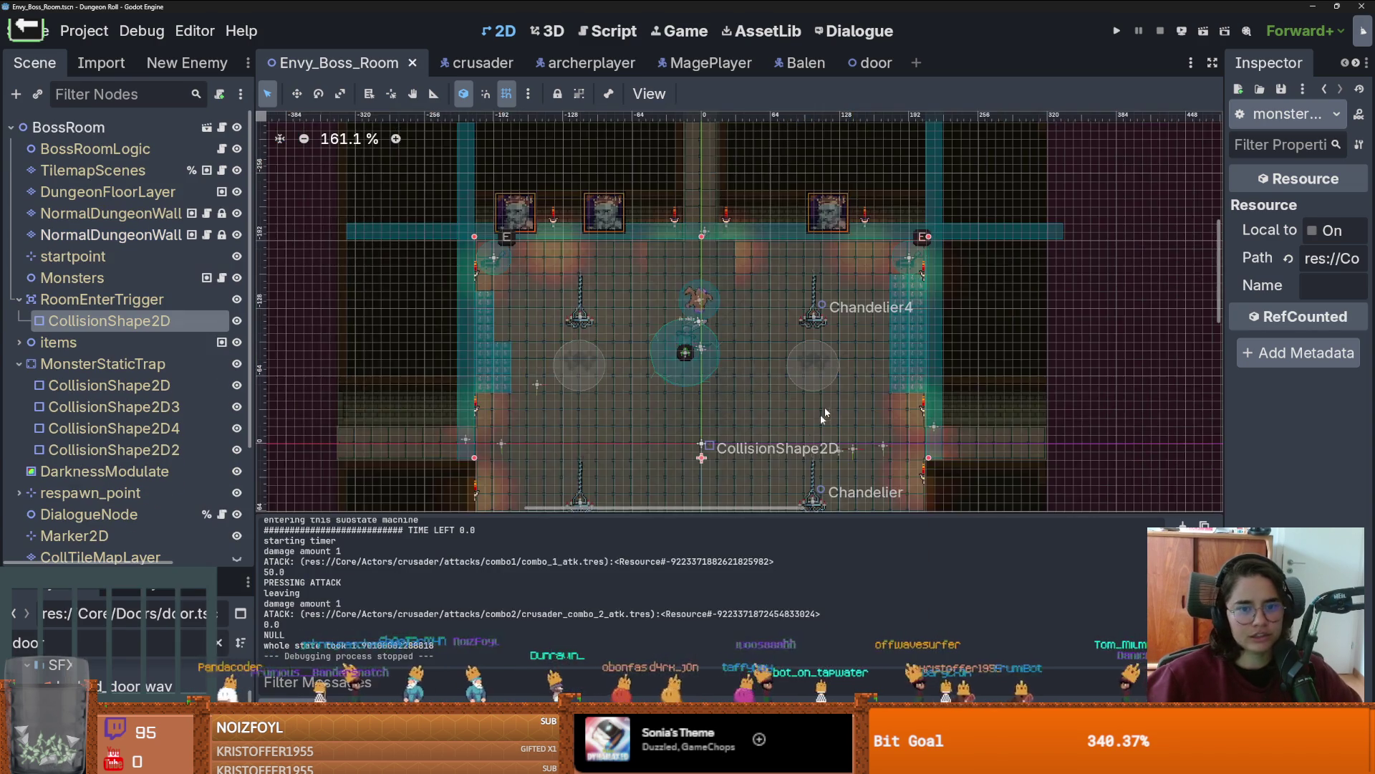
Step: Save the Envy_Boss_Room scene and zoom around the boss room
{"action": "scroll", "coordinate": [742, 299], "scroll_direction": "up", "scroll_amount": 1}
{"action": "key", "text": "ctrl+s"}
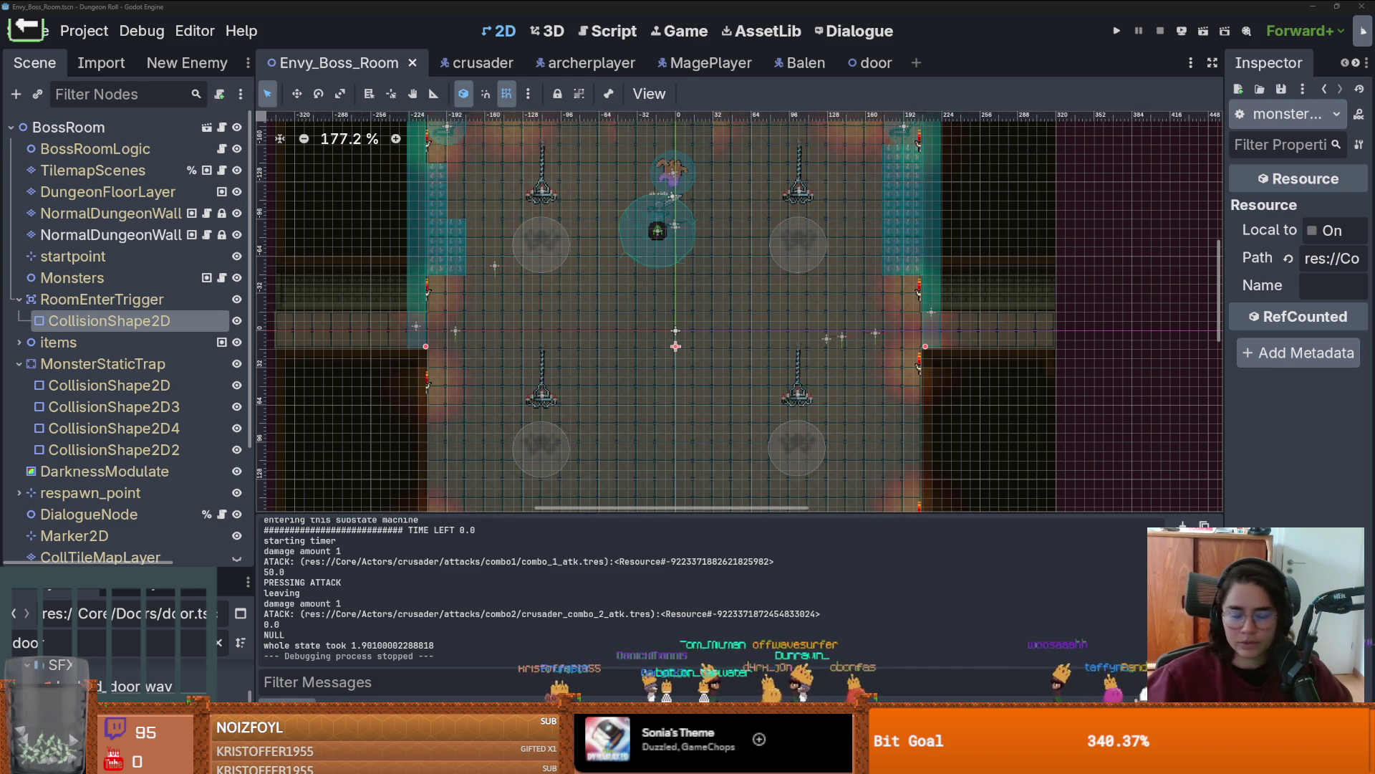
{"action": "scroll", "coordinate": [909, 417], "scroll_direction": "up", "scroll_amount": 1}
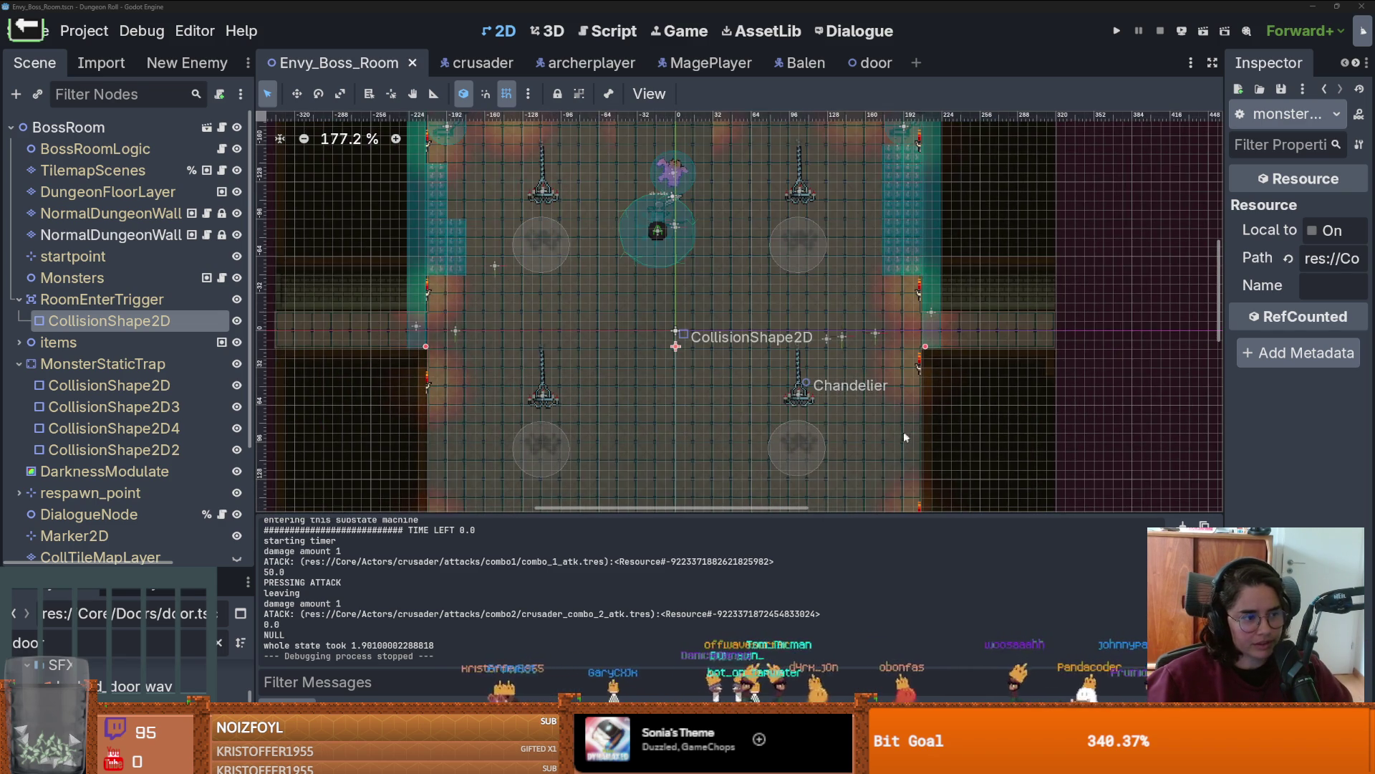
{"action": "scroll", "coordinate": [914, 448], "scroll_direction": "up", "scroll_amount": 1}
{"action": "scroll", "coordinate": [927, 449], "scroll_direction": "down", "scroll_amount": 2}
{"action": "scroll", "coordinate": [945, 450], "scroll_direction": "up", "scroll_amount": 2}
{"action": "scroll", "coordinate": [964, 452], "scroll_direction": "down", "scroll_amount": 2}
{"action": "scroll", "coordinate": [961, 453], "scroll_direction": "up", "scroll_amount": 2}
{"action": "scroll", "coordinate": [960, 455], "scroll_direction": "down", "scroll_amount": 1}
{"action": "scroll", "coordinate": [959, 456], "scroll_direction": "up", "scroll_amount": 1}
{"action": "scroll", "coordinate": [957, 458], "scroll_direction": "up", "scroll_amount": 1}
{"action": "scroll", "coordinate": [953, 462], "scroll_direction": "up", "scroll_amount": 1}
{"action": "scroll", "coordinate": [949, 466], "scroll_direction": "down", "scroll_amount": 1}
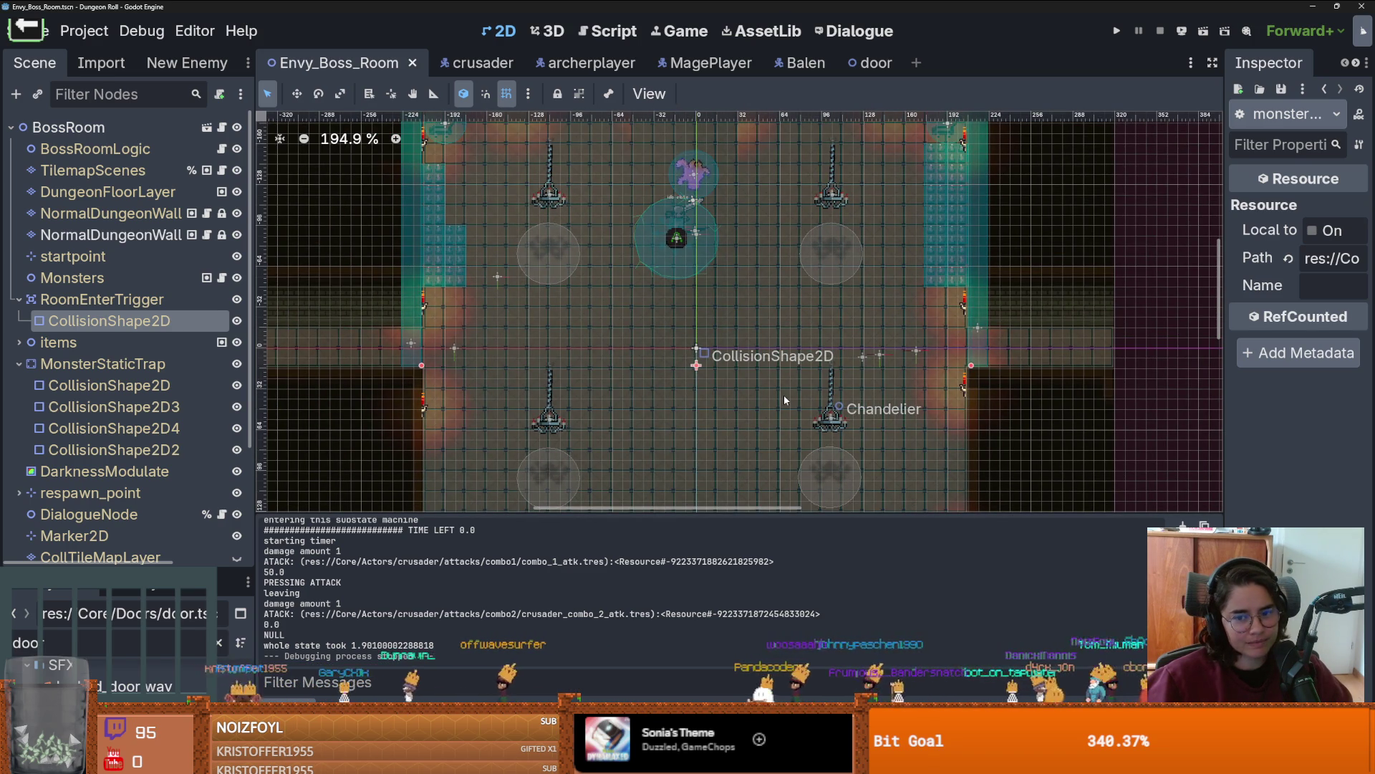
{"action": "scroll", "coordinate": [784, 399], "scroll_direction": "down", "scroll_amount": 1}
{"action": "scroll", "coordinate": [784, 399], "scroll_direction": "up", "scroll_amount": 1}
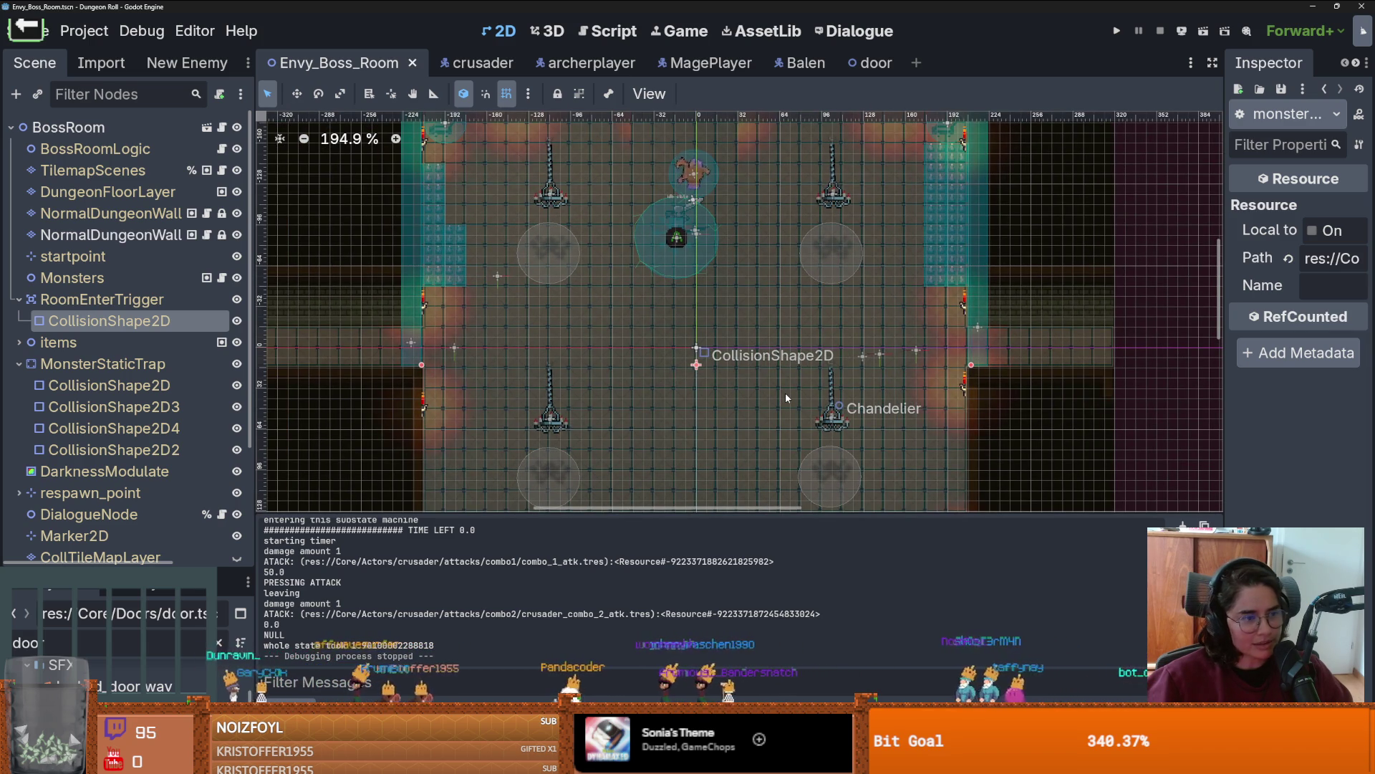
Step: Pan the view to bring the top wall and its portraits into view
{"action": "mouse_move", "coordinate": [786, 394]}
{"action": "left_mouse_down"}
{"action": "mouse_move", "coordinate": [805, 393]}
{"action": "mouse_move", "coordinate": [799, 419]}
{"action": "mouse_move", "coordinate": [825, 401]}
{"action": "left_mouse_up"}
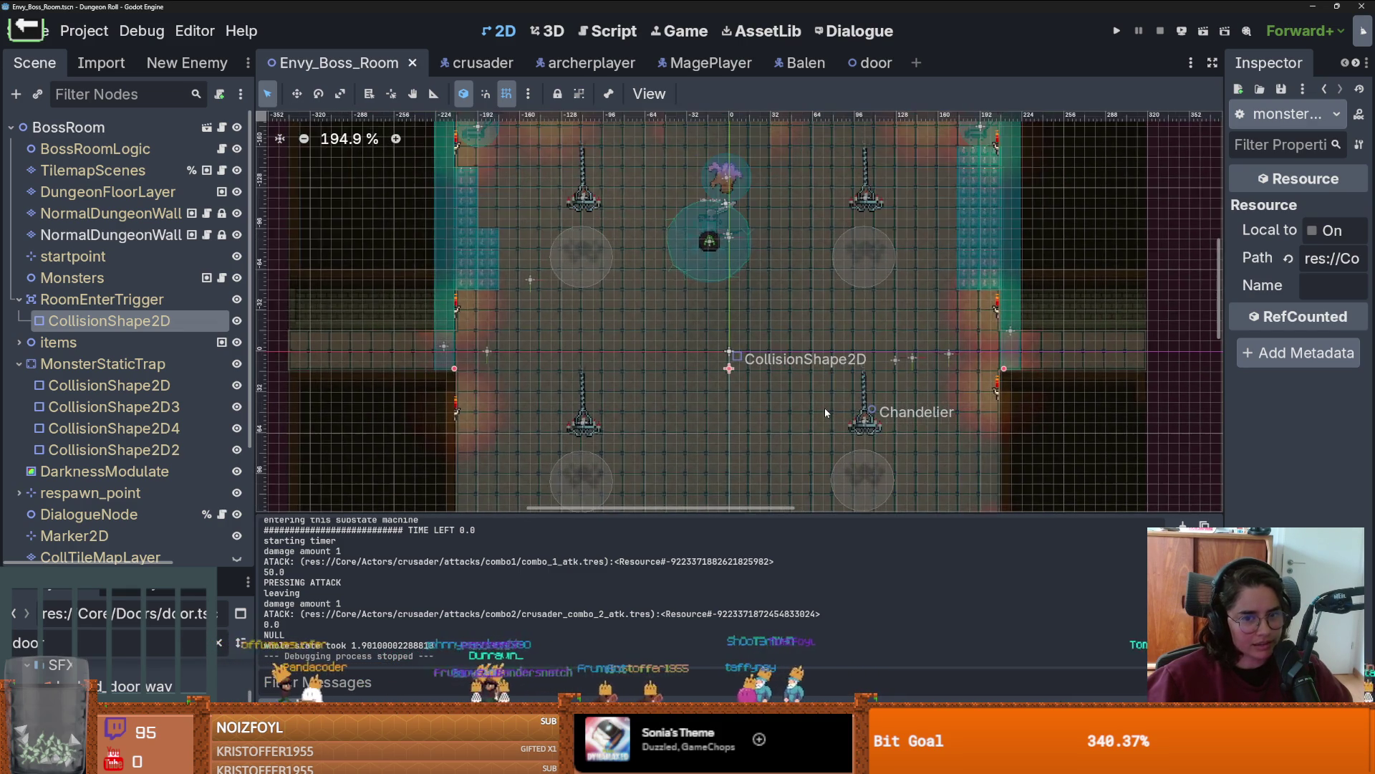
{"action": "scroll", "coordinate": [824, 407], "scroll_direction": "down", "scroll_amount": 1}
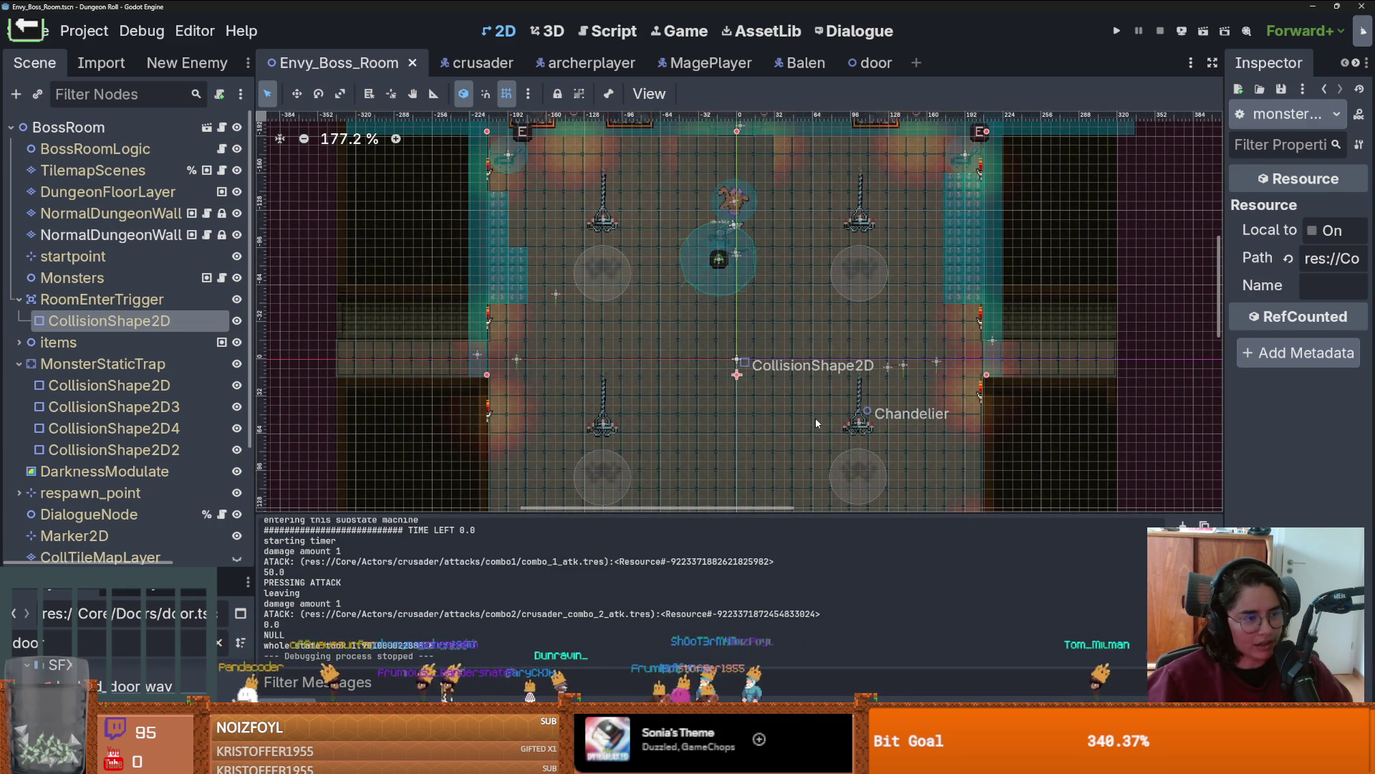
{"action": "left_click_drag", "start_coordinate": [816, 423], "coordinate": [811, 430]}
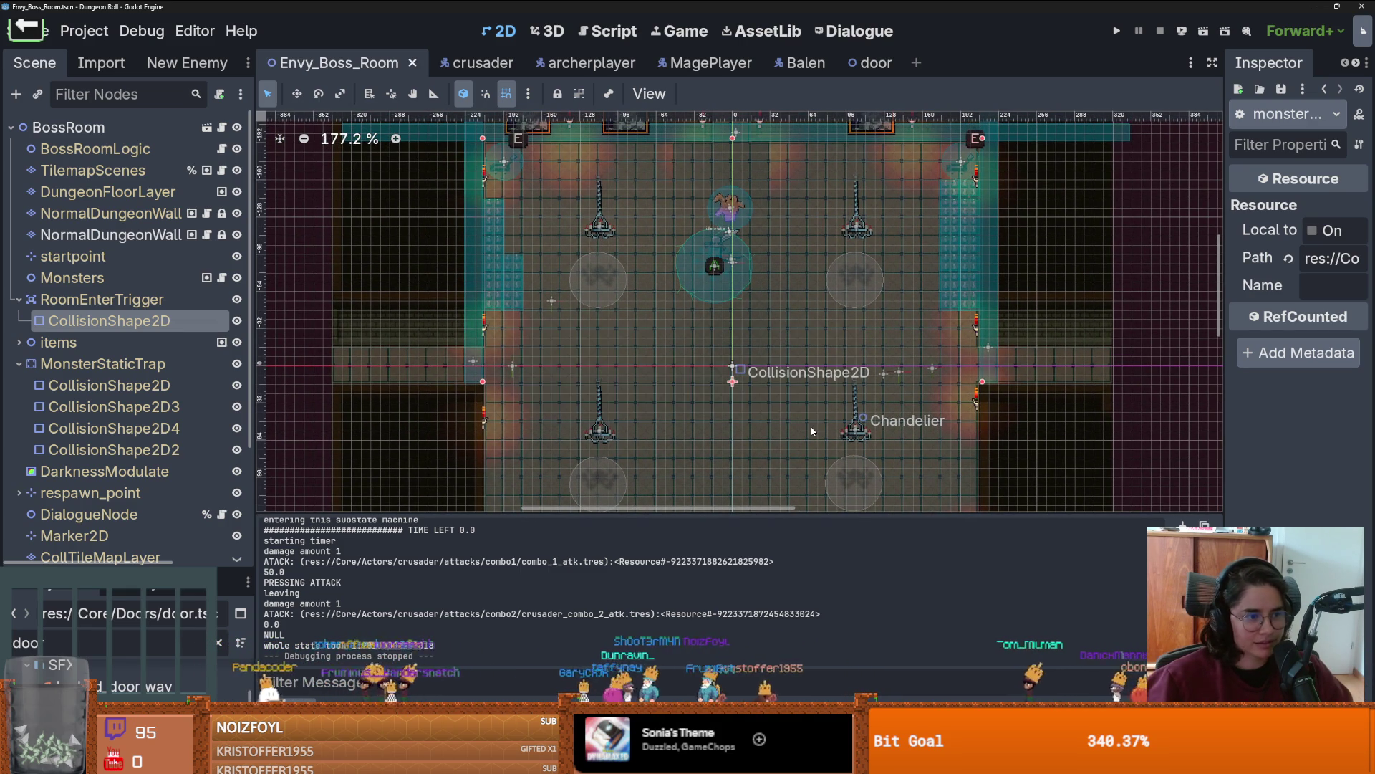
{"action": "scroll", "coordinate": [812, 430], "scroll_direction": "down", "scroll_amount": 3}
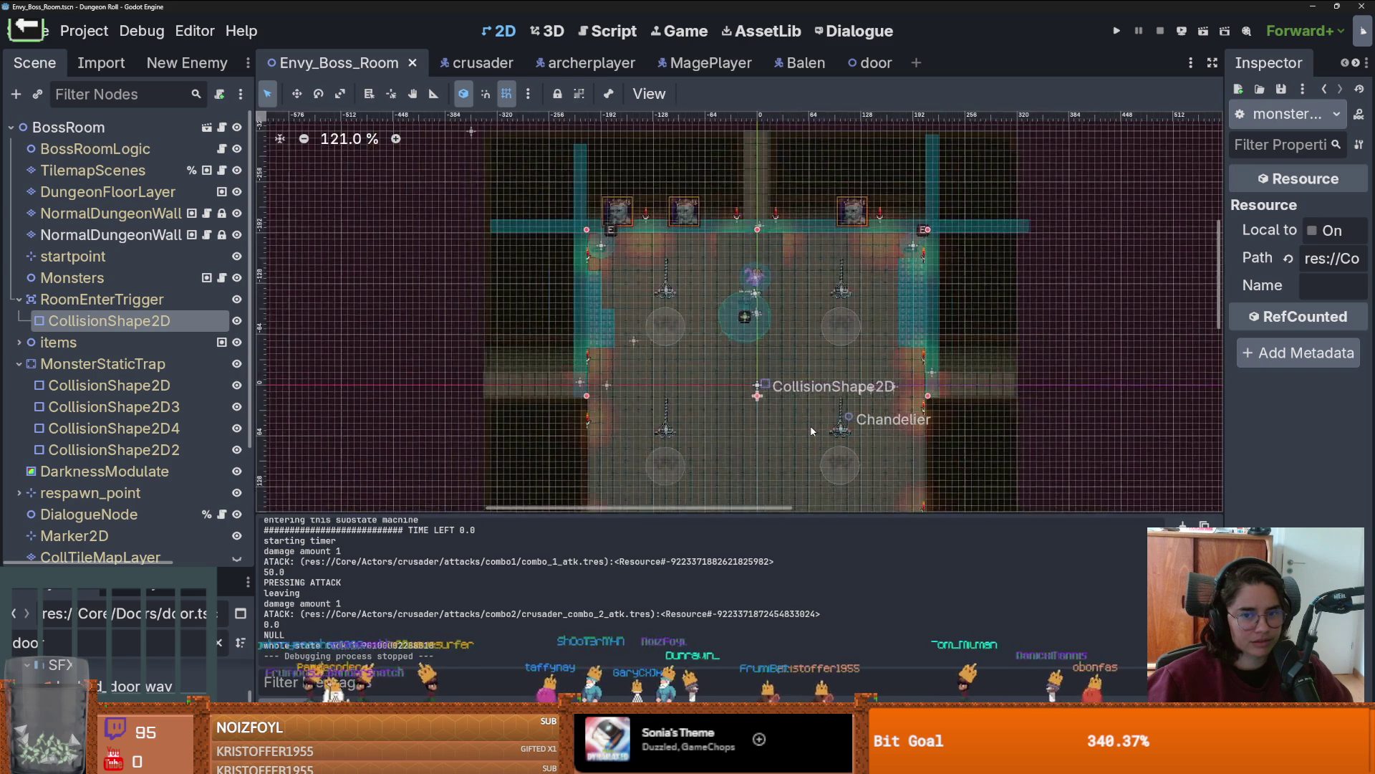
{"action": "scroll", "coordinate": [789, 384], "scroll_direction": "up", "scroll_amount": 3}
{"action": "scroll", "coordinate": [788, 385], "scroll_direction": "up", "scroll_amount": 1}
{"action": "left_click_drag", "start_coordinate": [788, 385], "coordinate": [782, 443]}
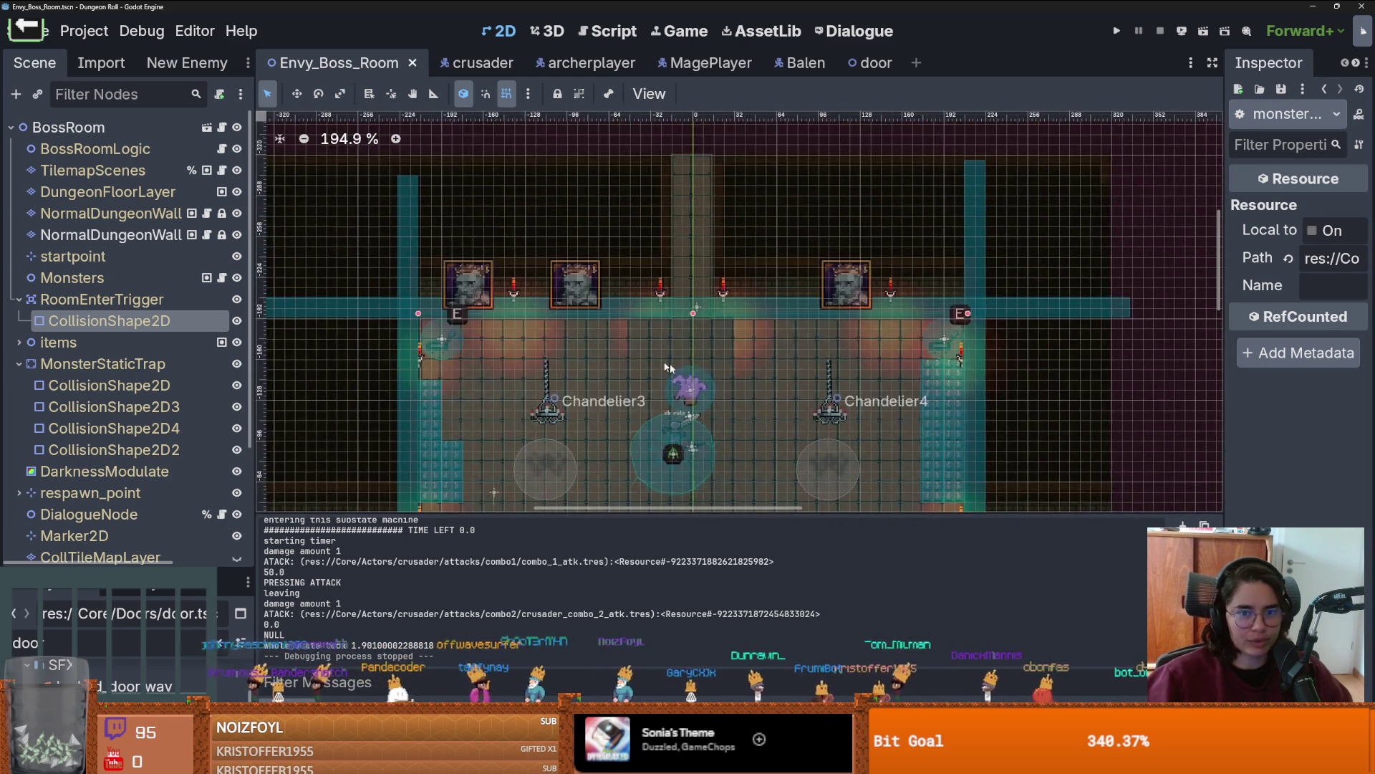
Step: Move the rightmost wall portrait about 49 px left and duplicate it
{"action": "scroll", "coordinate": [823, 322], "scroll_direction": "up", "scroll_amount": 6}
{"action": "left_click", "coordinate": [837, 284]}
{"action": "left_click", "coordinate": [837, 284]}
{"action": "left_click_drag", "start_coordinate": [803, 286], "coordinate": [693, 288]}
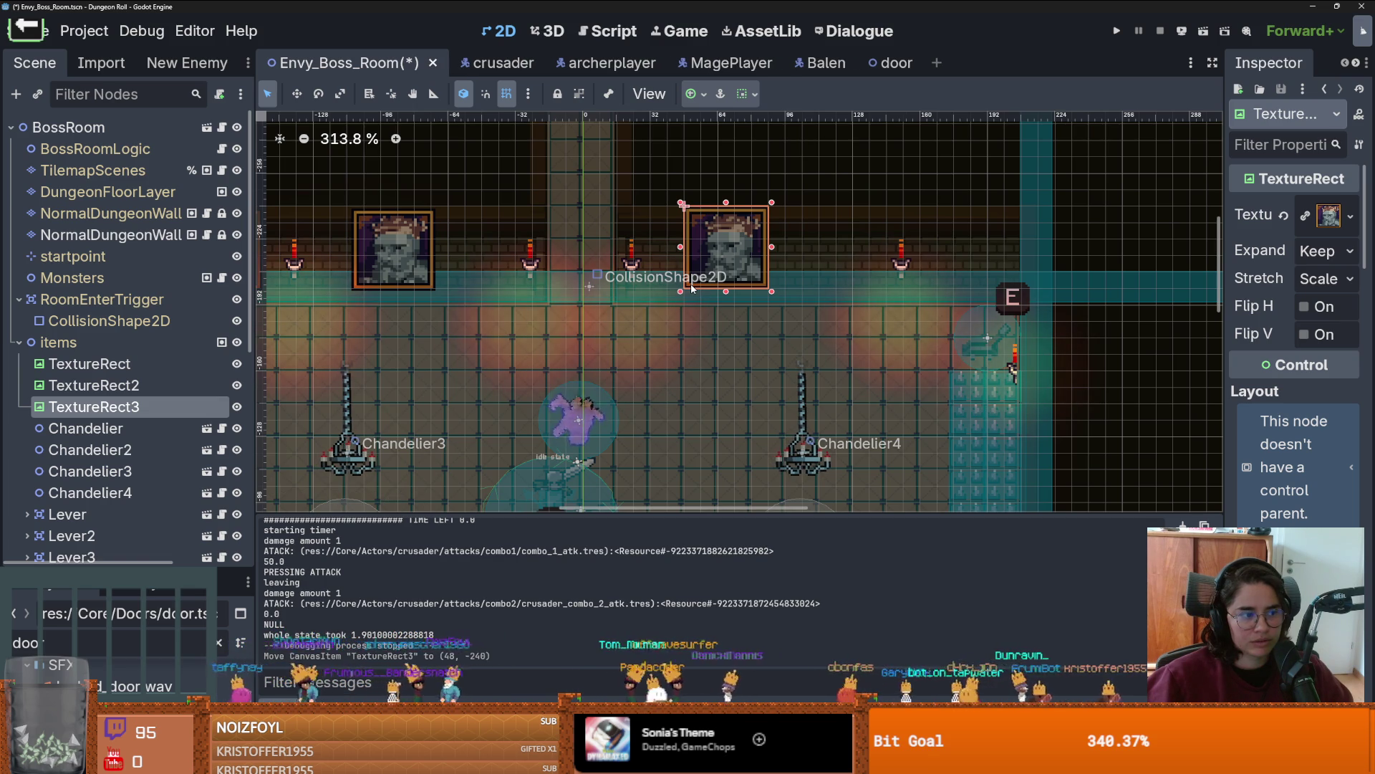
{"action": "scroll", "coordinate": [692, 288], "scroll_direction": "down", "scroll_amount": 2}
{"action": "scroll", "coordinate": [692, 288], "scroll_direction": "up", "scroll_amount": 1}
{"action": "key", "text": "ctrl+d"}
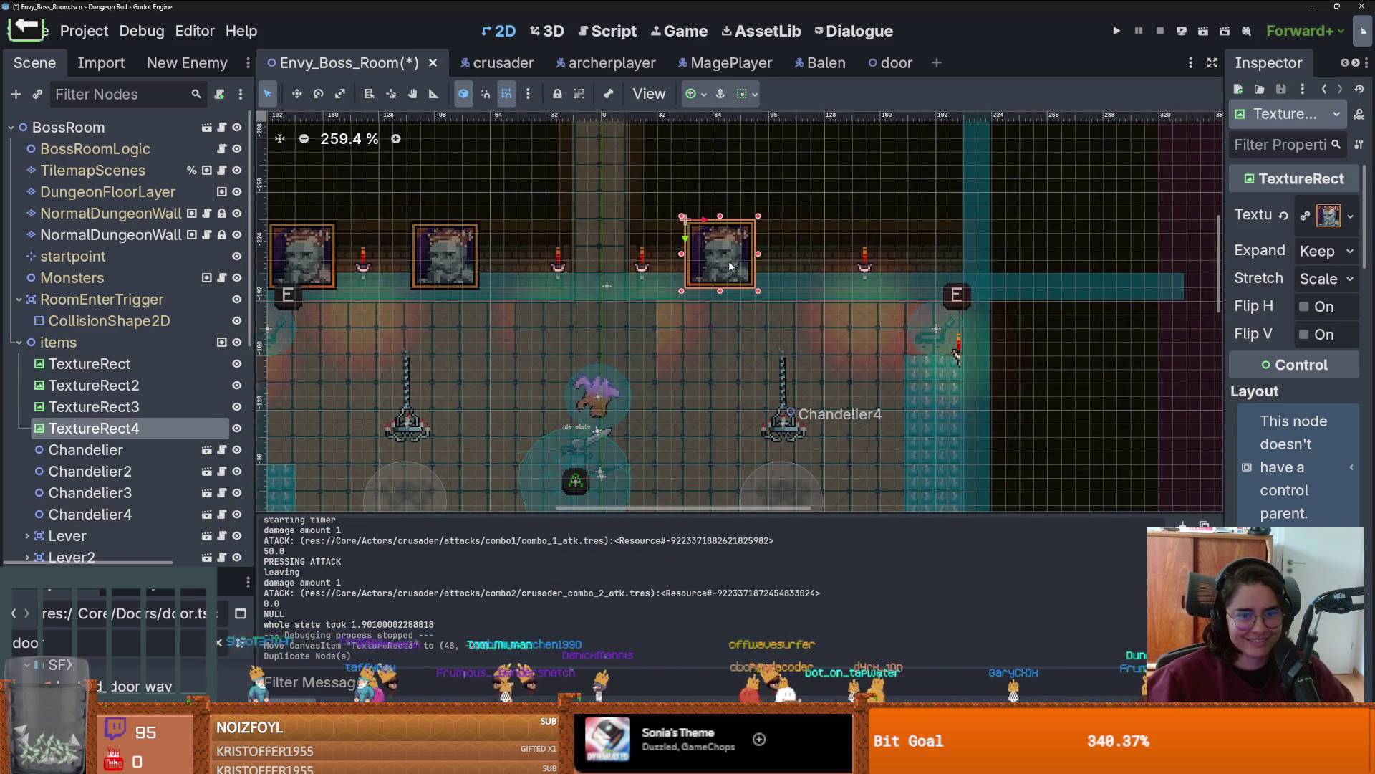
Step: Undo the stray Chandelier4 moves and slide the duplicate portrait 80 px right
{"action": "left_click", "coordinate": [784, 421]}
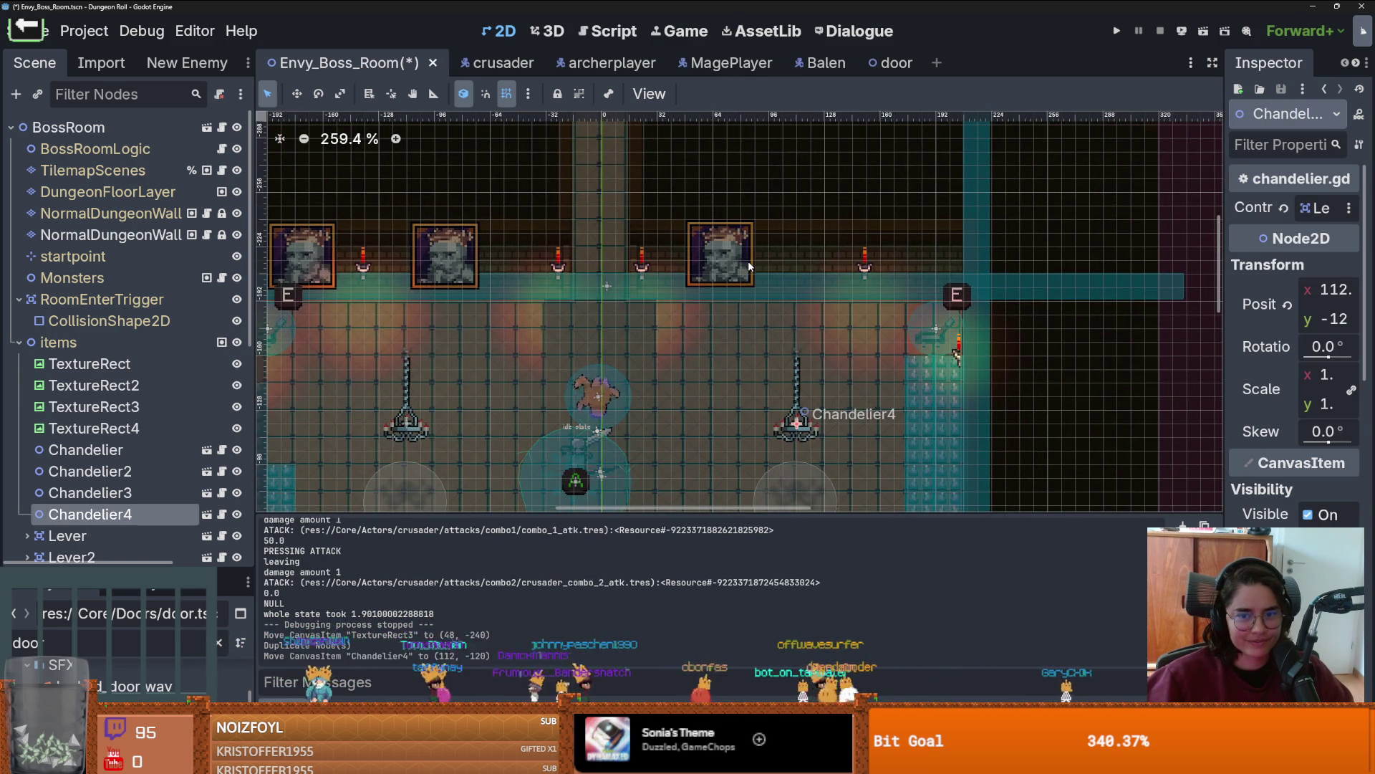
{"action": "key", "text": "ctrl+z"}
{"action": "left_click", "coordinate": [159, 423]}
{"action": "left_click_drag", "start_coordinate": [784, 422], "coordinate": [800, 423]}
{"action": "key", "text": "ctrl+z"}
{"action": "left_click_drag", "start_coordinate": [720, 259], "coordinate": [868, 258]}
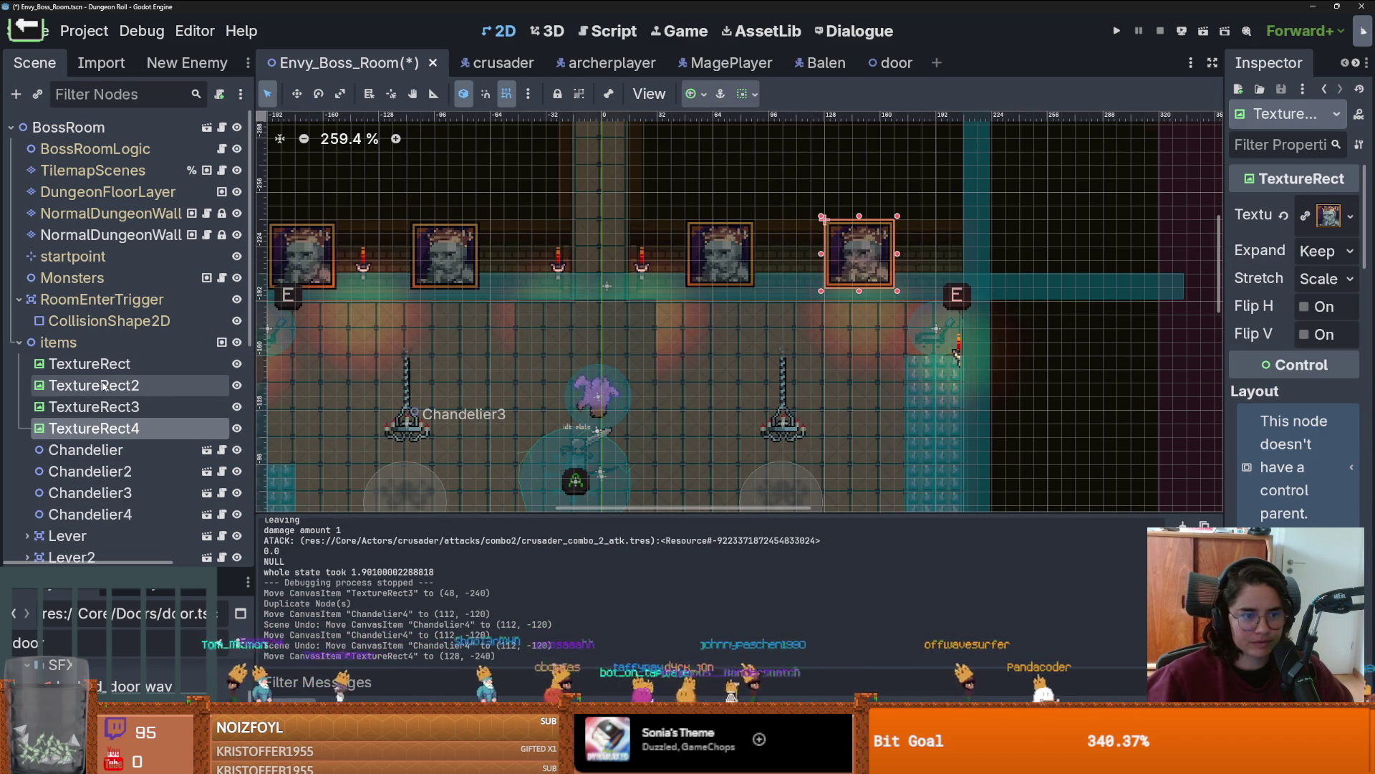
Step: Nudge TextureRect3 to (64, -240) and TextureRect4 to (136, -240)
{"action": "left_click", "coordinate": [725, 250]}
{"action": "left_click_drag", "start_coordinate": [725, 250], "coordinate": [759, 249]}
{"action": "left_click", "coordinate": [90, 513]}
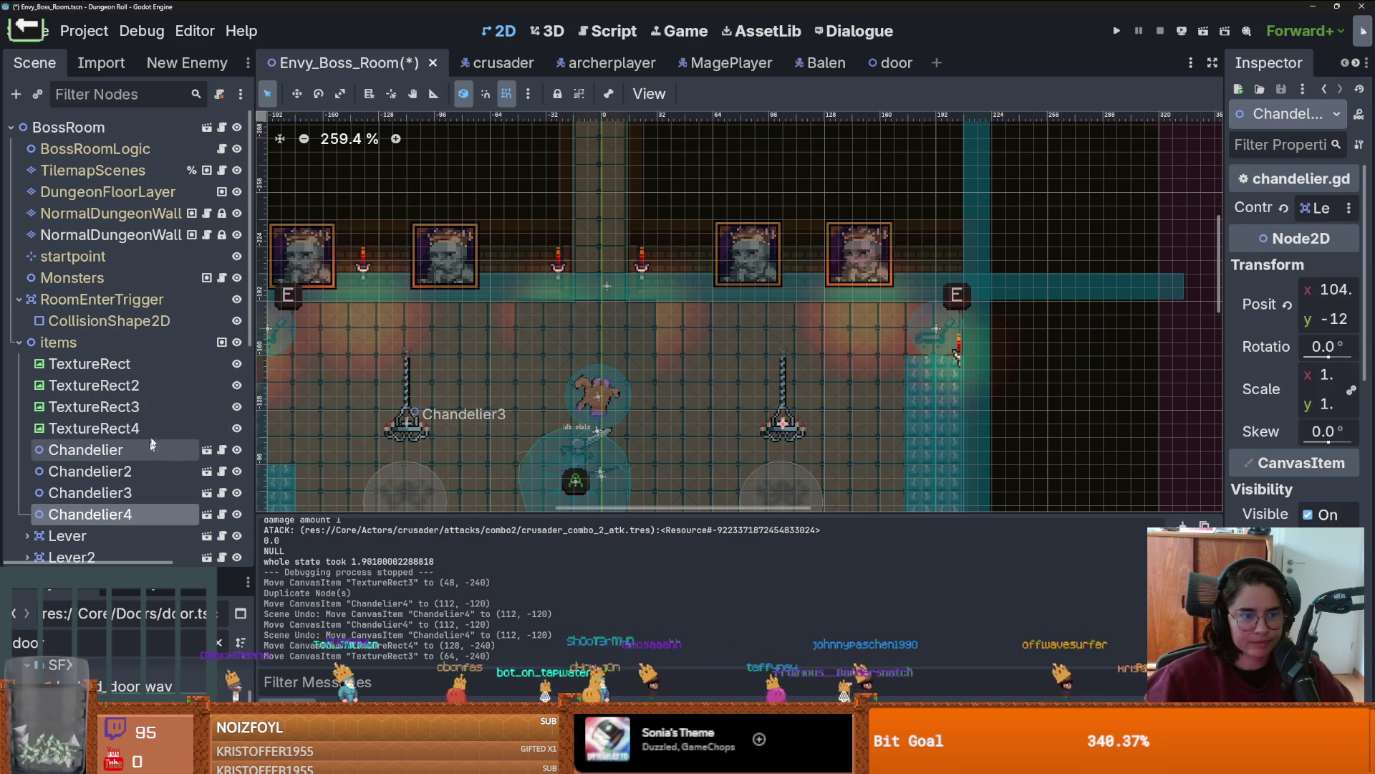
{"action": "left_click", "coordinate": [108, 428]}
{"action": "left_click_drag", "start_coordinate": [858, 271], "coordinate": [873, 271]}
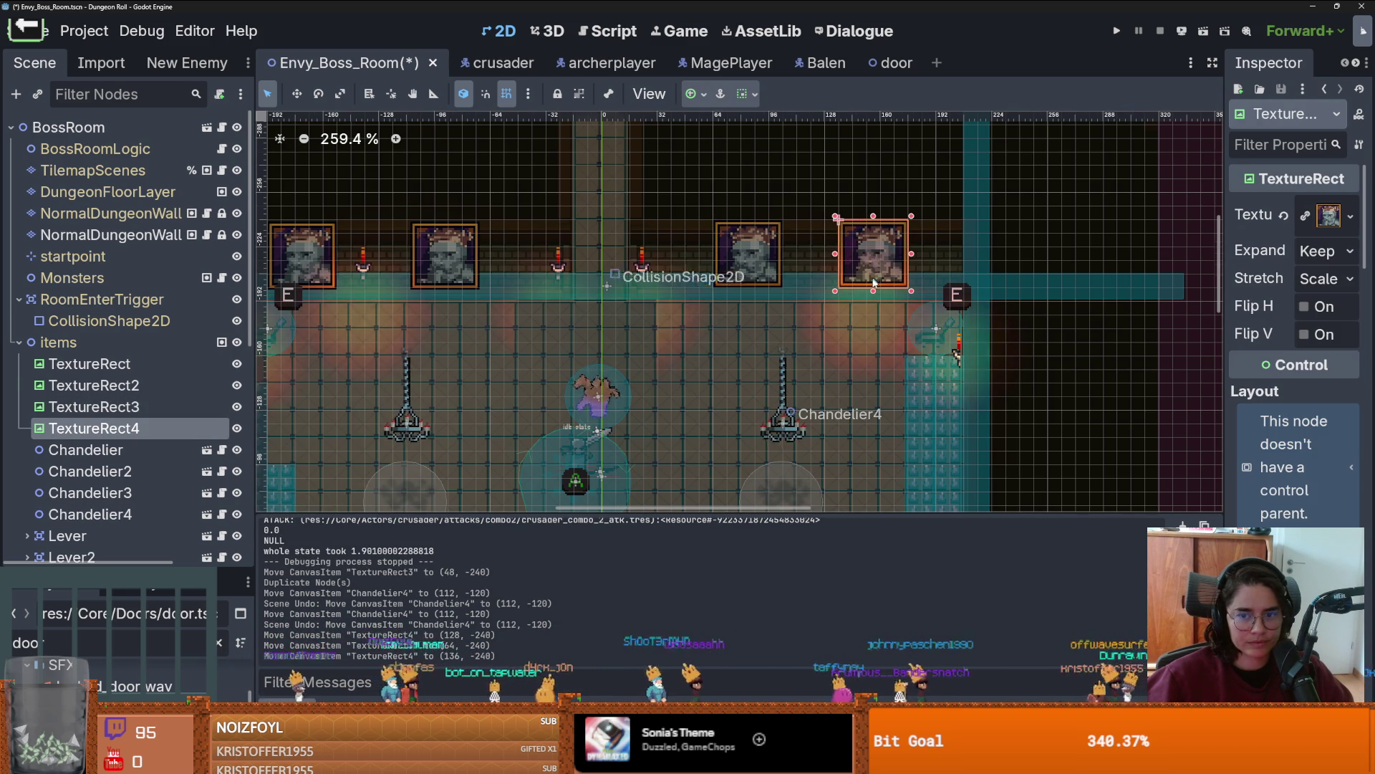
{"action": "scroll", "coordinate": [874, 271], "scroll_direction": "down", "scroll_amount": 2}
{"action": "scroll", "coordinate": [859, 215], "scroll_direction": "down", "scroll_amount": 2}
{"action": "scroll", "coordinate": [860, 235], "scroll_direction": "up", "scroll_amount": 2}
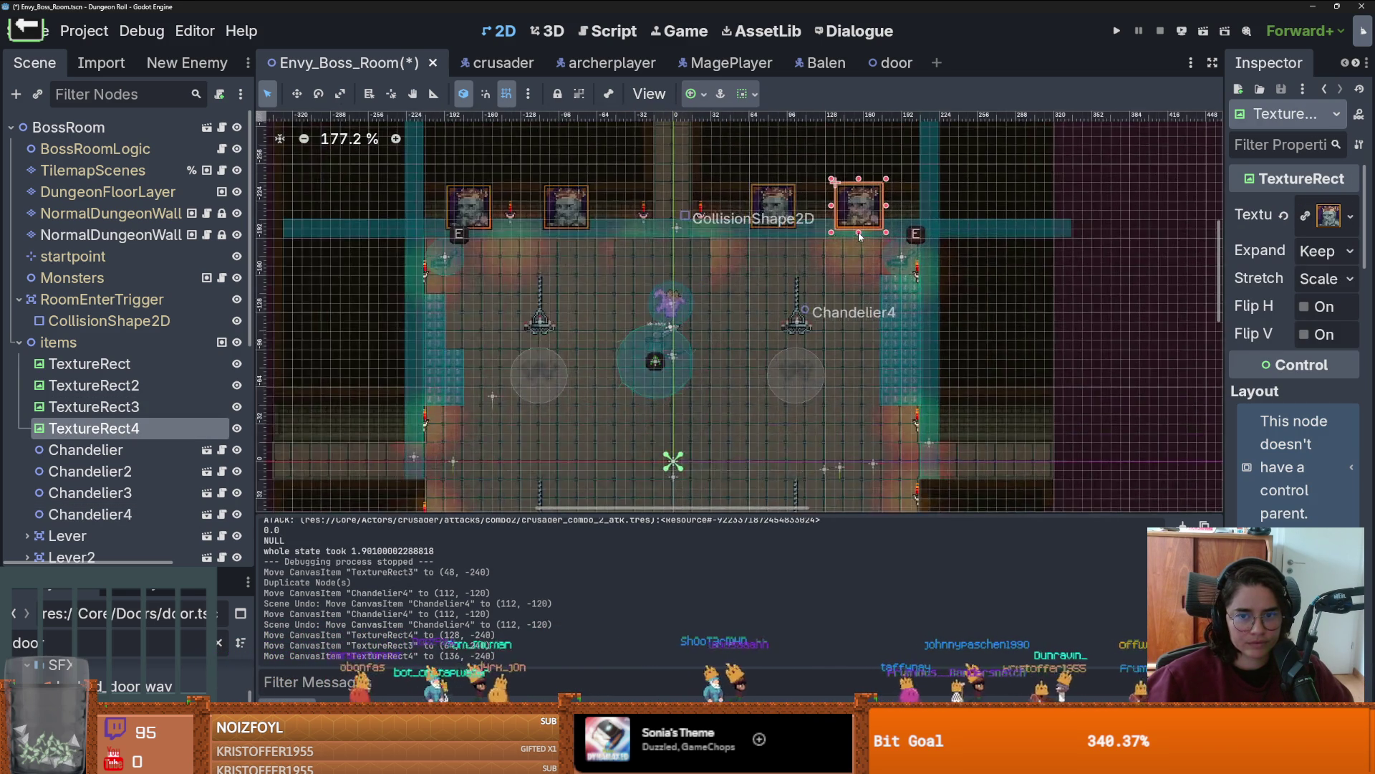
Step: Select Chandelier3, then the BossRoomLogic node
{"action": "left_click", "coordinate": [544, 207]}
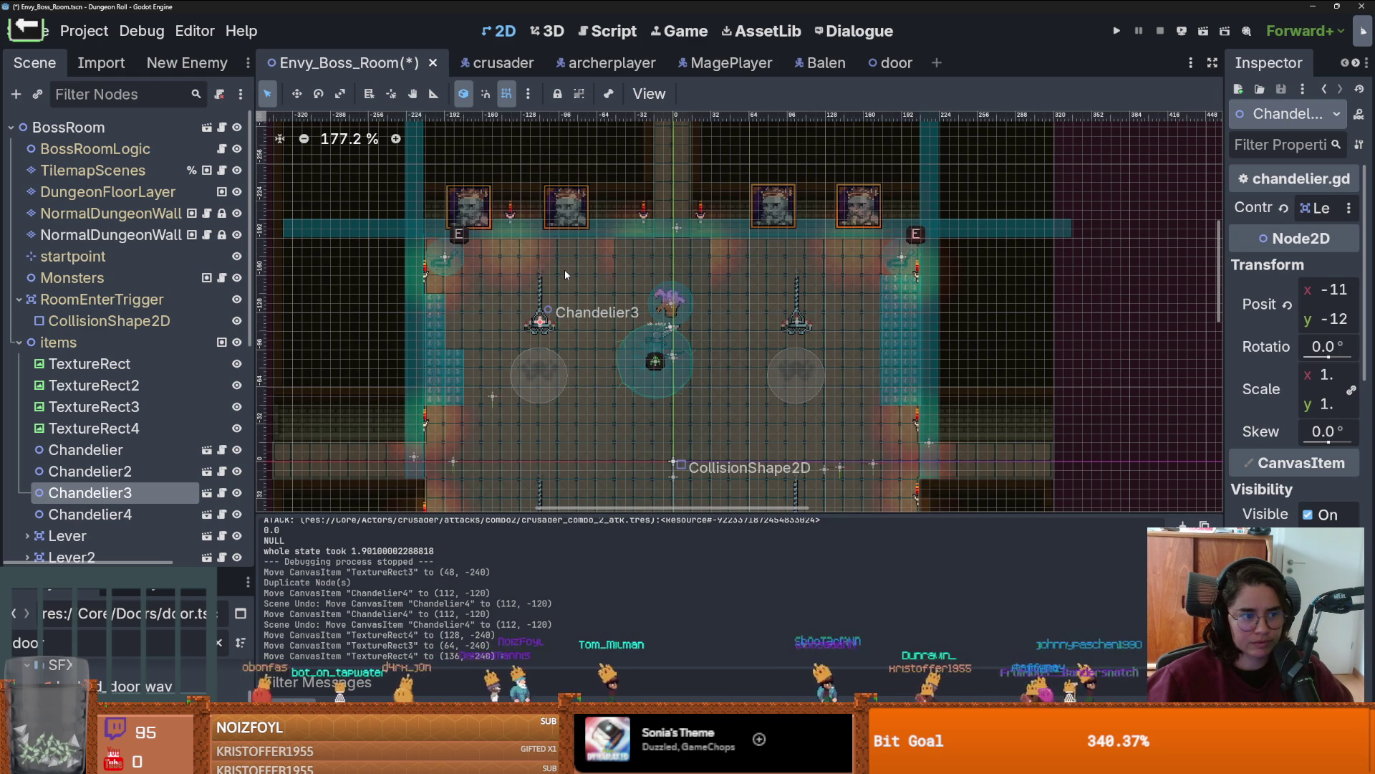
{"action": "scroll", "coordinate": [770, 237], "scroll_direction": "up", "scroll_amount": 2}
{"action": "scroll", "coordinate": [693, 267], "scroll_direction": "down", "scroll_amount": 1}
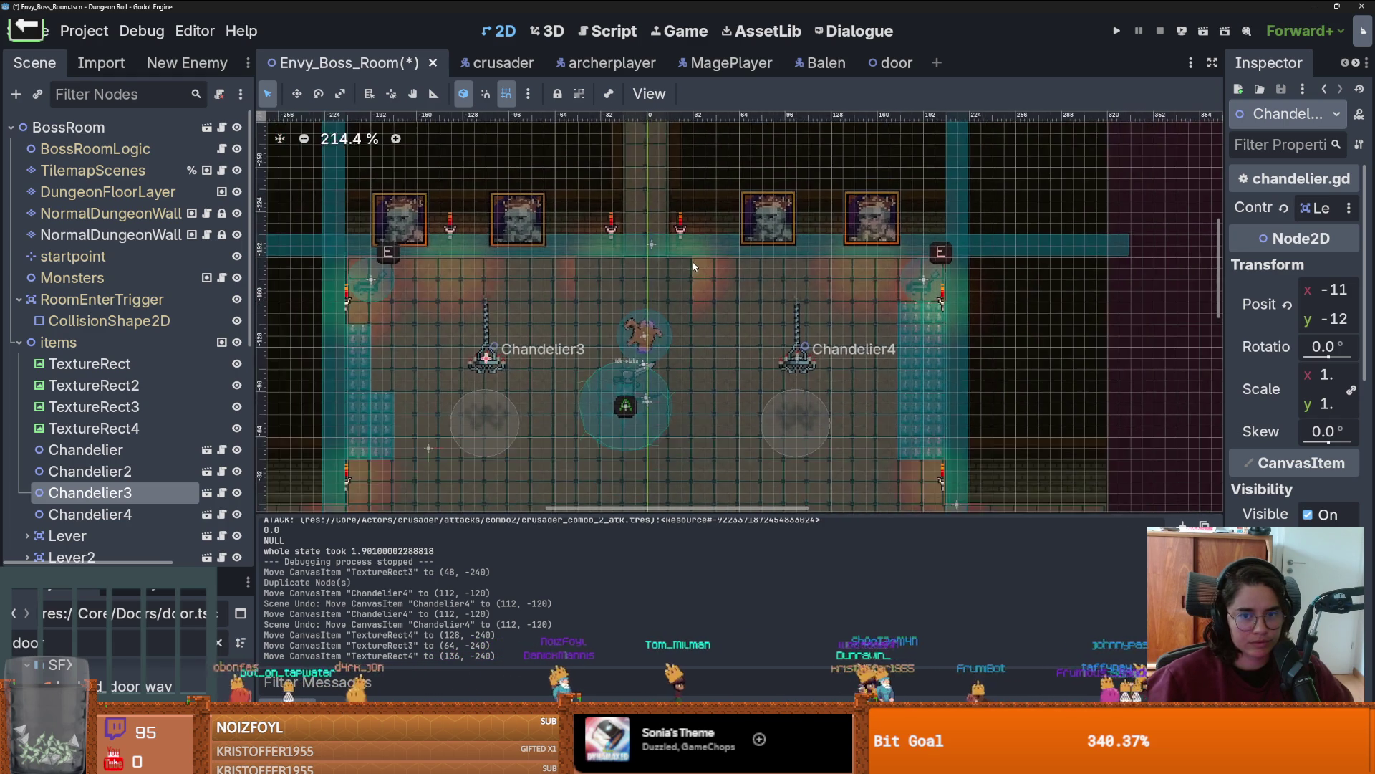
{"action": "scroll", "coordinate": [693, 266], "scroll_direction": "down", "scroll_amount": 1}
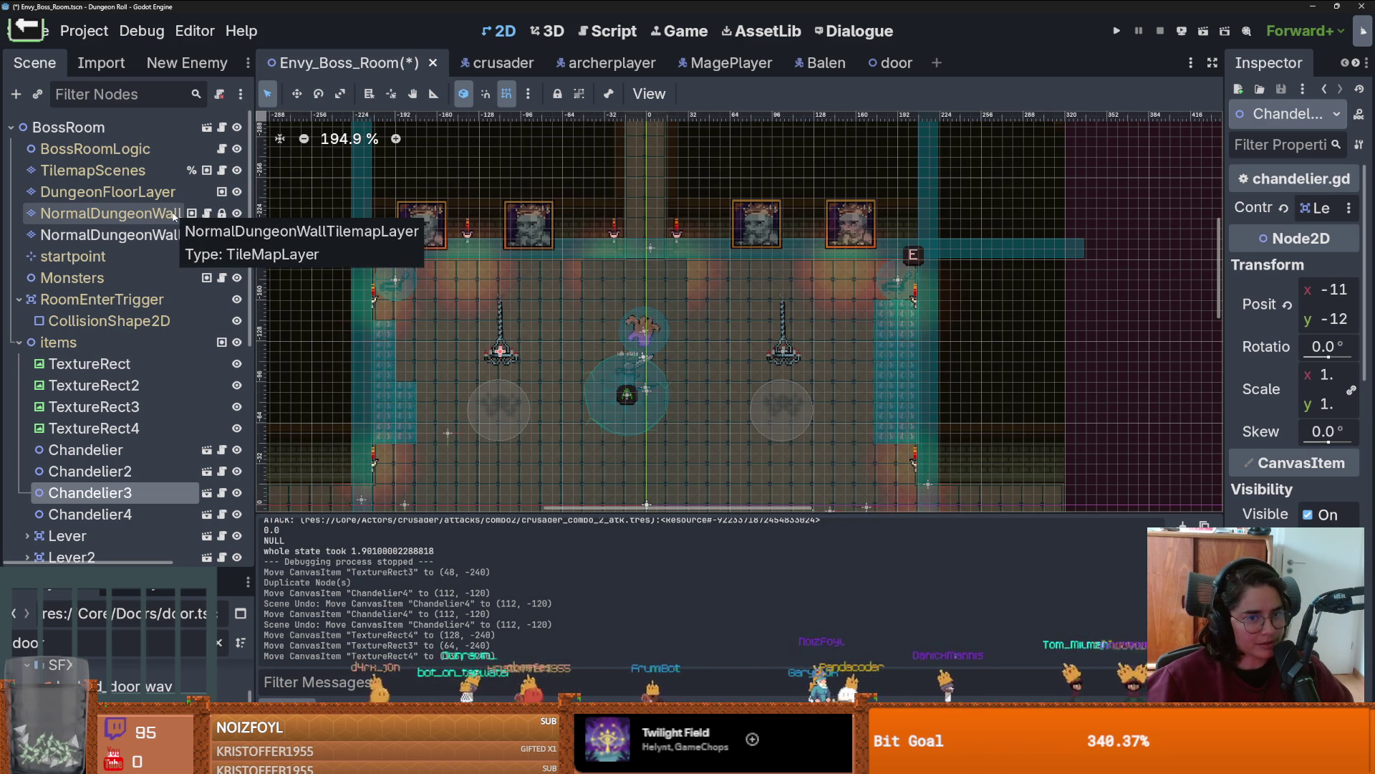
{"action": "scroll", "coordinate": [859, 259], "scroll_direction": "up", "scroll_amount": 1}
{"action": "left_click", "coordinate": [165, 149]}
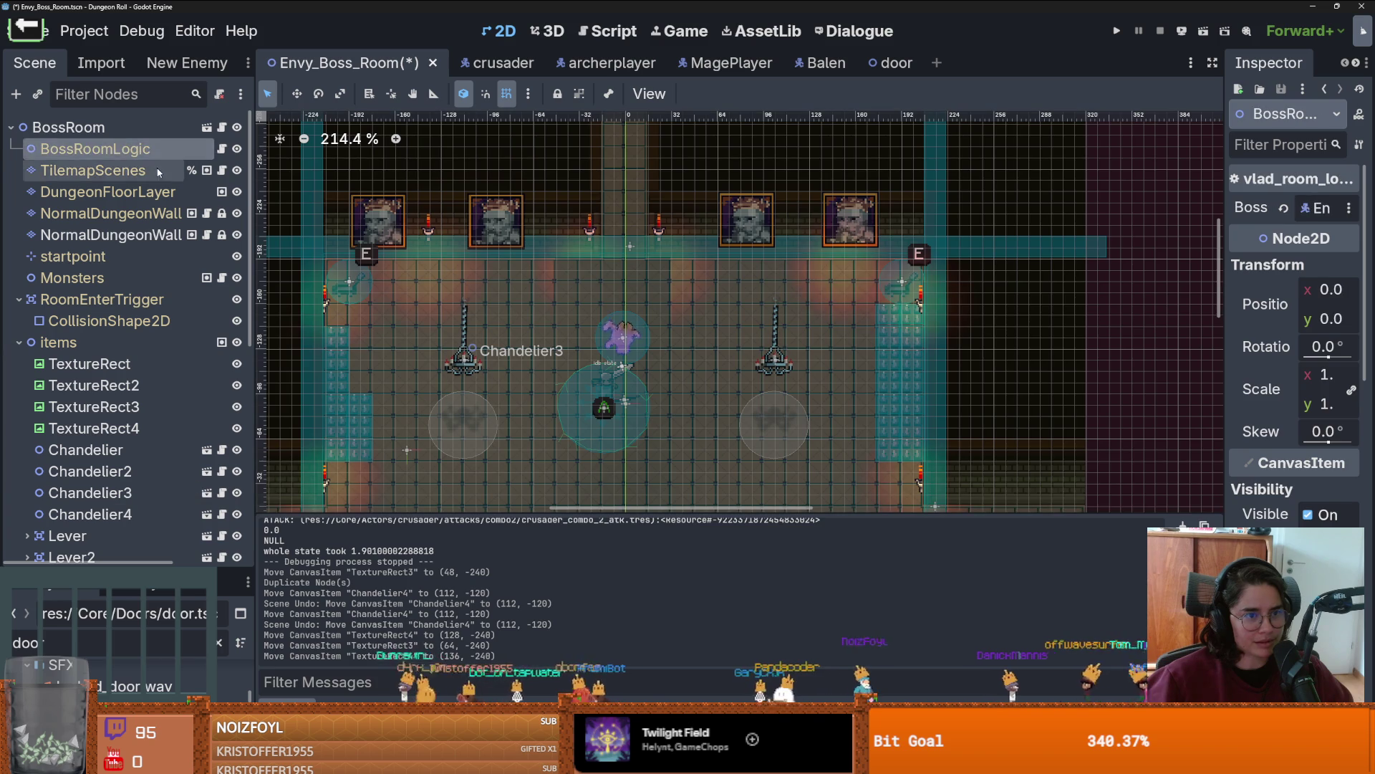
Step: In TilemapScenes, try a down_torch on the top wall, then erase it
{"action": "left_click", "coordinate": [143, 171]}
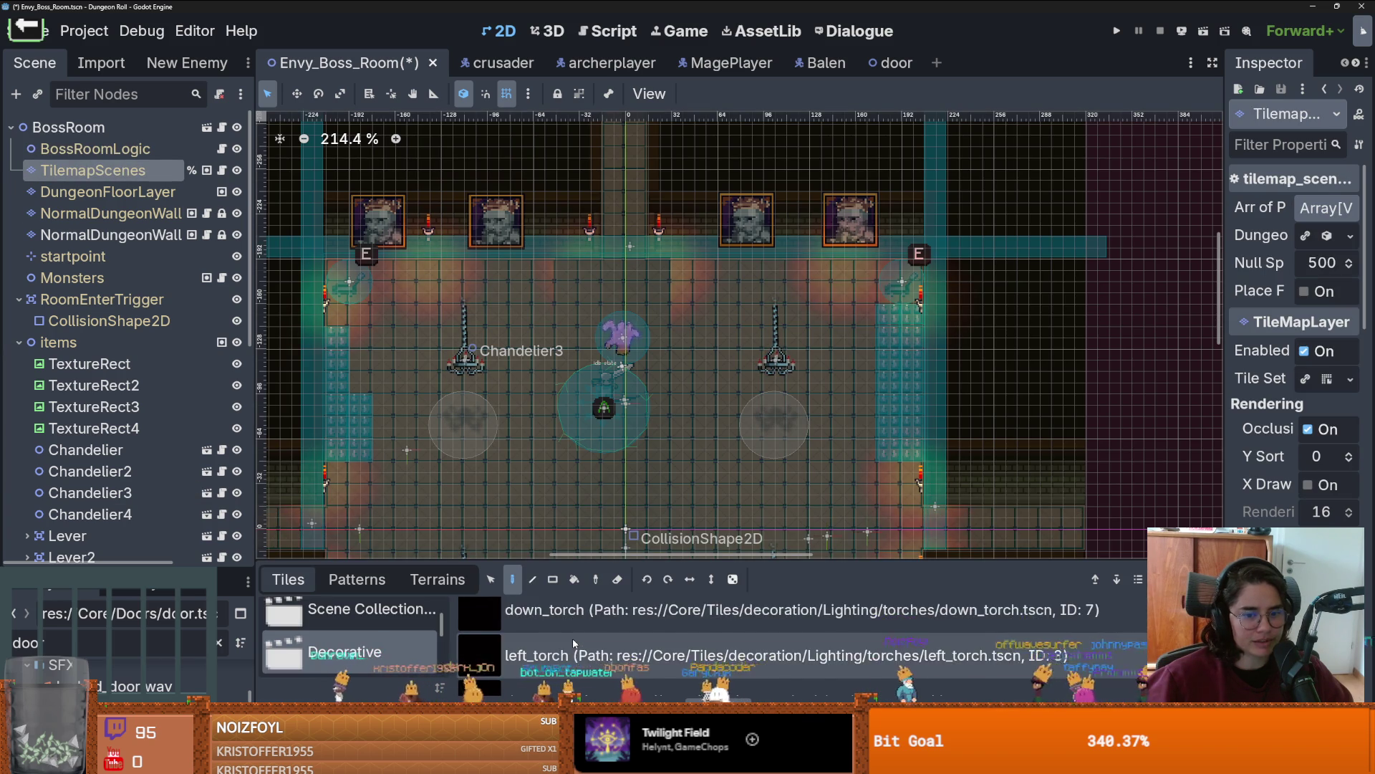
{"action": "left_click", "coordinate": [573, 626]}
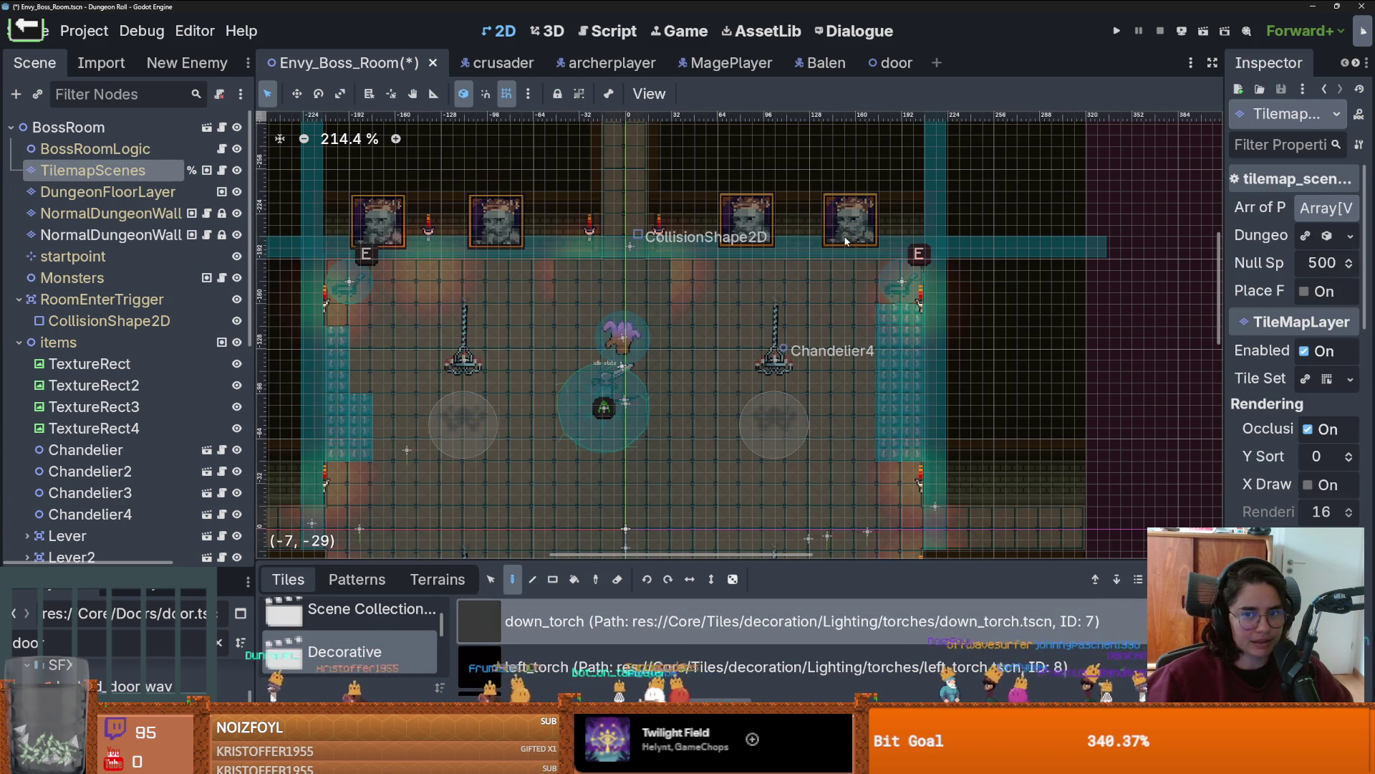
{"action": "left_click", "coordinate": [800, 260]}
{"action": "right_click", "coordinate": [800, 256]}
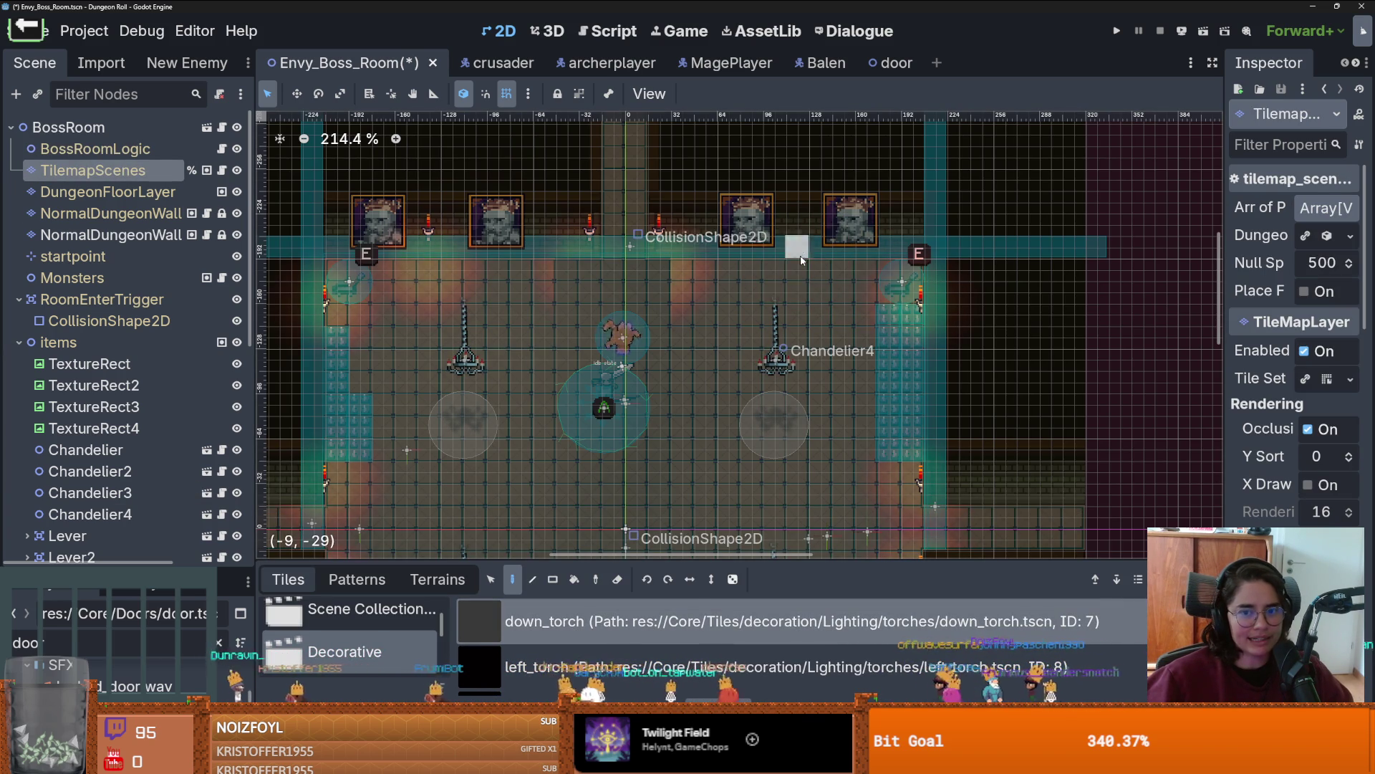
{"action": "scroll", "coordinate": [682, 642], "scroll_direction": "up", "scroll_amount": 1}
{"action": "scroll", "coordinate": [682, 642], "scroll_direction": "up", "scroll_amount": 2}
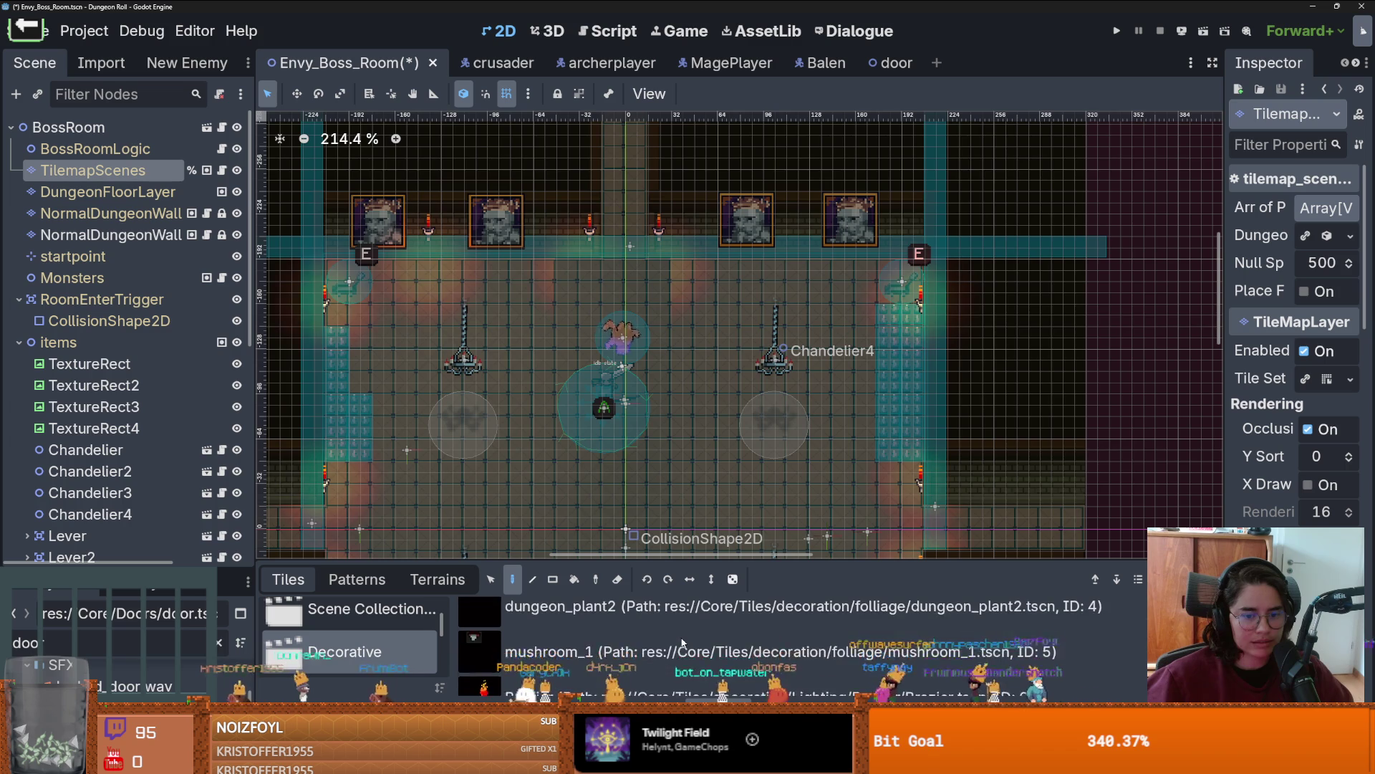
{"action": "scroll", "coordinate": [679, 639], "scroll_direction": "down", "scroll_amount": 4}
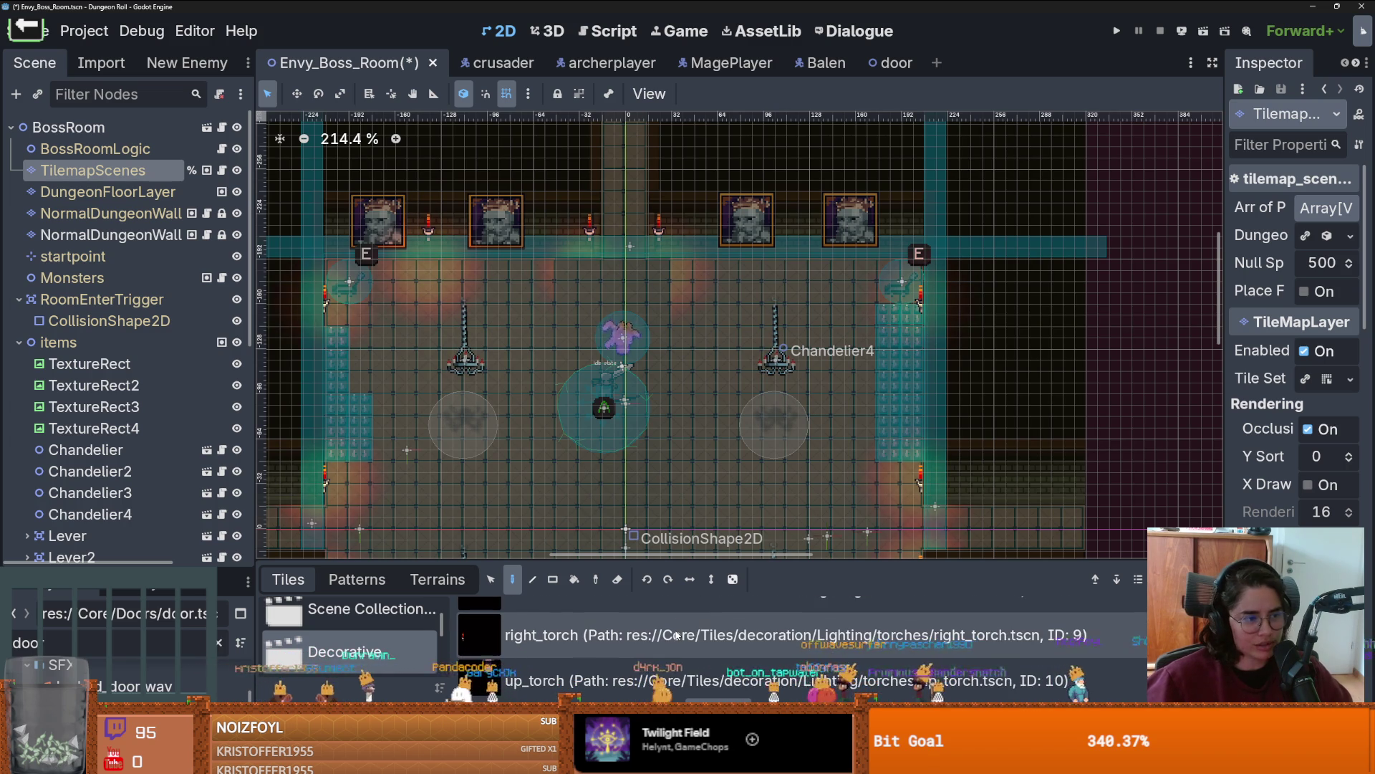
{"action": "scroll", "coordinate": [673, 629], "scroll_direction": "down", "scroll_amount": 1}
Step: Place an up_torch on the boss room's top wall and save the scene
{"action": "left_click", "coordinate": [674, 636]}
{"action": "left_click", "coordinate": [797, 240]}
{"action": "scroll", "coordinate": [778, 308], "scroll_direction": "down", "scroll_amount": 2}
{"action": "key", "text": "ctrl+s"}
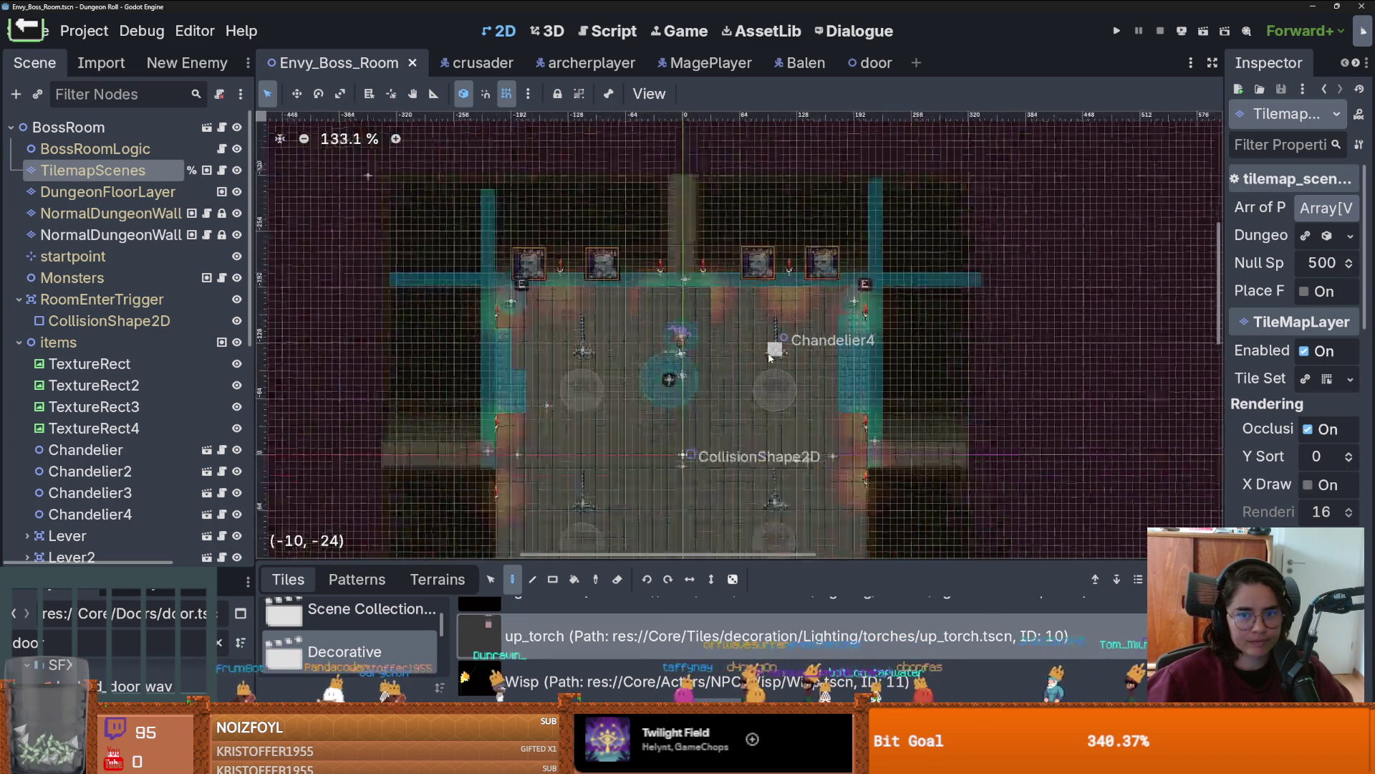
Step: Look over the room's torches and walls, saving Envy_Boss_Room again
{"action": "scroll", "coordinate": [768, 358], "scroll_direction": "down", "scroll_amount": 3}
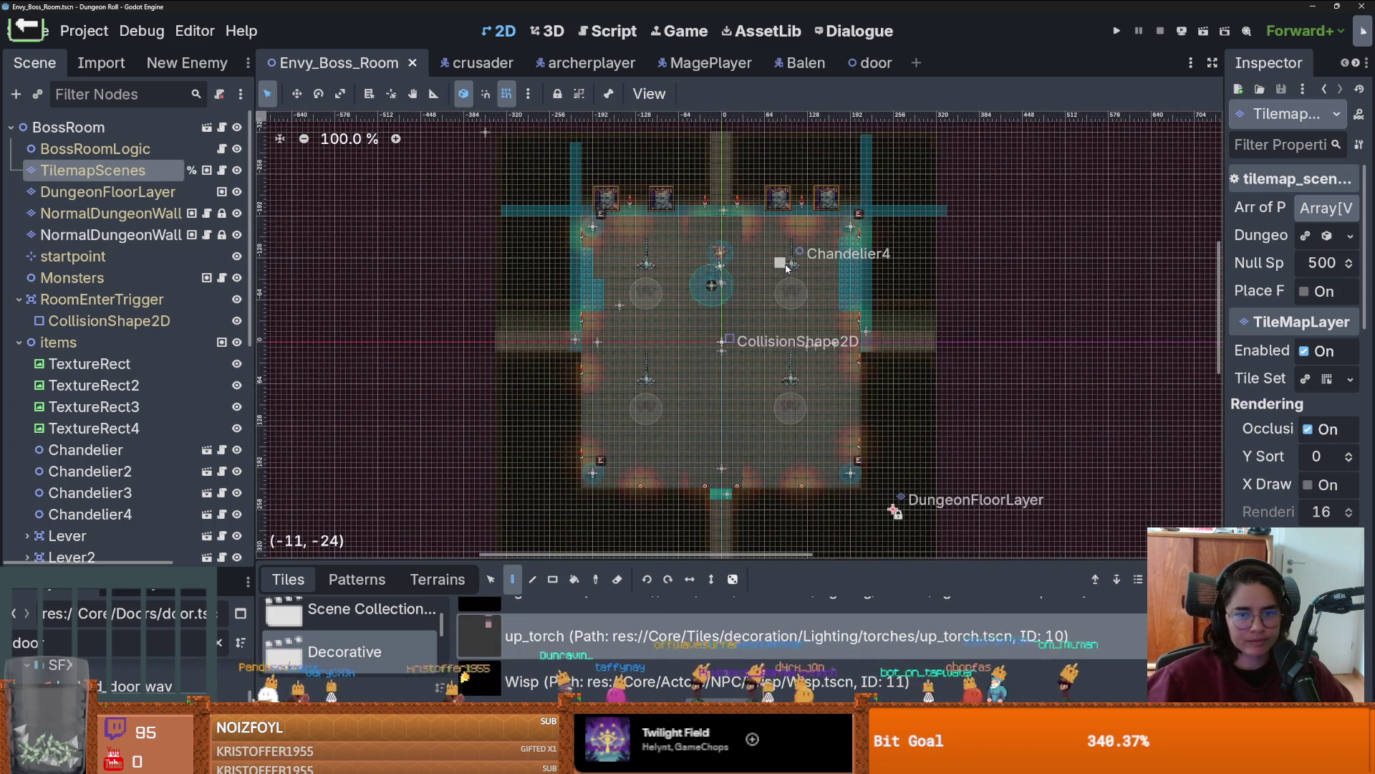
{"action": "scroll", "coordinate": [677, 287], "scroll_direction": "up", "scroll_amount": 4}
{"action": "scroll", "coordinate": [687, 236], "scroll_direction": "up", "scroll_amount": 12}
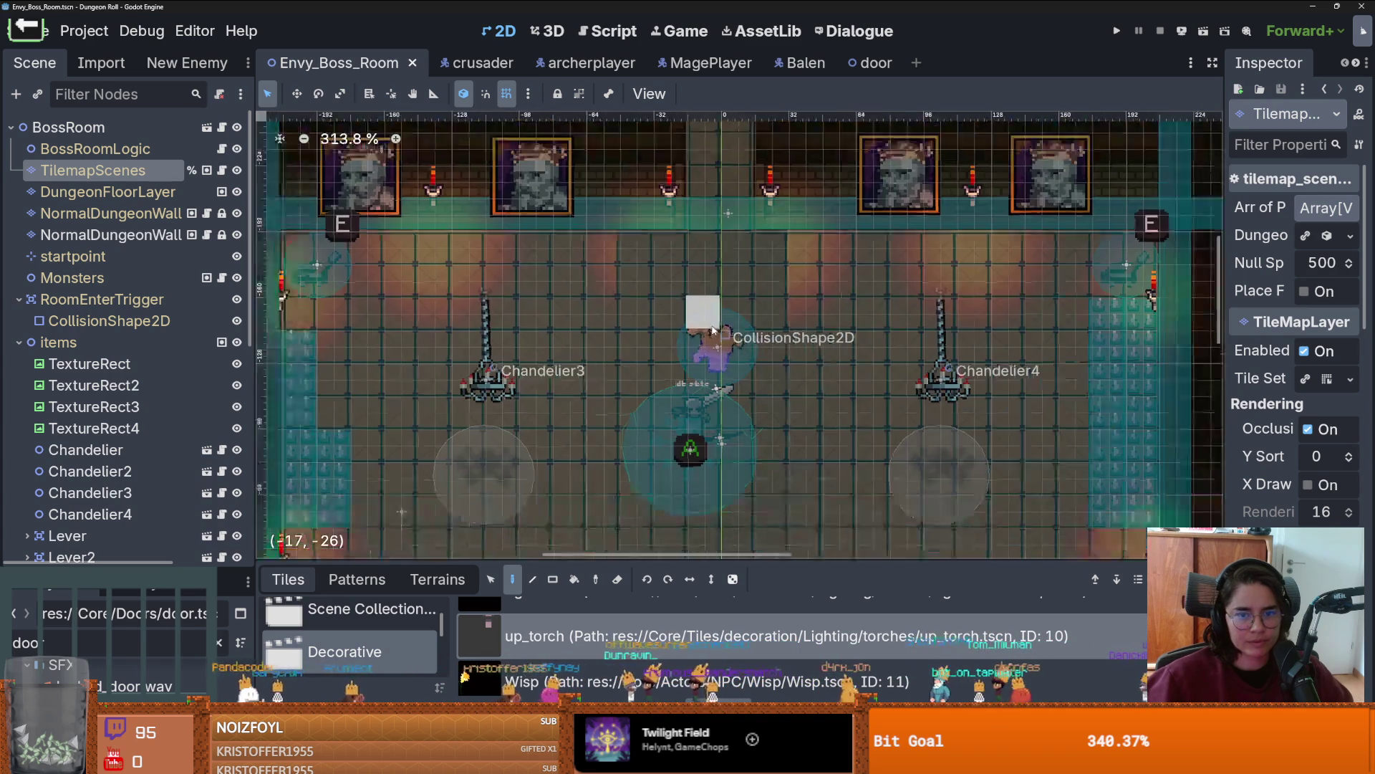
{"action": "scroll", "coordinate": [710, 318], "scroll_direction": "down", "scroll_amount": 5}
{"action": "scroll", "coordinate": [714, 325], "scroll_direction": "up", "scroll_amount": 5}
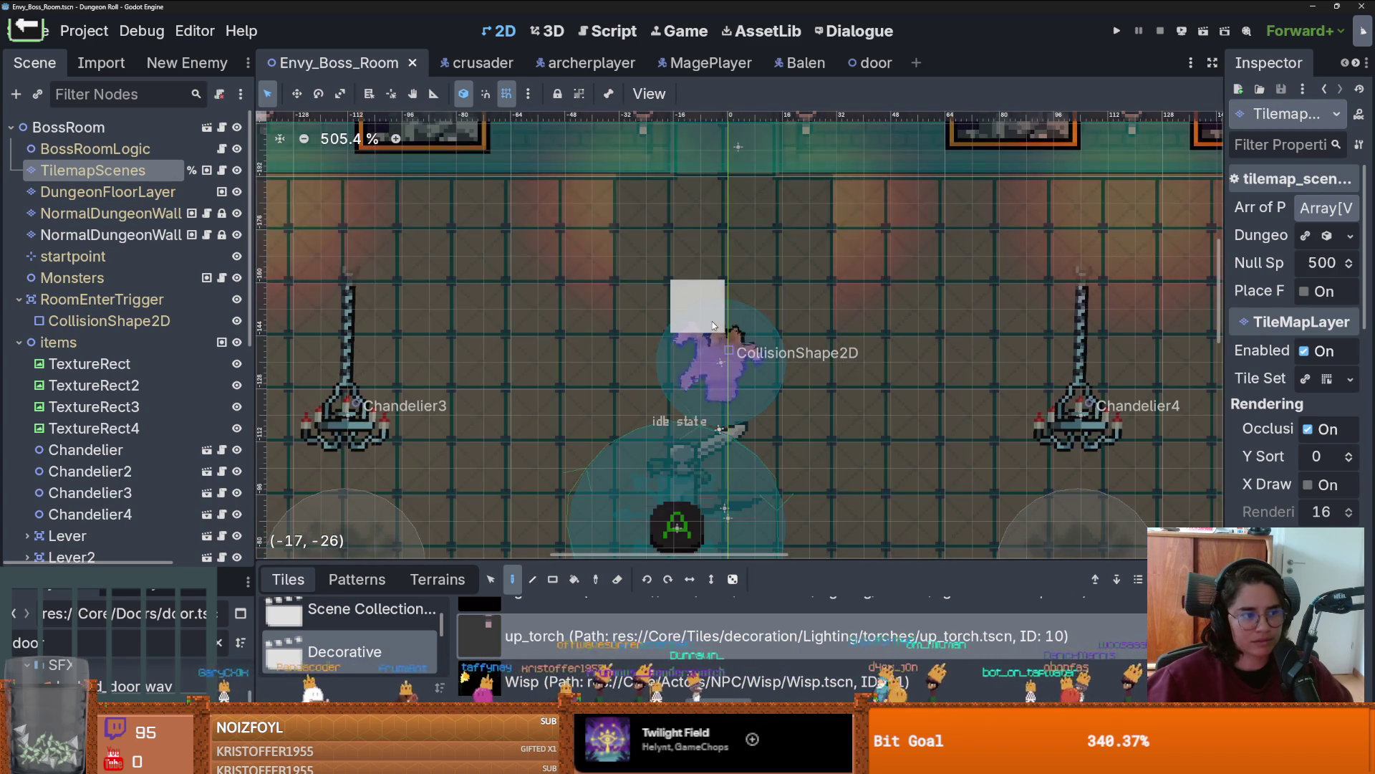
{"action": "scroll", "coordinate": [713, 325], "scroll_direction": "down", "scroll_amount": 2}
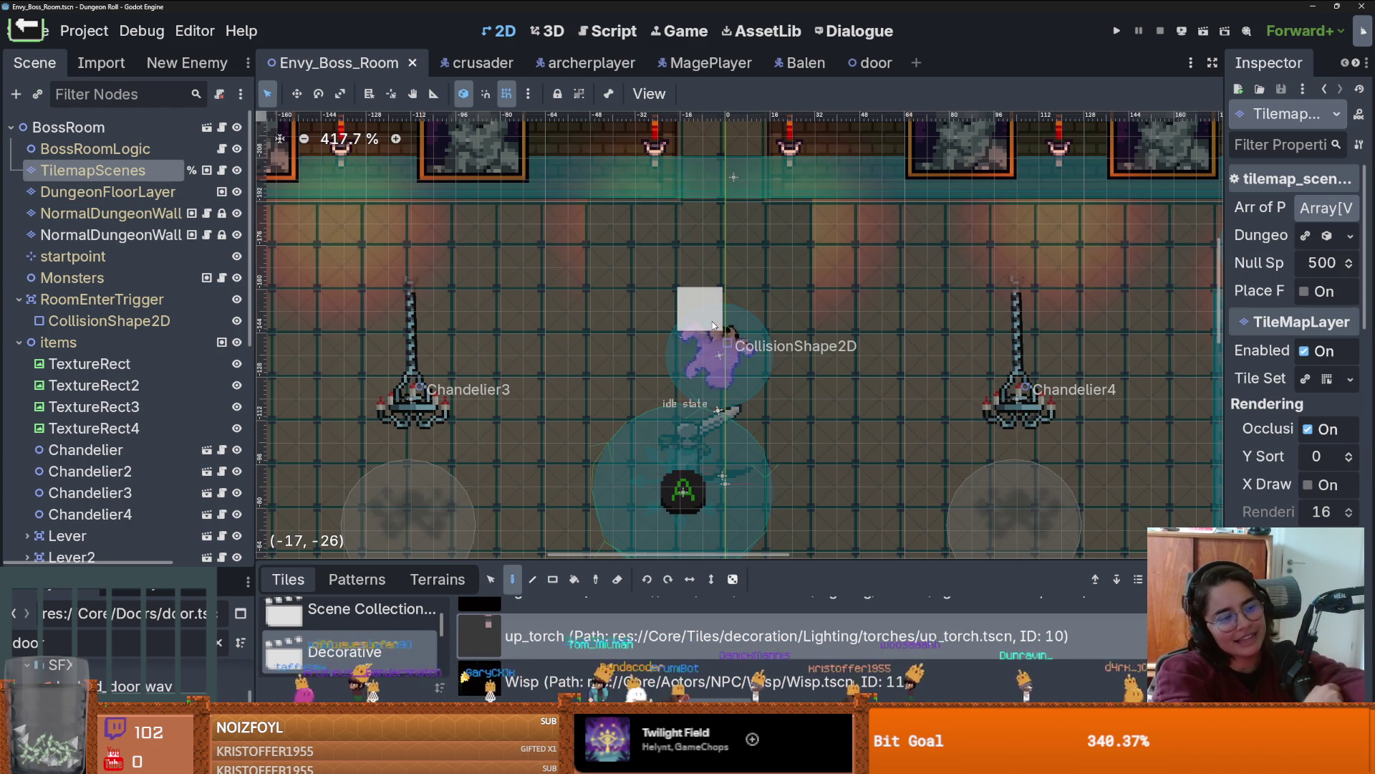
{"action": "scroll", "coordinate": [823, 296], "scroll_direction": "down", "scroll_amount": 3}
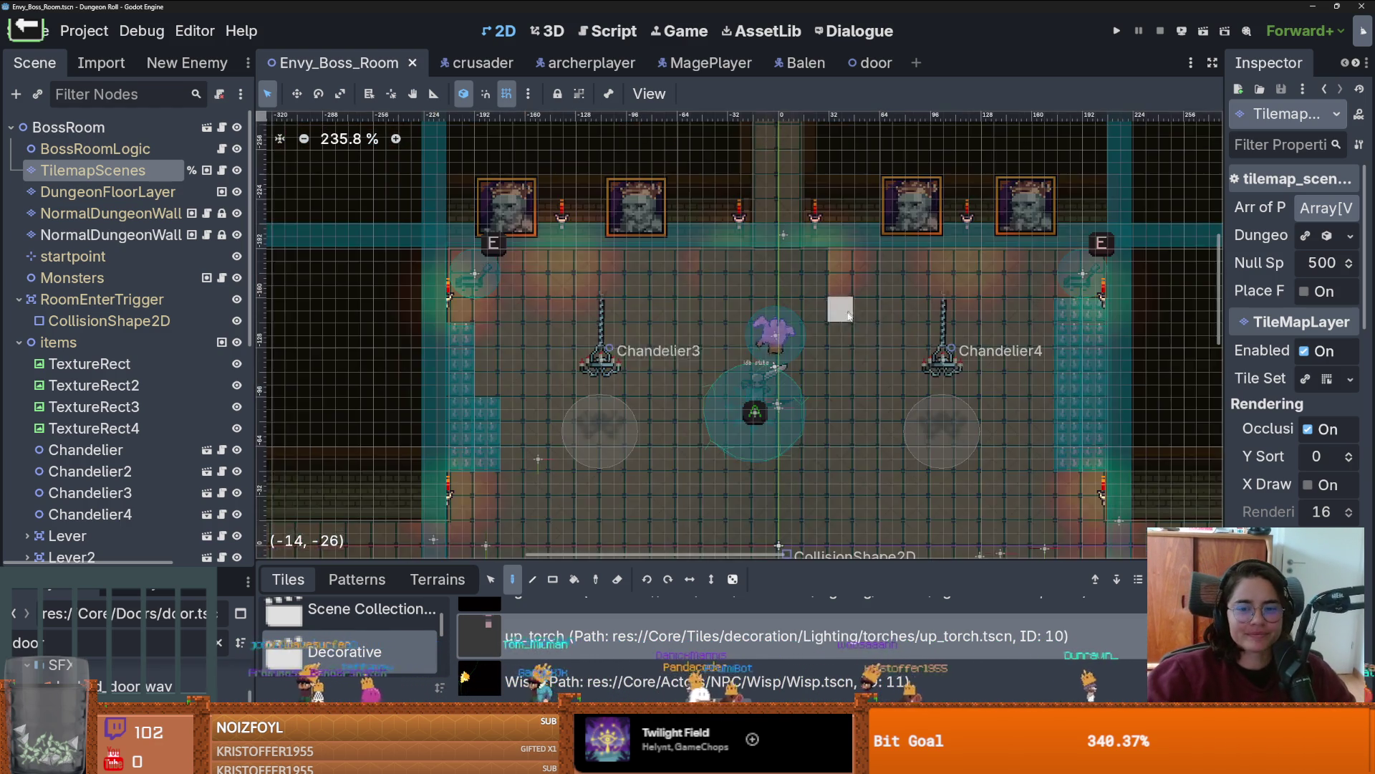
{"action": "key", "text": "ctrl+s"}
{"action": "scroll", "coordinate": [943, 313], "scroll_direction": "right", "scroll_amount": 3}
{"action": "scroll", "coordinate": [942, 313], "scroll_direction": "down", "scroll_amount": 2}
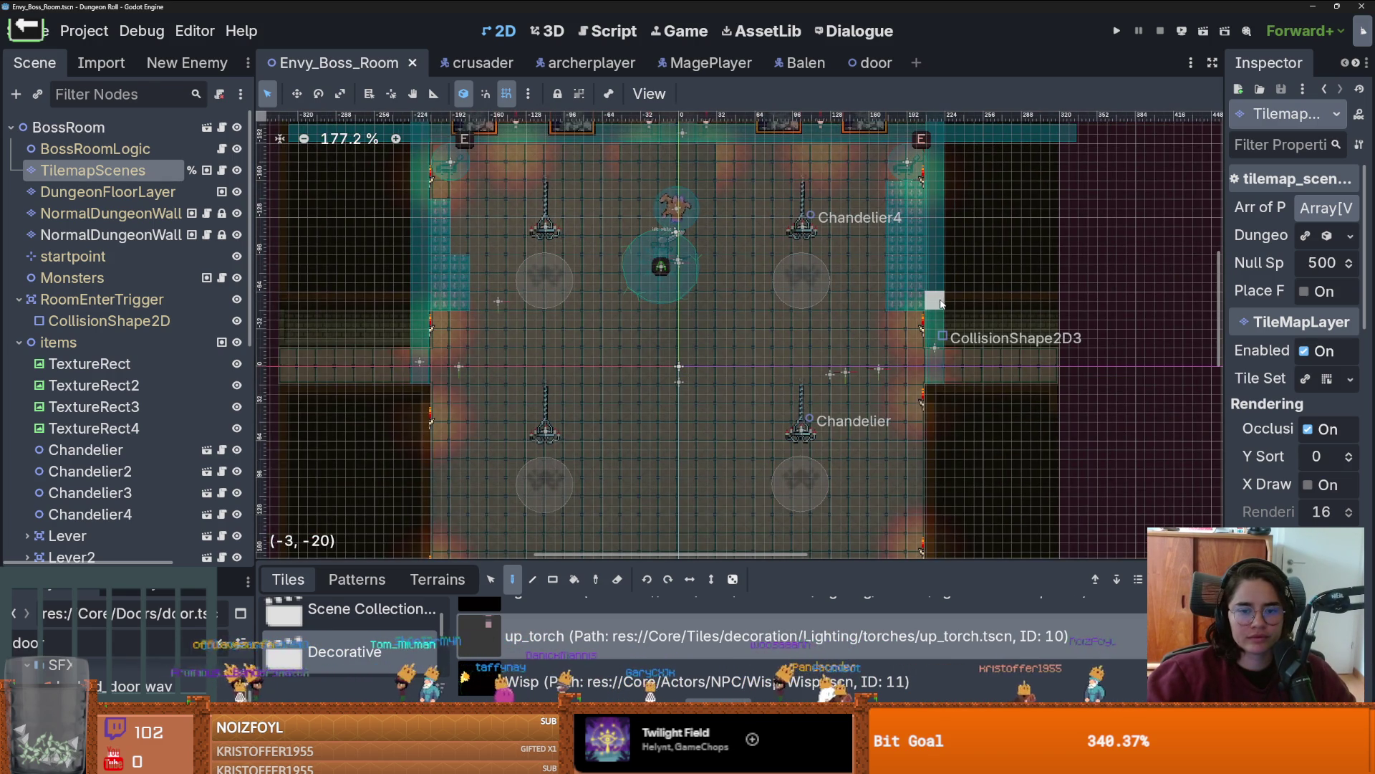
{"action": "scroll", "coordinate": [940, 301], "scroll_direction": "down", "scroll_amount": 3}
{"action": "scroll", "coordinate": [902, 251], "scroll_direction": "right", "scroll_amount": 1}
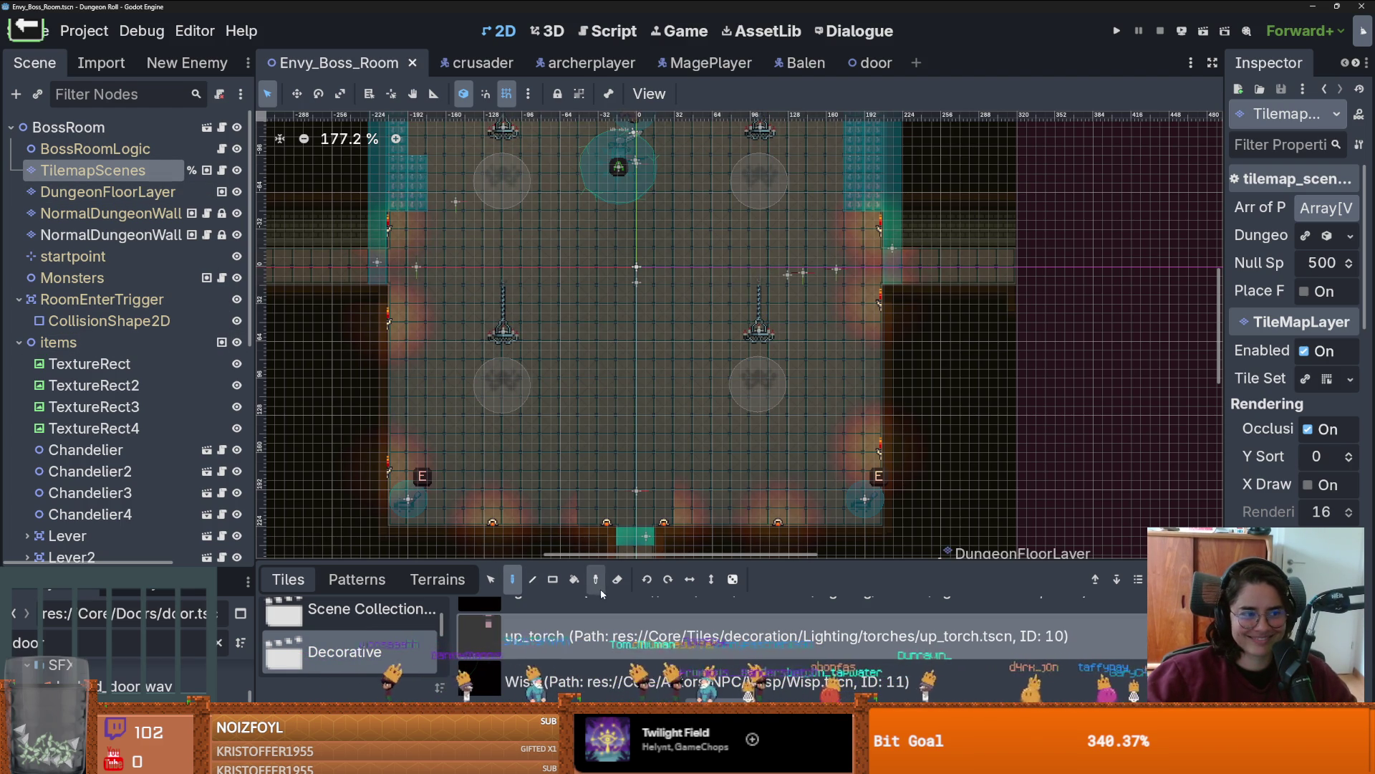
Step: Enlarge the Tiles panel and browse the Scene Collection tiles
{"action": "left_click_drag", "start_coordinate": [621, 561], "coordinate": [637, 328]}
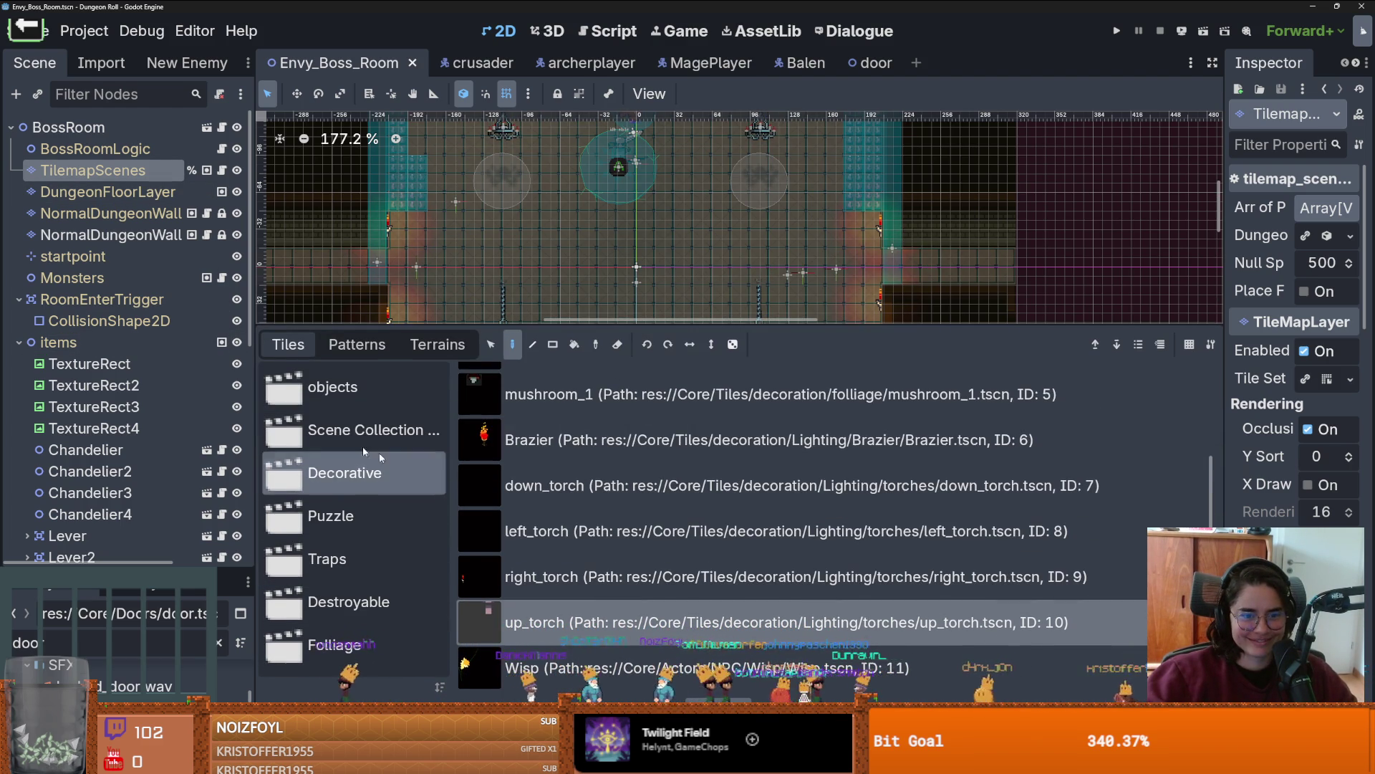
{"action": "left_click", "coordinate": [365, 429]}
{"action": "scroll", "coordinate": [644, 523], "scroll_direction": "down", "scroll_amount": 3}
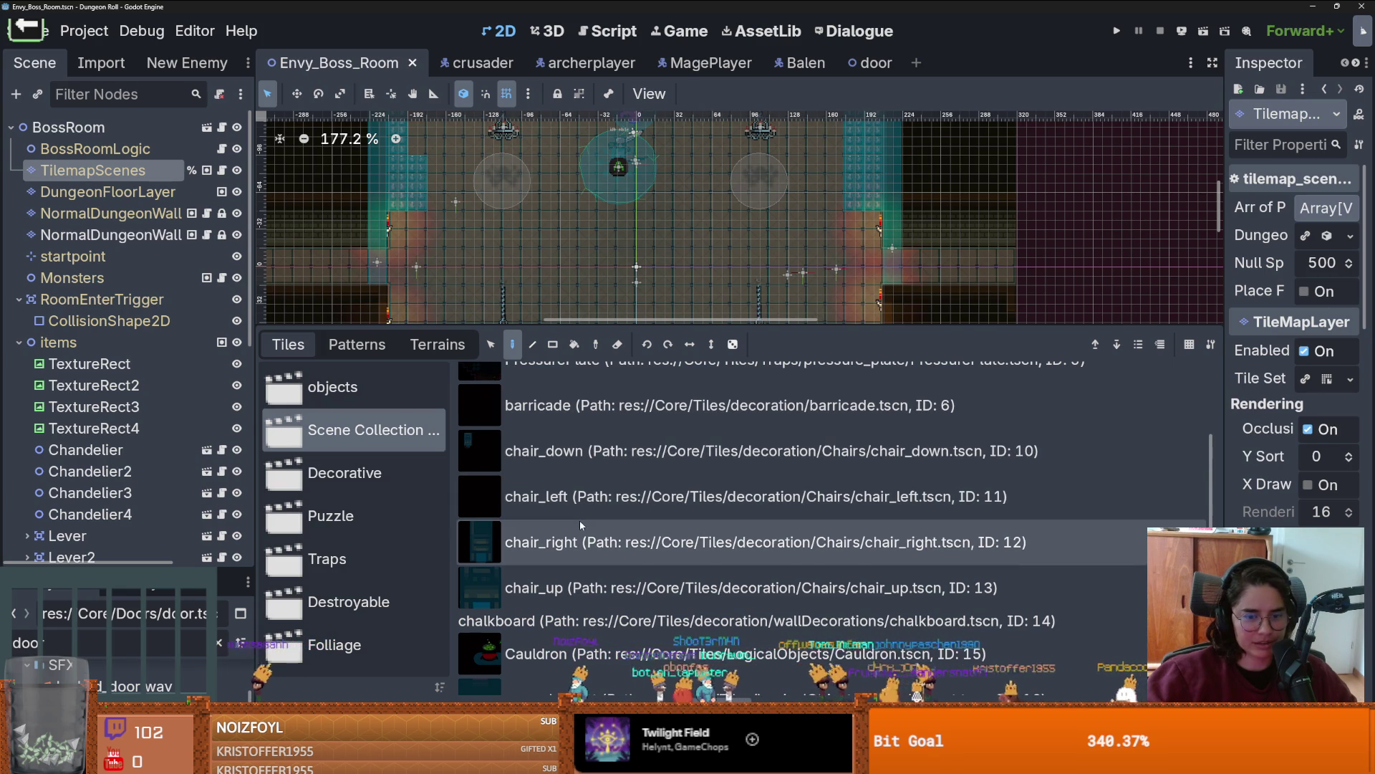
{"action": "scroll", "coordinate": [603, 584], "scroll_direction": "up", "scroll_amount": 3}
{"action": "scroll", "coordinate": [608, 587], "scroll_direction": "down", "scroll_amount": 6}
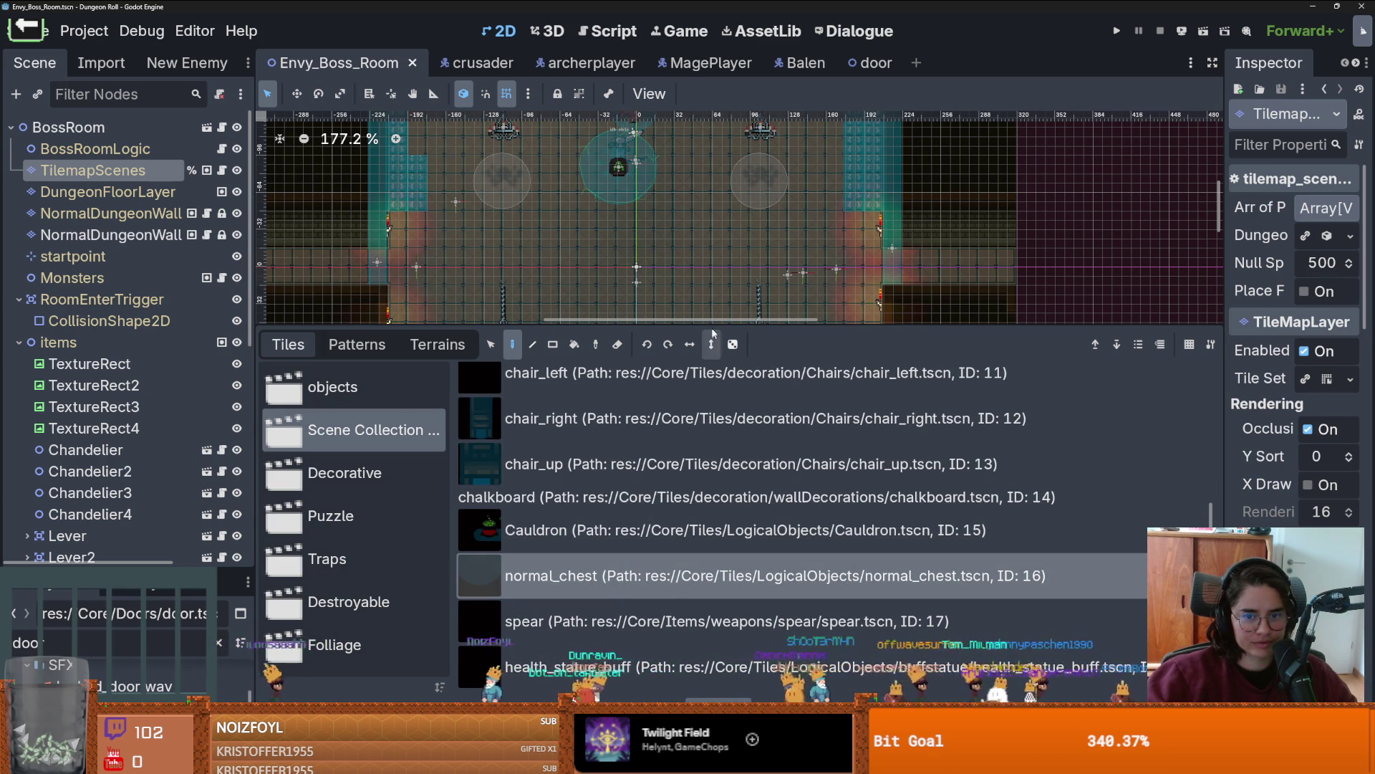
{"action": "left_click_drag", "start_coordinate": [713, 327], "coordinate": [716, 562]}
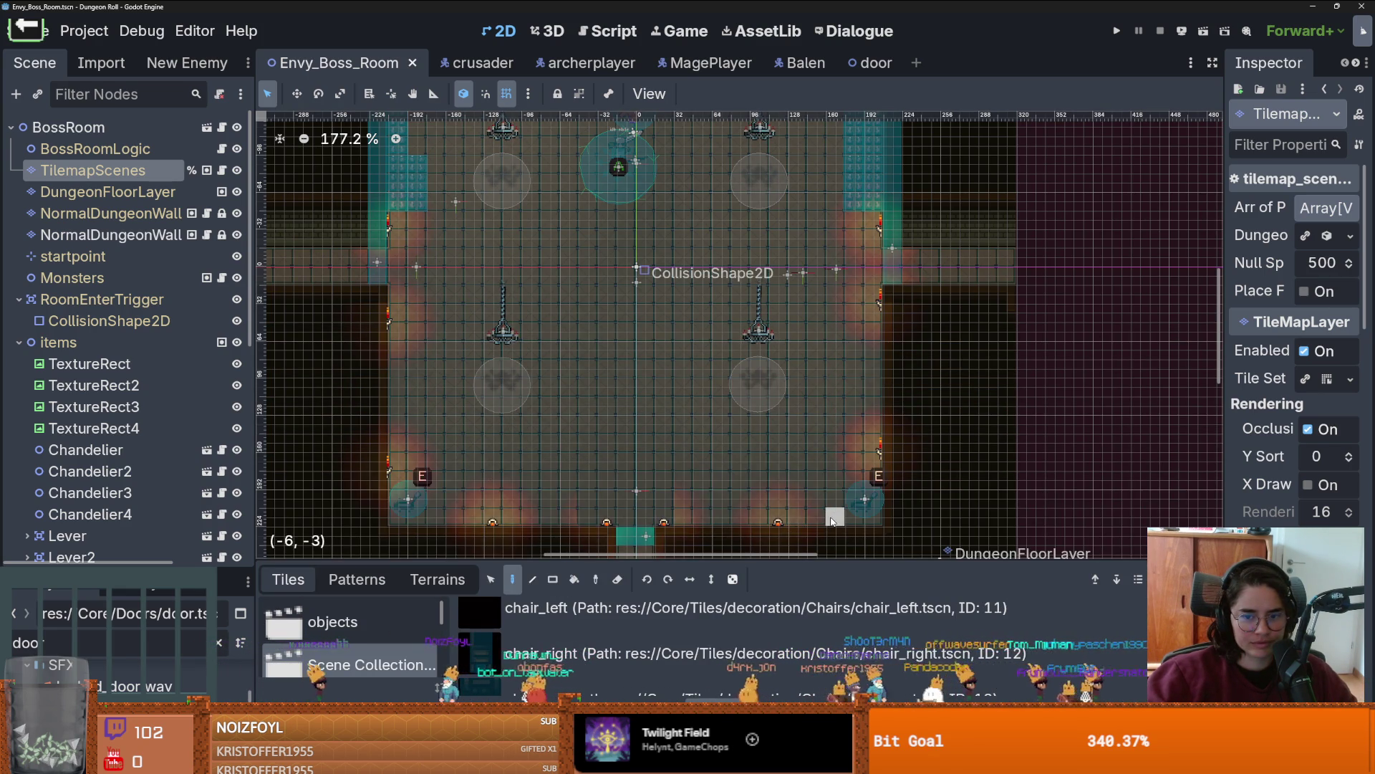
{"action": "scroll", "coordinate": [830, 516], "scroll_direction": "up", "scroll_amount": 2}
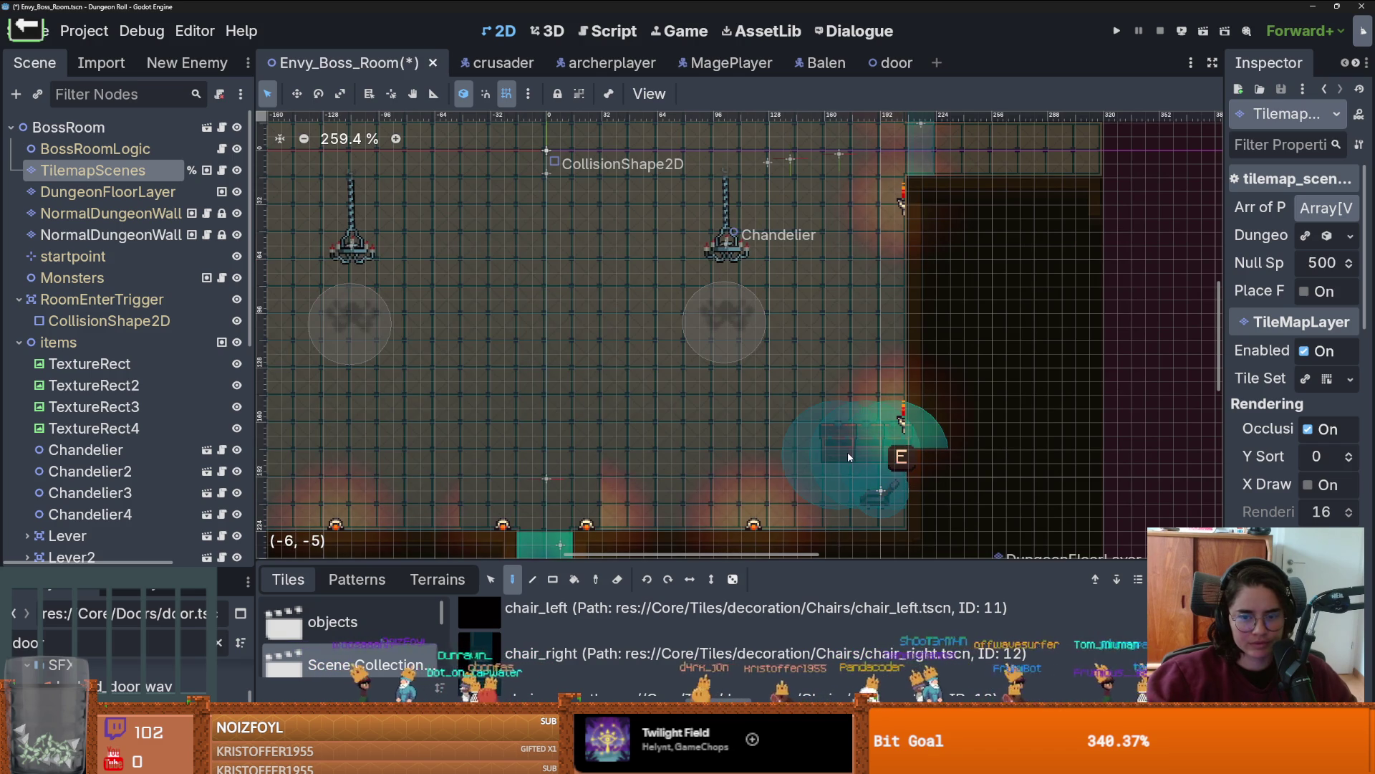
{"action": "left_click_drag", "start_coordinate": [637, 560], "coordinate": [637, 407]}
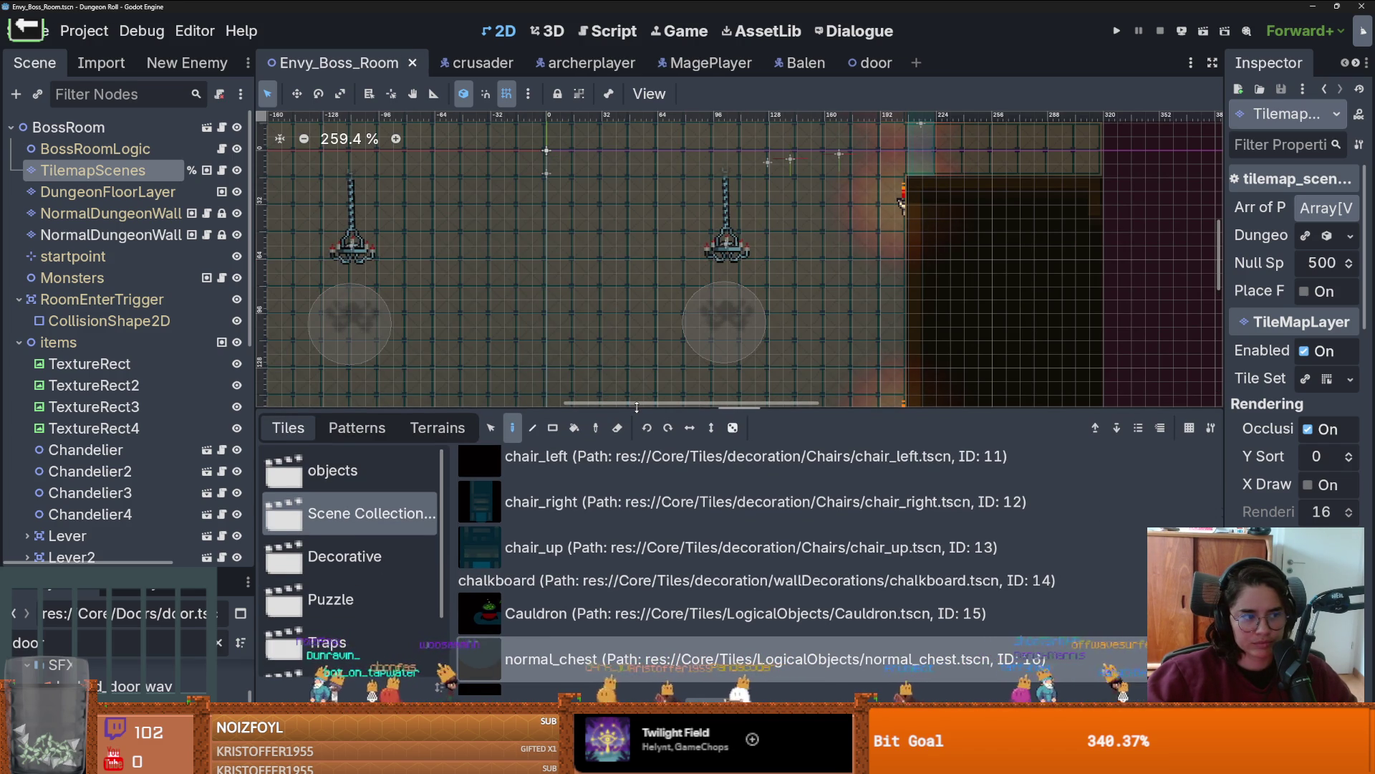
{"action": "scroll", "coordinate": [653, 581], "scroll_direction": "up", "scroll_amount": 5}
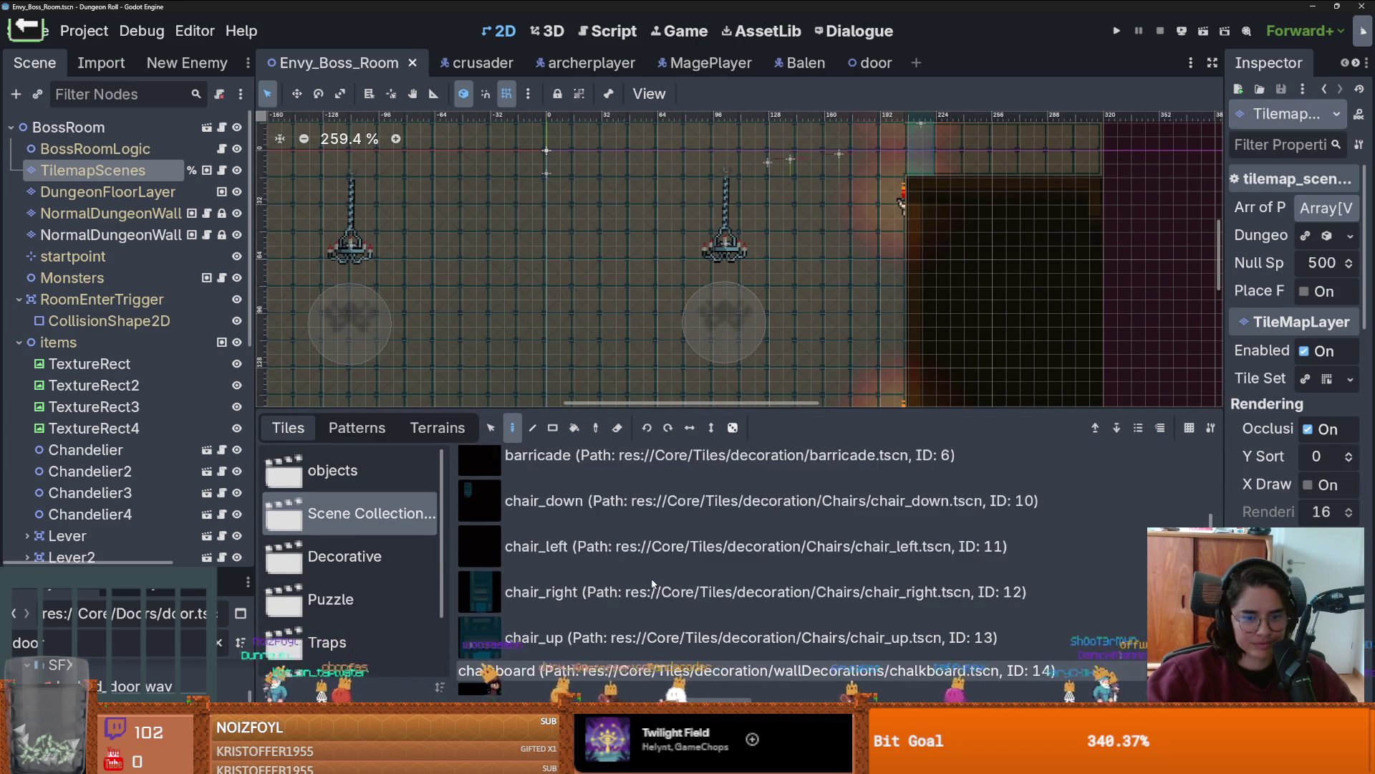
{"action": "scroll", "coordinate": [653, 581], "scroll_direction": "down", "scroll_amount": 5}
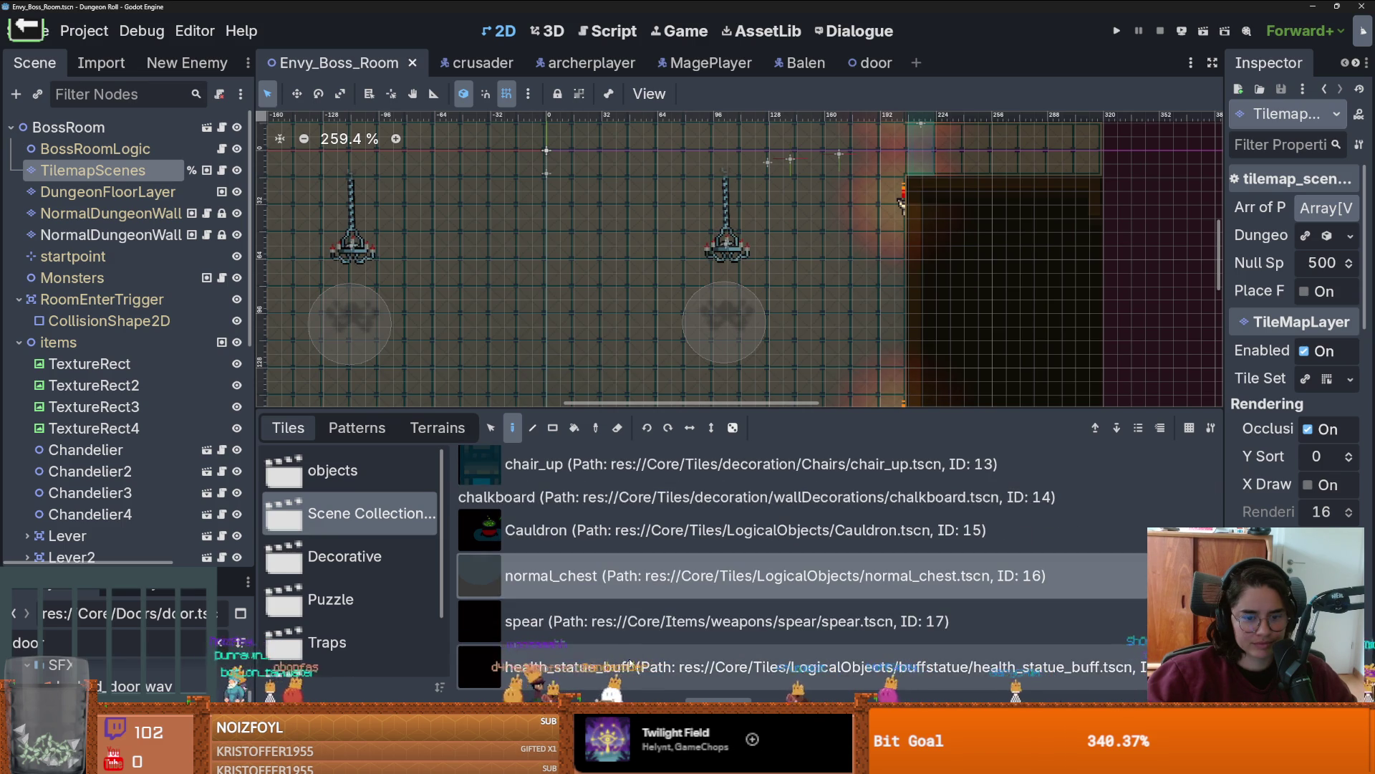
{"action": "scroll", "coordinate": [636, 623], "scroll_direction": "up", "scroll_amount": 6}
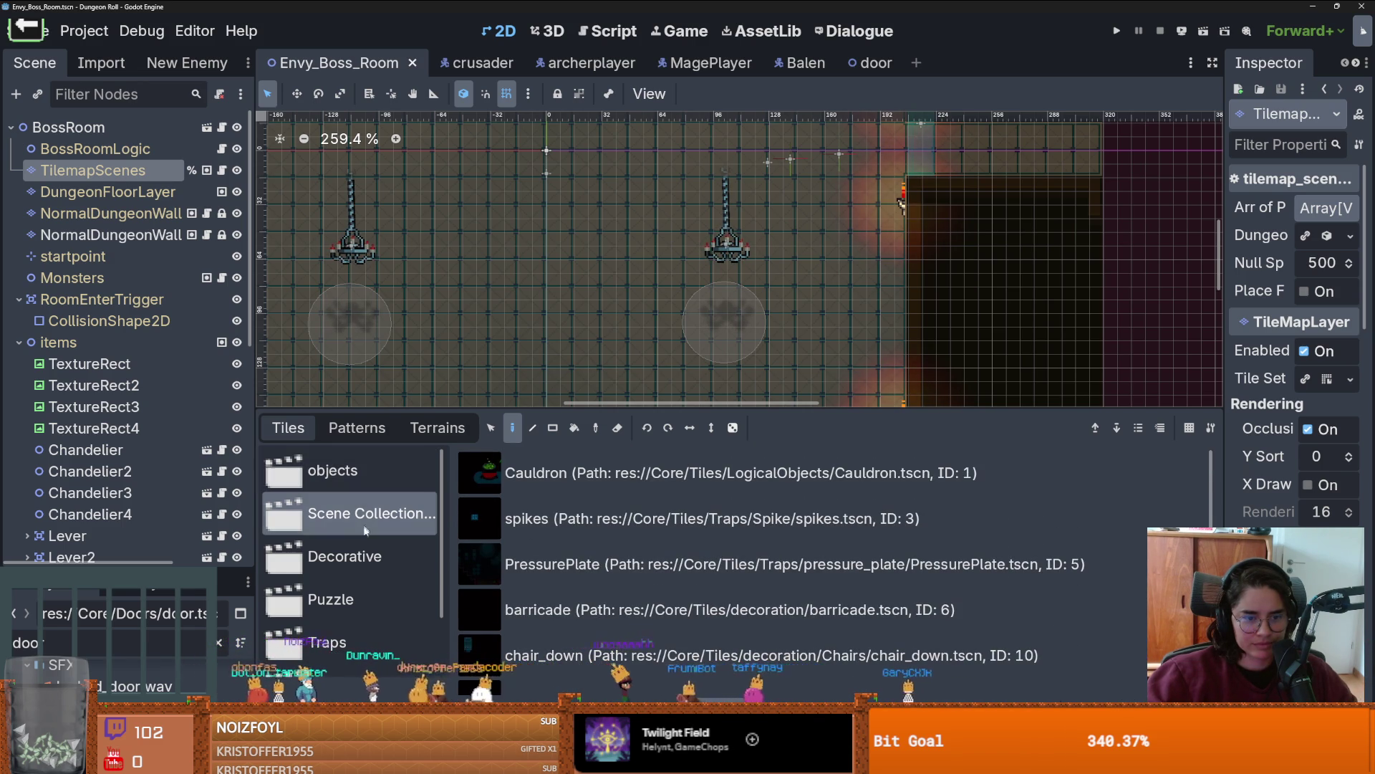
Step: Select the crate from the Destroyable collection, passing through Decorative
{"action": "left_click", "coordinate": [373, 556]}
{"action": "scroll", "coordinate": [376, 558], "scroll_direction": "down", "scroll_amount": 1}
{"action": "scroll", "coordinate": [376, 558], "scroll_direction": "down", "scroll_amount": 1}
{"action": "left_click", "coordinate": [358, 608]}
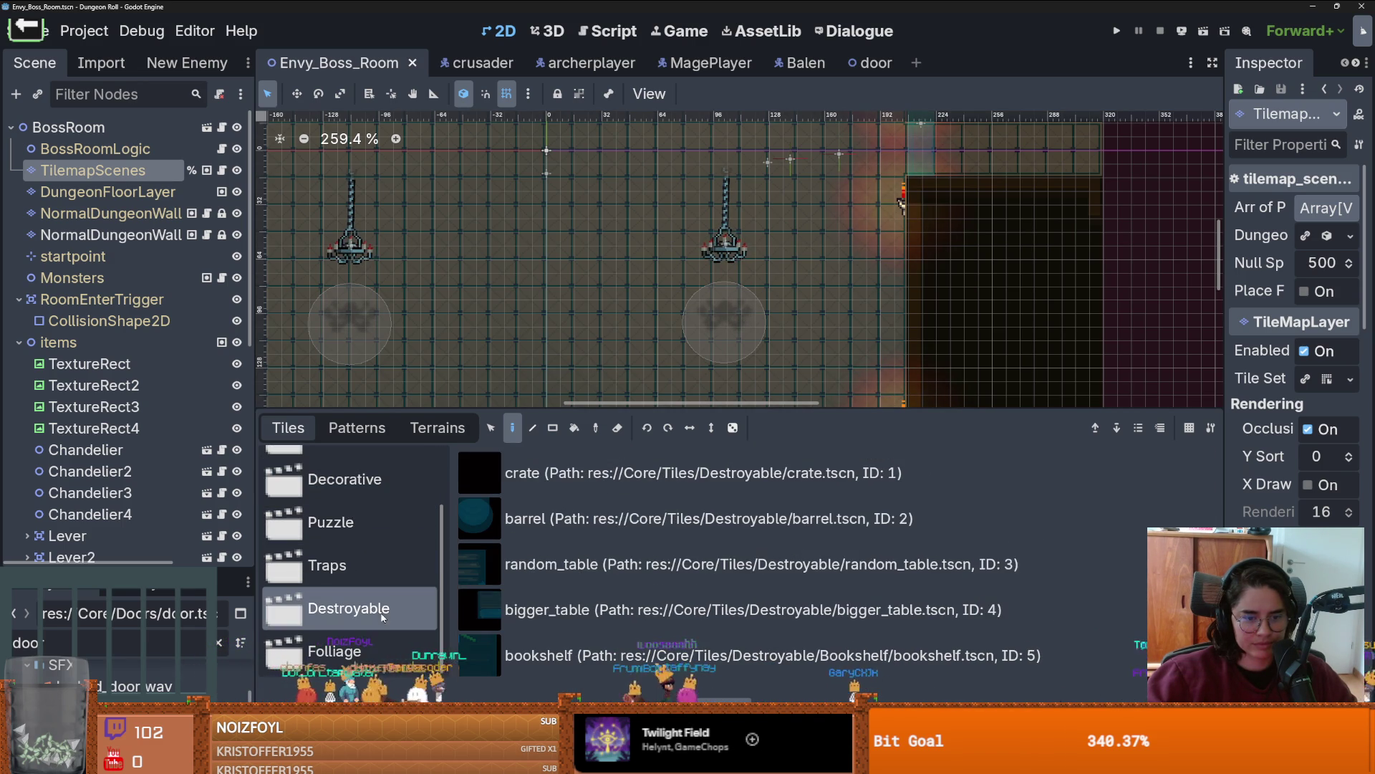
{"action": "left_click_drag", "start_coordinate": [645, 413], "coordinate": [681, 564]}
Step: Place a crate near the lower doors, then undo the unwanted tile
{"action": "left_click", "coordinate": [869, 466]}
{"action": "scroll", "coordinate": [788, 487], "scroll_direction": "down", "scroll_amount": 2}
{"action": "scroll", "coordinate": [564, 488], "scroll_direction": "up", "scroll_amount": 3}
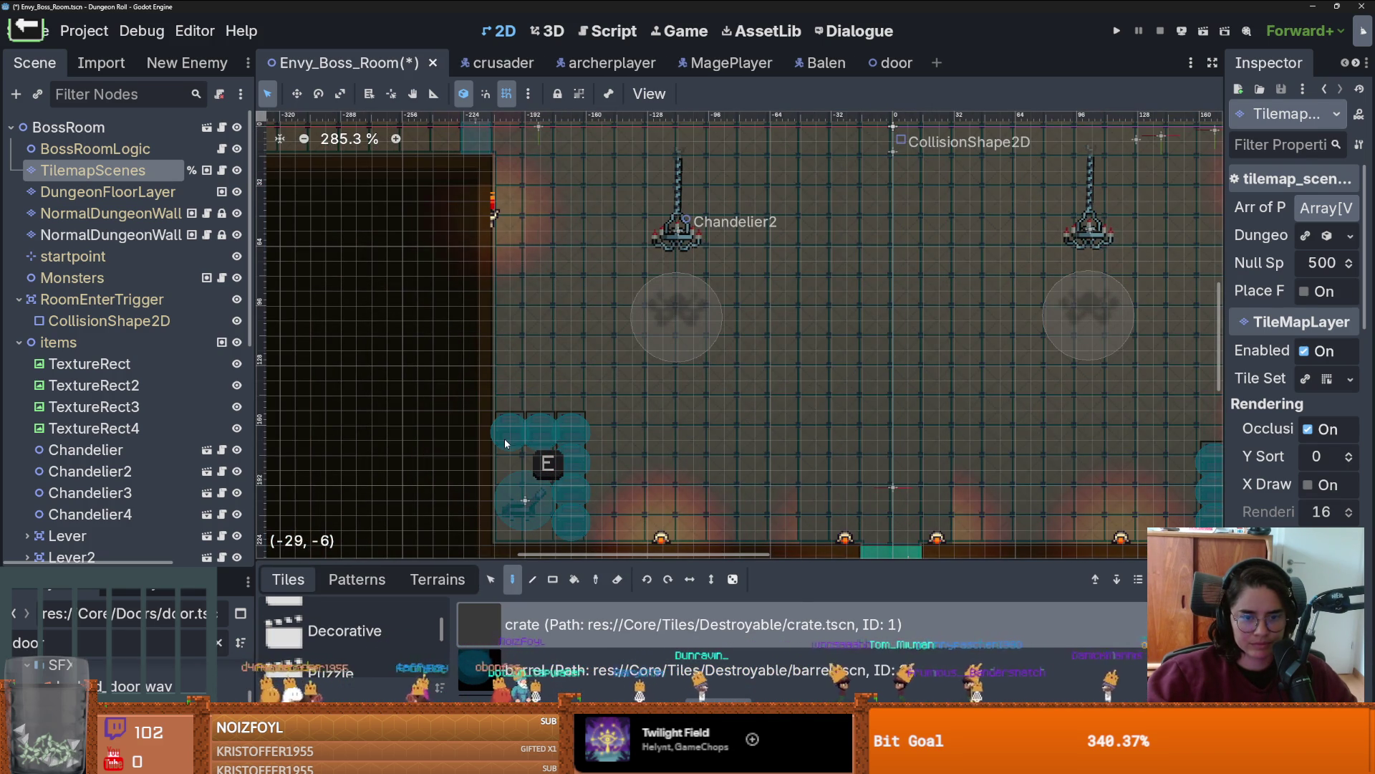
{"action": "key", "text": "ctrl+z"}
{"action": "scroll", "coordinate": [562, 467], "scroll_direction": "down", "scroll_amount": 3}
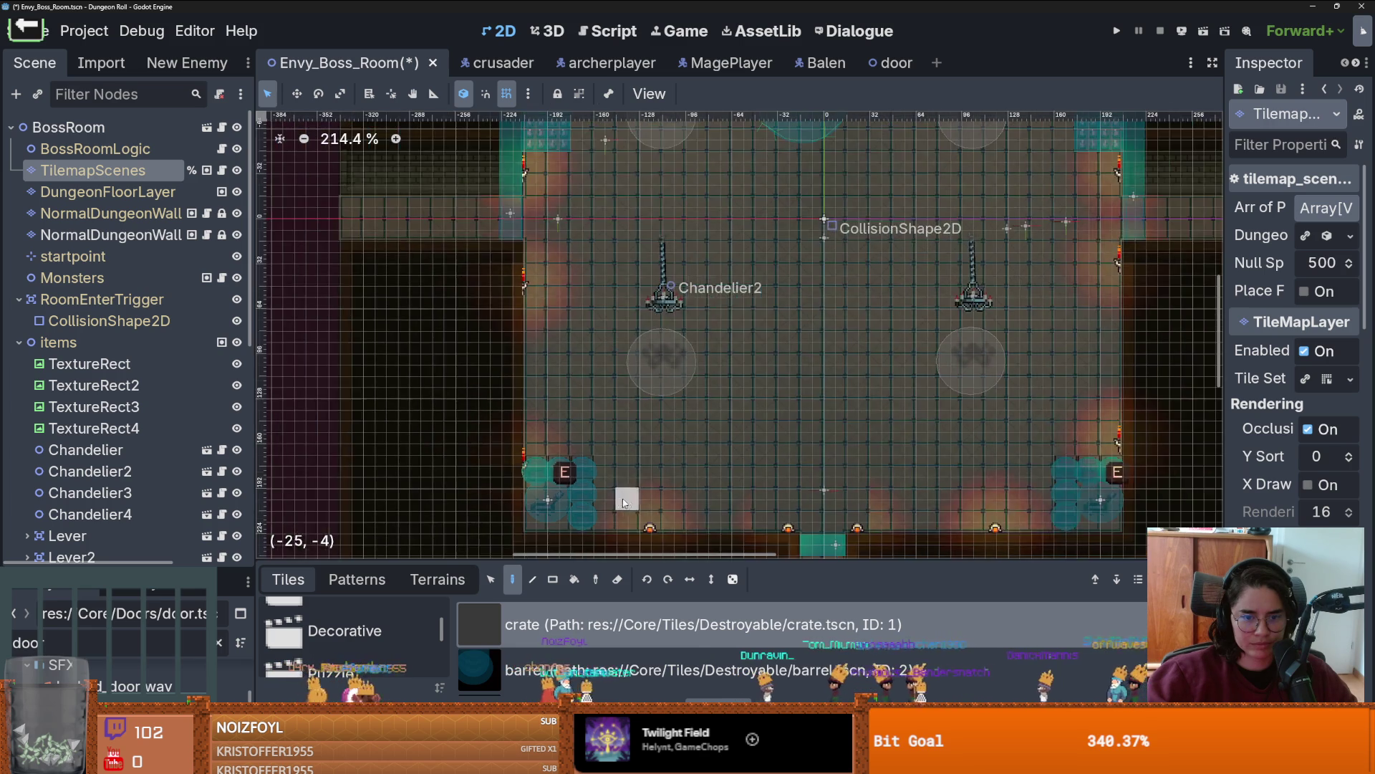
Step: Pan across the boss room layout and save the Envy_Boss_Room scene
{"action": "scroll", "coordinate": [651, 317], "scroll_direction": "up", "scroll_amount": 3}
{"action": "scroll", "coordinate": [460, 244], "scroll_direction": "up", "scroll_amount": 2}
{"action": "scroll", "coordinate": [466, 240], "scroll_direction": "up", "scroll_amount": 1}
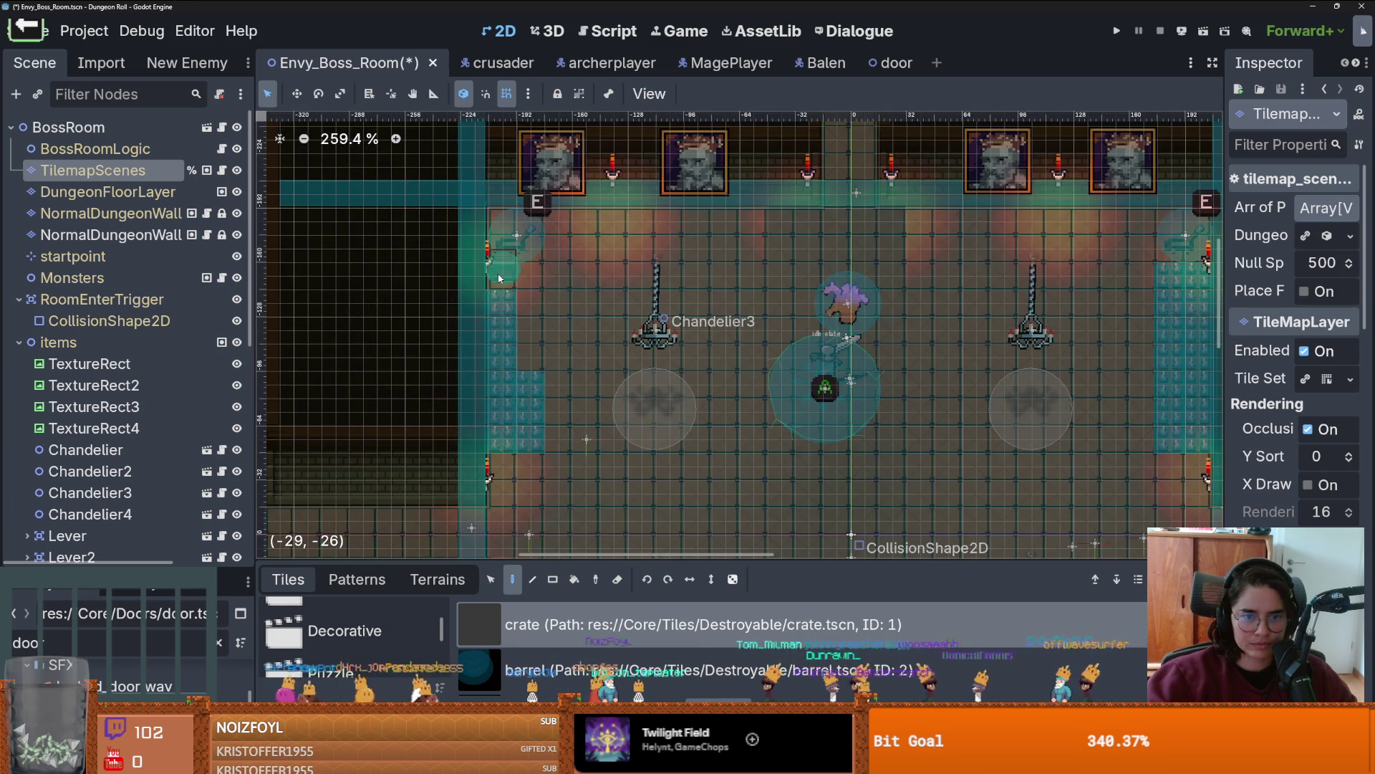
{"action": "scroll", "coordinate": [558, 220], "scroll_direction": "right", "scroll_amount": 5}
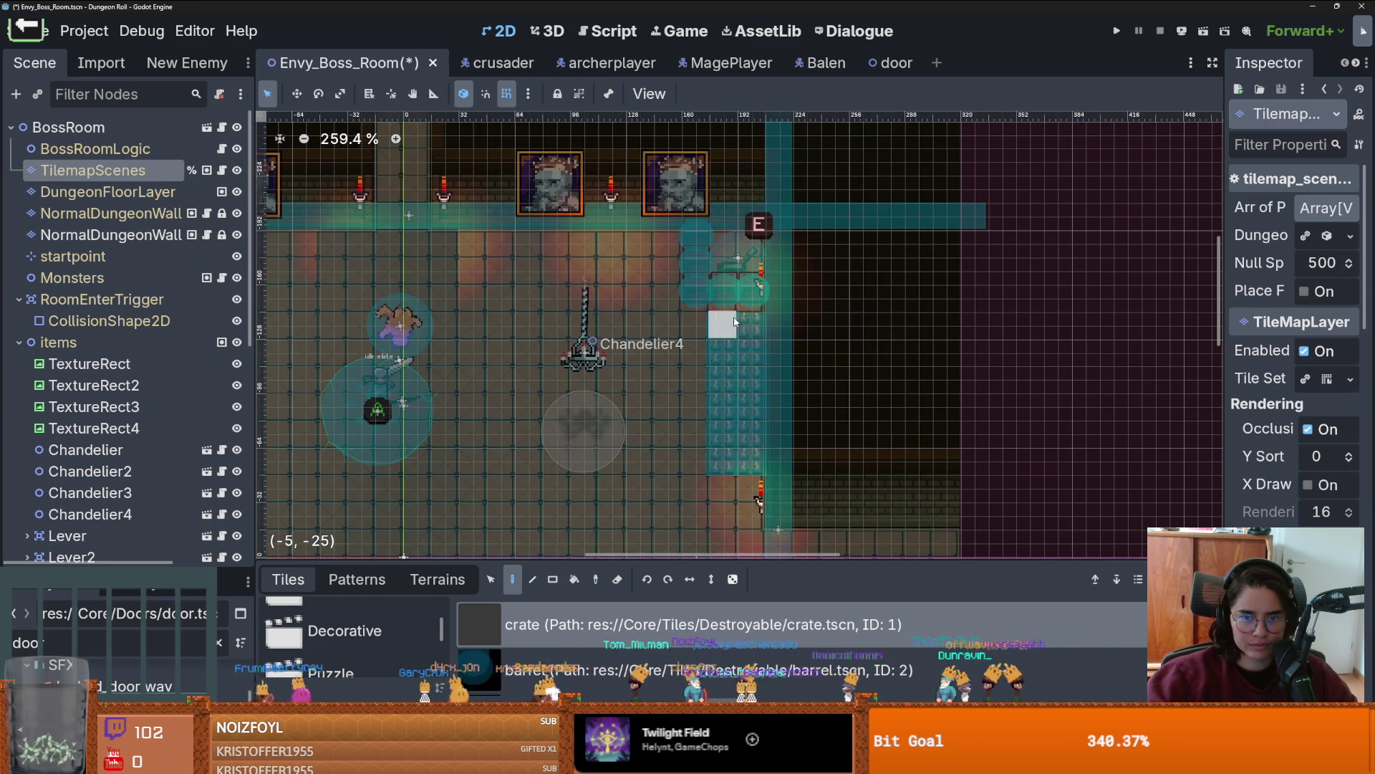
{"action": "scroll", "coordinate": [723, 330], "scroll_direction": "down", "scroll_amount": 3}
{"action": "key", "text": "ctrl+s"}
Step: Zoom around the room once more, then launch the calculator
{"action": "scroll", "coordinate": [700, 291], "scroll_direction": "down", "scroll_amount": 4}
{"action": "scroll", "coordinate": [694, 267], "scroll_direction": "up", "scroll_amount": 3}
{"action": "scroll", "coordinate": [700, 270], "scroll_direction": "down", "scroll_amount": 3}
{"action": "scroll", "coordinate": [688, 303], "scroll_direction": "up", "scroll_amount": 2}
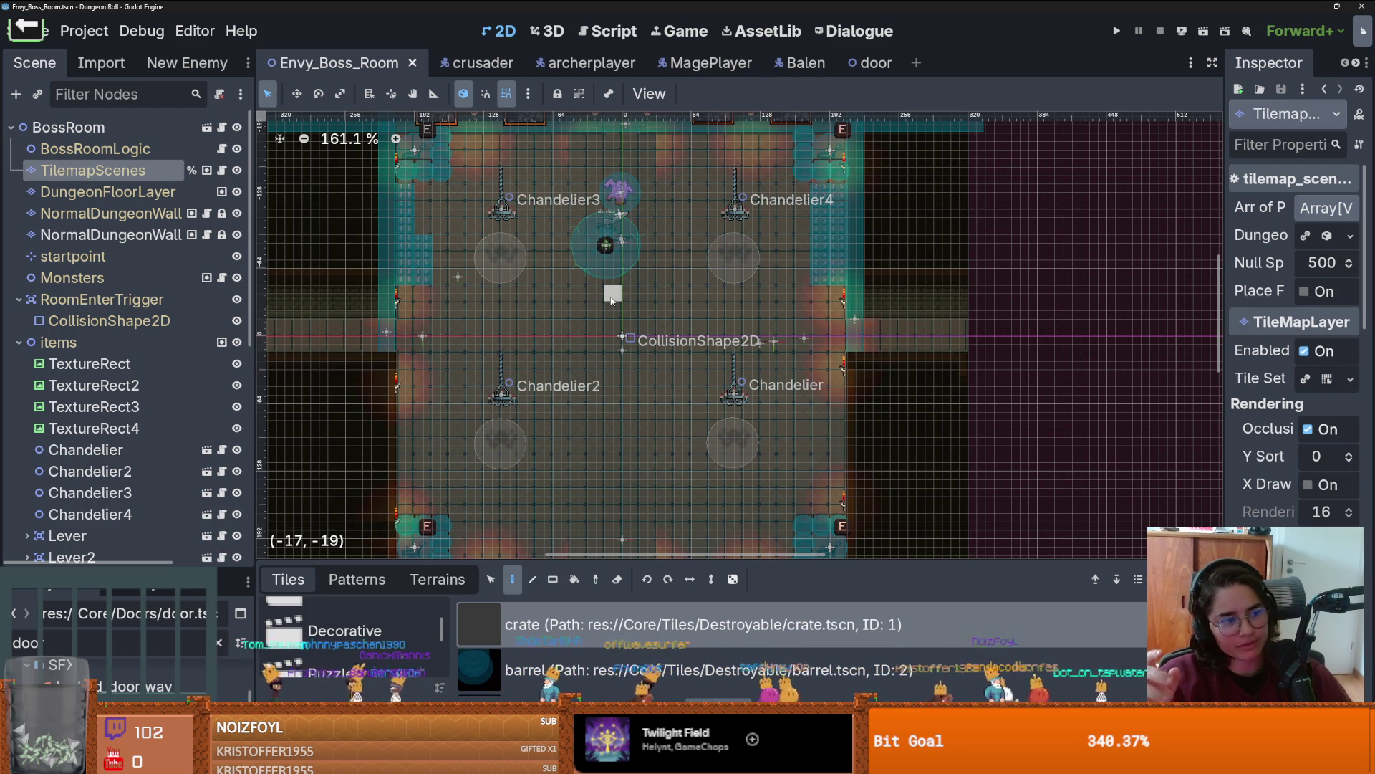
{"action": "scroll", "coordinate": [682, 436], "scroll_direction": "down", "scroll_amount": 3}
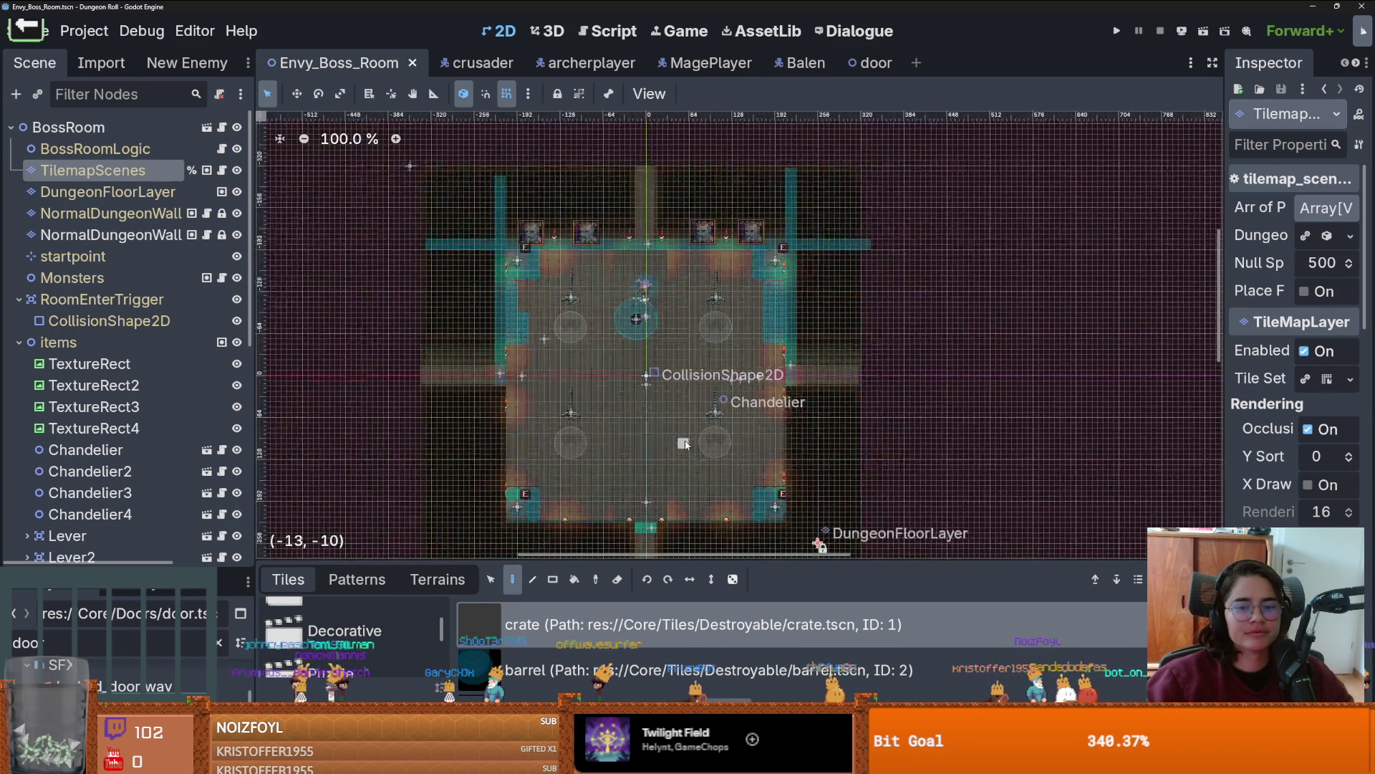
{"action": "scroll", "coordinate": [666, 403], "scroll_direction": "up", "scroll_amount": 2}
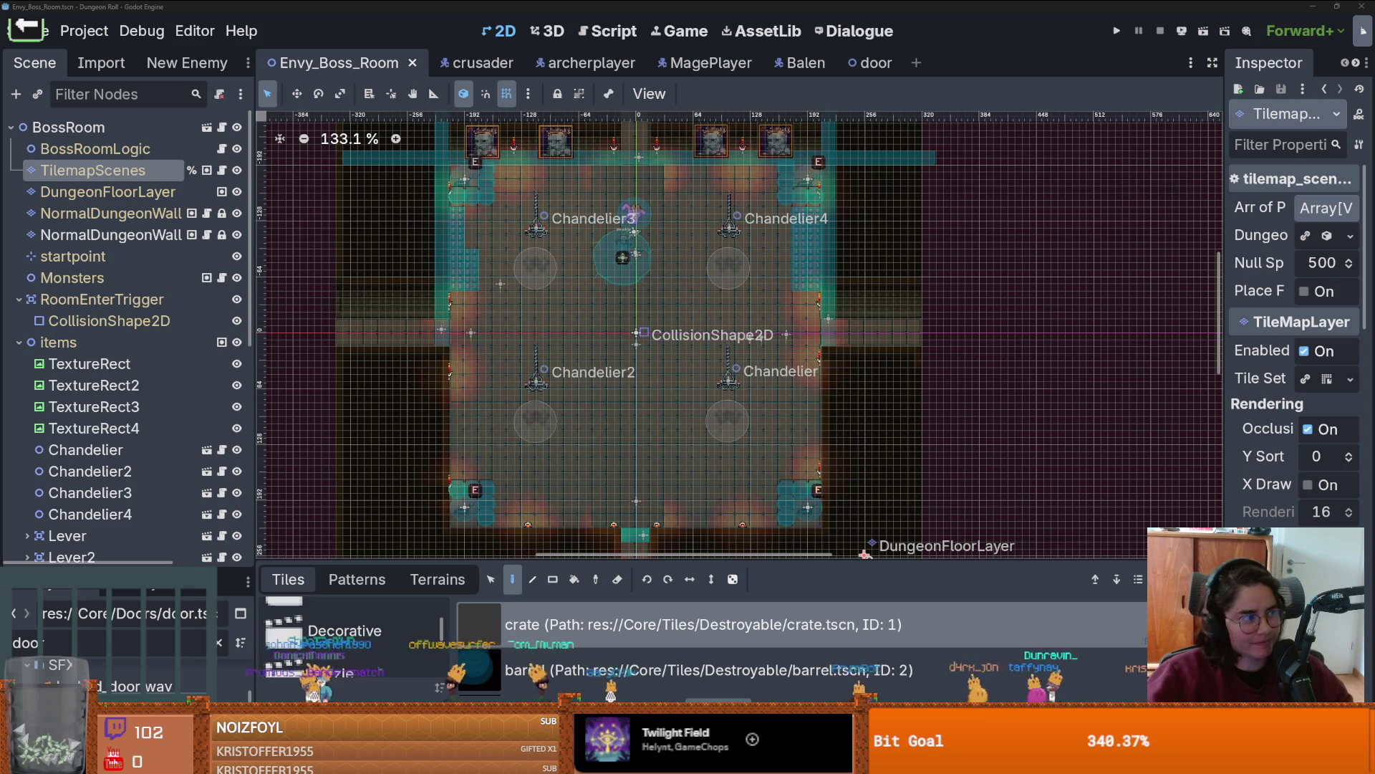
{"action": "key", "text": "XF86Calculator"}
Step: Calculate 22000 ÷ 365, giving 60.27
{"action": "left_click", "coordinate": [513, 523]}
{"action": "left_click", "coordinate": [513, 523]}
{"action": "double_click", "coordinate": [509, 550]}
{"action": "left_click", "coordinate": [510, 550]}
{"action": "left_click", "coordinate": [625, 439]}
{"action": "left_click", "coordinate": [561, 522]}
{"action": "left_click", "coordinate": [562, 494]}
{"action": "left_click", "coordinate": [510, 494]}
{"action": "left_click", "coordinate": [624, 550]}
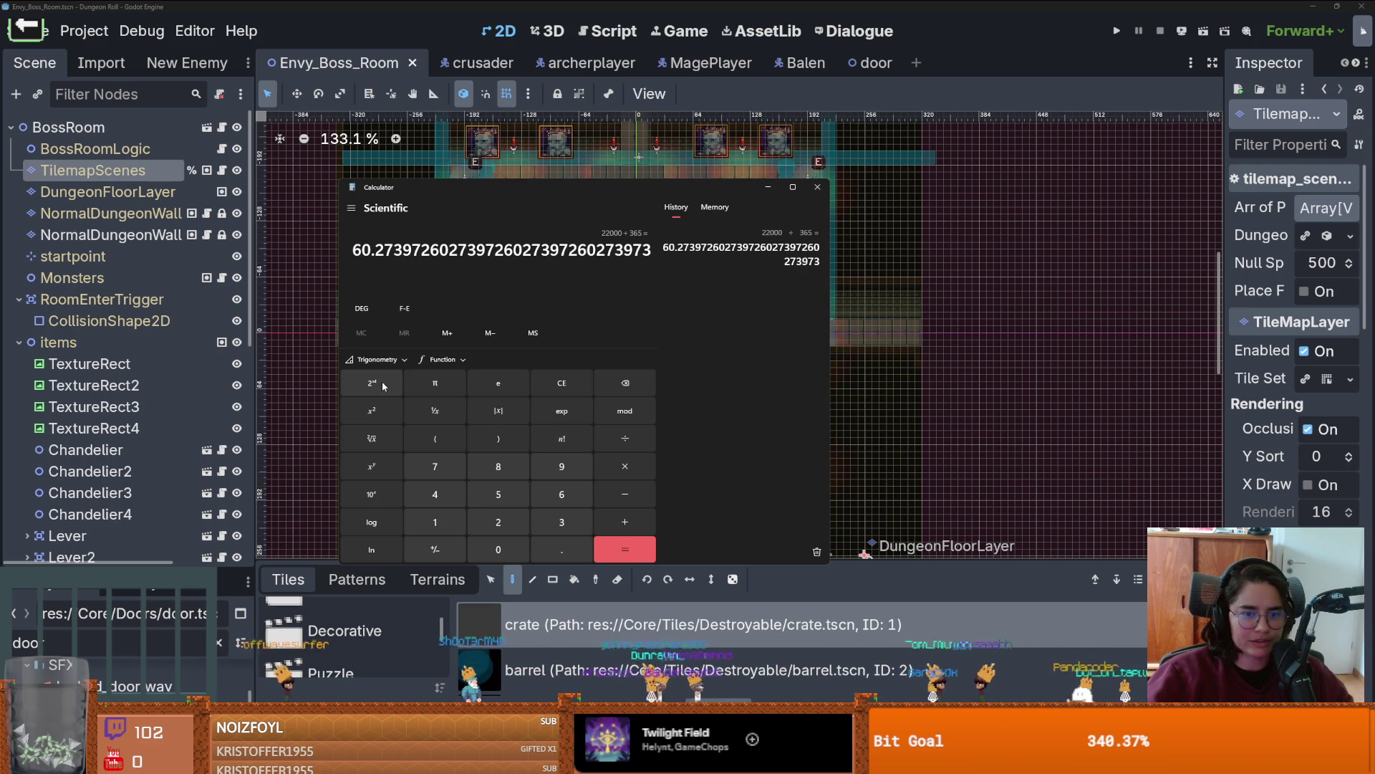
Step: Clear, compute 2200 ÷ 365 ≈ 6.03, then close the Calculator
{"action": "left_click", "coordinate": [562, 384]}
{"action": "left_click", "coordinate": [505, 531]}
{"action": "left_click", "coordinate": [505, 532]}
{"action": "left_click", "coordinate": [504, 546]}
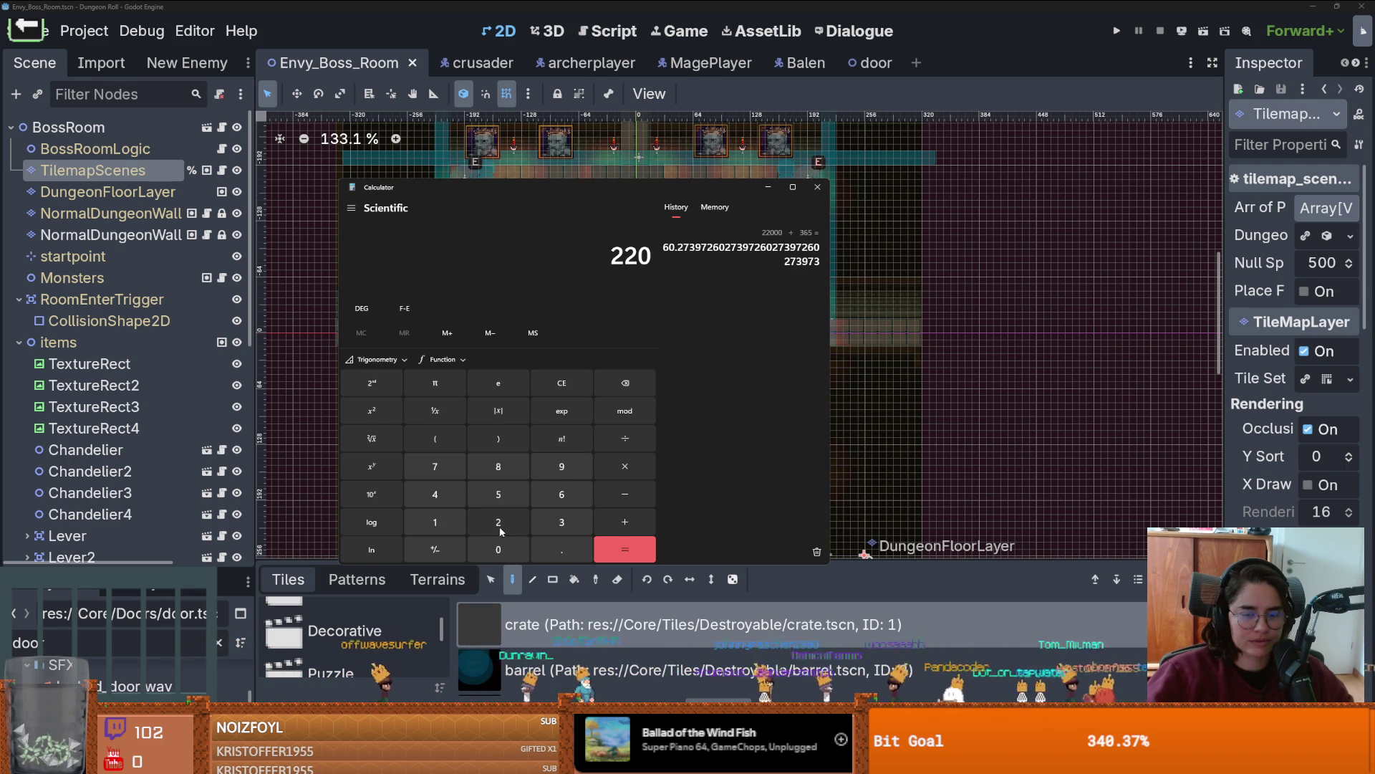
{"action": "left_click", "coordinate": [503, 549]}
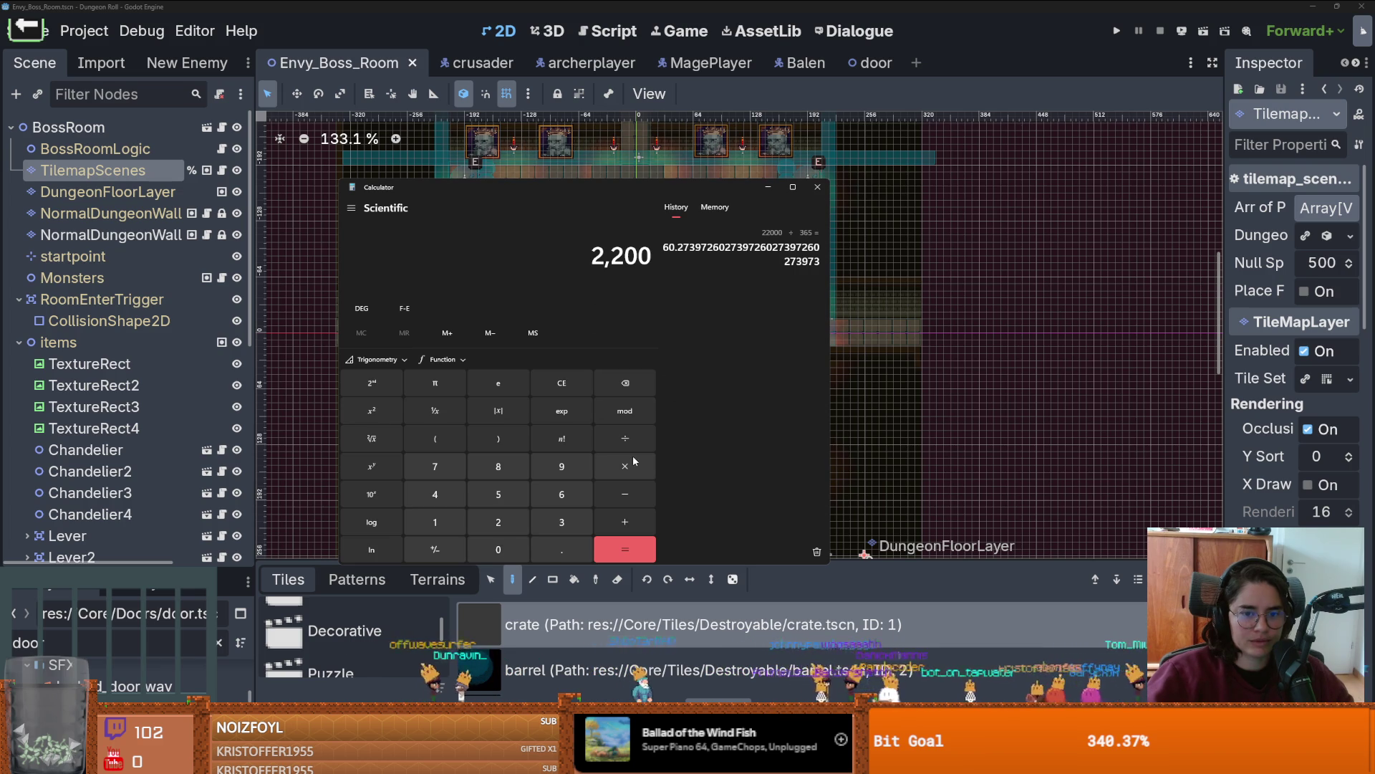
{"action": "left_click", "coordinate": [560, 514]}
{"action": "left_click", "coordinate": [561, 494]}
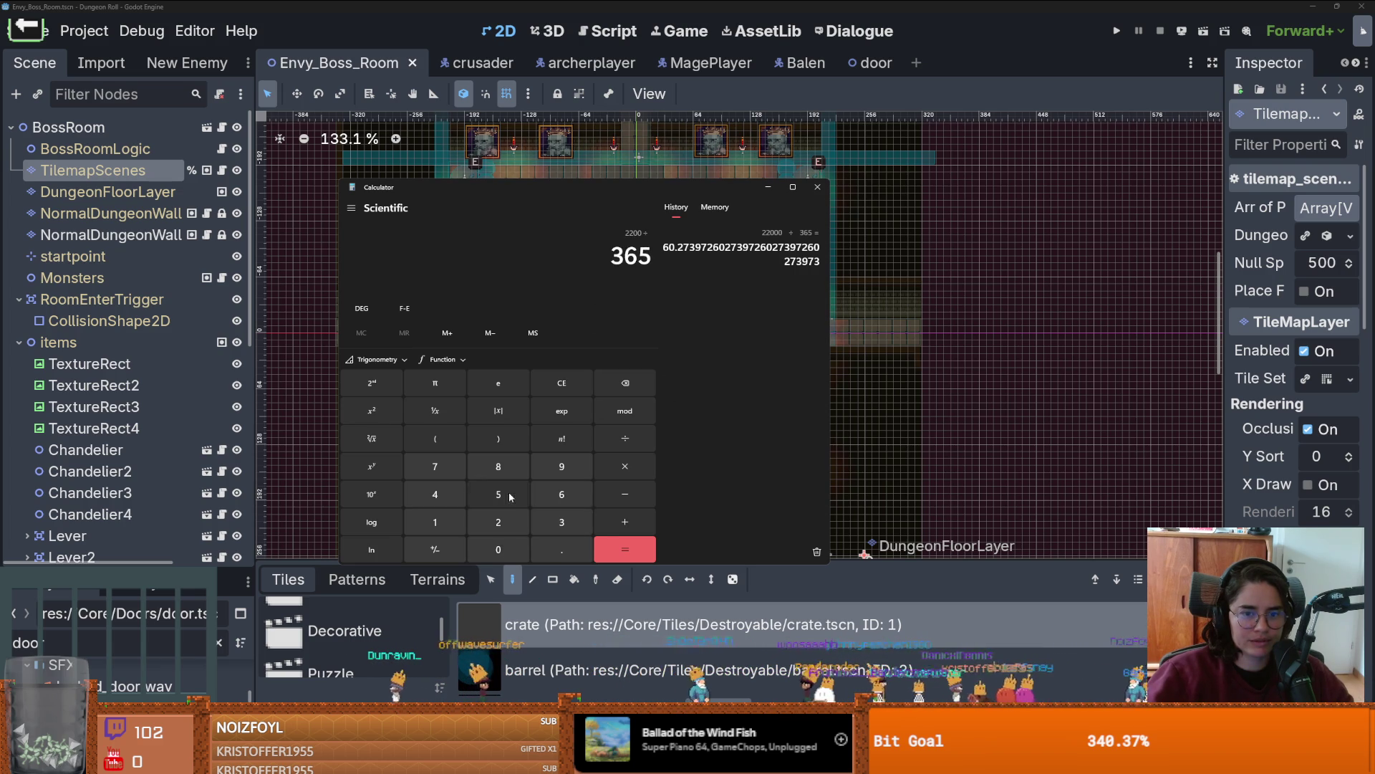
{"action": "left_click", "coordinate": [622, 549]}
{"action": "left_click_drag", "start_coordinate": [366, 249], "coordinate": [352, 249]}
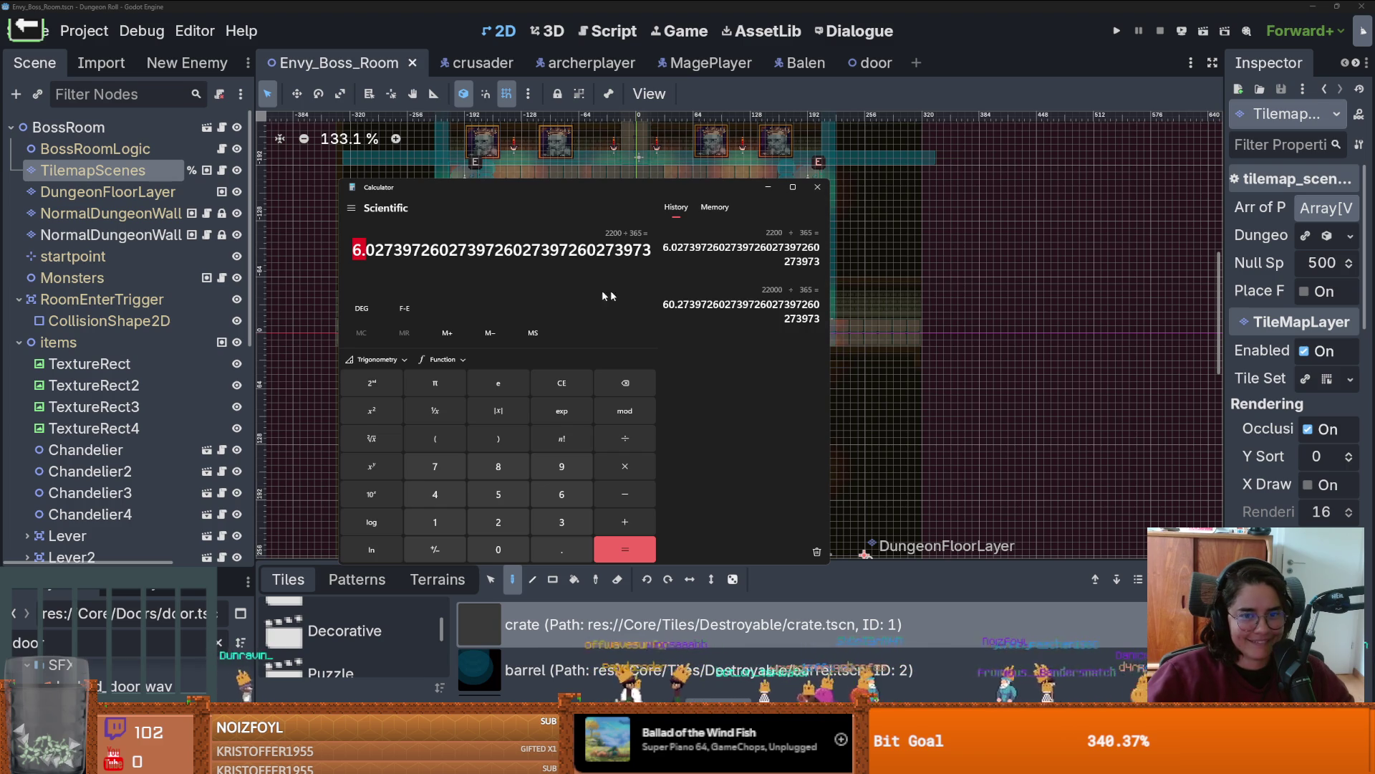
{"action": "left_click", "coordinate": [744, 244]}
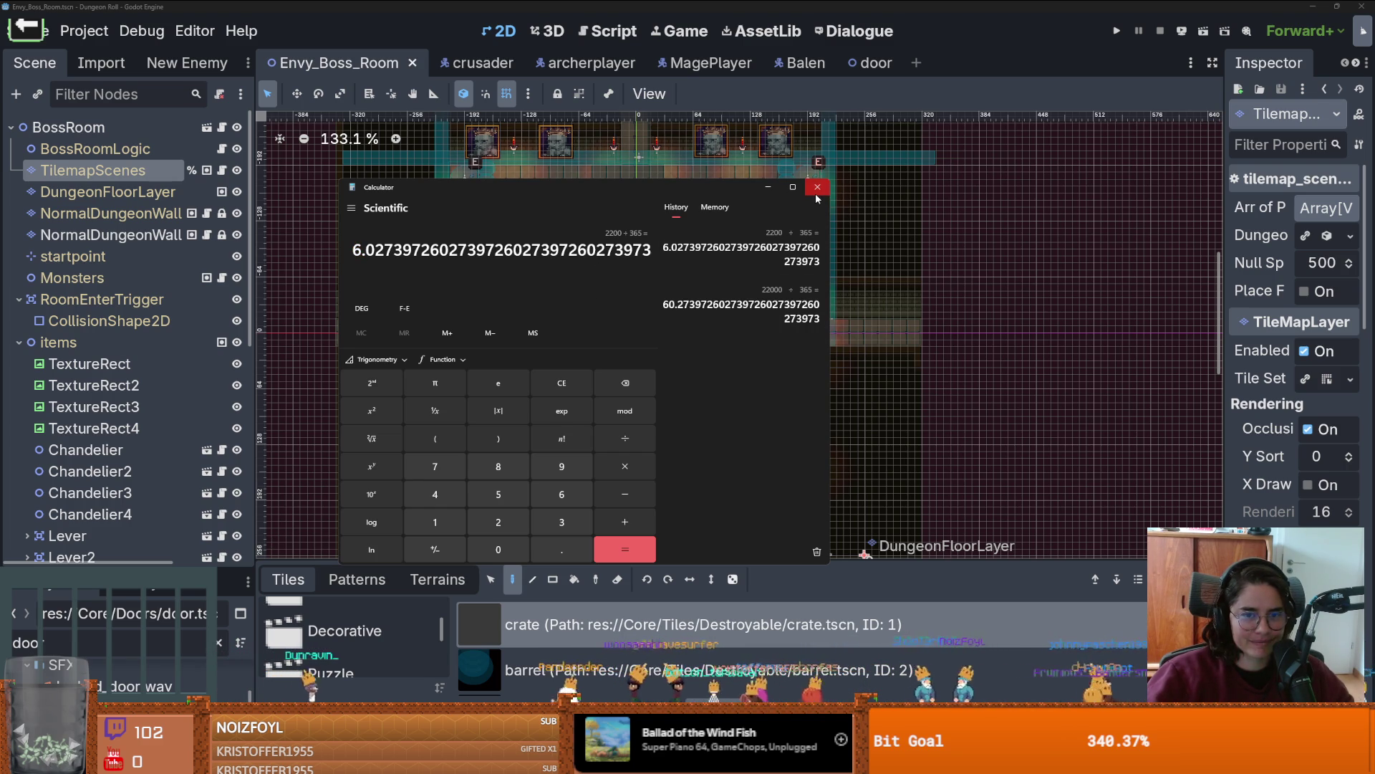
{"action": "left_click", "coordinate": [817, 187]}
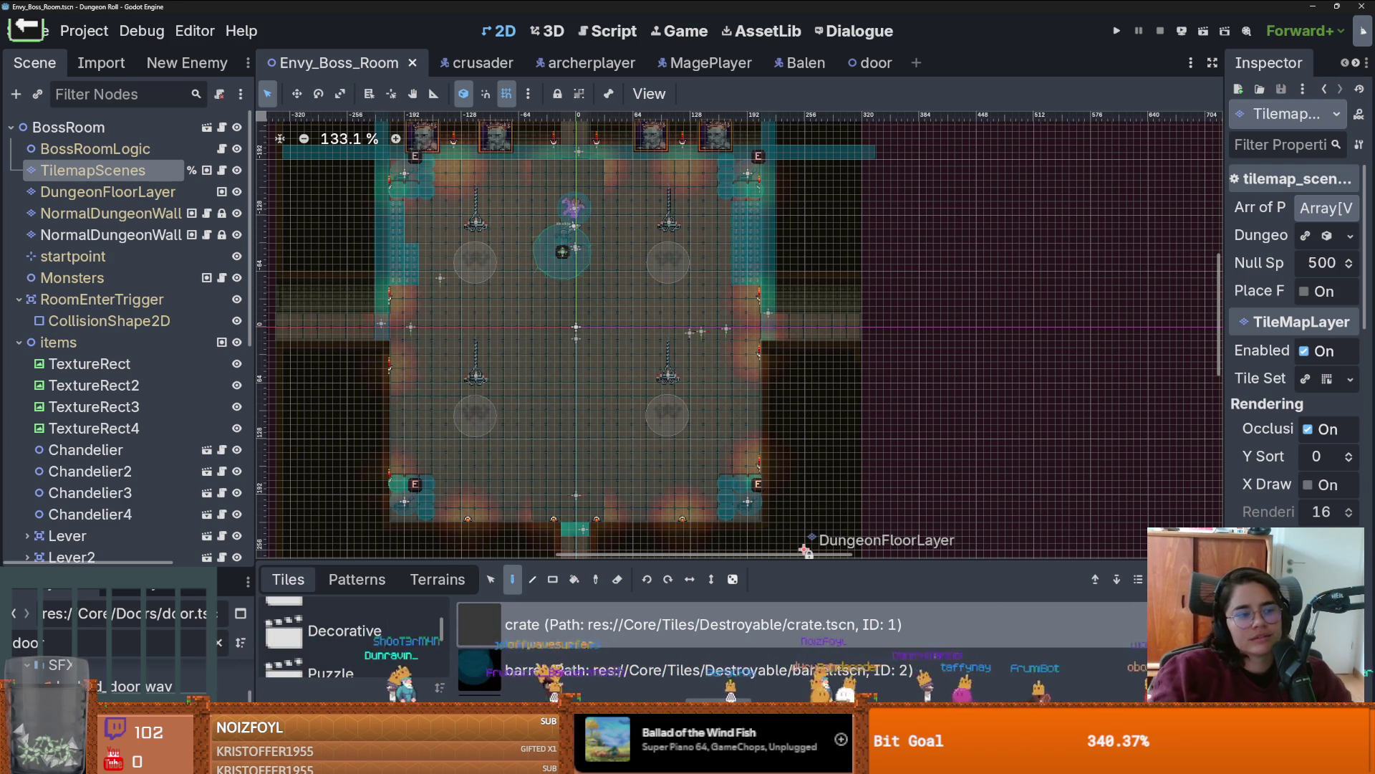
Step: Launch Windows Calculator by searching 'calc'
{"action": "key", "text": "super"}
{"action": "type", "text": "calc"}
{"action": "key", "text": "Return"}
Step: Compute 10000 ÷ 365 ≈ 27.4 and bring the Godot boss room back
{"action": "left_click", "coordinate": [435, 521]}
{"action": "left_click", "coordinate": [501, 549]}
{"action": "left_click", "coordinate": [510, 549]}
{"action": "left_click", "coordinate": [510, 549]}
{"action": "left_click", "coordinate": [510, 549]}
{"action": "key", "text": "slash"}
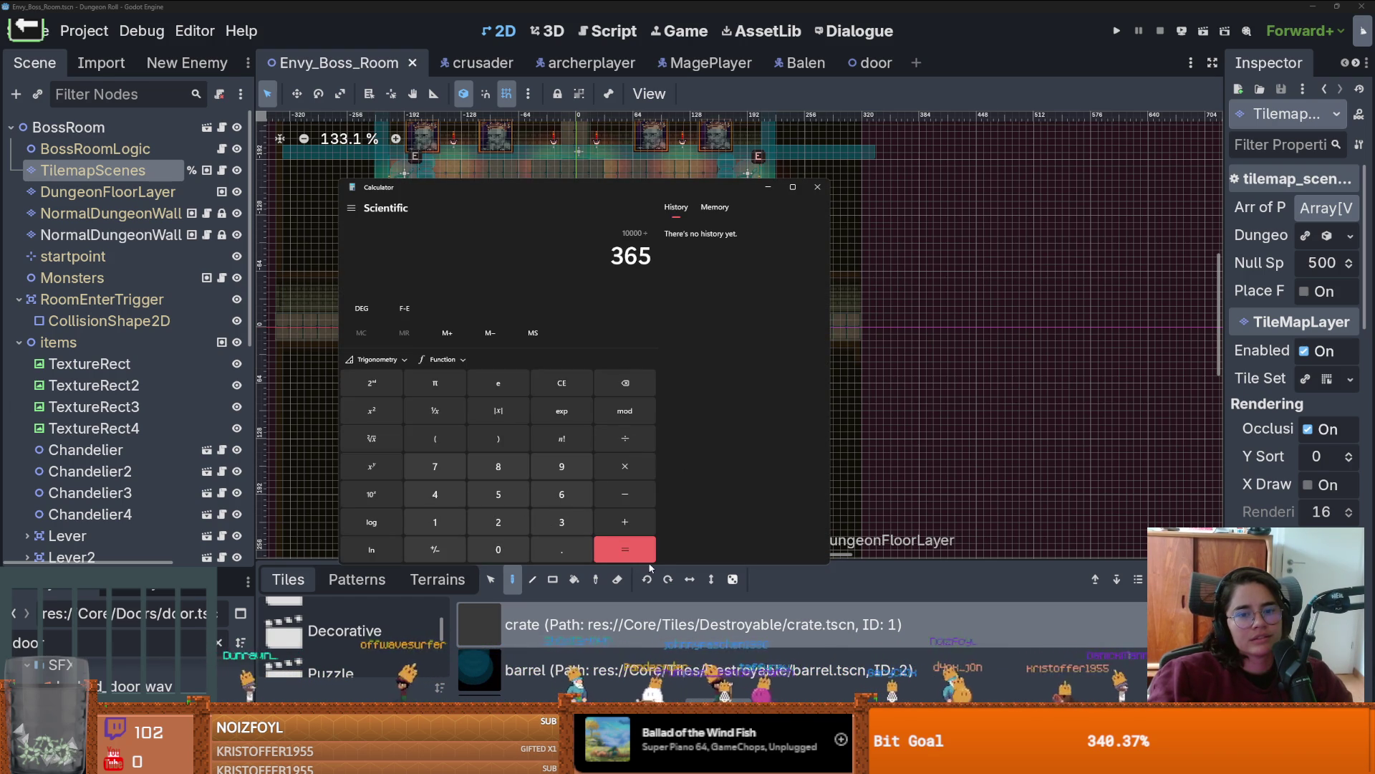
{"action": "left_click", "coordinate": [645, 552]}
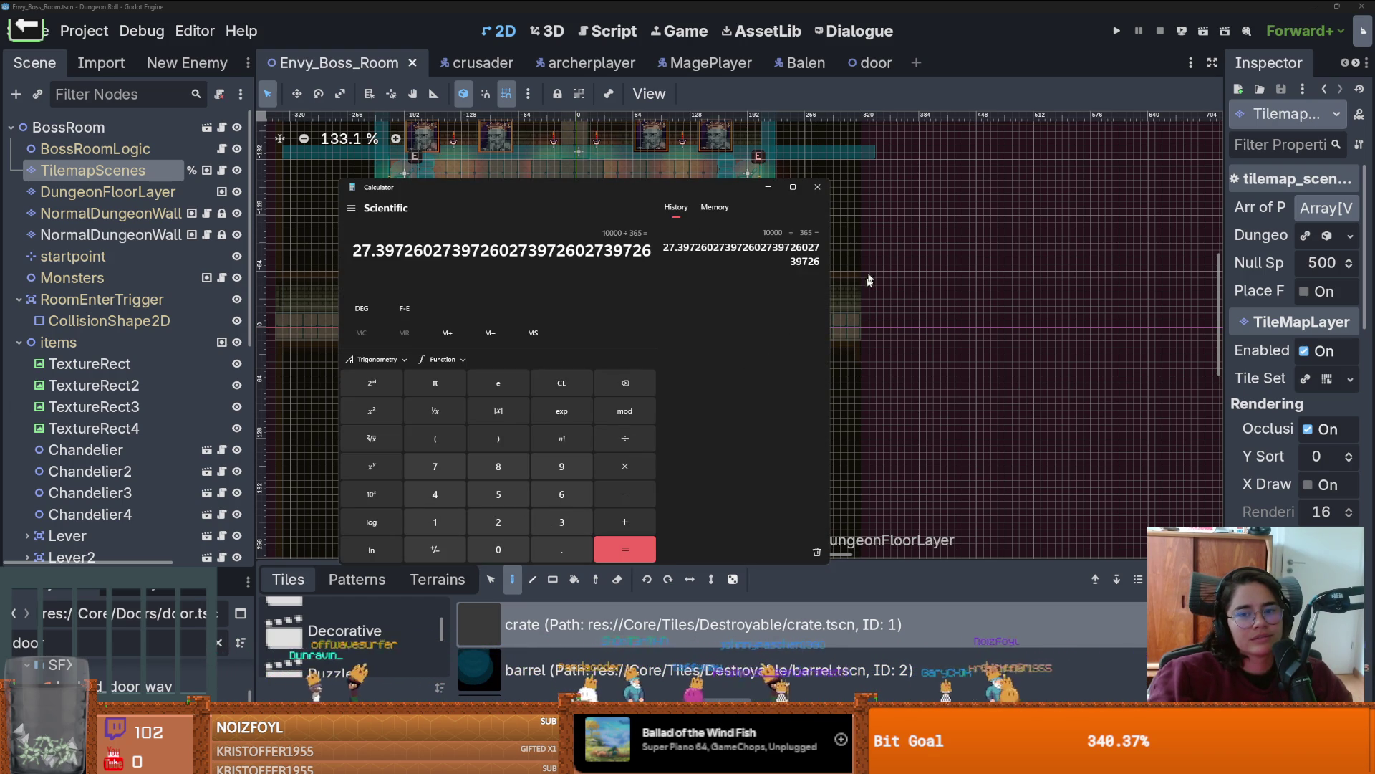
{"action": "left_click", "coordinate": [963, 118]}
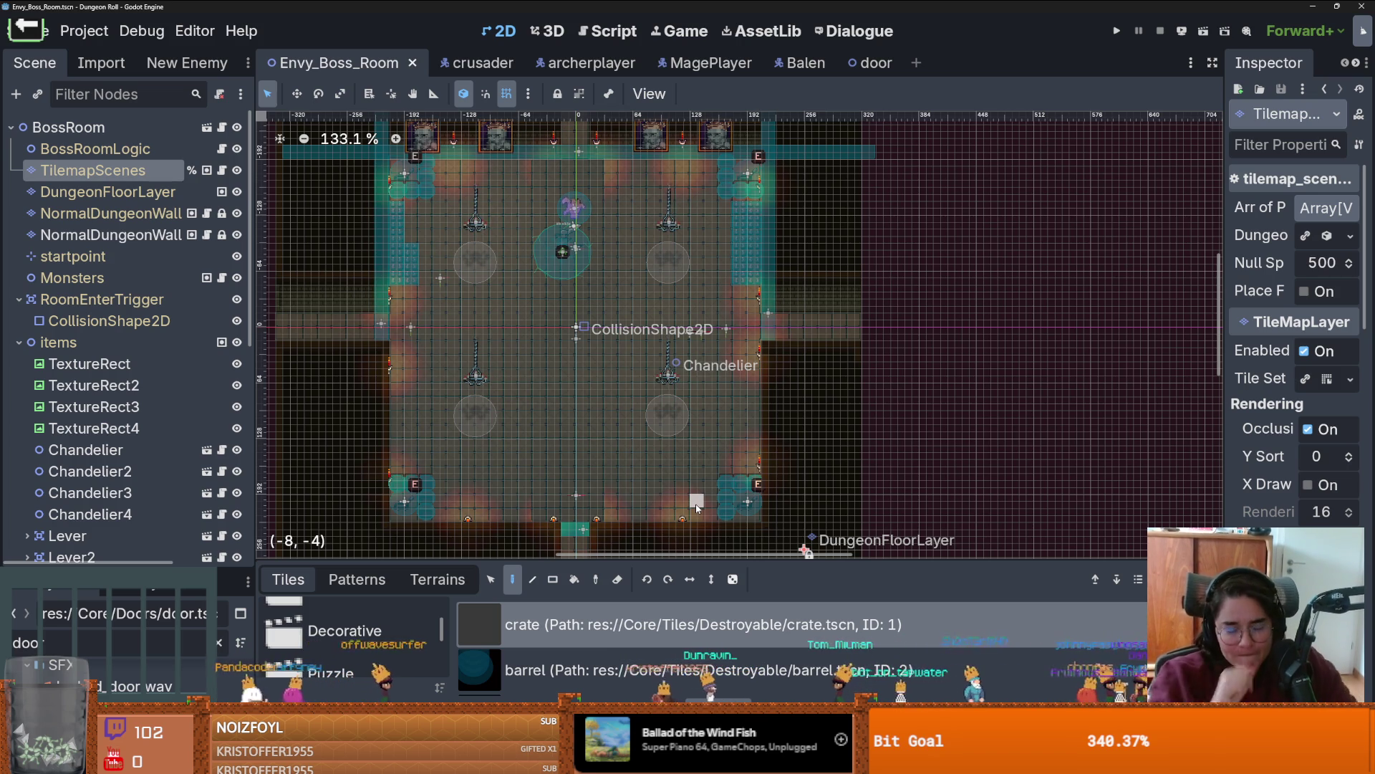
Step: Erase the blue left-wall tiles, enlarge the tile list, then unmute the Twitch clip
{"action": "scroll", "coordinate": [654, 465], "scroll_direction": "up", "scroll_amount": 3}
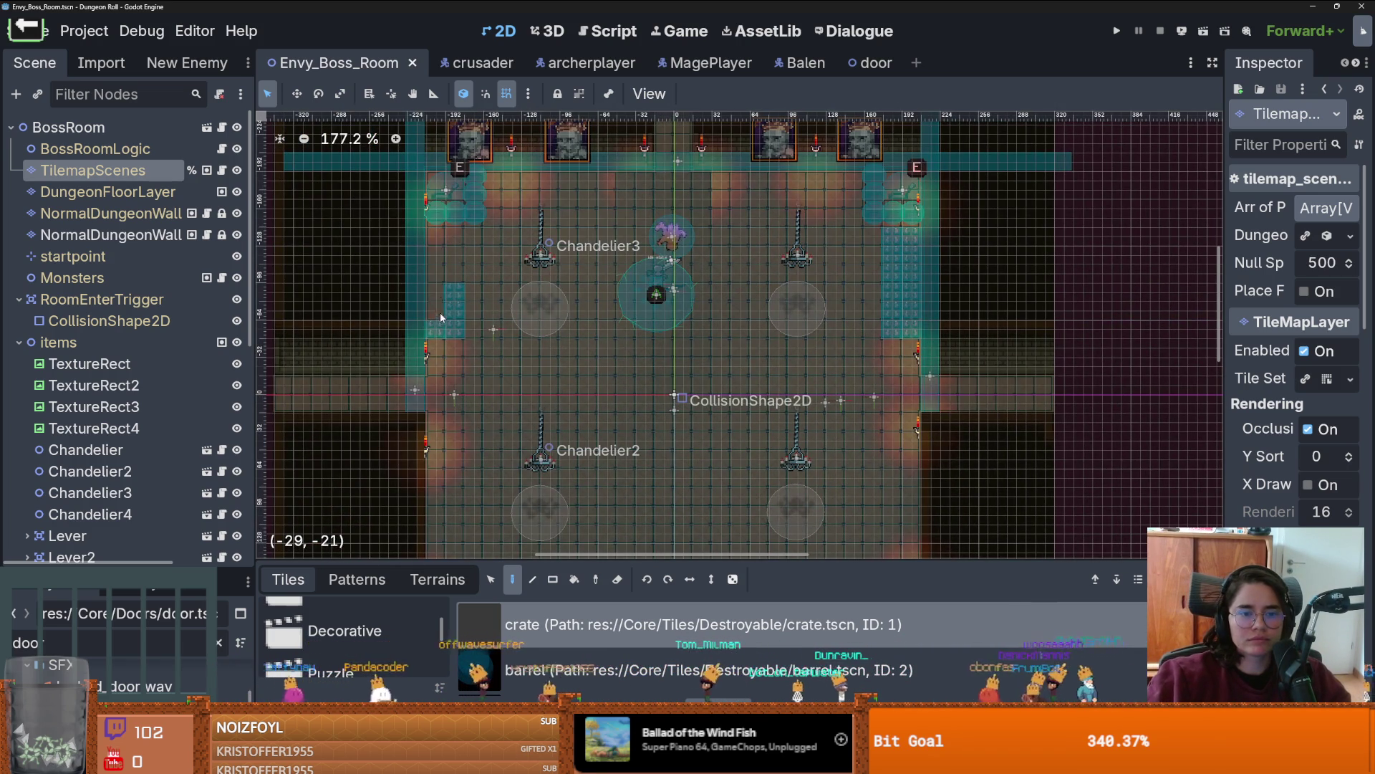
{"action": "left_click", "coordinate": [478, 322]}
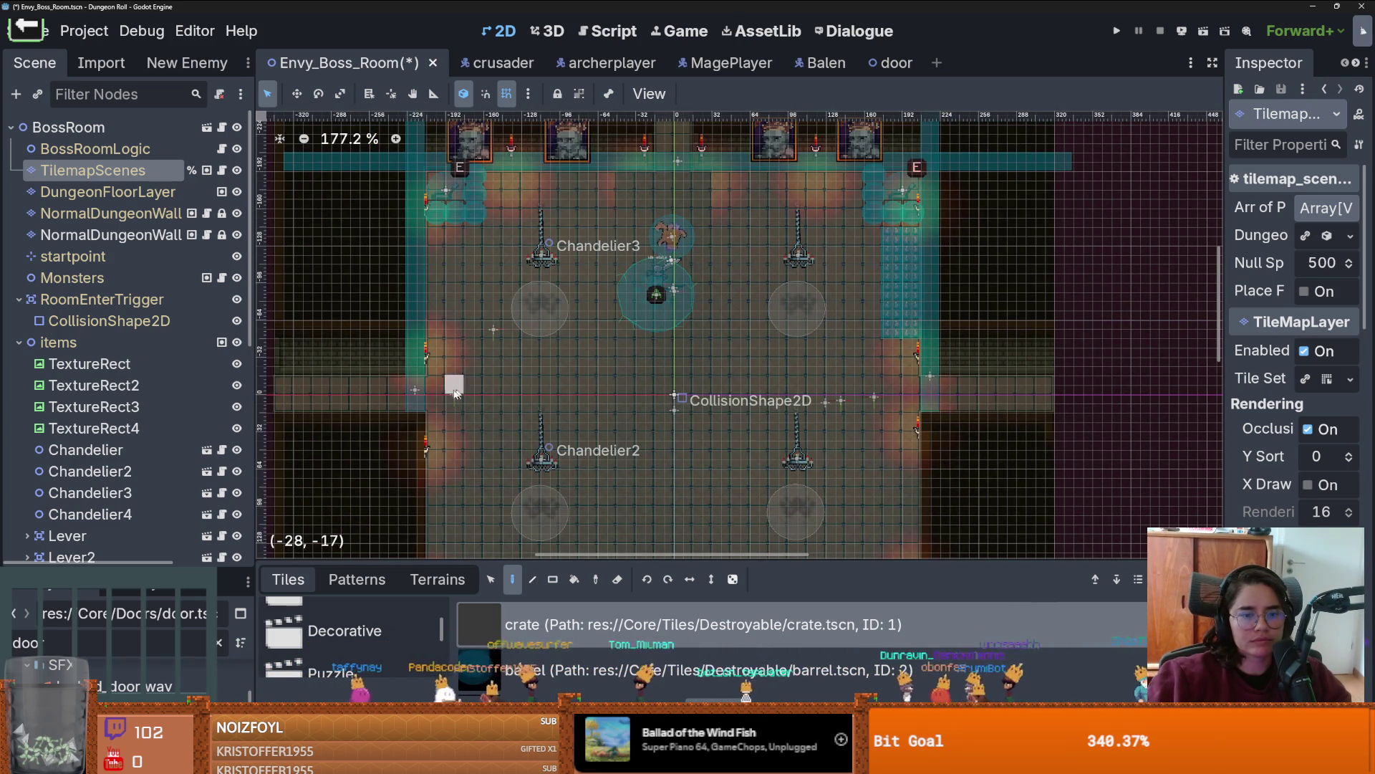
{"action": "left_click", "coordinate": [437, 579]}
{"action": "left_click", "coordinate": [296, 577]}
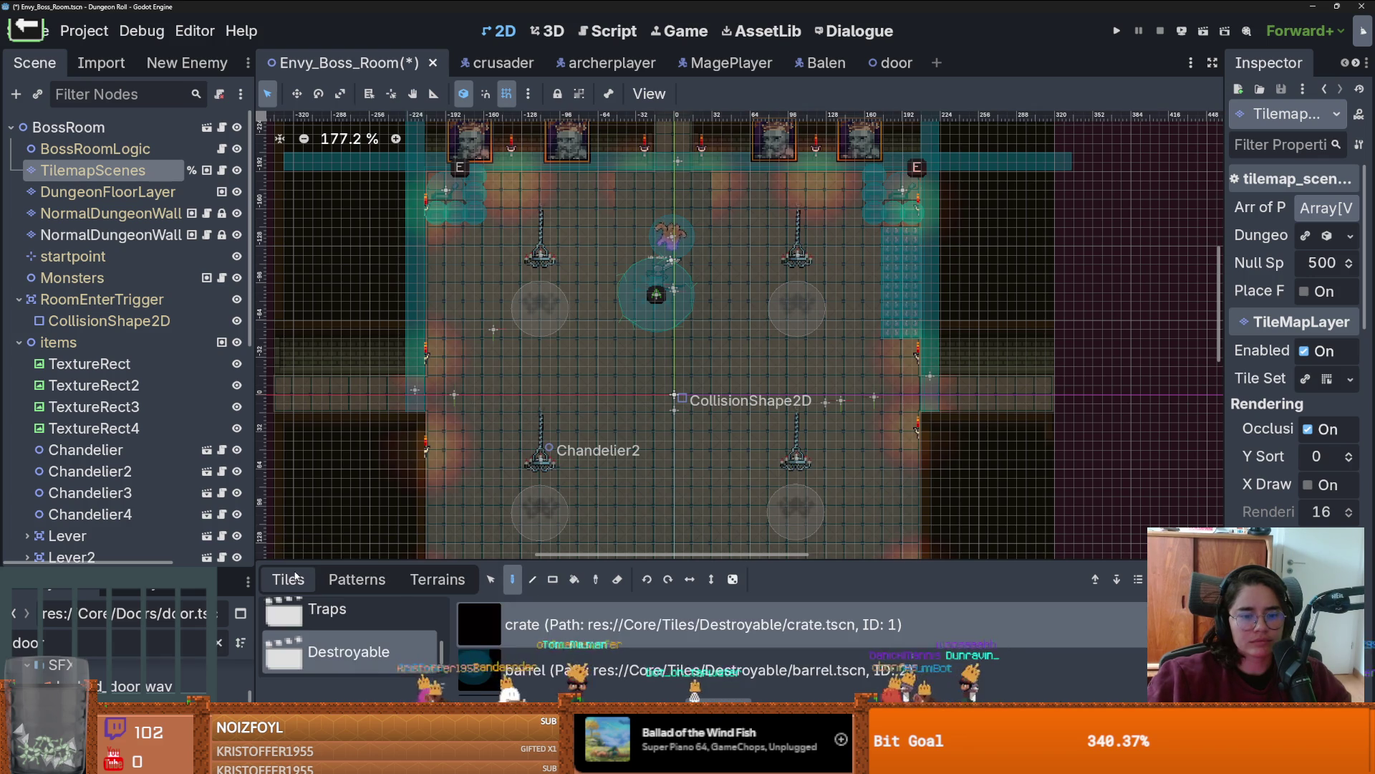
{"action": "left_click_drag", "start_coordinate": [583, 562], "coordinate": [569, 361]}
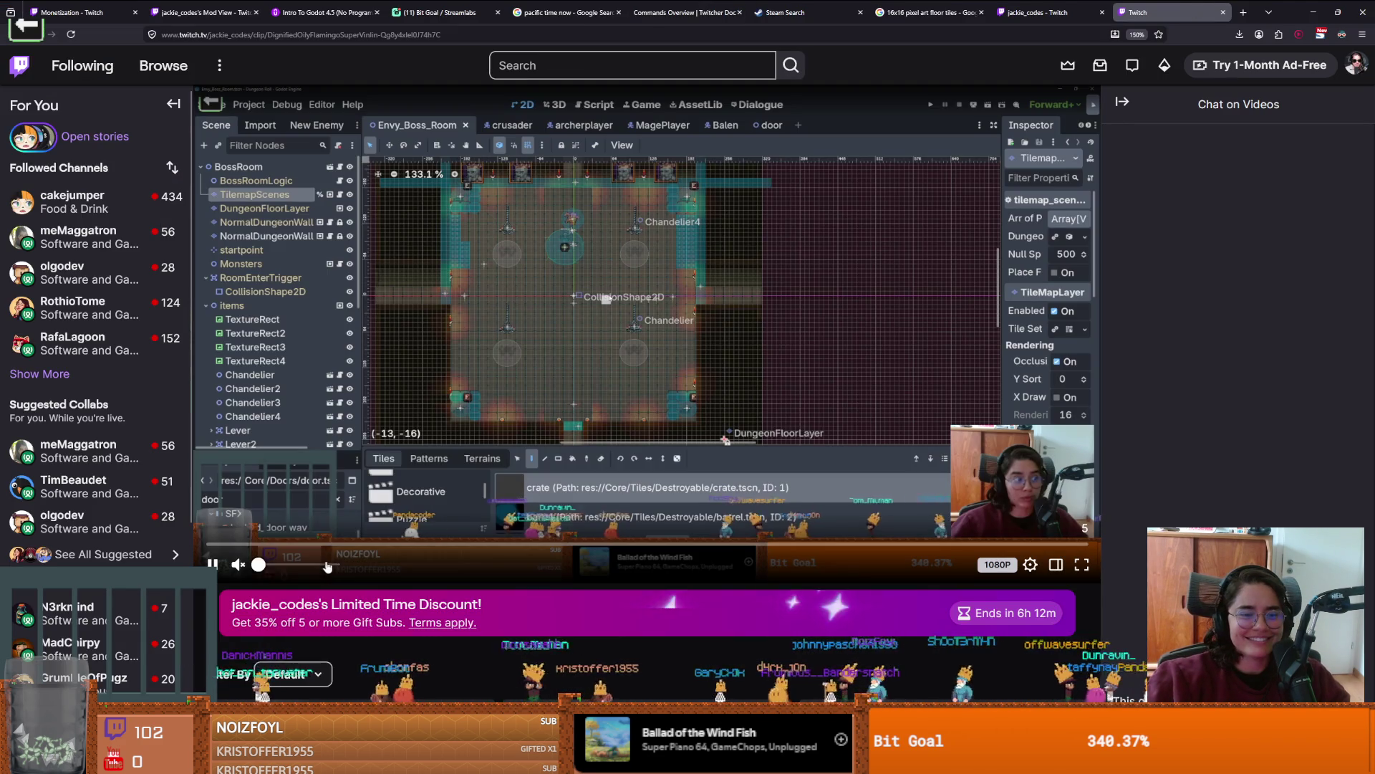
{"action": "left_click", "coordinate": [327, 567]}
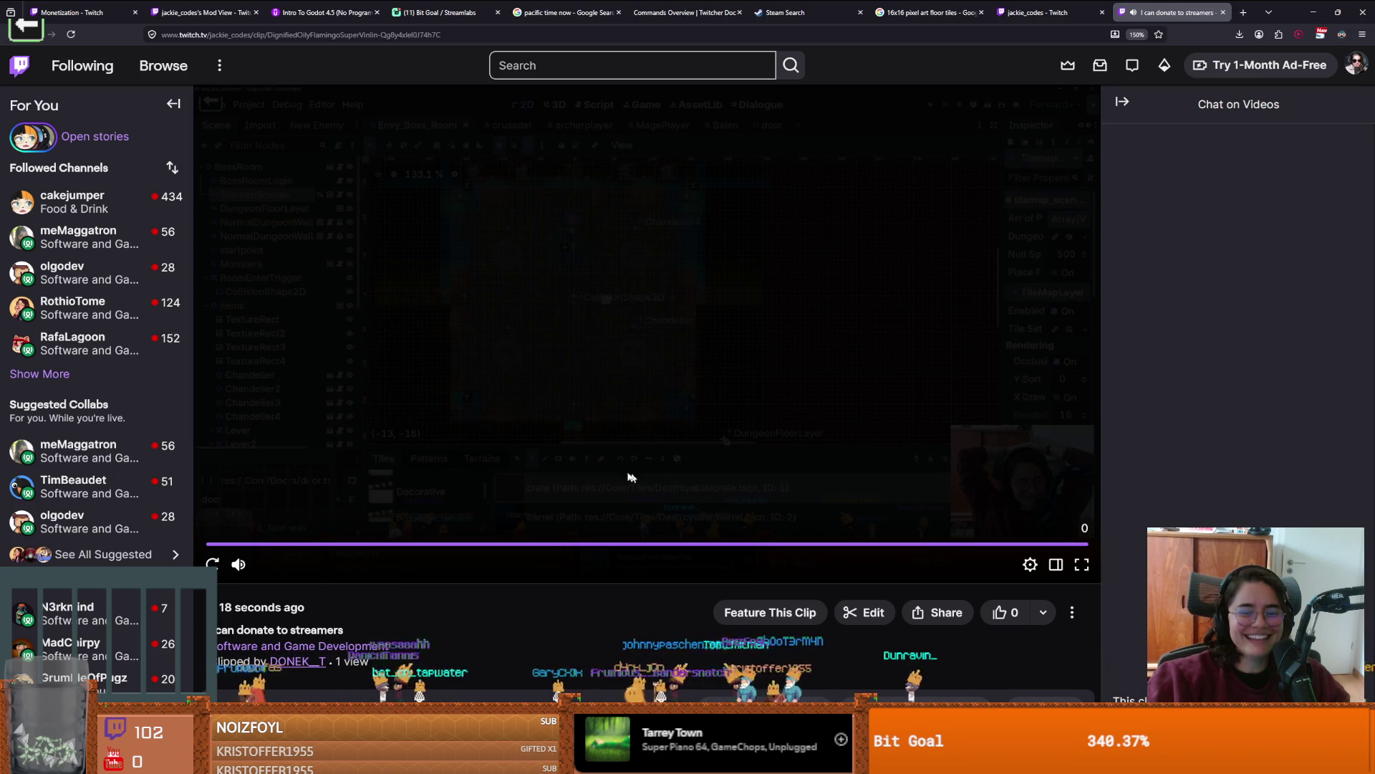
Step: Switch from the finished Twitch clip back to Envy_Boss_Room in Godot
{"action": "key", "text": "alt+Tab"}
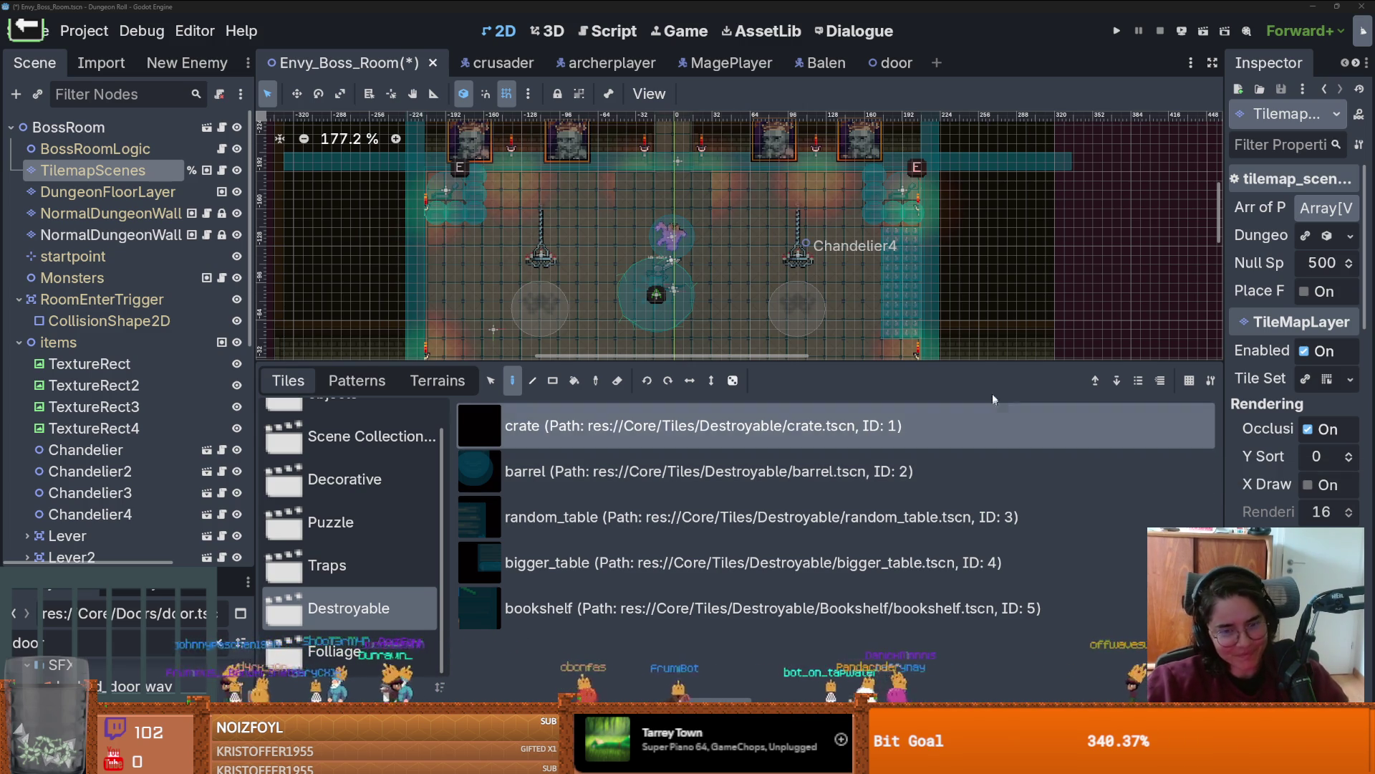
Step: Enlarge the room view and save the boss room scene
{"action": "left_click_drag", "start_coordinate": [912, 358], "coordinate": [912, 558]}
{"action": "left_click_drag", "start_coordinate": [568, 290], "coordinate": [588, 249]}
{"action": "key", "text": "ctrl+s"}
{"action": "scroll", "coordinate": [500, 423], "scroll_direction": "up", "scroll_amount": 2}
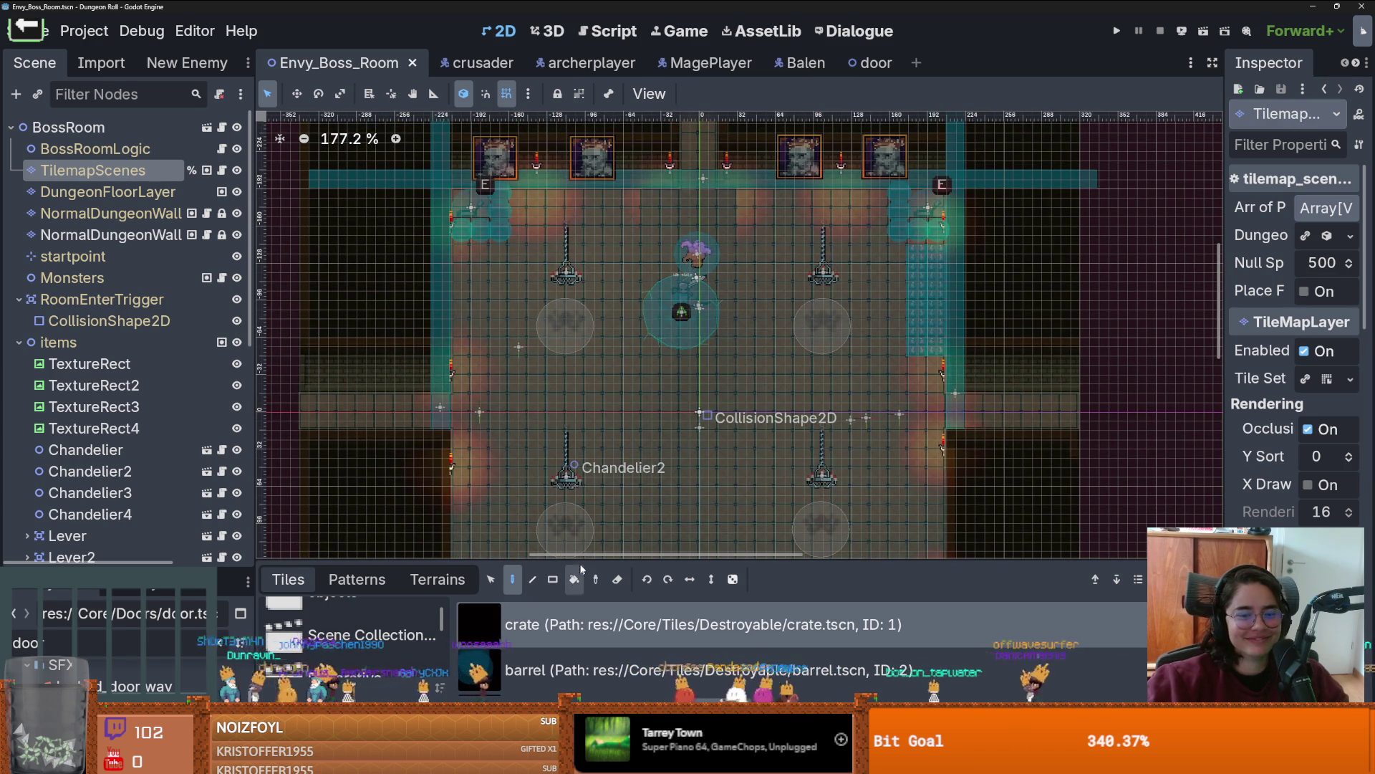
Step: Pick the radiation_puddle from the Traps tile scenes
{"action": "left_click_drag", "start_coordinate": [583, 562], "coordinate": [583, 306]}
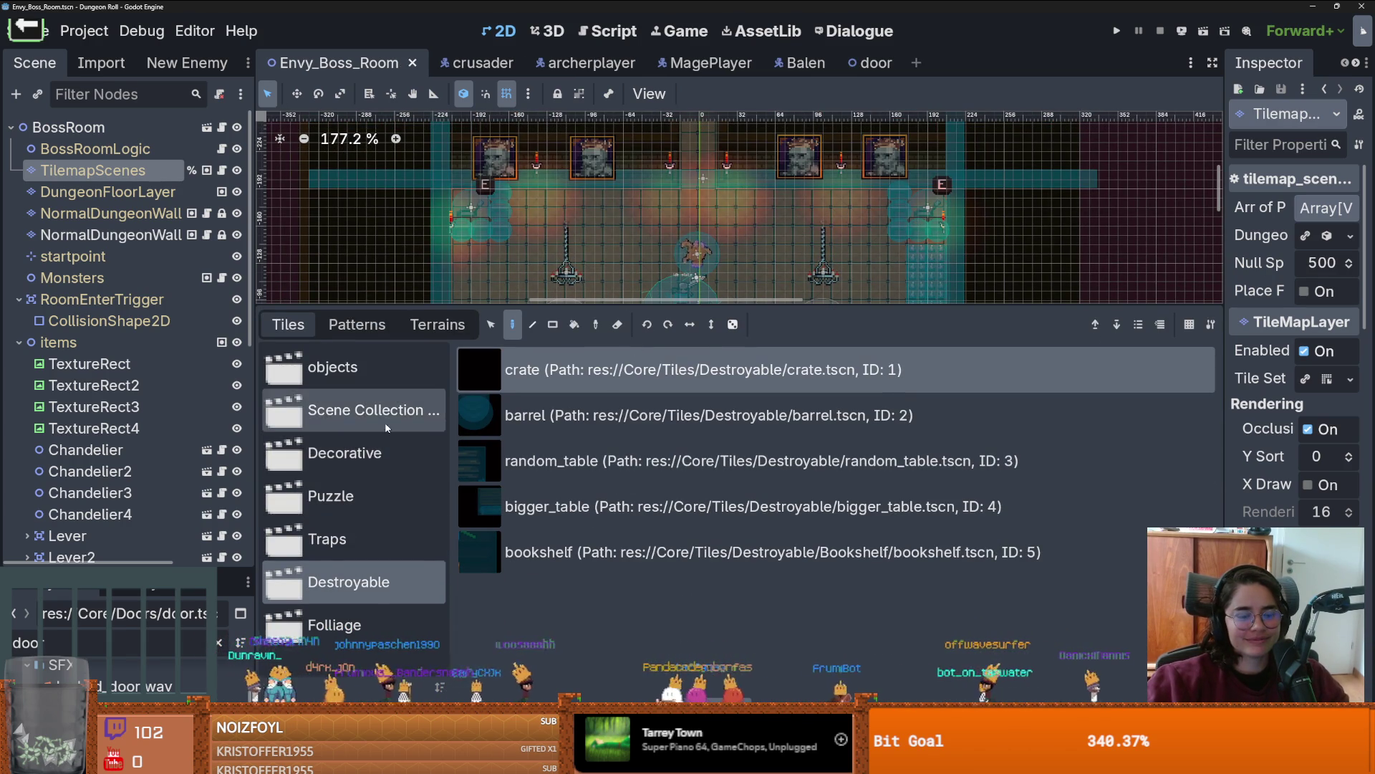
{"action": "left_click", "coordinate": [386, 539]}
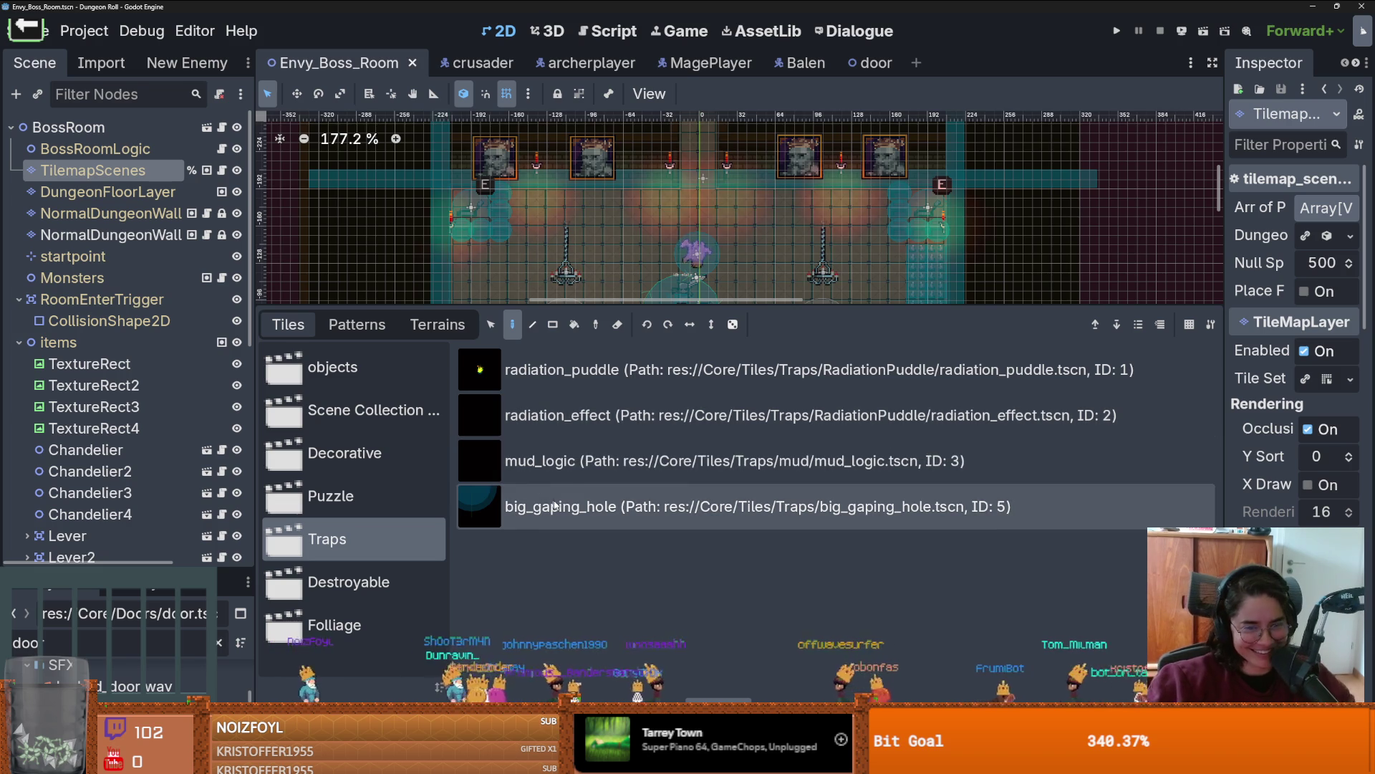
{"action": "left_click", "coordinate": [598, 372]}
{"action": "left_click_drag", "start_coordinate": [605, 308], "coordinate": [548, 469]}
{"action": "scroll", "coordinate": [547, 317], "scroll_direction": "up", "scroll_amount": 2}
{"action": "scroll", "coordinate": [548, 317], "scroll_direction": "up", "scroll_amount": 1}
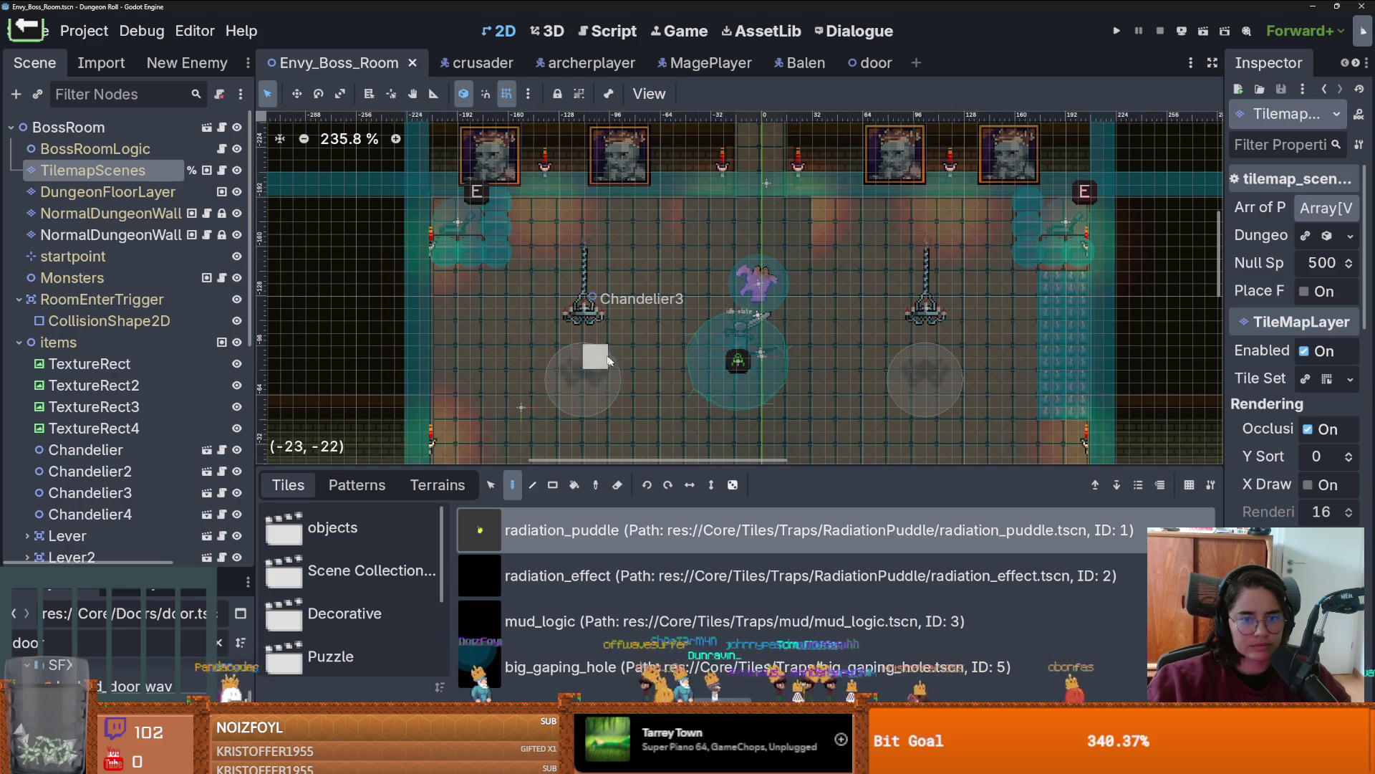
{"action": "scroll", "coordinate": [657, 278], "scroll_direction": "down", "scroll_amount": 1}
{"action": "scroll", "coordinate": [658, 277], "scroll_direction": "up", "scroll_amount": 1}
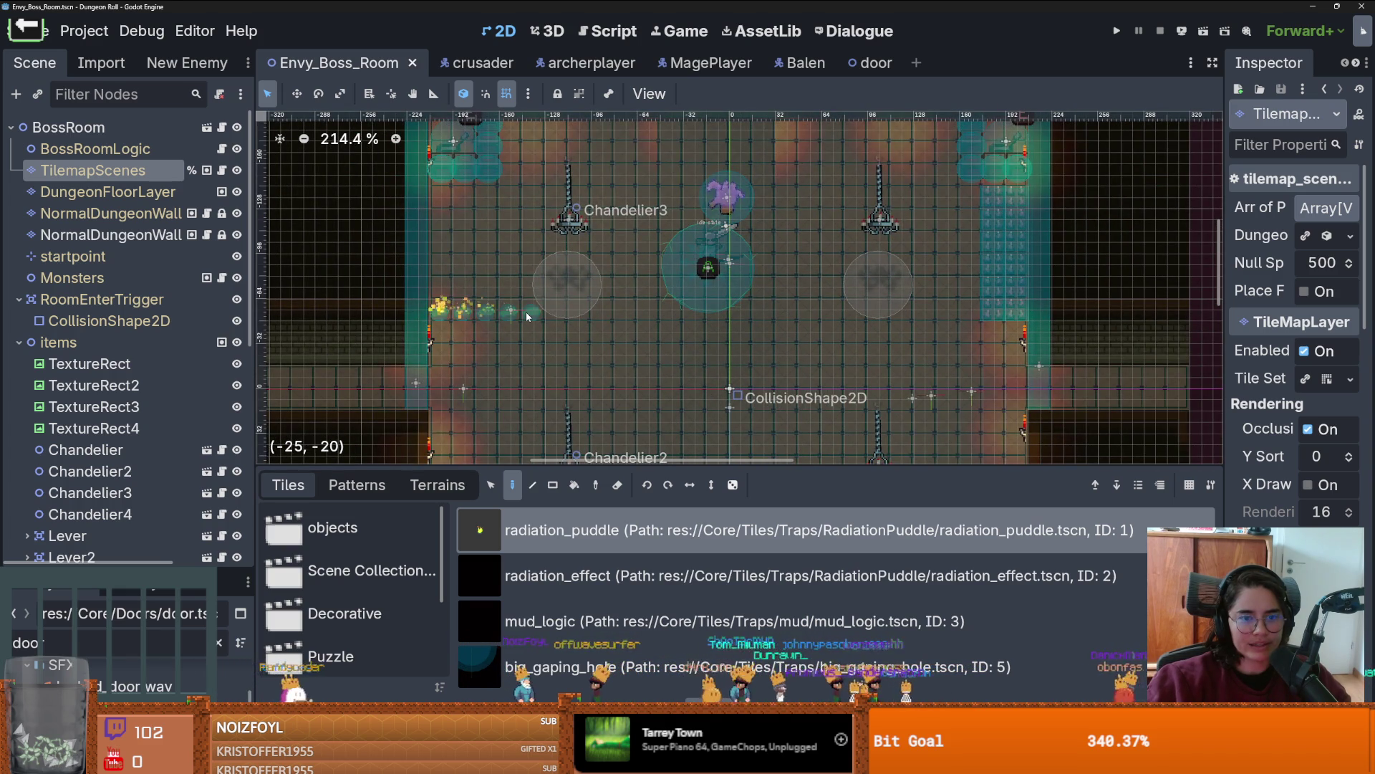
Step: Try radiation puddles on the left floor row and right wall, undoing the extras
{"action": "left_click_drag", "start_coordinate": [526, 316], "coordinate": [534, 315]}
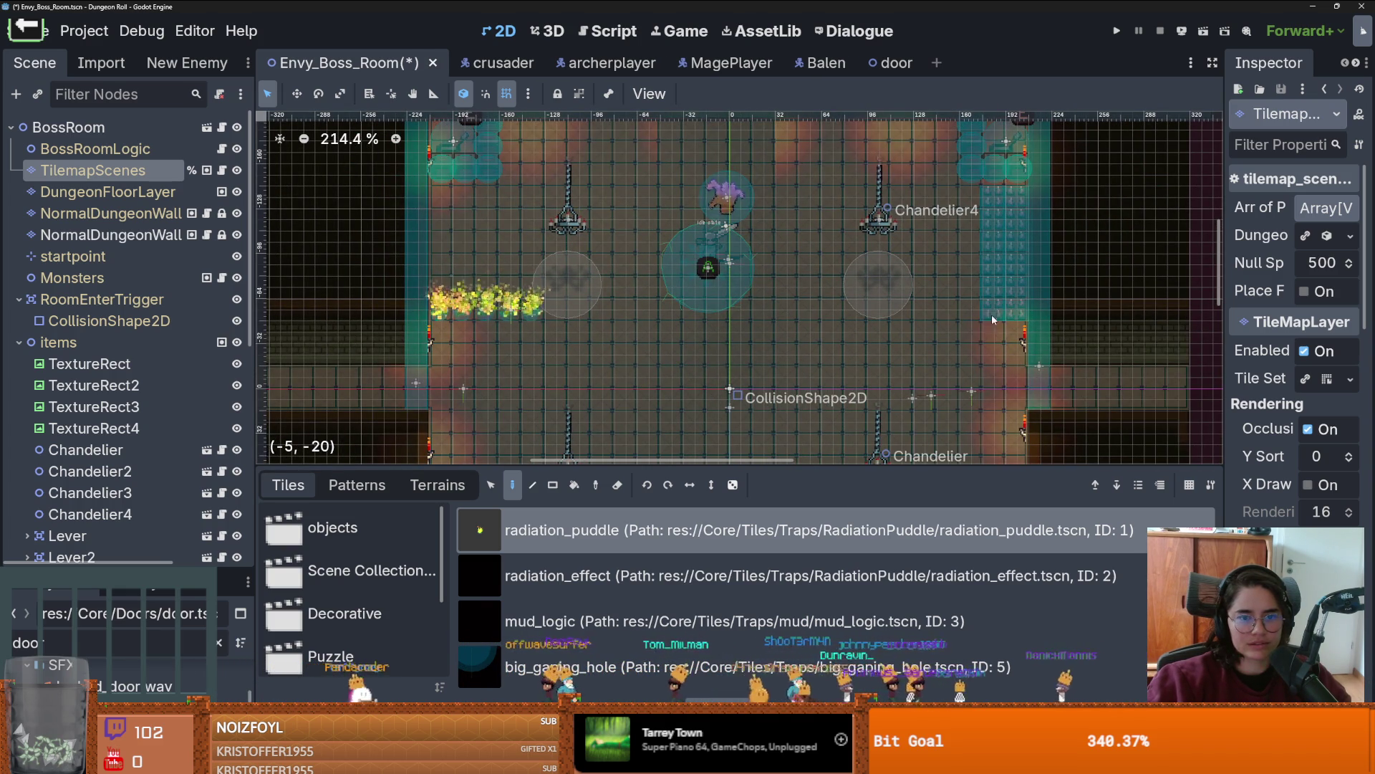
{"action": "key", "text": "ctrl+z"}
{"action": "left_click", "coordinate": [1003, 235]}
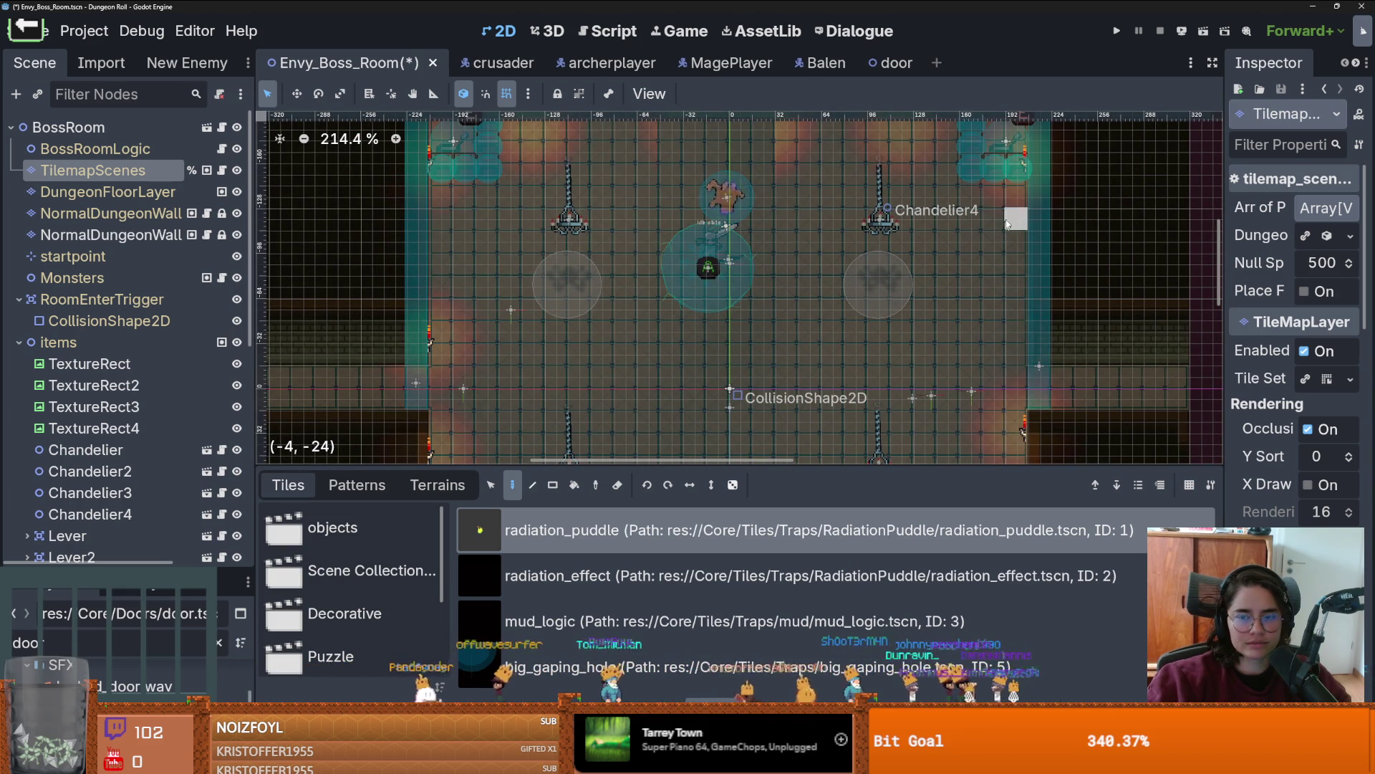
{"action": "key", "text": "ctrl+s"}
{"action": "key", "text": "ctrl+z"}
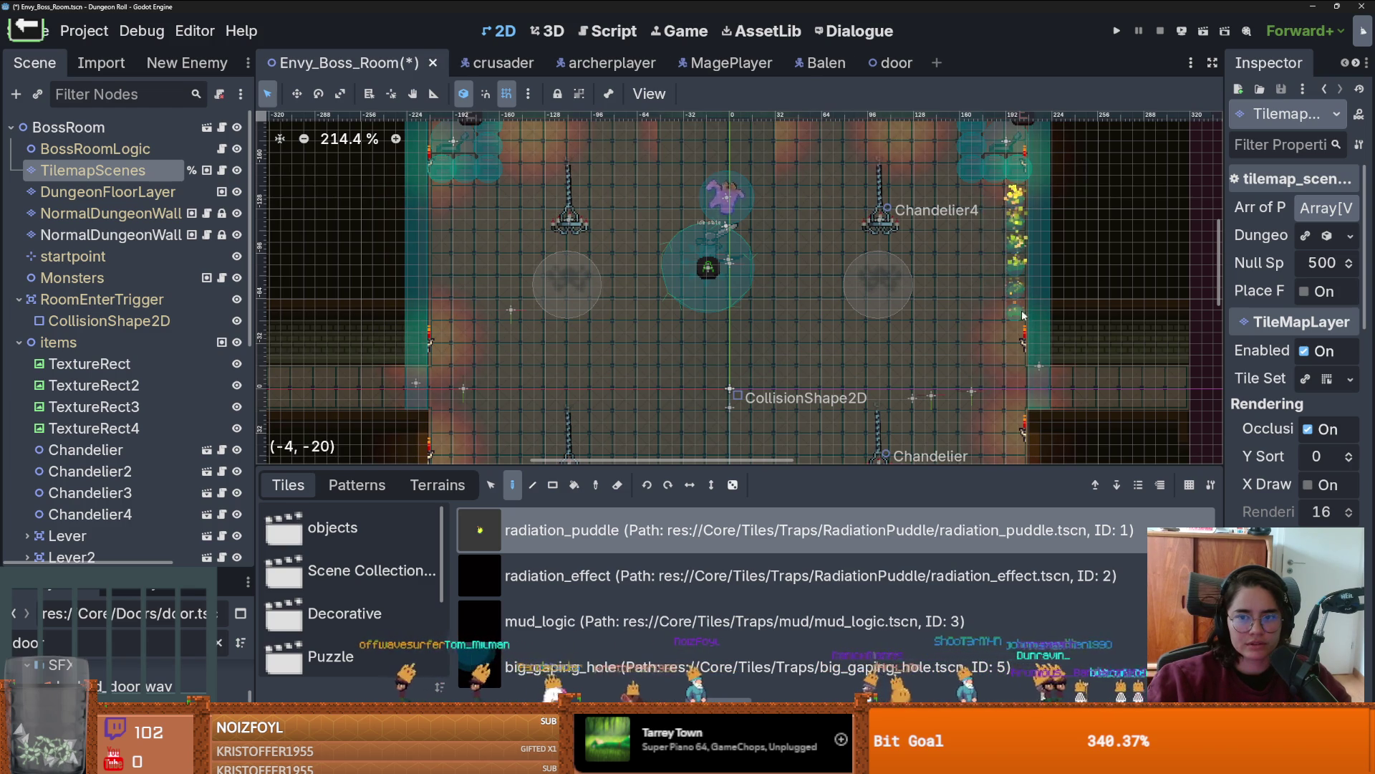
Step: Zoom around the room to check the chandeliers, walls and paintings
{"action": "scroll", "coordinate": [884, 406], "scroll_direction": "down", "scroll_amount": 2}
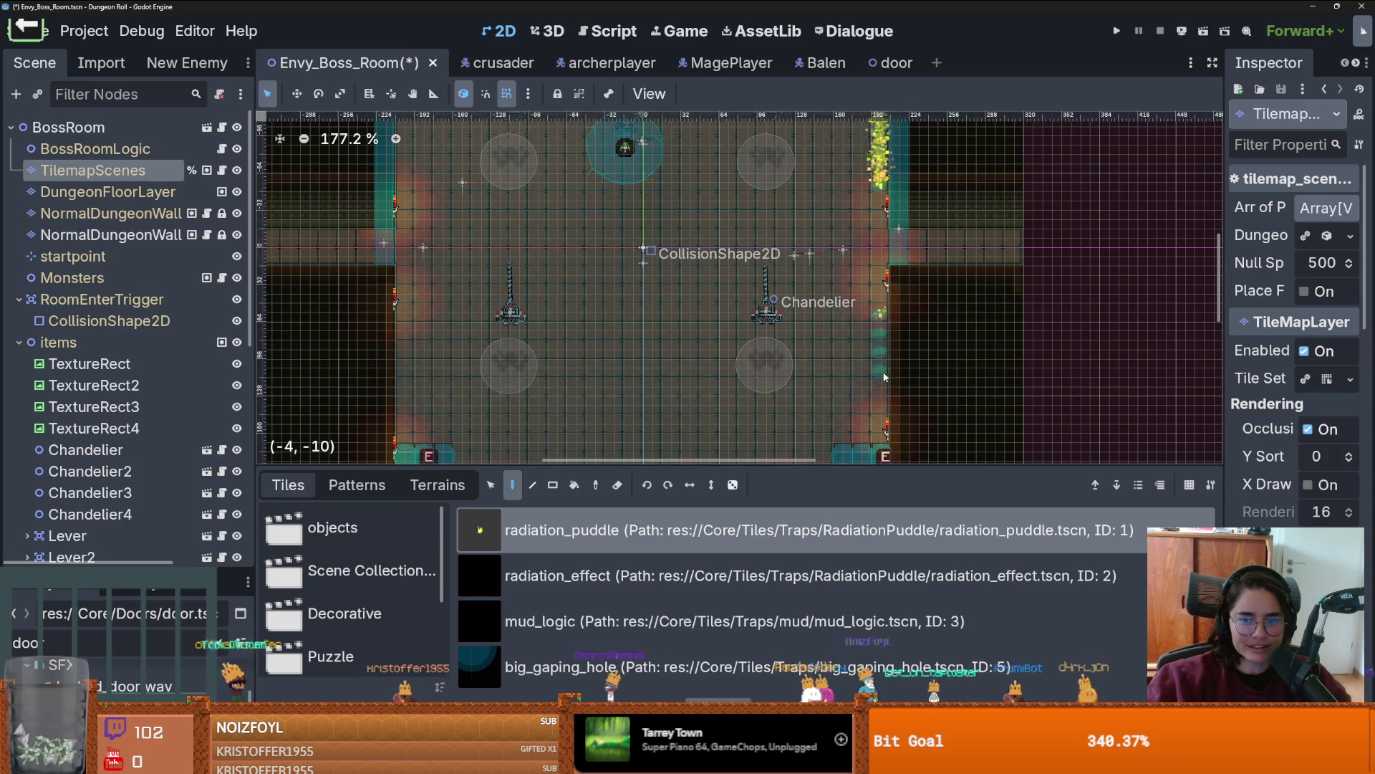
{"action": "scroll", "coordinate": [606, 363], "scroll_direction": "left", "scroll_amount": 3}
{"action": "scroll", "coordinate": [597, 347], "scroll_direction": "up", "scroll_amount": 1}
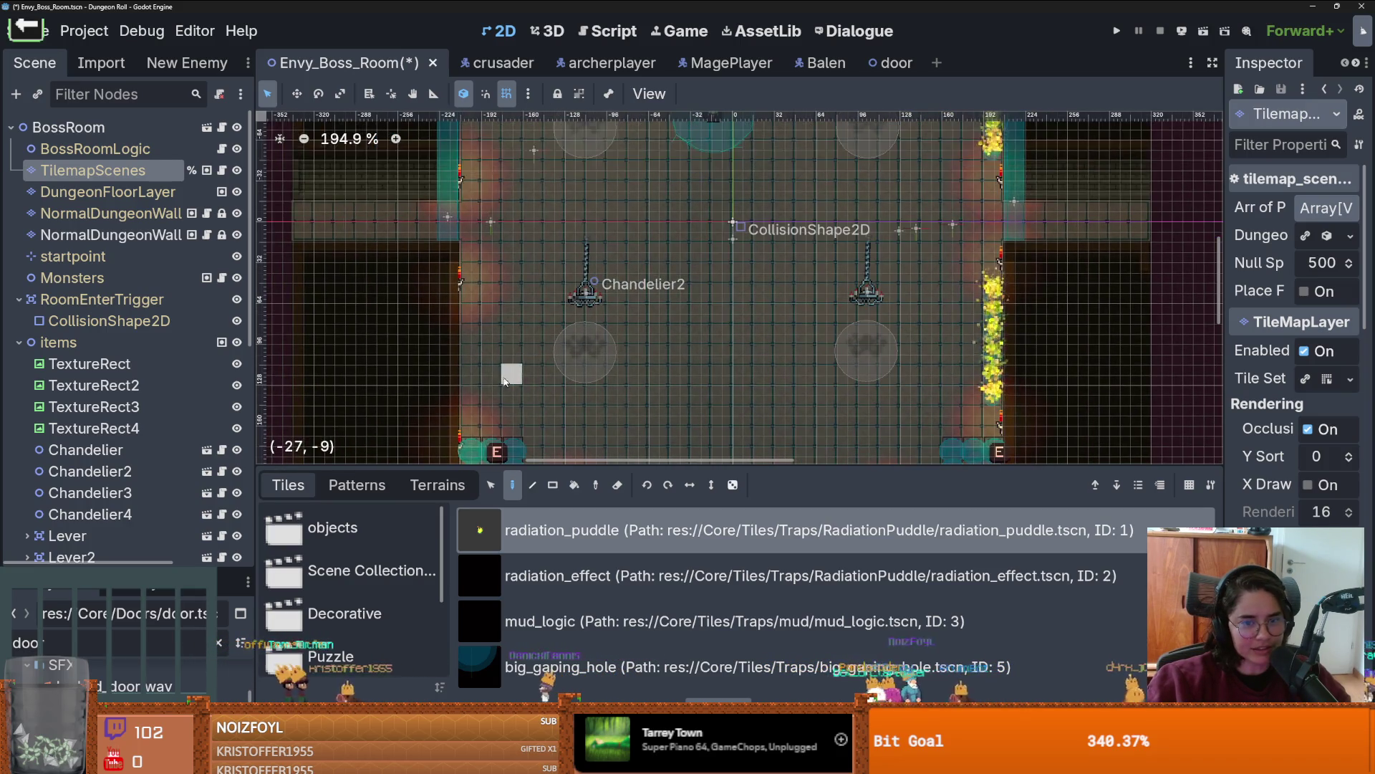
{"action": "scroll", "coordinate": [487, 305], "scroll_direction": "up", "scroll_amount": 2}
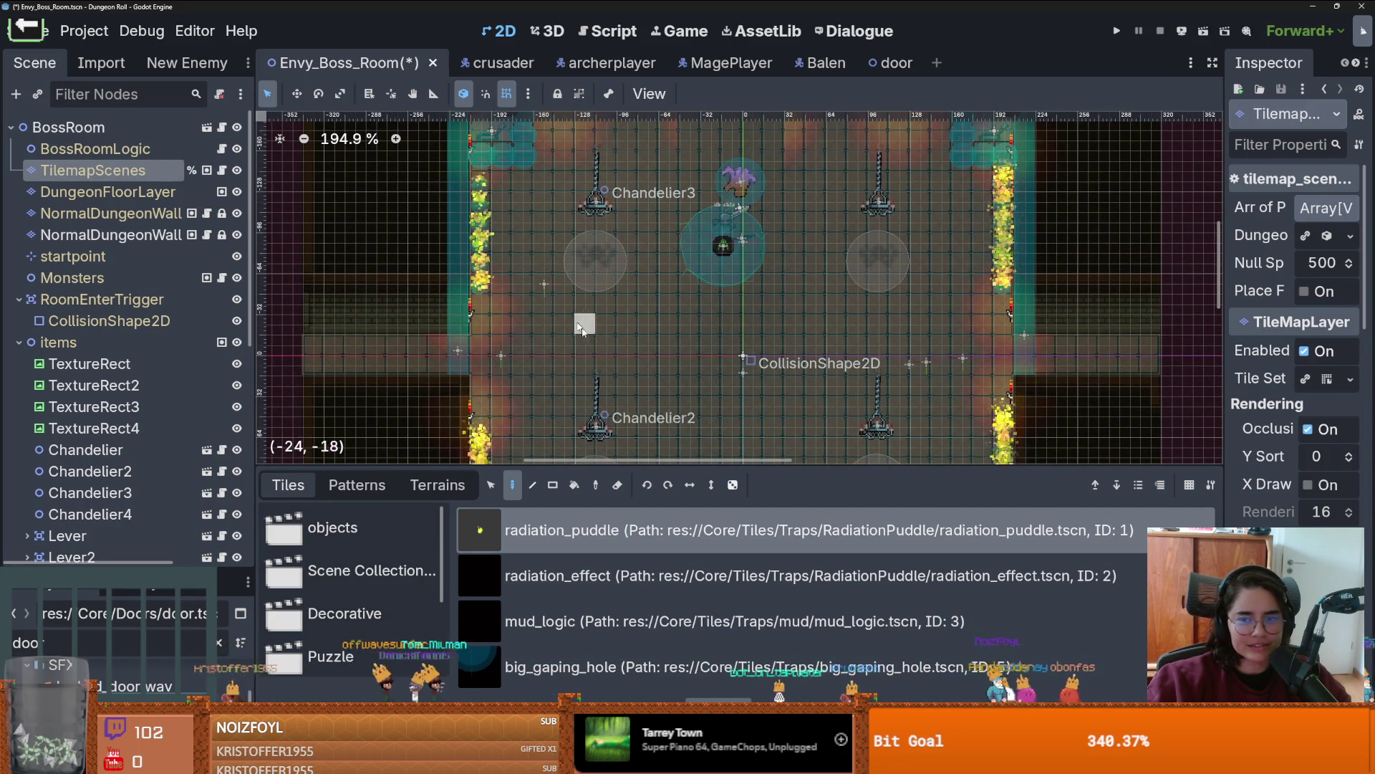
{"action": "scroll", "coordinate": [584, 332], "scroll_direction": "down", "scroll_amount": 4}
{"action": "scroll", "coordinate": [583, 332], "scroll_direction": "down", "scroll_amount": 1}
{"action": "scroll", "coordinate": [645, 301], "scroll_direction": "up", "scroll_amount": 1}
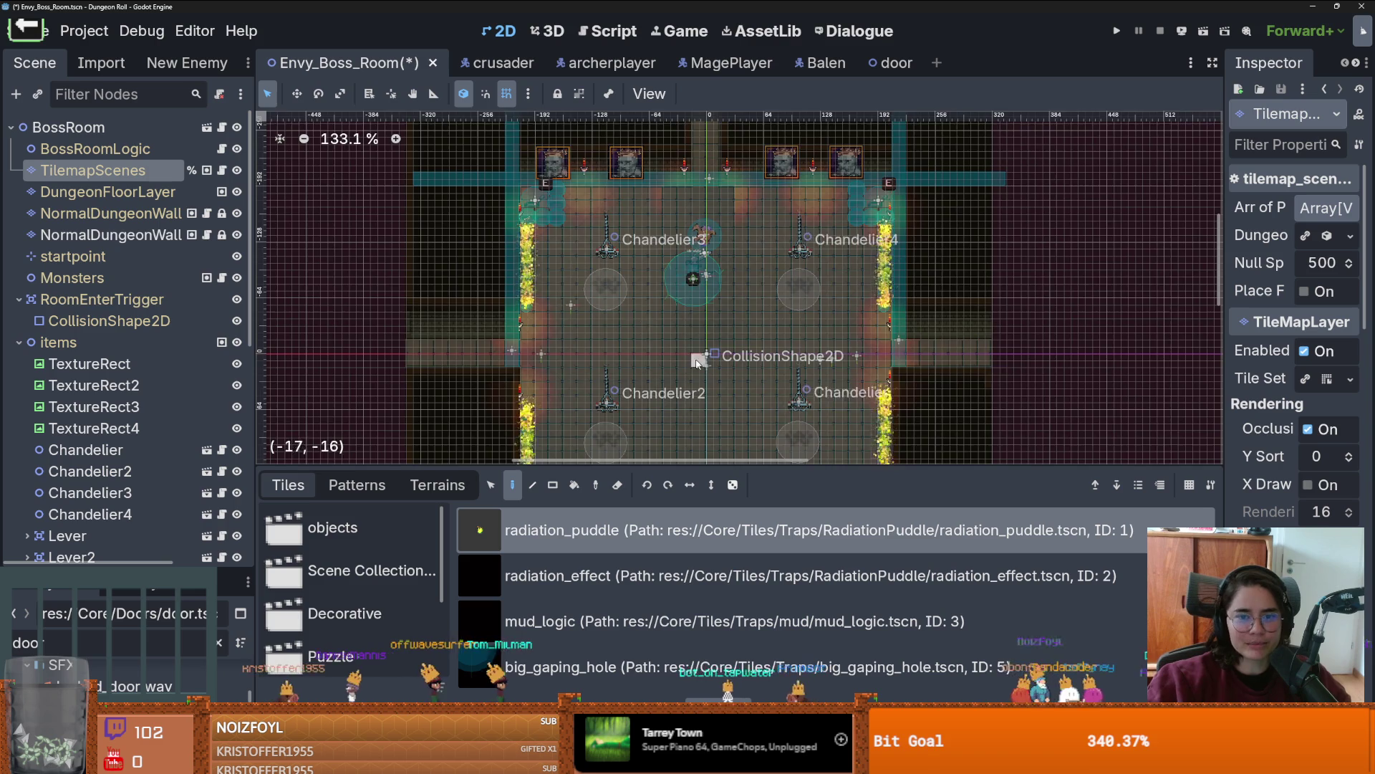
{"action": "scroll", "coordinate": [684, 285], "scroll_direction": "up", "scroll_amount": 1}
{"action": "scroll", "coordinate": [781, 306], "scroll_direction": "up", "scroll_amount": 1}
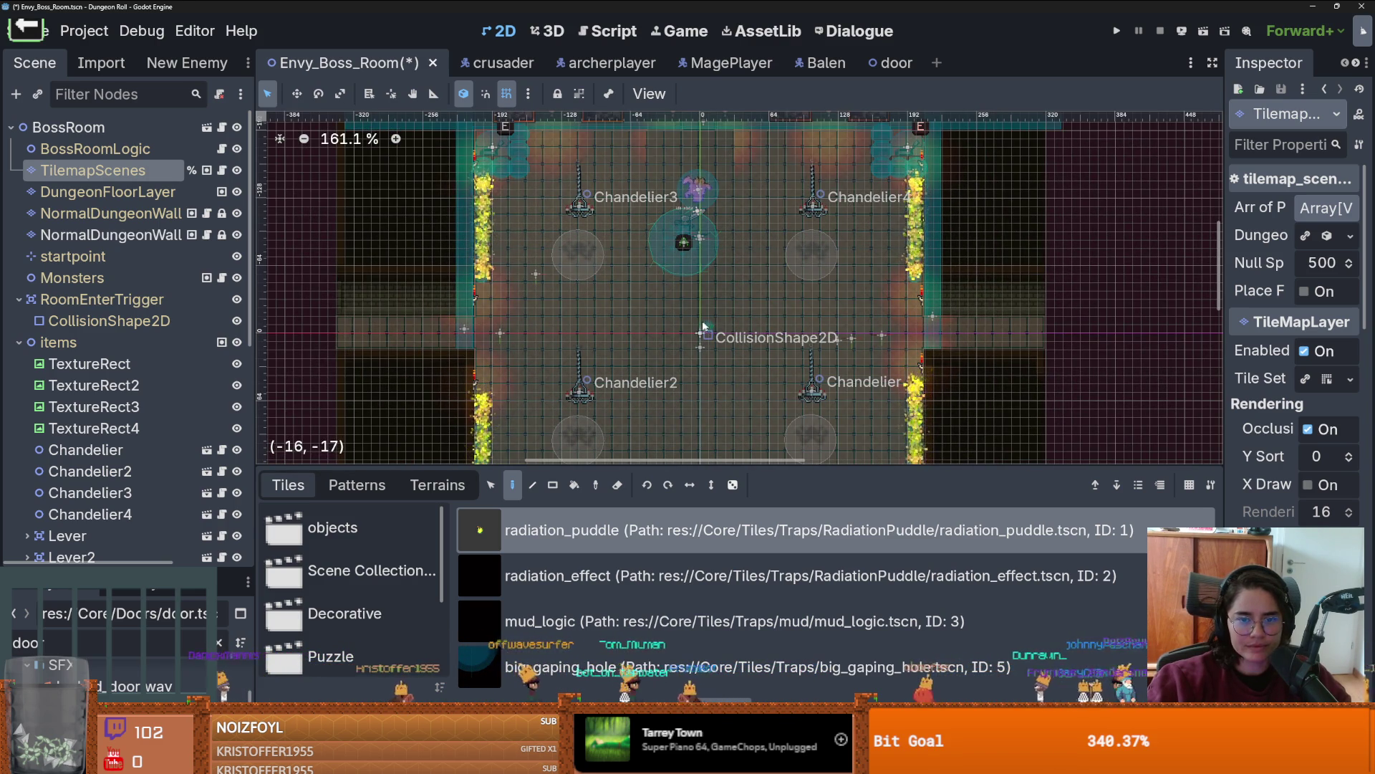
{"action": "scroll", "coordinate": [700, 347], "scroll_direction": "down", "scroll_amount": 3}
Step: Run Dungeon Roll and teleport to just before the boss with tp_to_before_boss
{"action": "left_click", "coordinate": [1115, 31]}
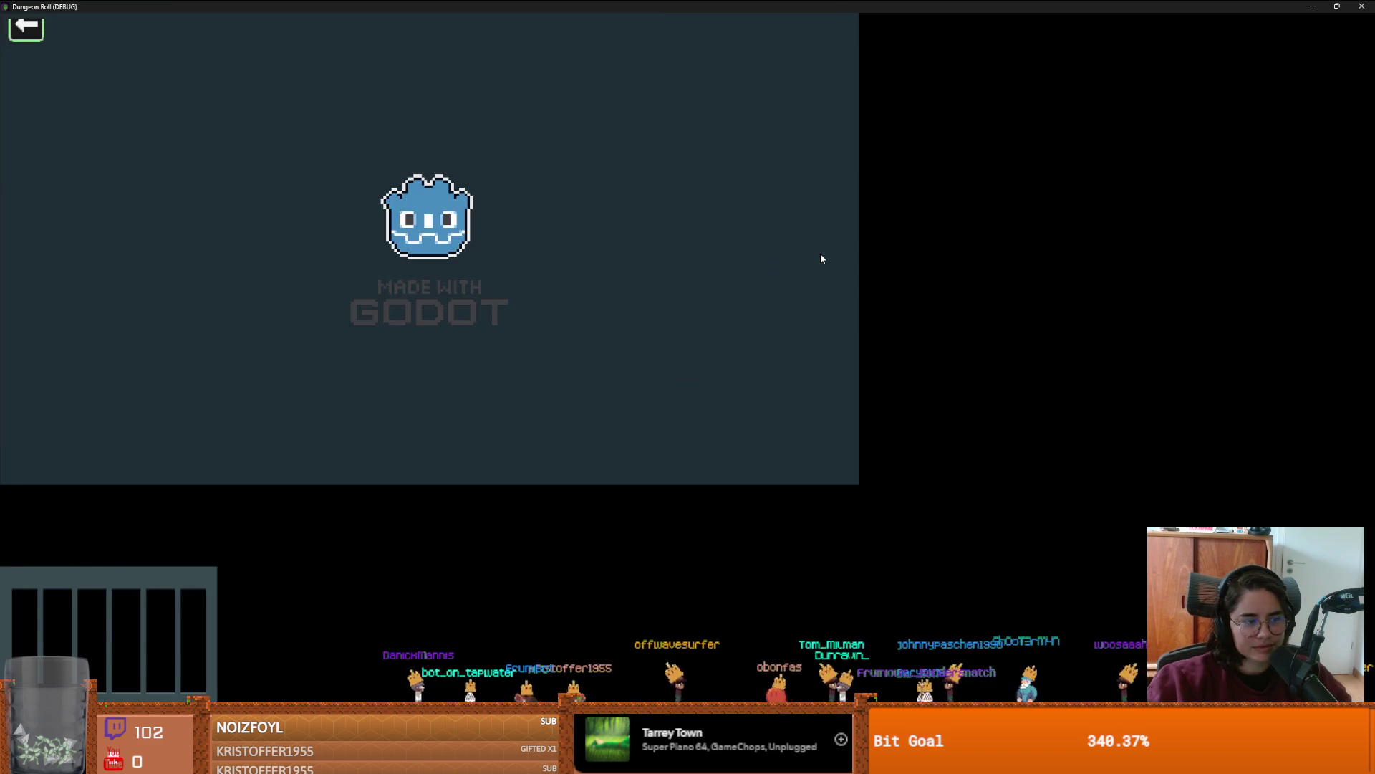
{"action": "key", "text": "quoteleft"}
{"action": "key", "text": "Up"}
{"action": "key", "text": "Up"}
{"action": "key", "text": "Return"}
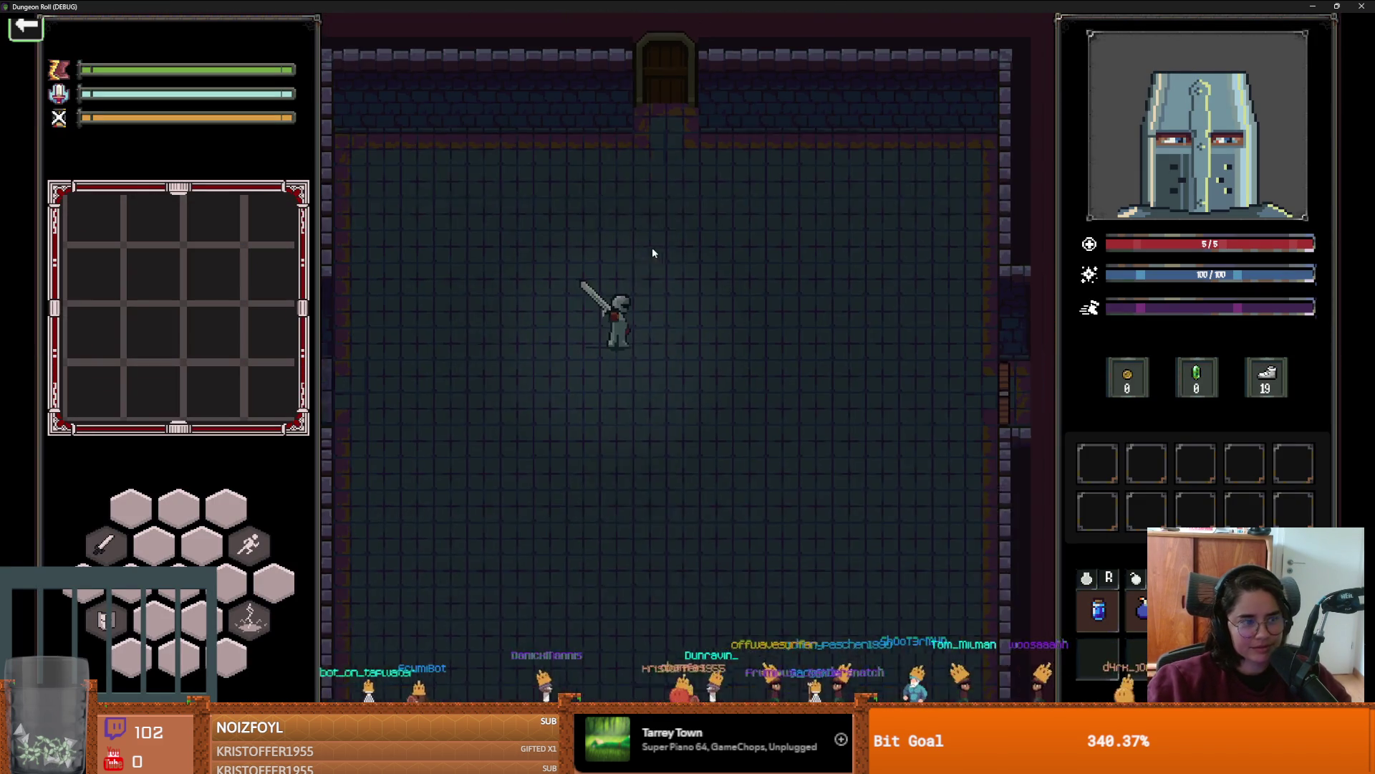
Step: Fight and kill the Envious Crusader, then restore the game window
{"action": "key", "text": "s"}
{"action": "key", "text": "space"}
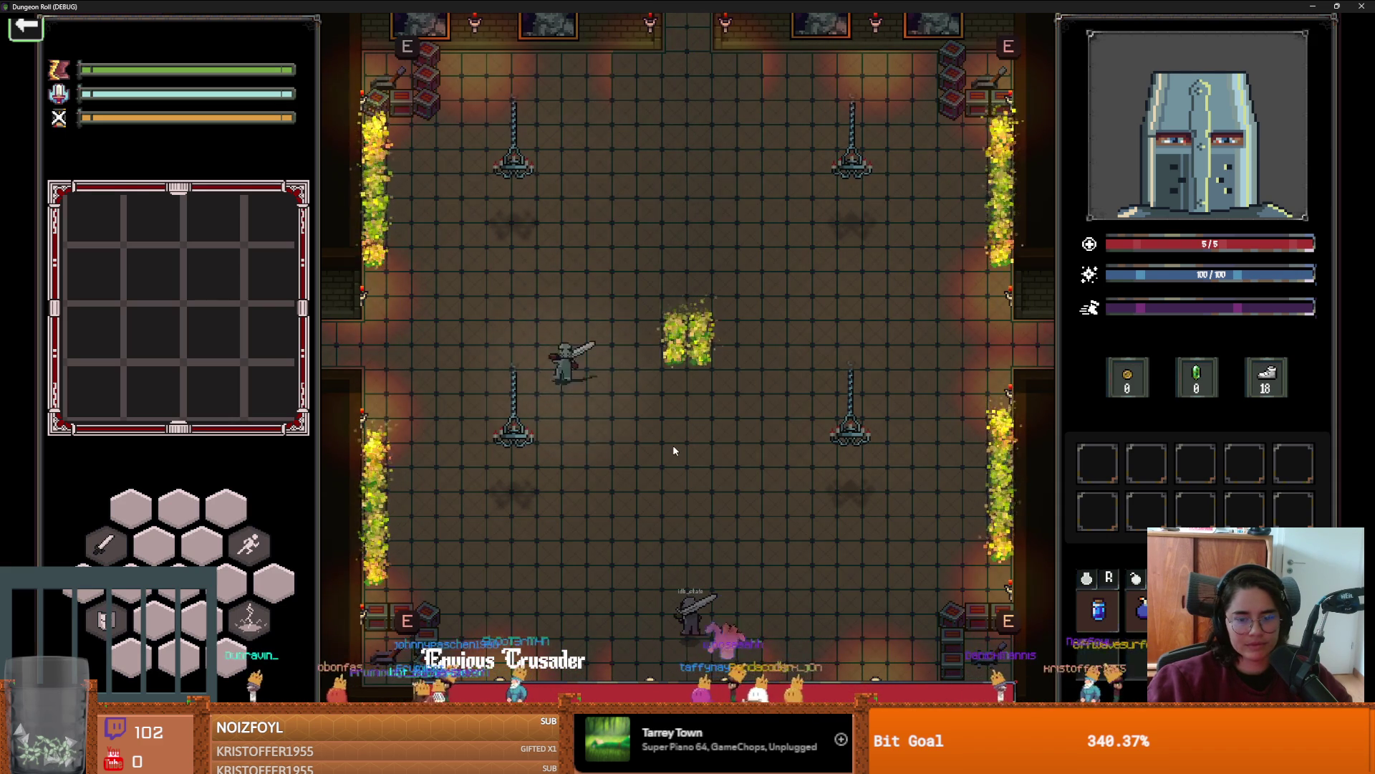
{"action": "key", "text": "w"}
{"action": "key", "text": "a"}
{"action": "left_click", "coordinate": [682, 520]}
{"action": "key", "text": "a"}
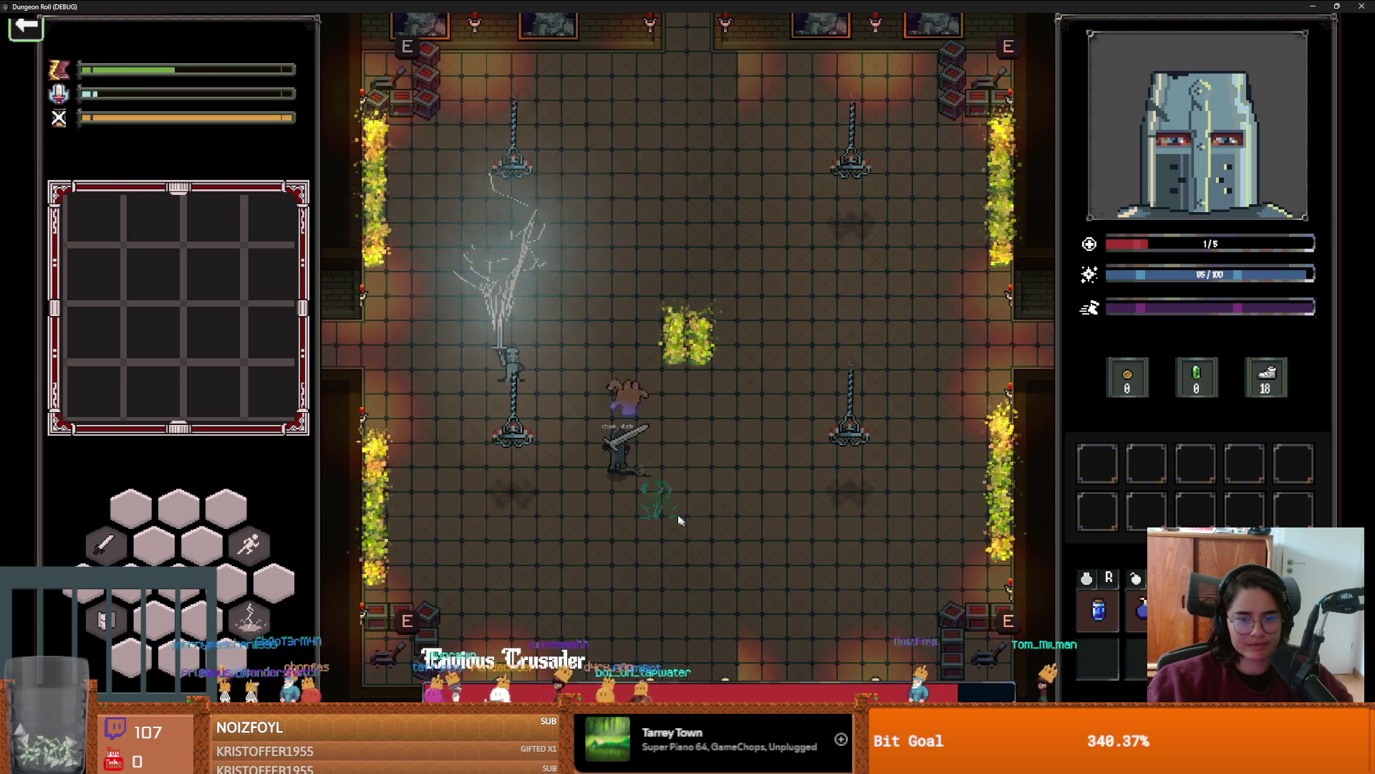
{"action": "key", "text": "s"}
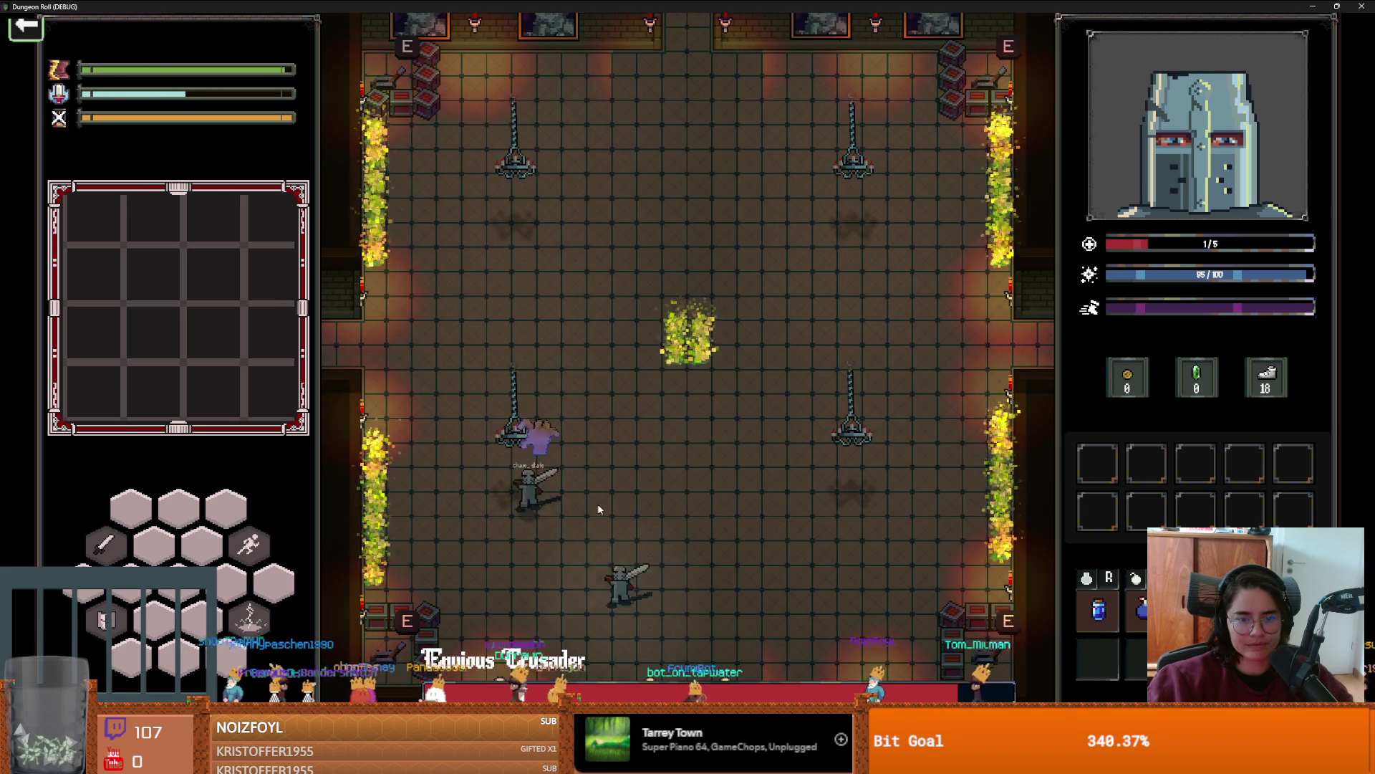
{"action": "key", "text": "d"}
{"action": "key", "text": "d"}
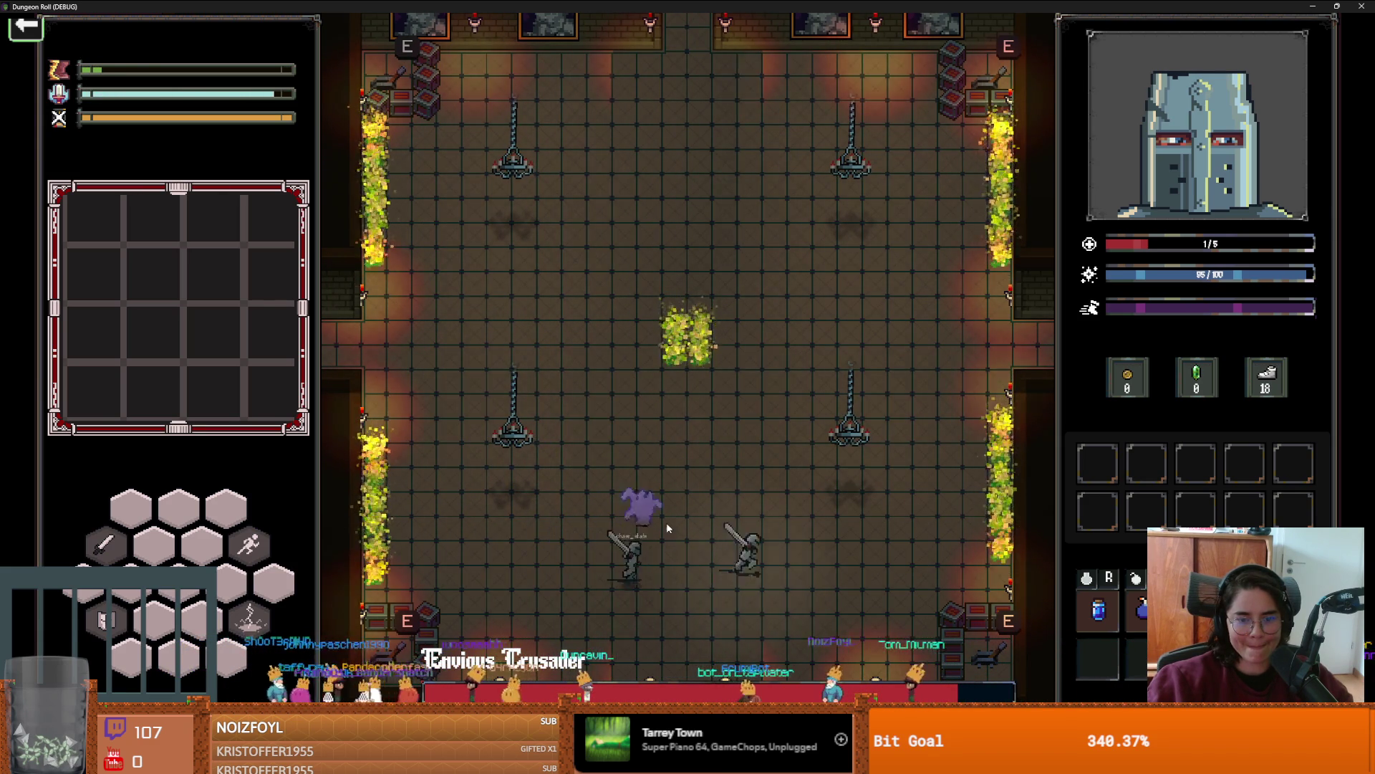
{"action": "left_click", "coordinate": [853, 548]}
{"action": "key", "text": "d"}
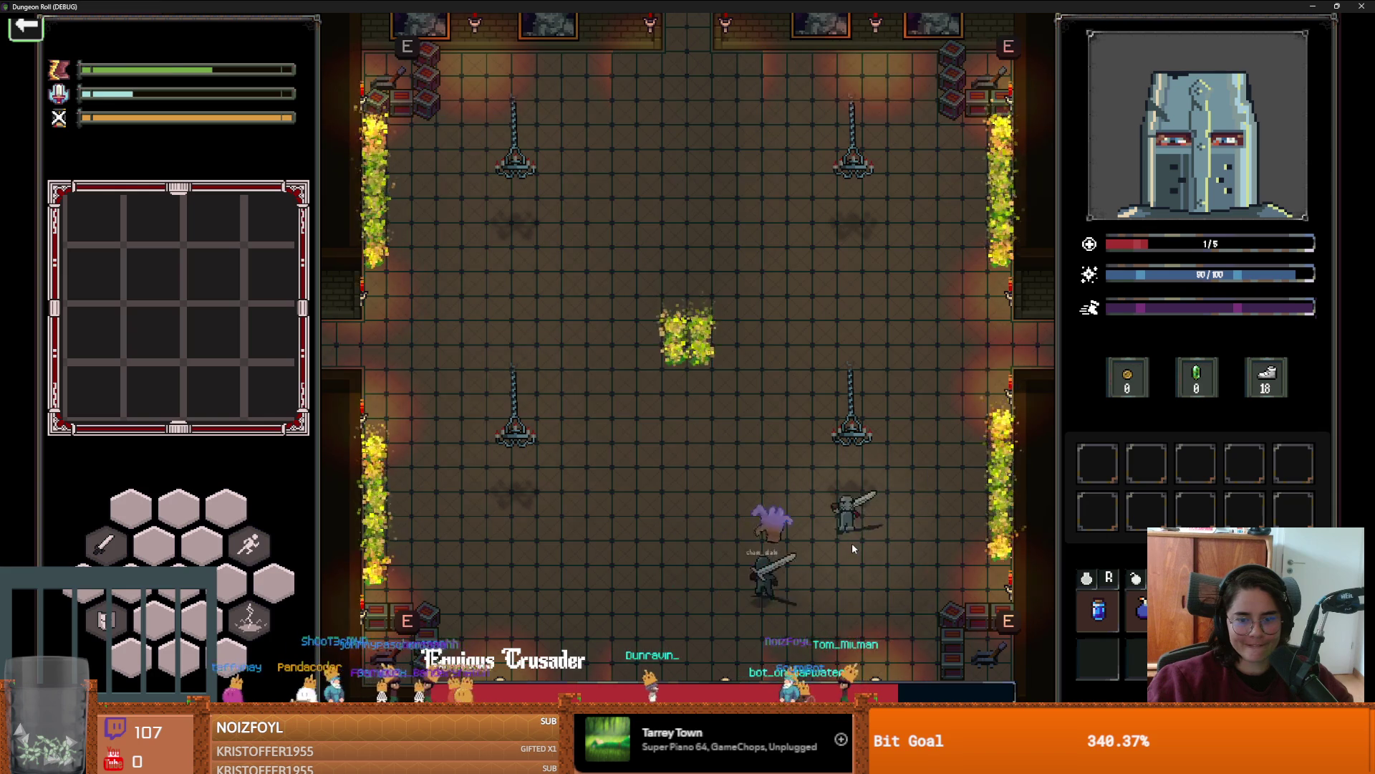
{"action": "left_click", "coordinate": [853, 543]}
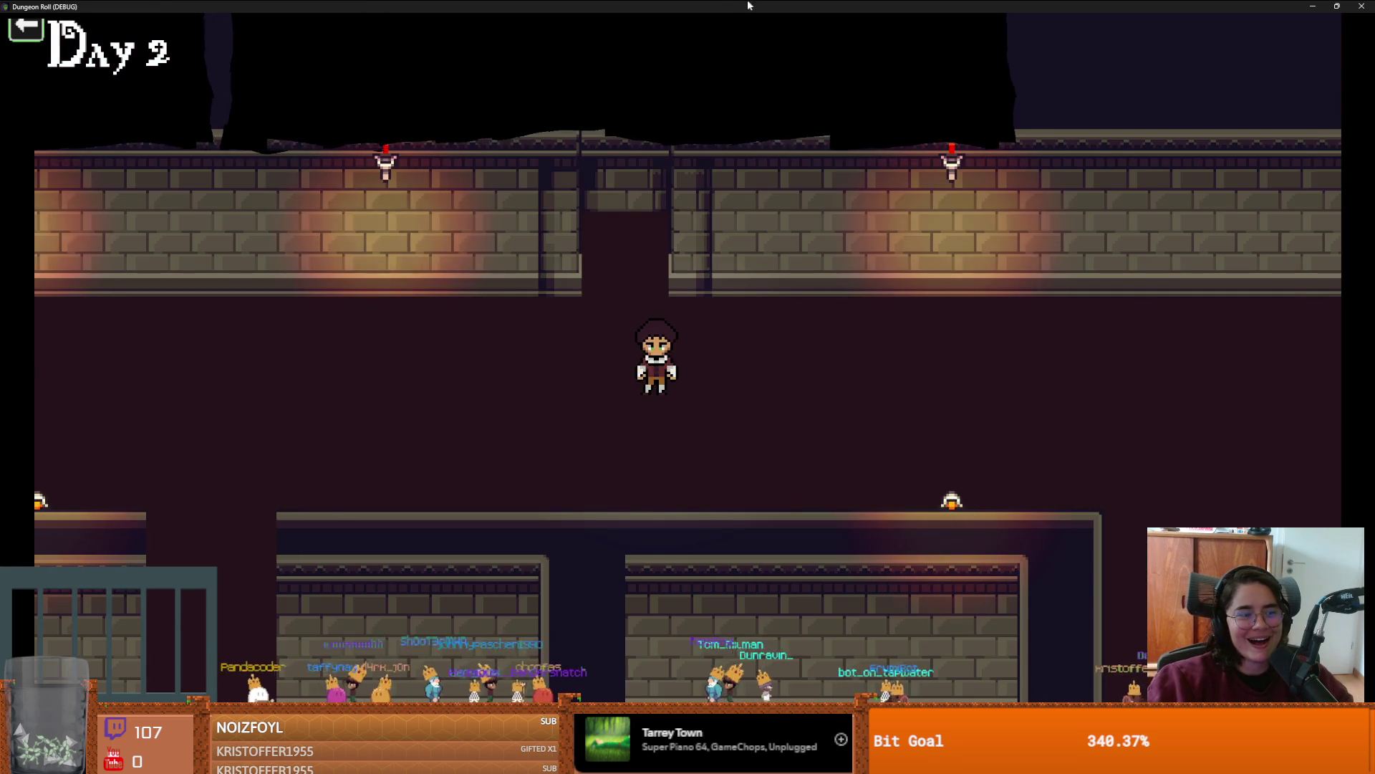
{"action": "double_click", "coordinate": [748, 5]}
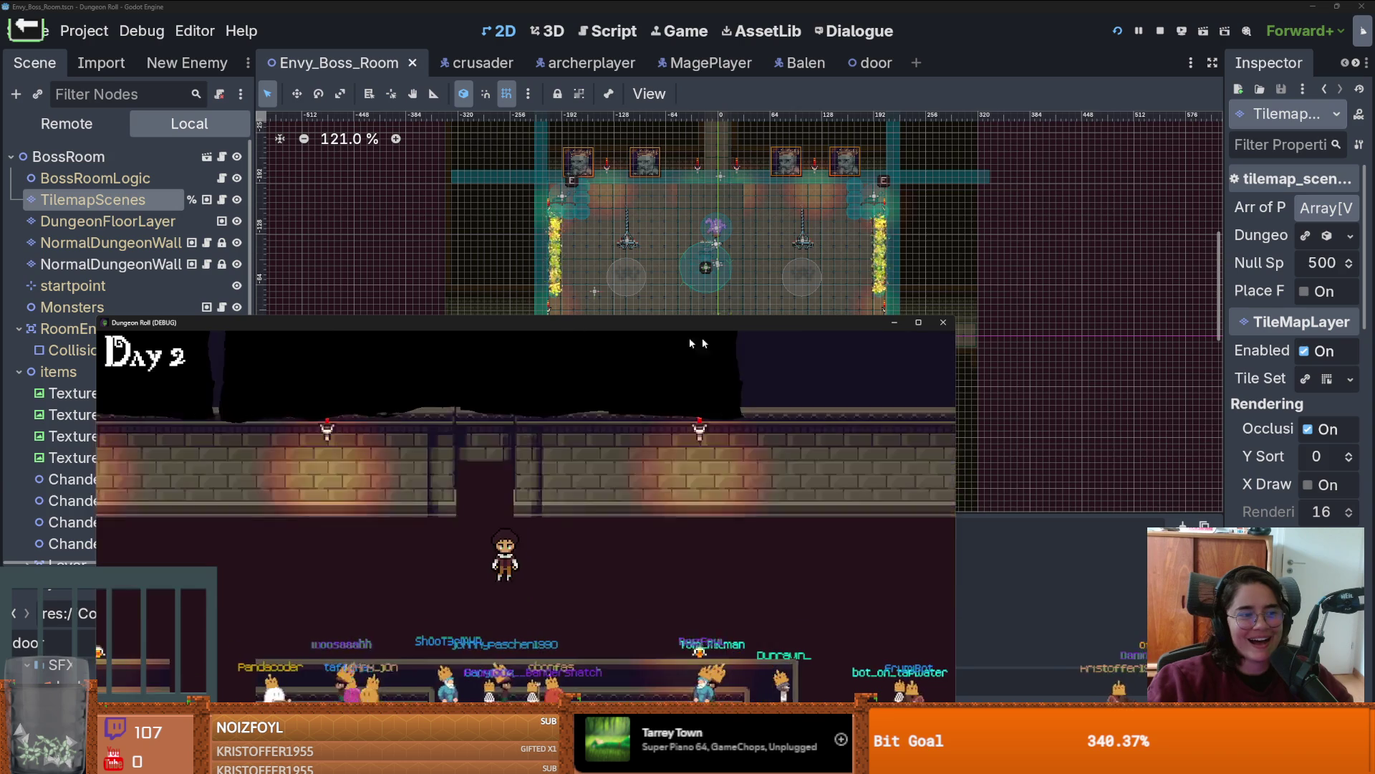
Step: Close the Dungeon Roll test run and bring back the TileMap Tiles list
{"action": "left_click", "coordinate": [944, 322]}
{"action": "scroll", "coordinate": [608, 323], "scroll_direction": "down", "scroll_amount": 2}
{"action": "scroll", "coordinate": [608, 324], "scroll_direction": "up", "scroll_amount": 1}
{"action": "left_click", "coordinate": [184, 170]}
{"action": "scroll", "coordinate": [548, 248], "scroll_direction": "up", "scroll_amount": 3}
{"action": "right_click", "coordinate": [631, 226], "text": "alt"}
{"action": "scroll", "coordinate": [633, 315], "scroll_direction": "up", "scroll_amount": 2}
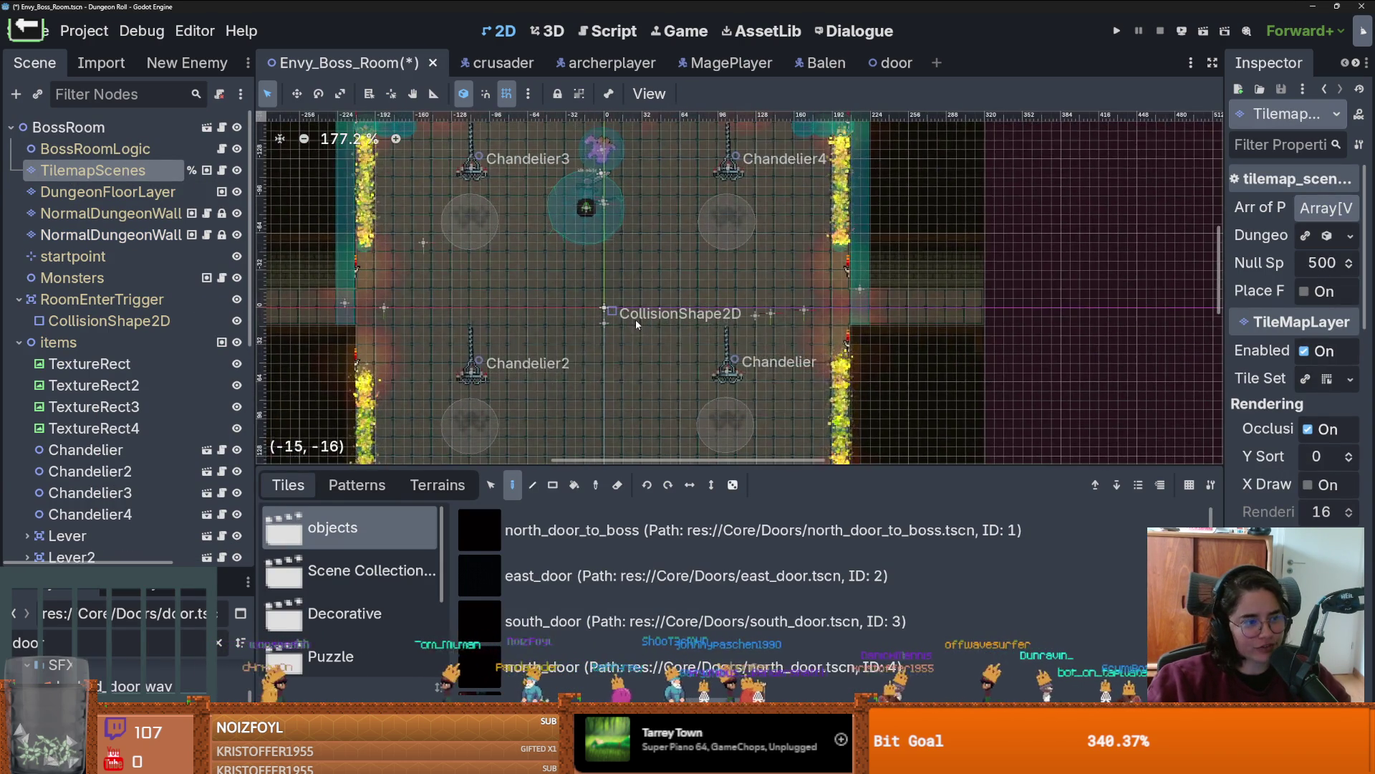
Step: Save the Envy boss room scene and scroll over its walls and doors
{"action": "key", "text": "ctrl+s"}
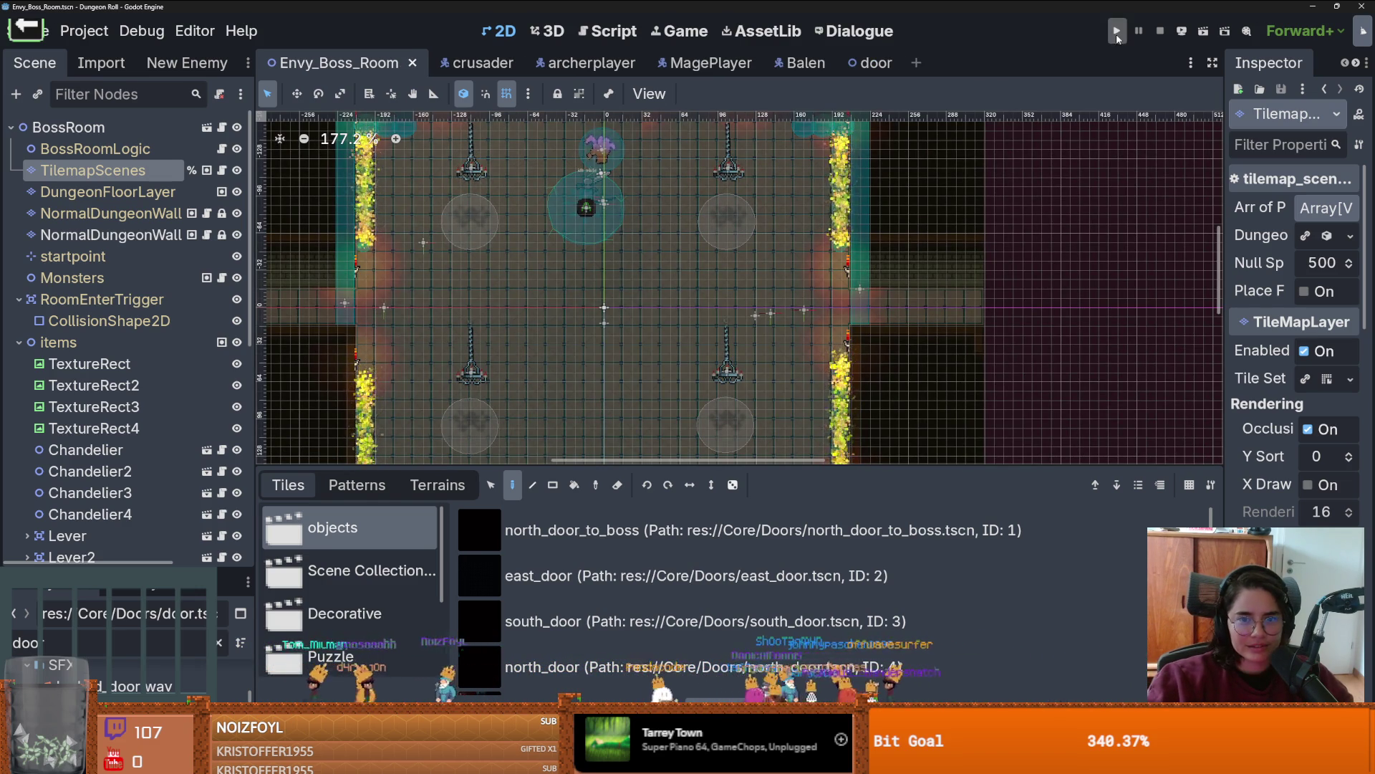
{"action": "scroll", "coordinate": [781, 269], "scroll_direction": "down", "scroll_amount": 1}
{"action": "scroll", "coordinate": [781, 269], "scroll_direction": "down", "scroll_amount": 5}
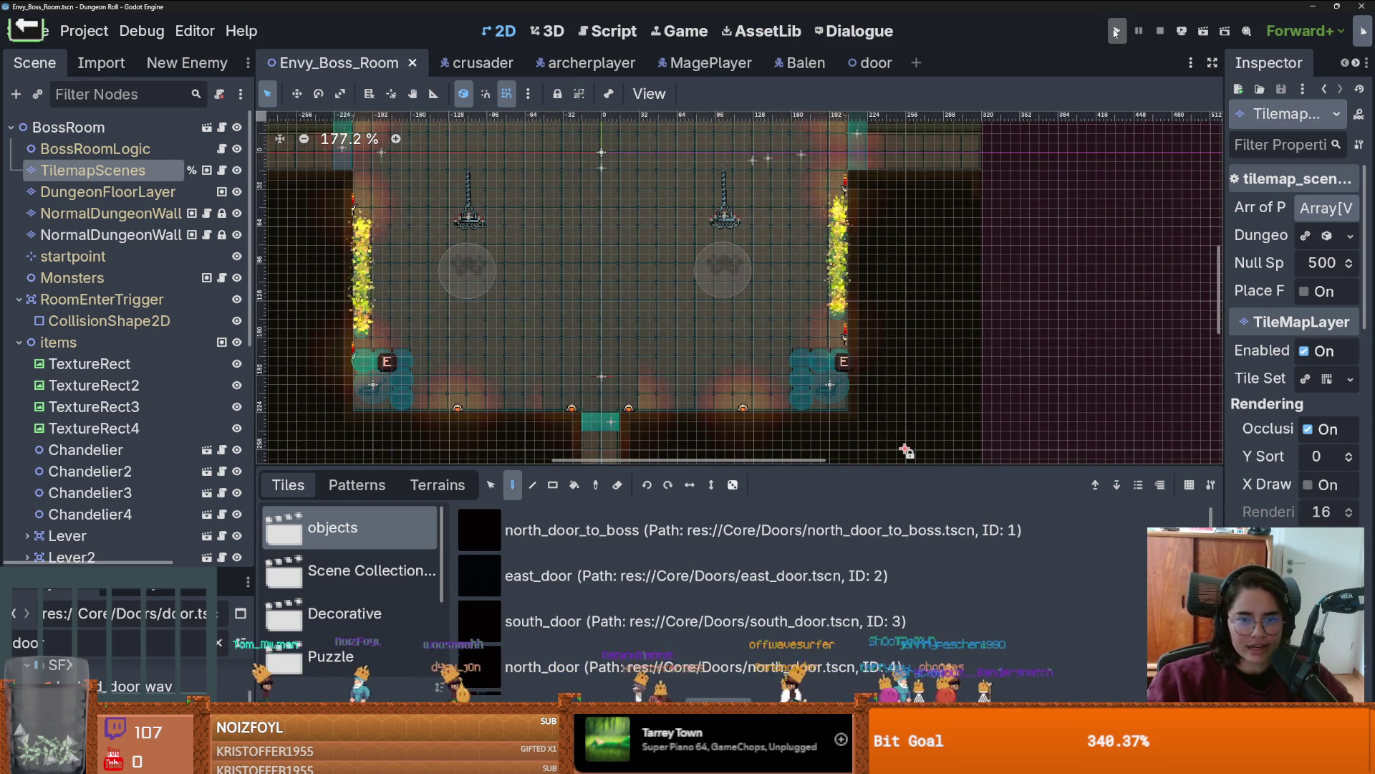
{"action": "scroll", "coordinate": [668, 222], "scroll_direction": "up", "scroll_amount": 5}
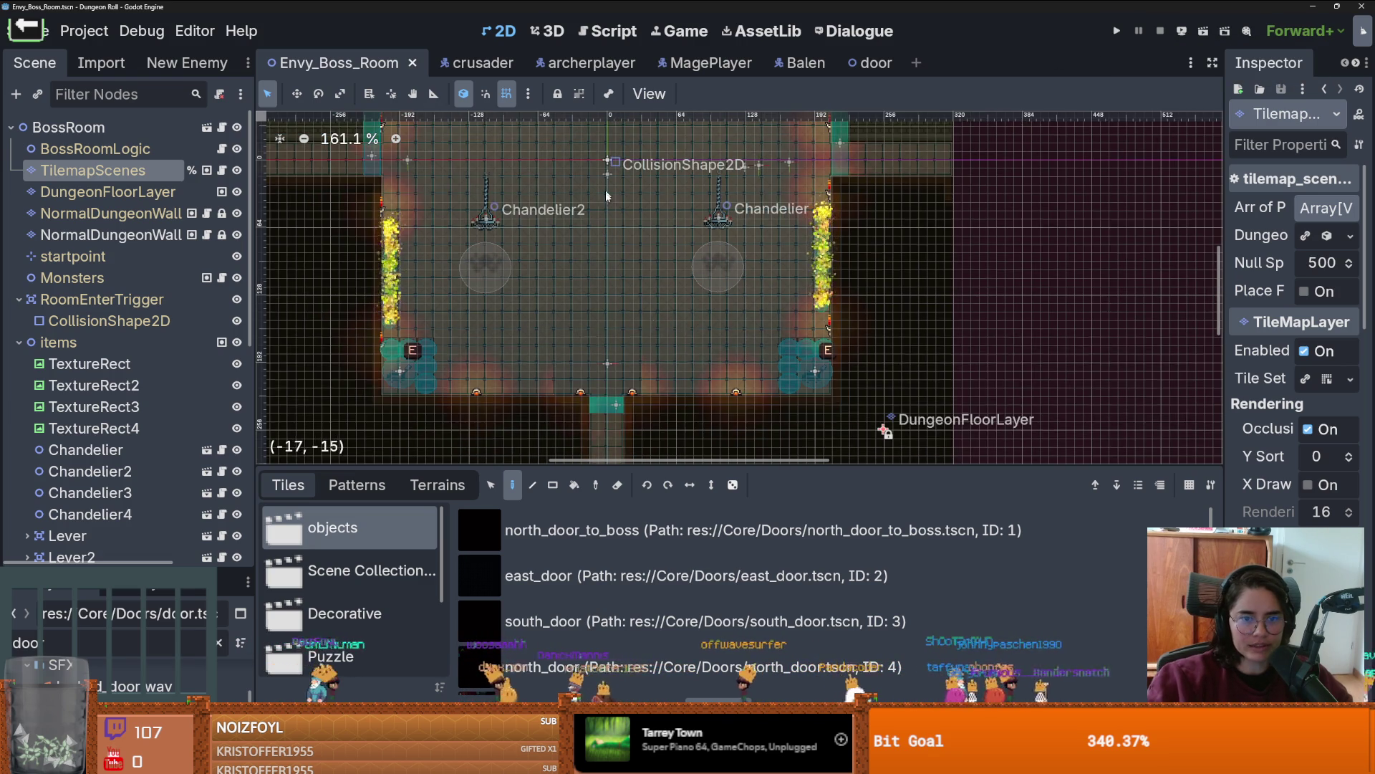
{"action": "scroll", "coordinate": [460, 194], "scroll_direction": "down", "scroll_amount": 7}
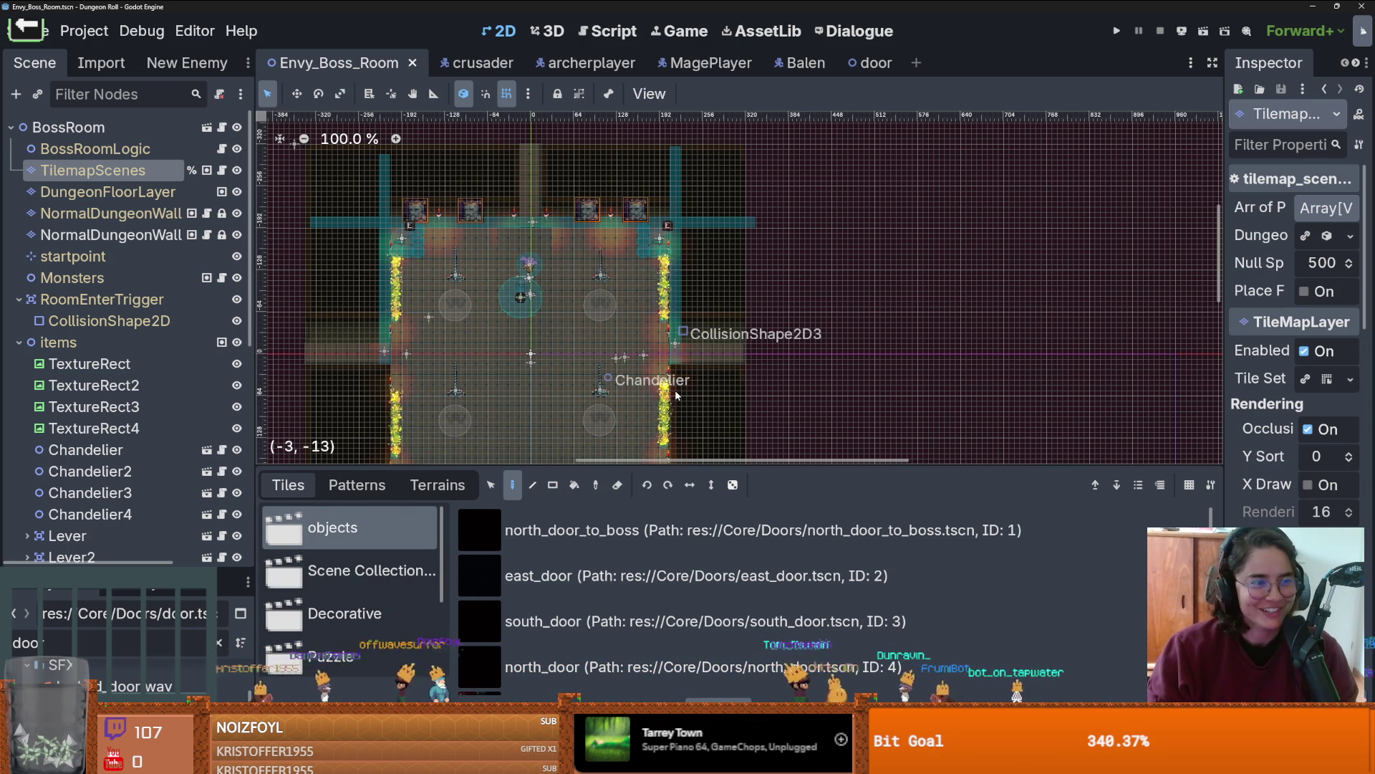
{"action": "scroll", "coordinate": [589, 326], "scroll_direction": "down", "scroll_amount": 3}
{"action": "scroll", "coordinate": [589, 326], "scroll_direction": "left", "scroll_amount": 3}
{"action": "scroll", "coordinate": [589, 326], "scroll_direction": "up", "scroll_amount": 2}
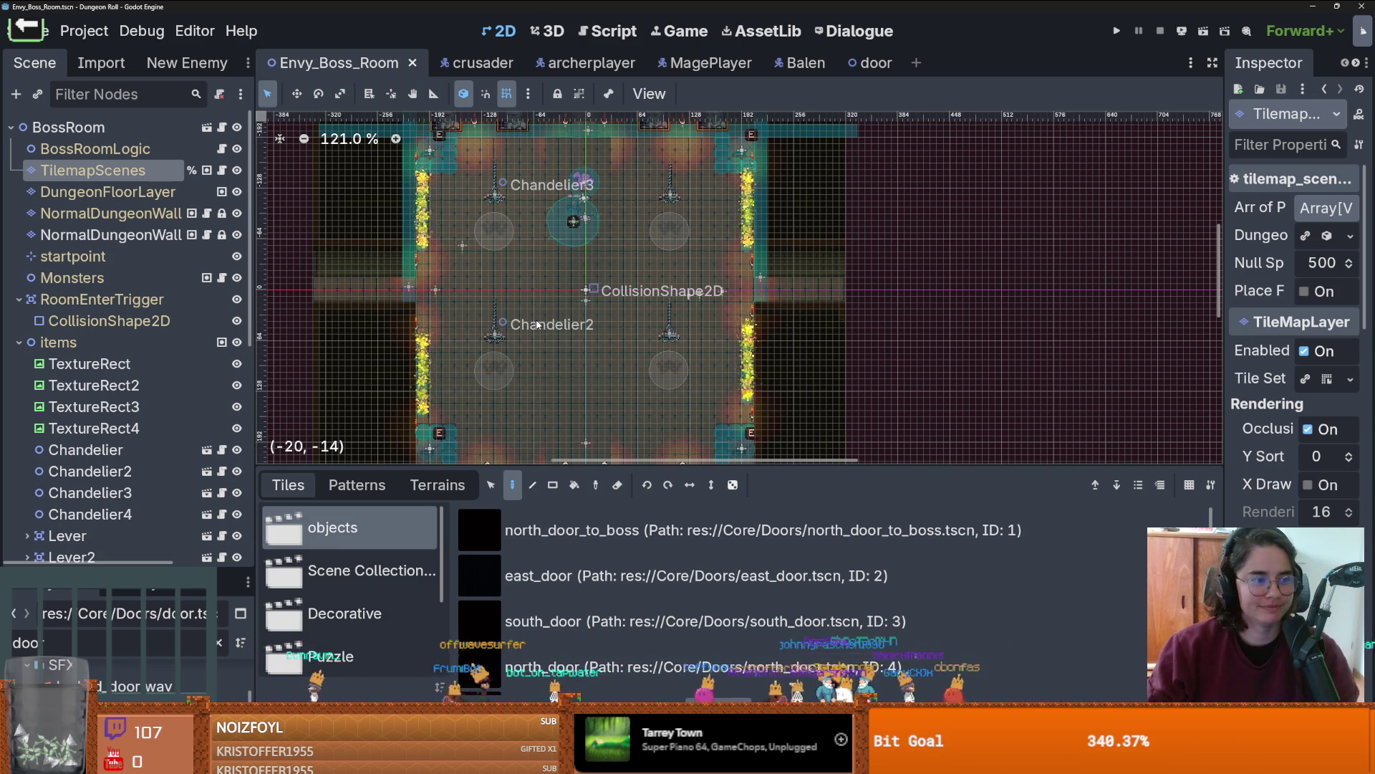
Step: Pan and zoom across the boss room's top wall, saving the scene twice
{"action": "mouse_move", "coordinate": [537, 323]}
{"action": "left_mouse_down"}
{"action": "mouse_move", "coordinate": [681, 297]}
{"action": "mouse_move", "coordinate": [661, 300]}
{"action": "left_mouse_up"}
{"action": "scroll", "coordinate": [659, 329], "scroll_direction": "up", "scroll_amount": 3}
{"action": "left_click_drag", "start_coordinate": [634, 356], "coordinate": [476, 313]}
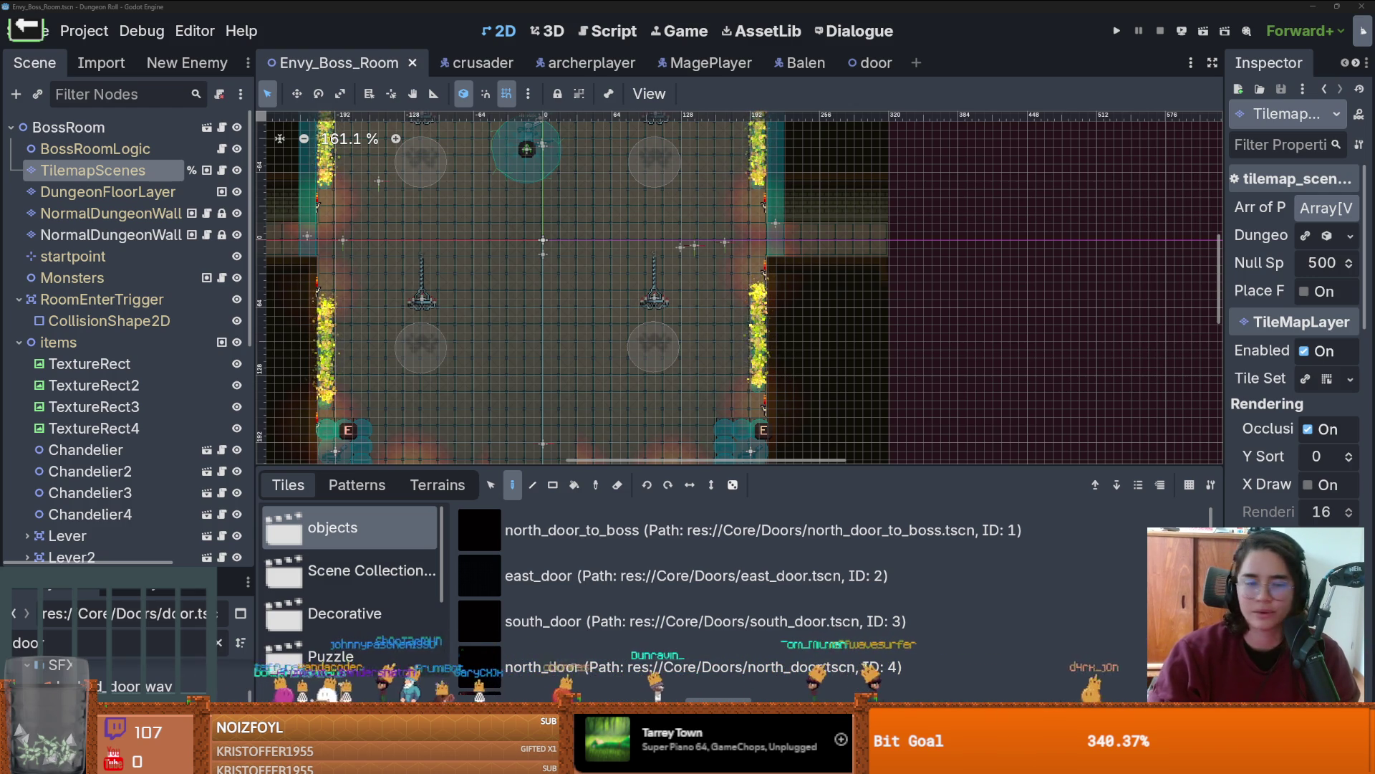
{"action": "left_click_drag", "start_coordinate": [738, 299], "coordinate": [836, 267]}
{"action": "key", "text": "ctrl+s"}
{"action": "scroll", "coordinate": [761, 272], "scroll_direction": "up", "scroll_amount": 2}
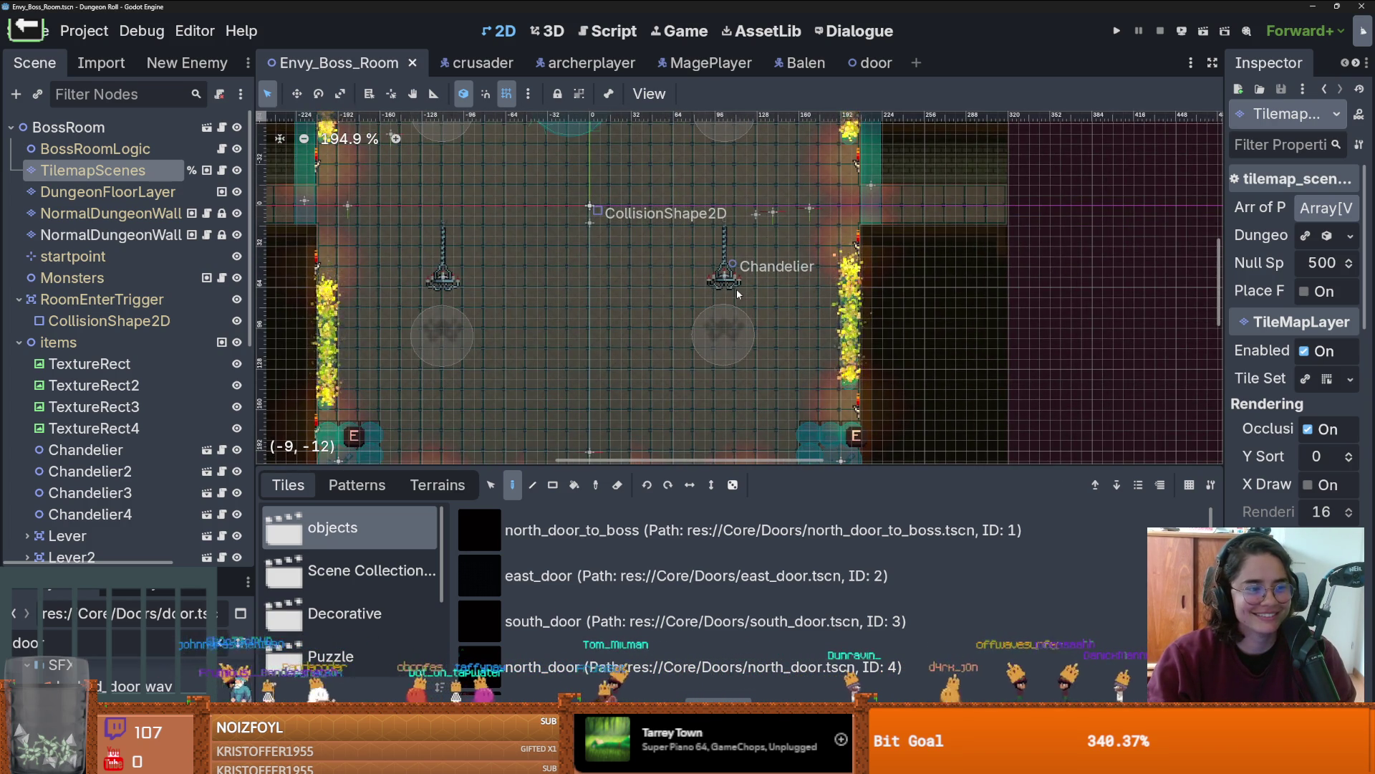
{"action": "mouse_move", "coordinate": [738, 292]}
{"action": "left_mouse_down"}
{"action": "mouse_move", "coordinate": [652, 292]}
{"action": "mouse_move", "coordinate": [728, 288]}
{"action": "mouse_move", "coordinate": [674, 343]}
{"action": "mouse_move", "coordinate": [741, 333]}
{"action": "mouse_move", "coordinate": [754, 364]}
{"action": "left_mouse_up"}
{"action": "scroll", "coordinate": [747, 325], "scroll_direction": "down", "scroll_amount": 1}
{"action": "scroll", "coordinate": [746, 325], "scroll_direction": "up", "scroll_amount": 2}
{"action": "key", "text": "ctrl+s"}
Step: Switch from Godot to the browser showing the Twitch clip
{"action": "scroll", "coordinate": [758, 321], "scroll_direction": "down", "scroll_amount": 3}
{"action": "scroll", "coordinate": [808, 287], "scroll_direction": "up", "scroll_amount": 1}
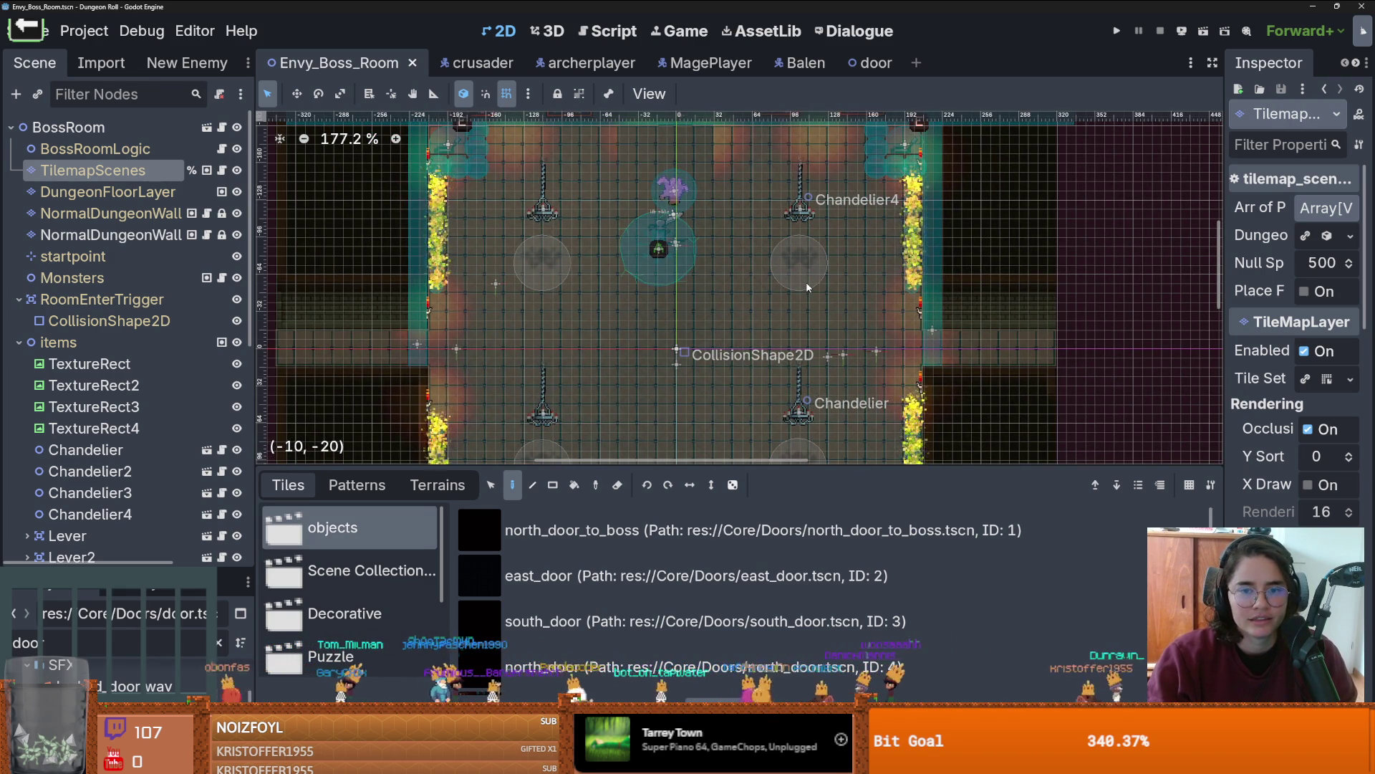
{"action": "scroll", "coordinate": [563, 236], "scroll_direction": "up", "scroll_amount": 3}
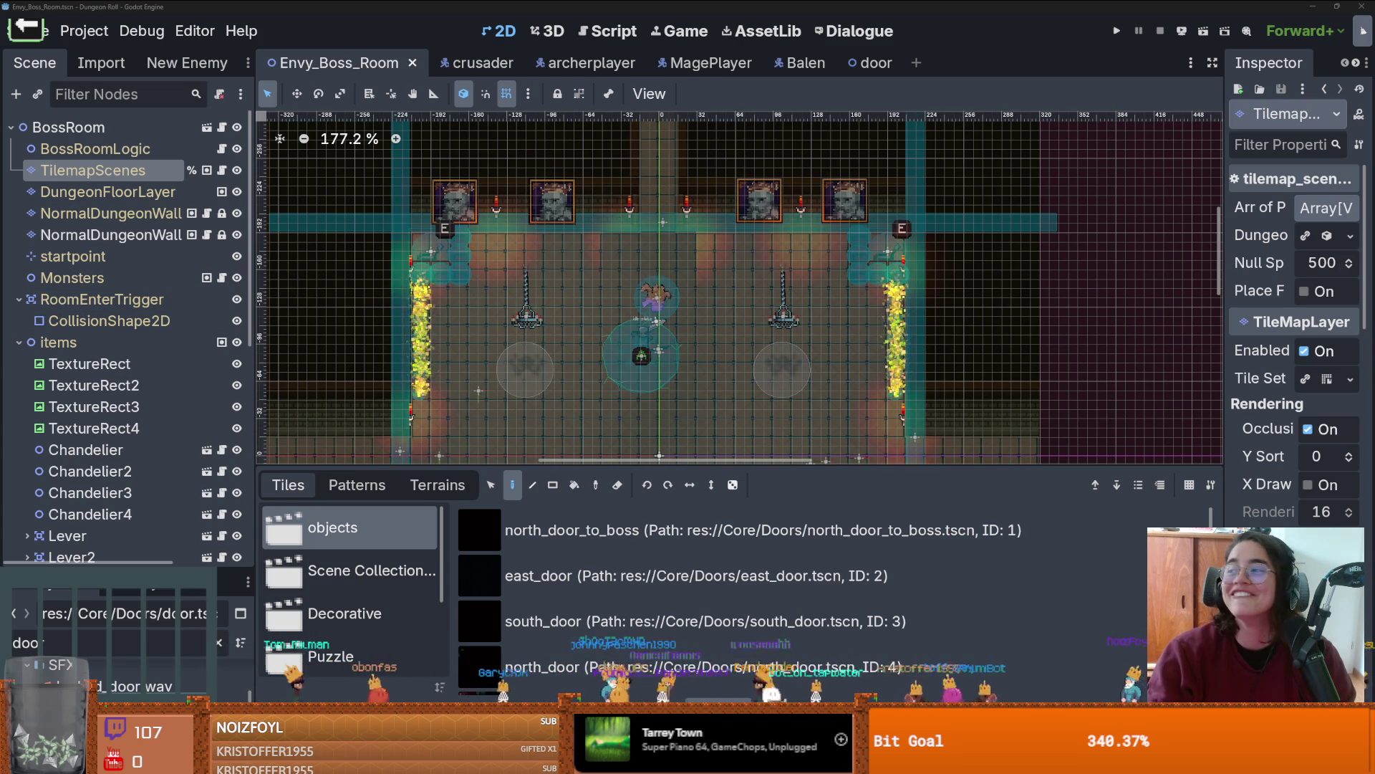
{"action": "key", "text": "alt+Tab"}
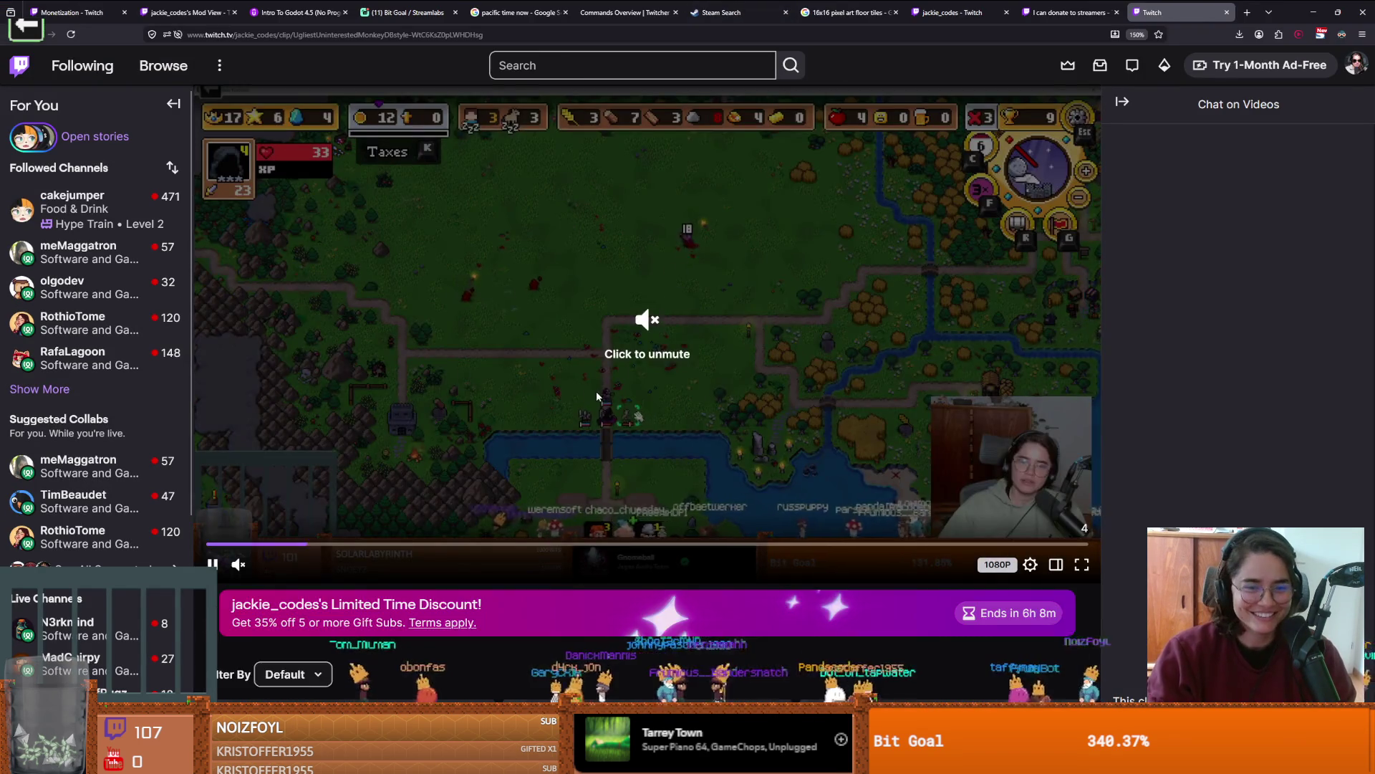
Step: Unmute the Twitch clip, then minimise the browser to get back to Godot
{"action": "left_click", "coordinate": [597, 396]}
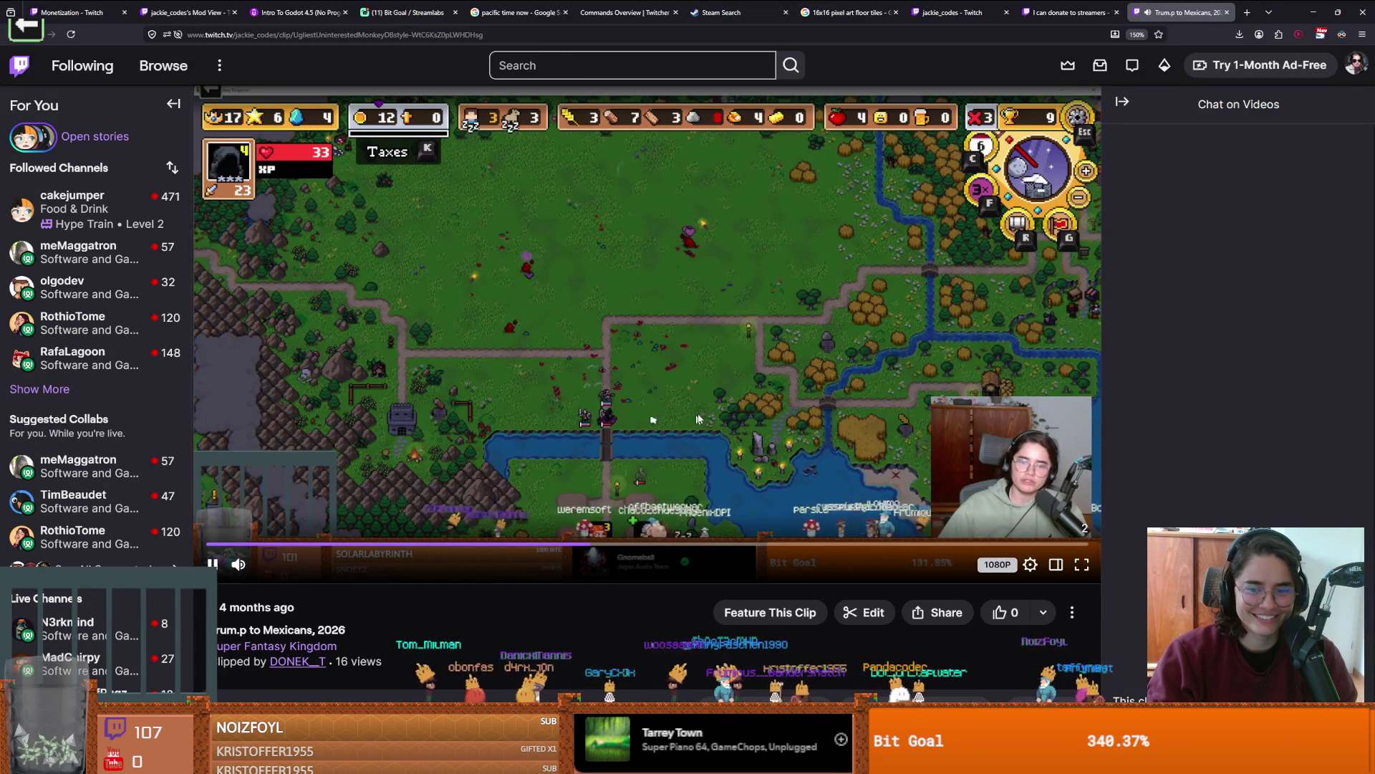
{"action": "right_click", "coordinate": [724, 384]}
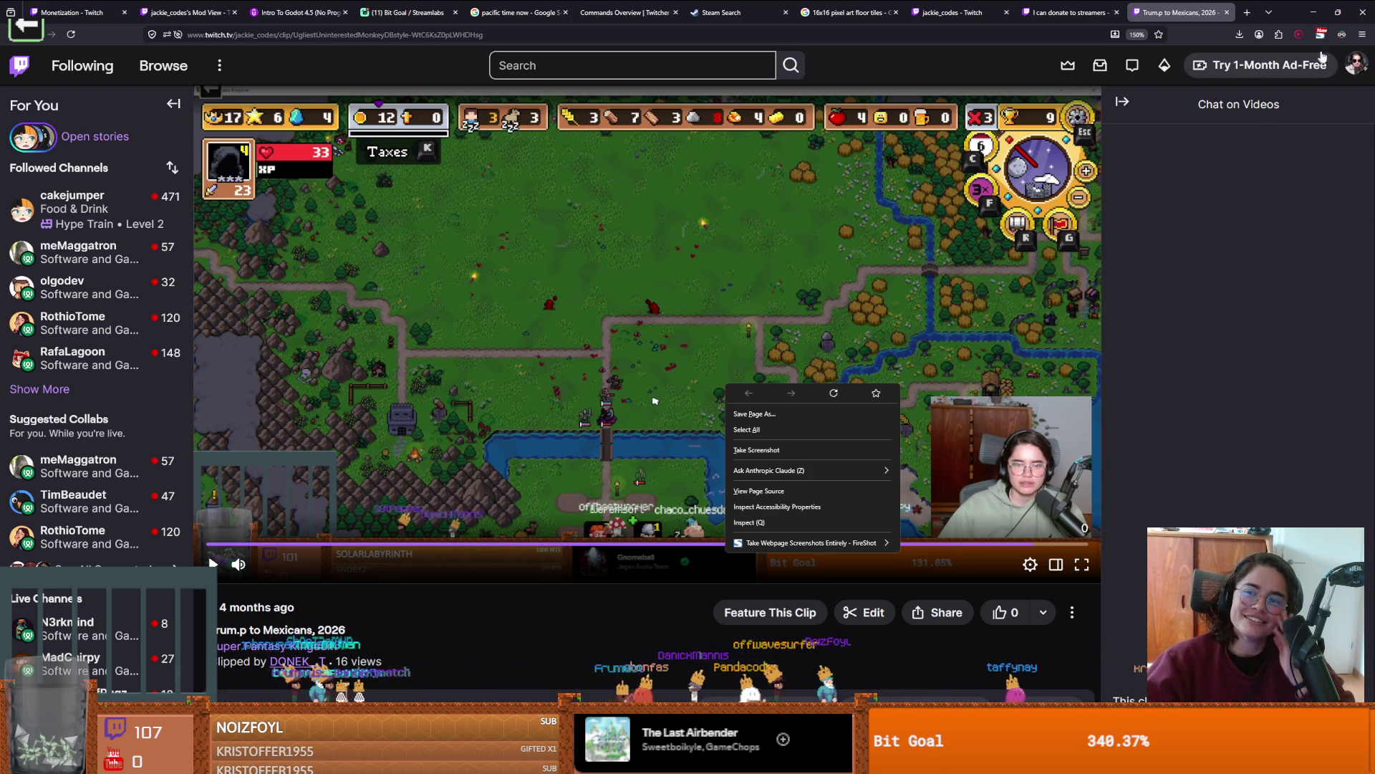
{"action": "left_click", "coordinate": [1314, 12]}
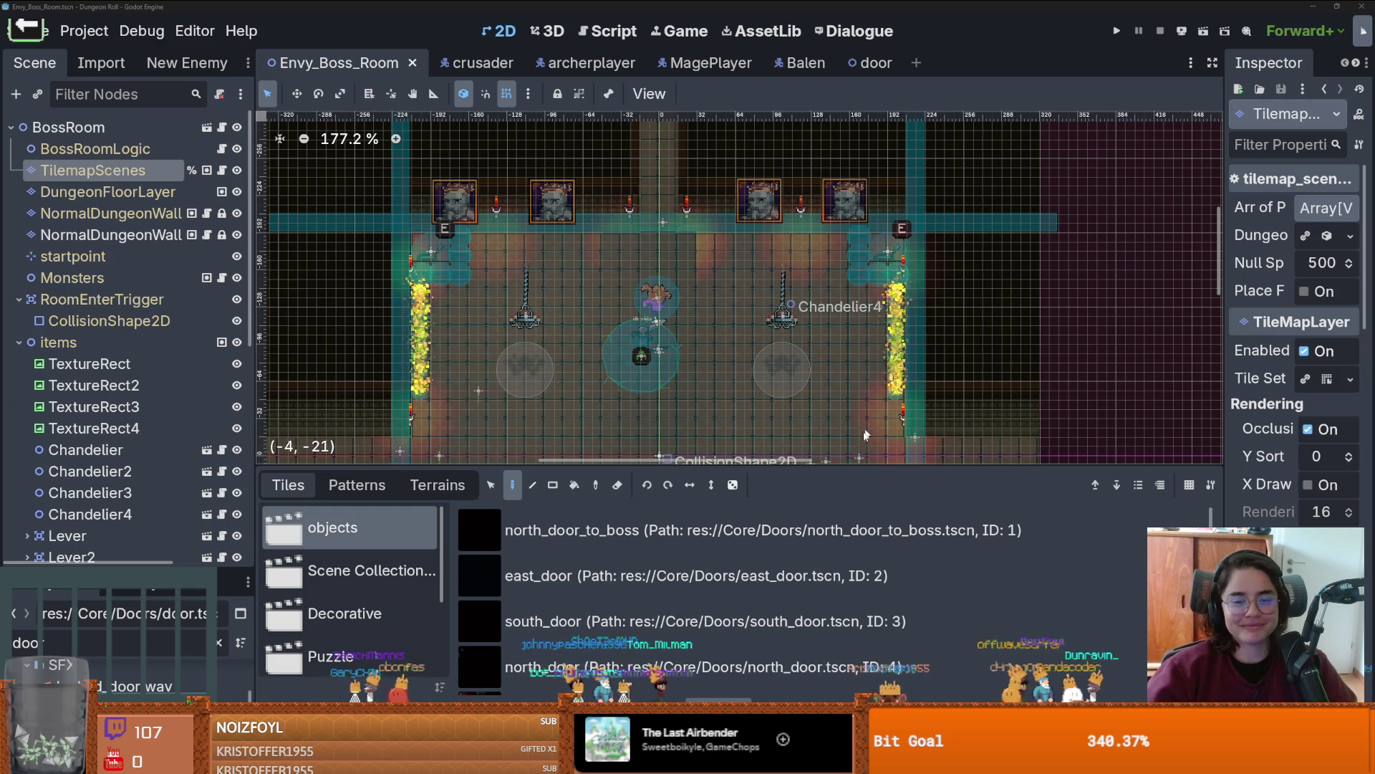
Step: Lower the bottom panel splitter, zoom in on the paintings and walls, and save Envy_Boss_Room
{"action": "left_click_drag", "start_coordinate": [758, 469], "coordinate": [758, 563]}
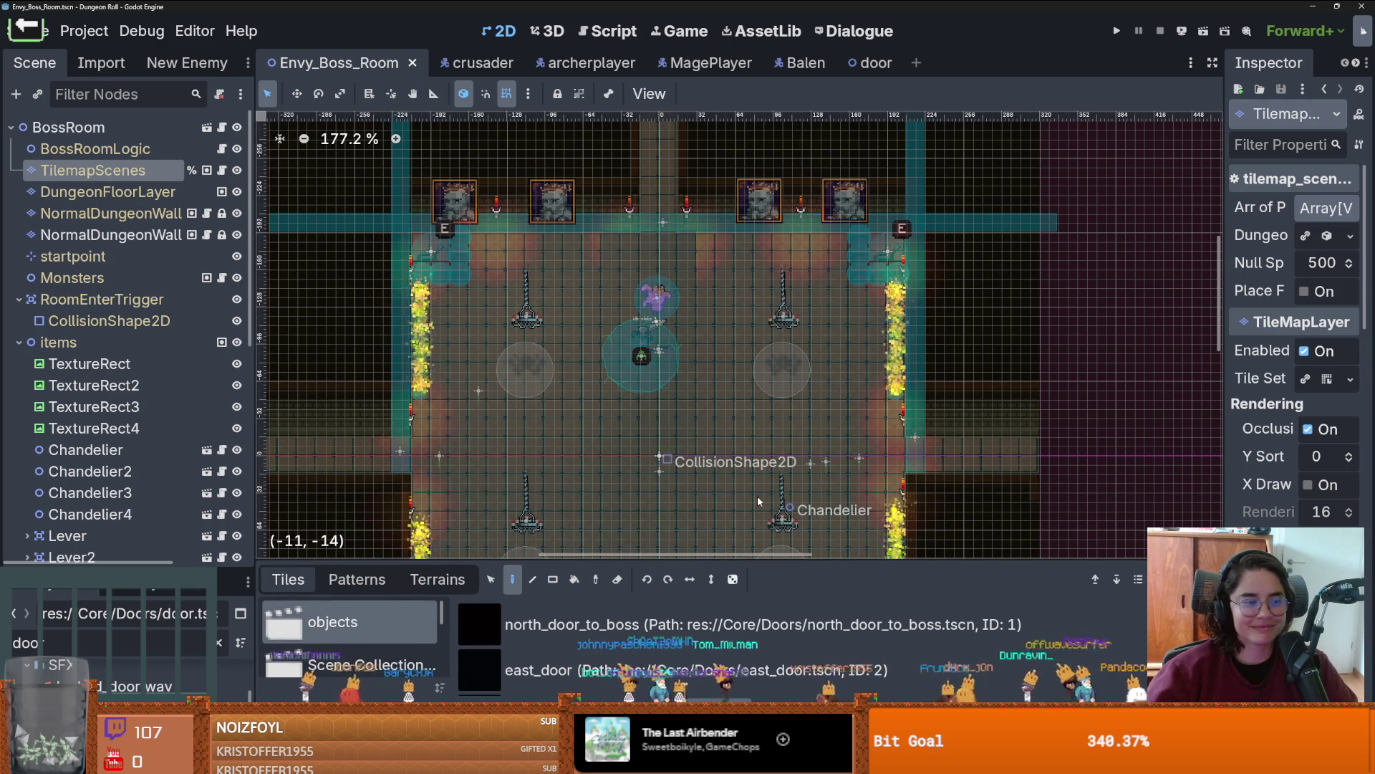
{"action": "scroll", "coordinate": [757, 502], "scroll_direction": "up", "scroll_amount": 2}
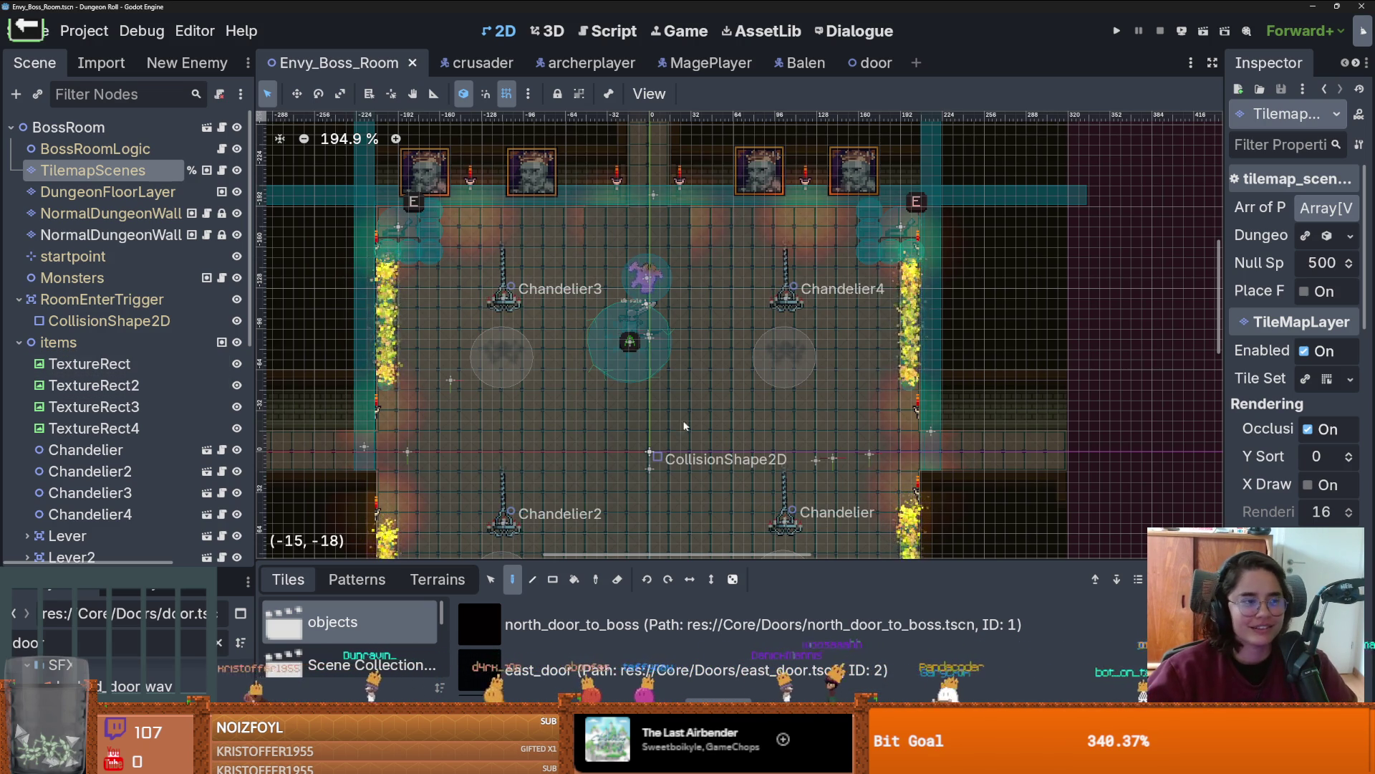
{"action": "scroll", "coordinate": [630, 398], "scroll_direction": "left", "scroll_amount": 2}
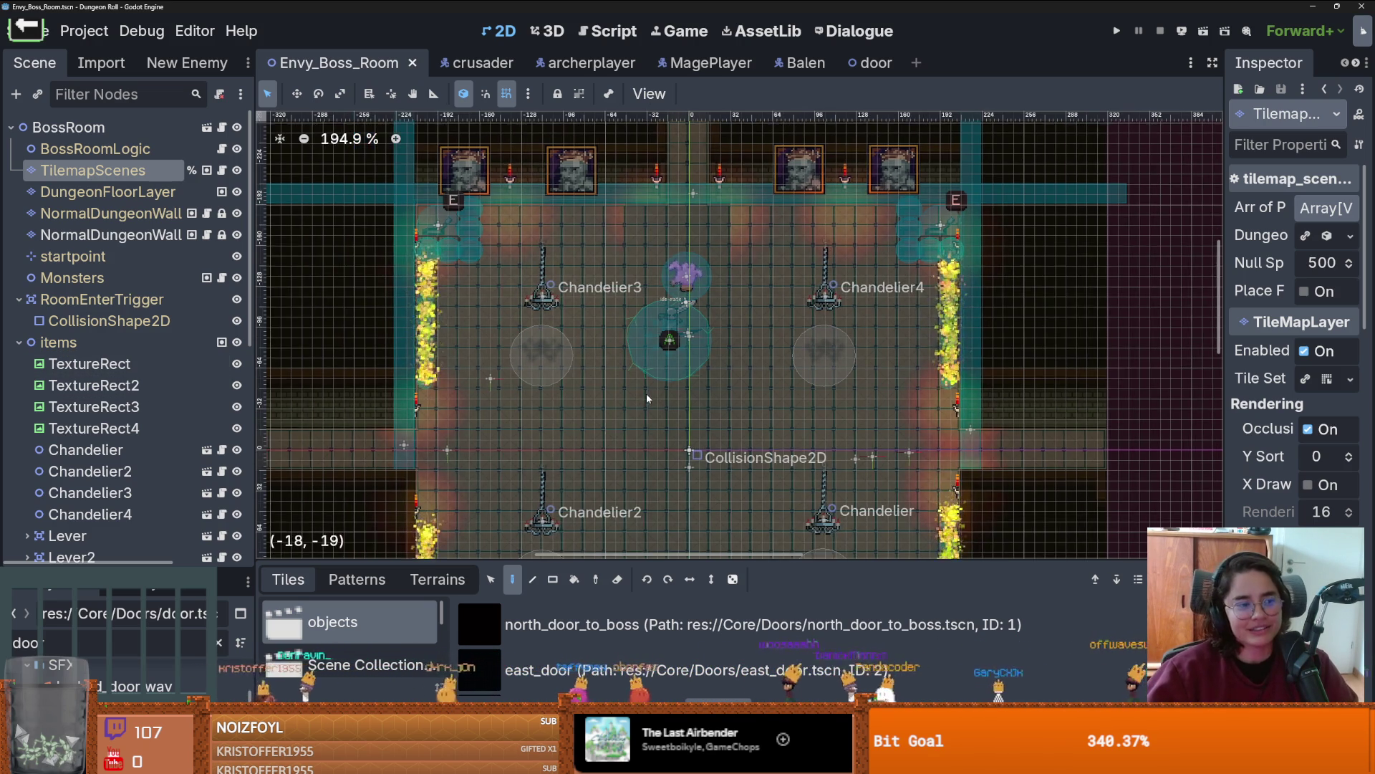
{"action": "scroll", "coordinate": [646, 393], "scroll_direction": "down", "scroll_amount": 1}
{"action": "key", "text": "ctrl+s"}
{"action": "scroll", "coordinate": [650, 401], "scroll_direction": "down", "scroll_amount": 1}
{"action": "scroll", "coordinate": [651, 401], "scroll_direction": "up", "scroll_amount": 2}
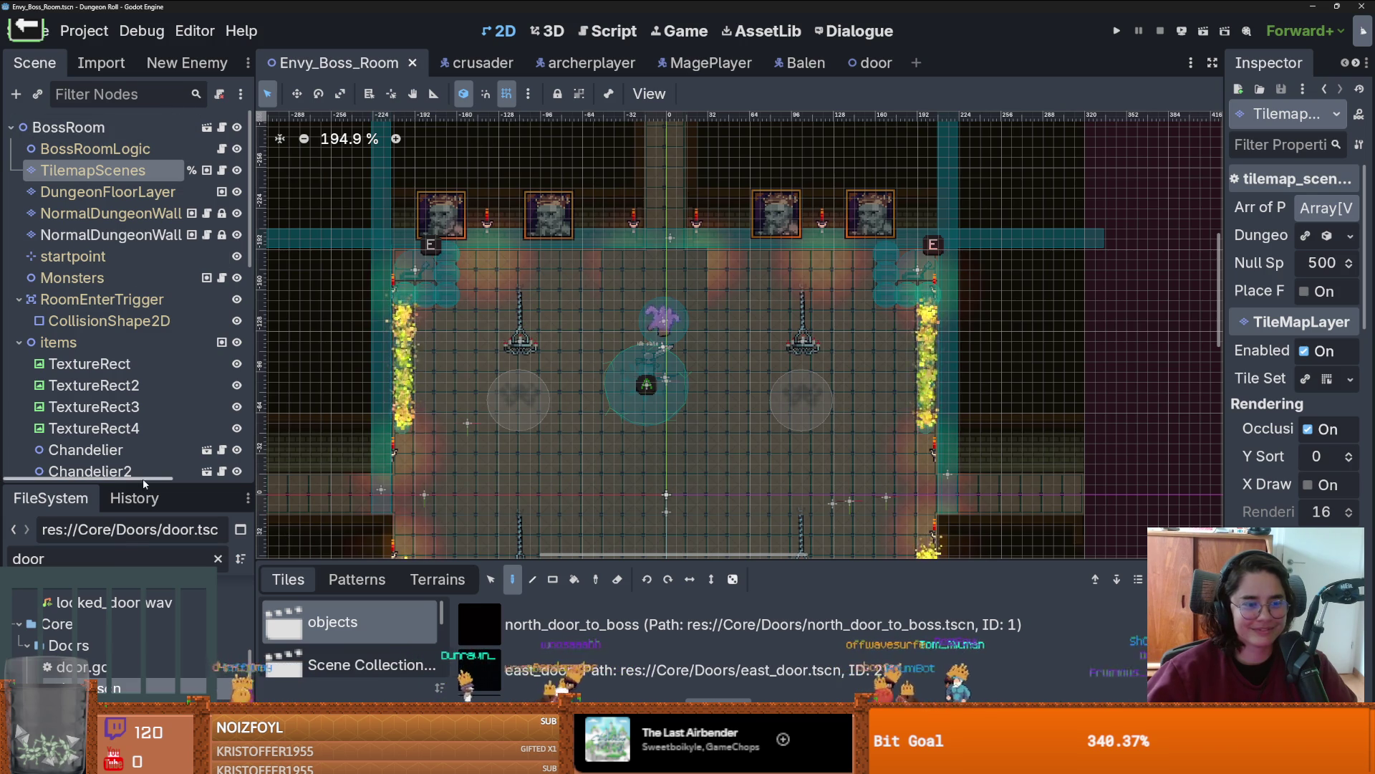
Step: Clear the FileSystem door filter and open Dungeon.tscn from Favorites
{"action": "left_click", "coordinate": [121, 559]}
{"action": "key", "text": "BackSpace"}
{"action": "key", "text": "BackSpace"}
{"action": "key", "text": "BackSpace"}
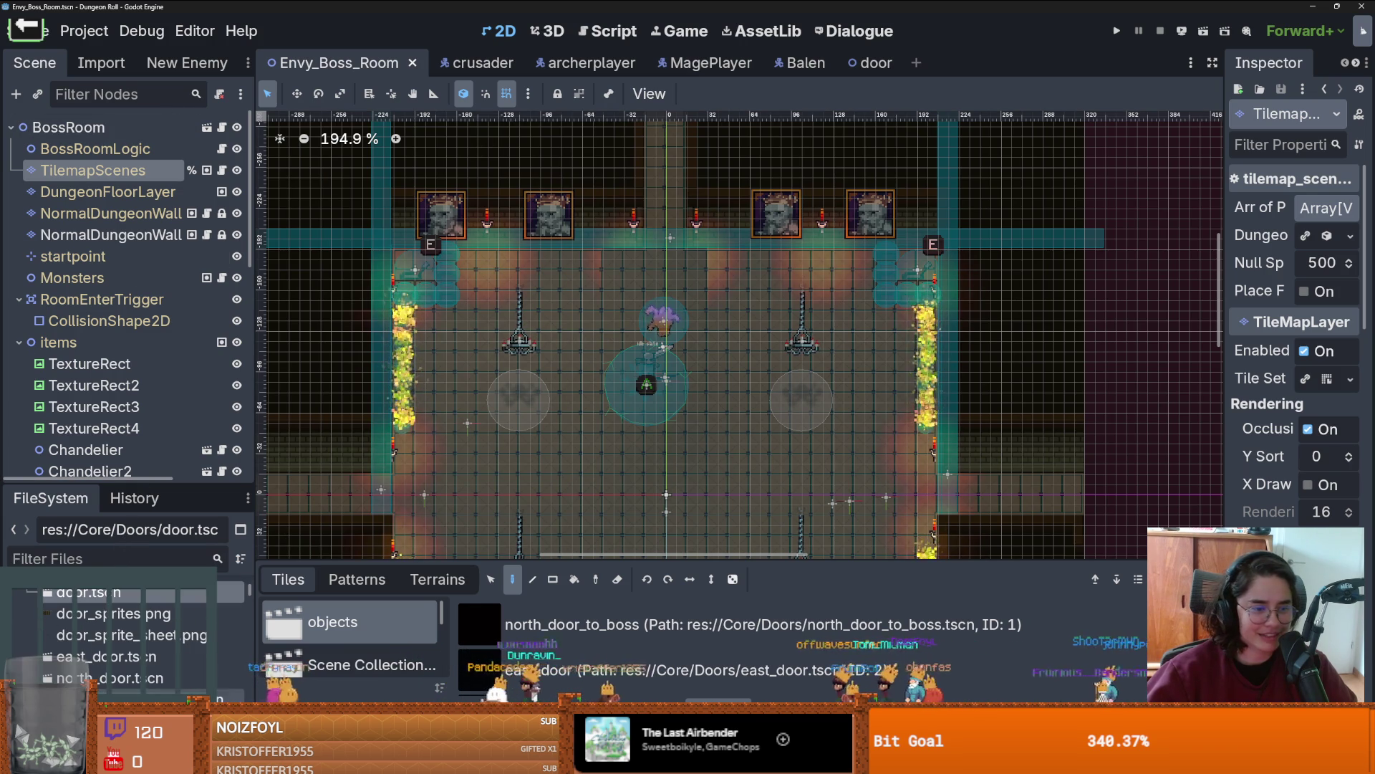
{"action": "scroll", "coordinate": [250, 592], "scroll_direction": "up", "scroll_amount": 10}
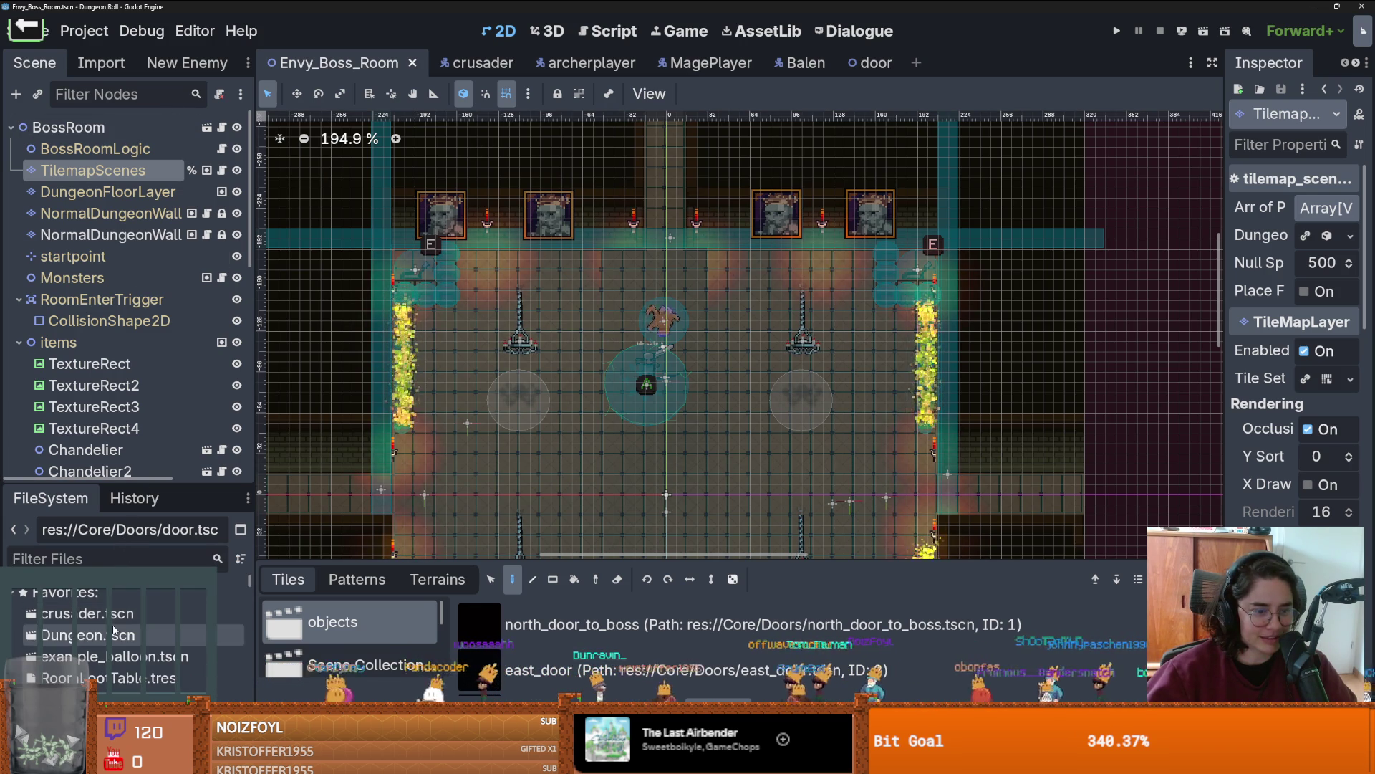
{"action": "double_click", "coordinate": [88, 635]}
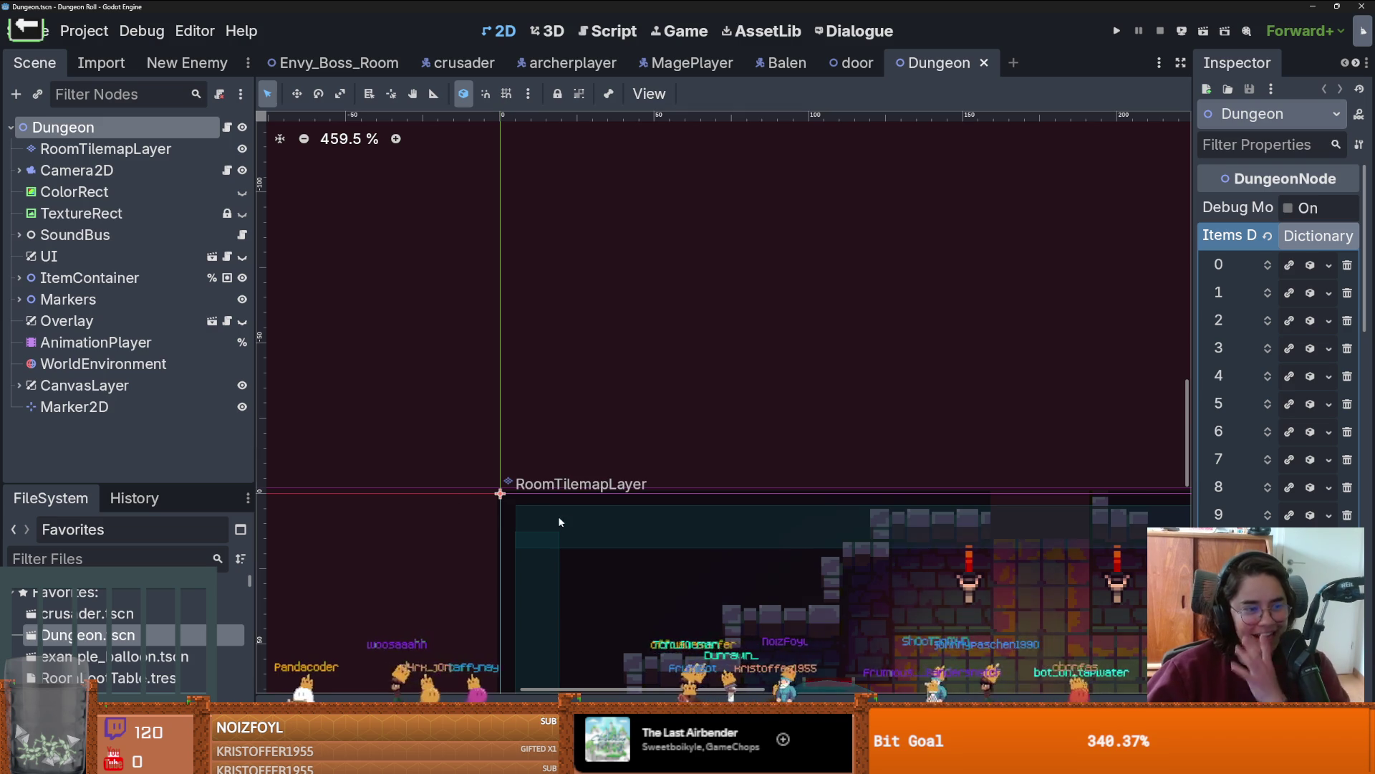
Step: Switch to the Script workspace showing arena.gd
{"action": "scroll", "coordinate": [280, 457], "scroll_direction": "down", "scroll_amount": 5}
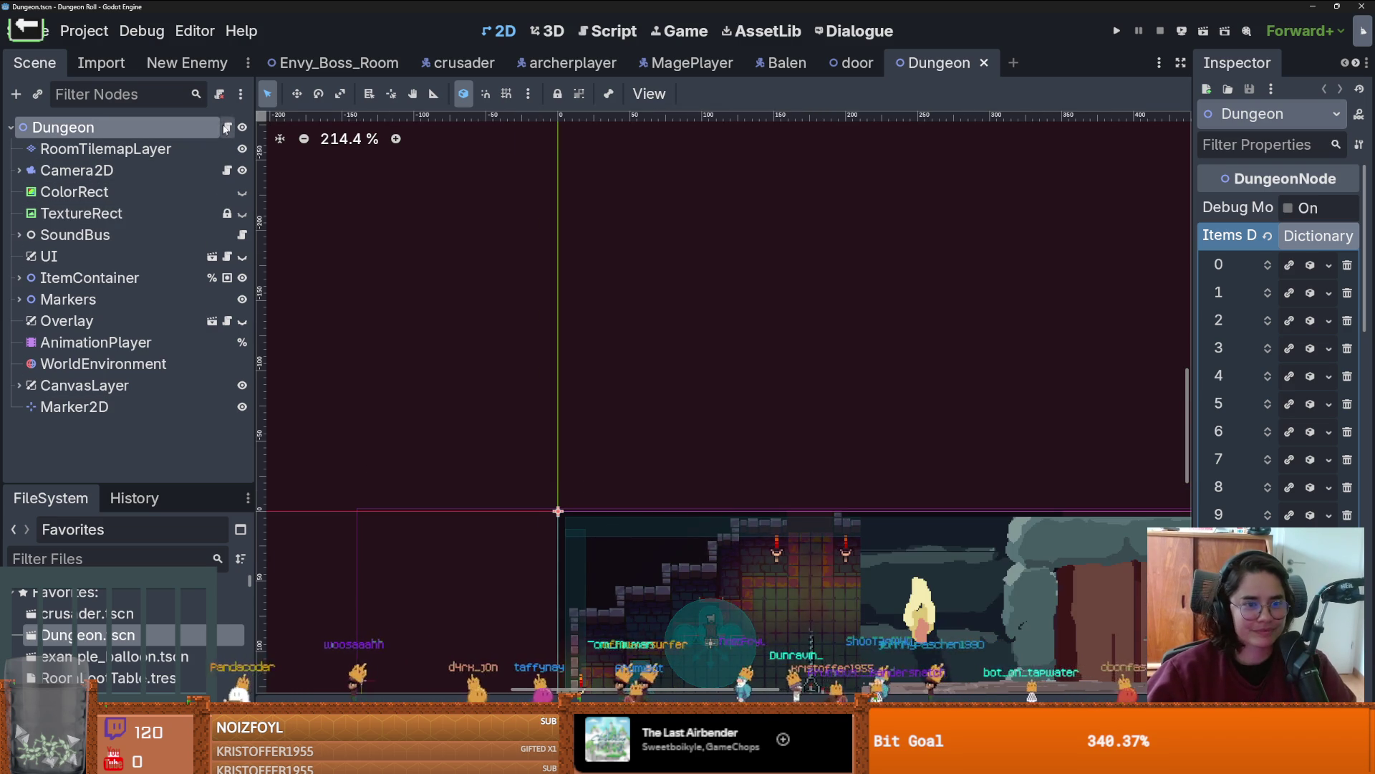
{"action": "left_click", "coordinate": [226, 126]}
{"action": "scroll", "coordinate": [705, 383], "scroll_direction": "down", "scroll_amount": 9}
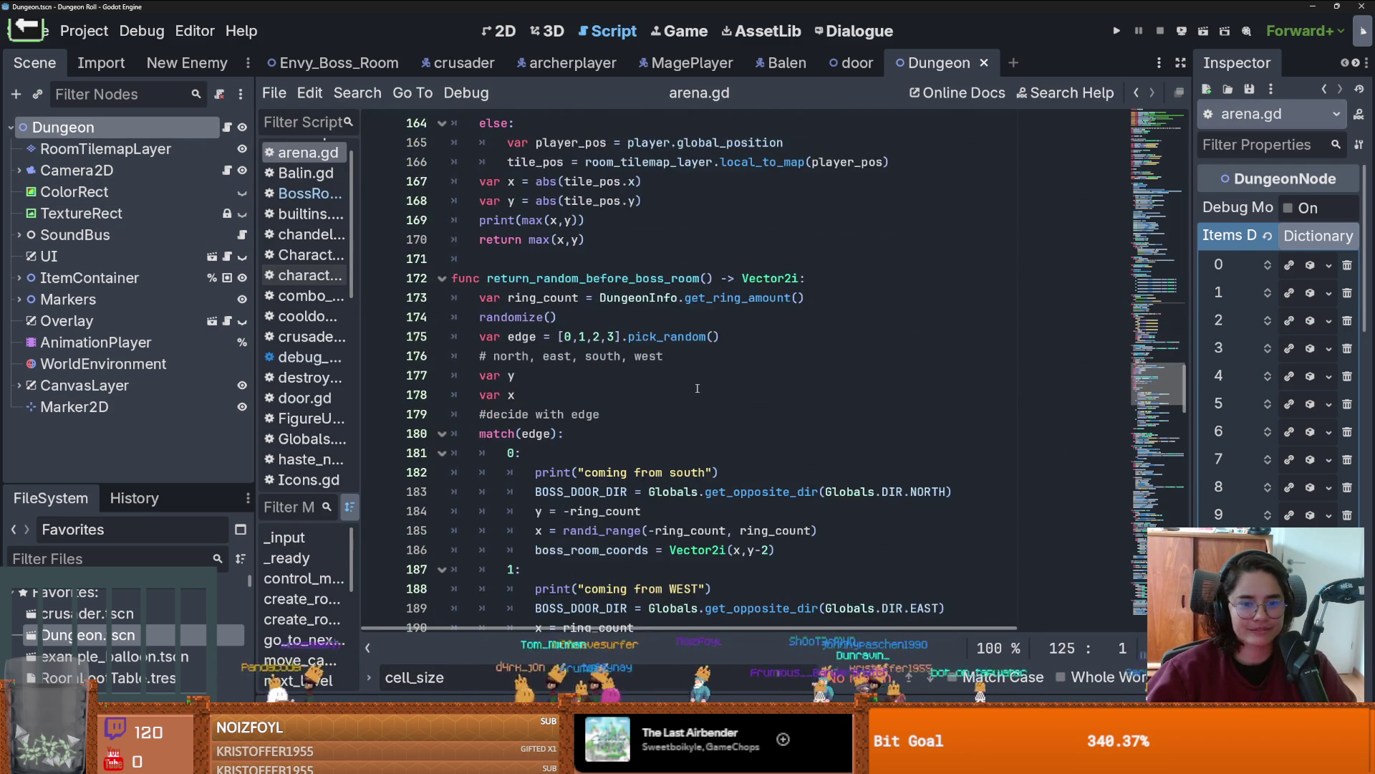
Step: Scroll through arena.gd to the move_camera function
{"action": "scroll", "coordinate": [697, 387], "scroll_direction": "down", "scroll_amount": 3}
{"action": "scroll", "coordinate": [697, 388], "scroll_direction": "up", "scroll_amount": 4}
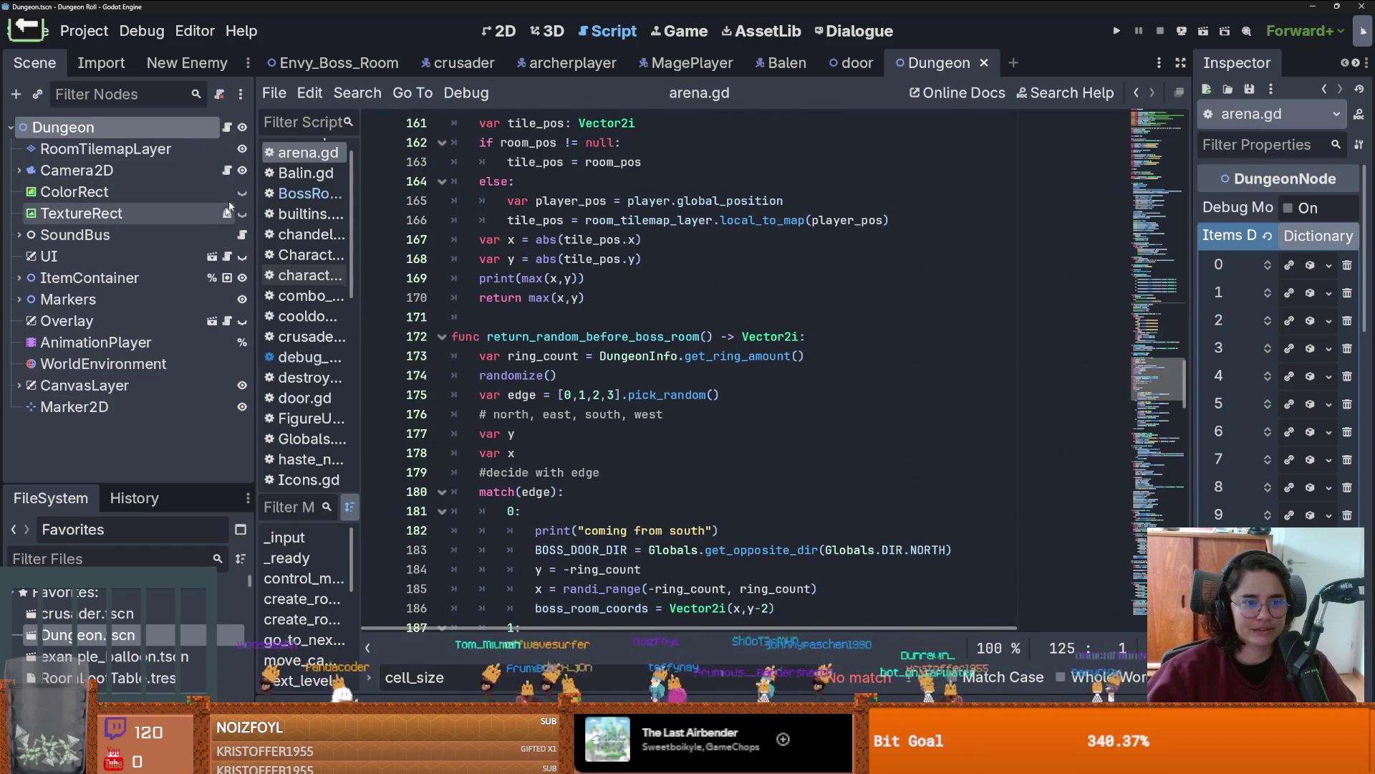
{"action": "scroll", "coordinate": [558, 417], "scroll_direction": "up", "scroll_amount": 16}
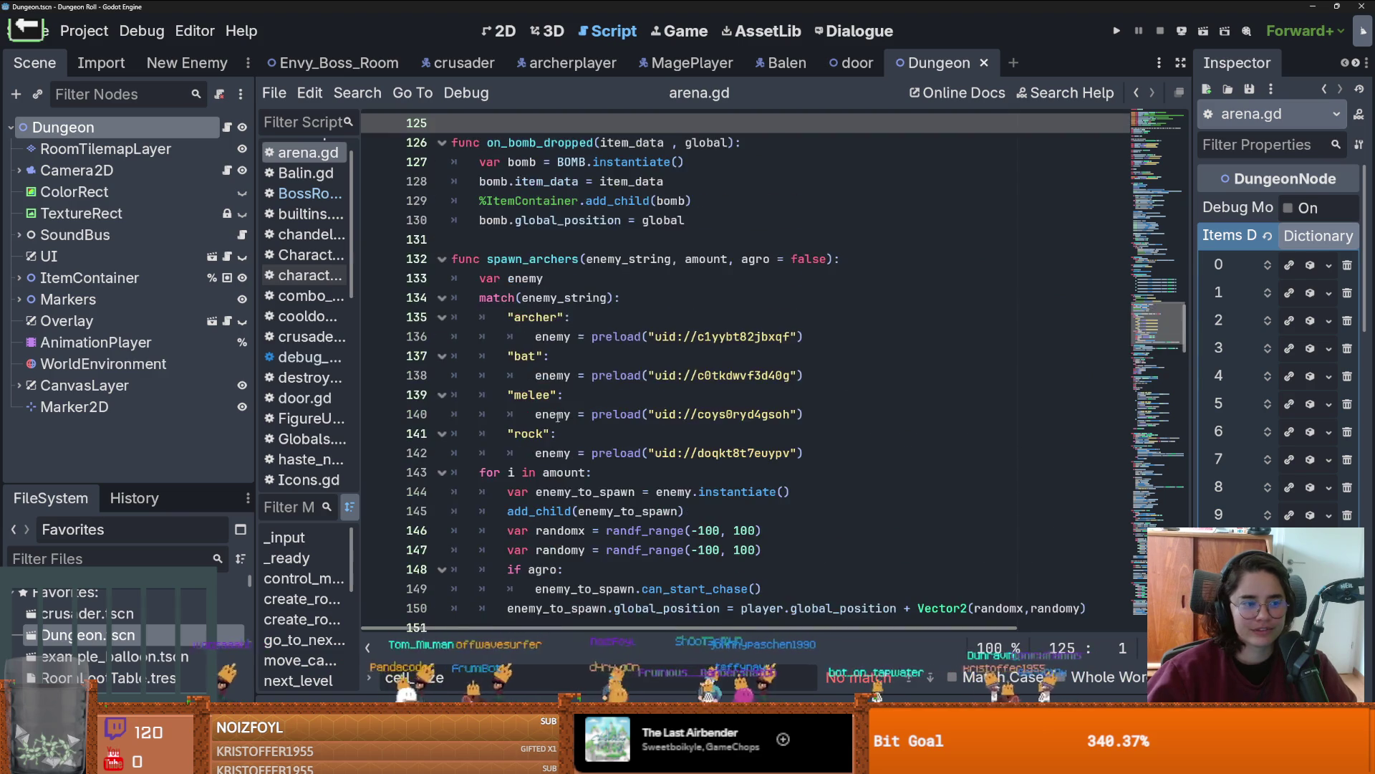
{"action": "scroll", "coordinate": [558, 417], "scroll_direction": "up", "scroll_amount": 18}
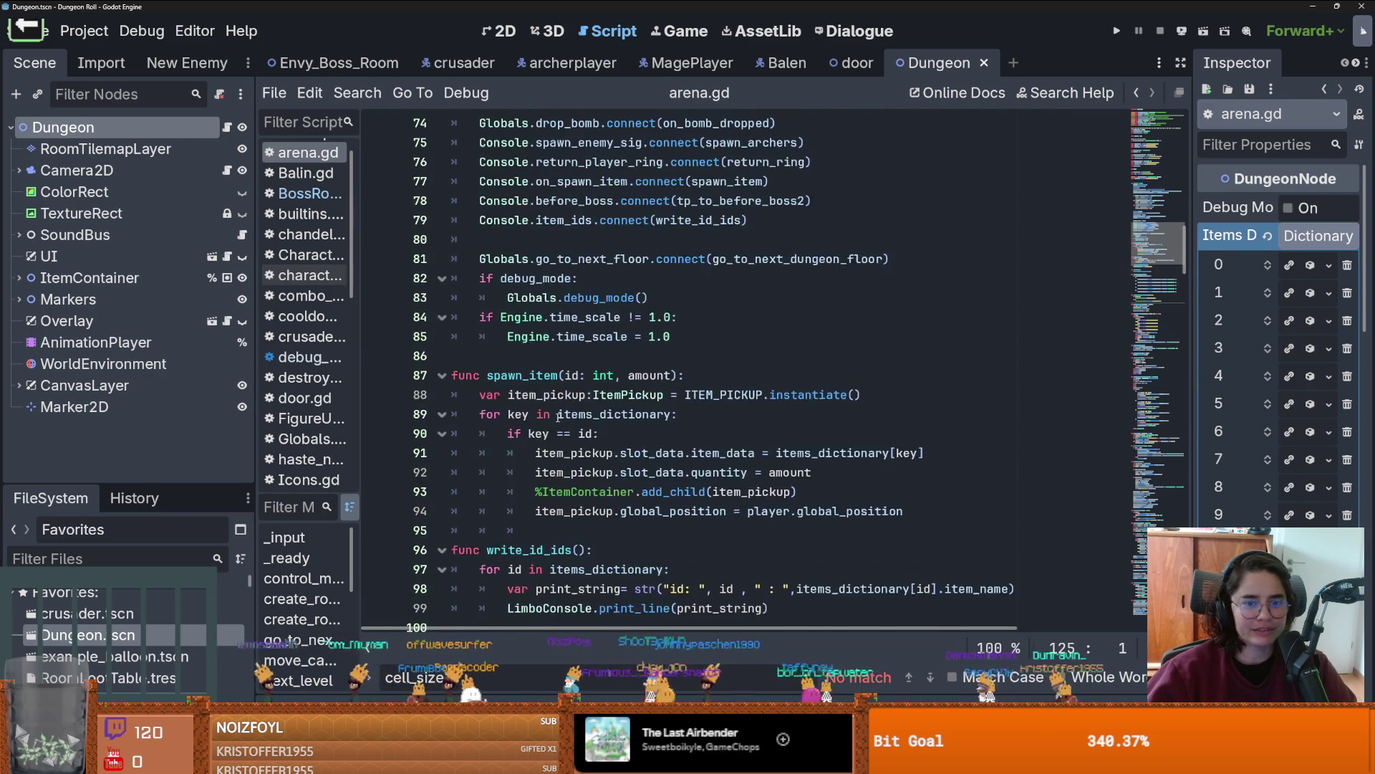
{"action": "scroll", "coordinate": [558, 417], "scroll_direction": "up", "scroll_amount": 8}
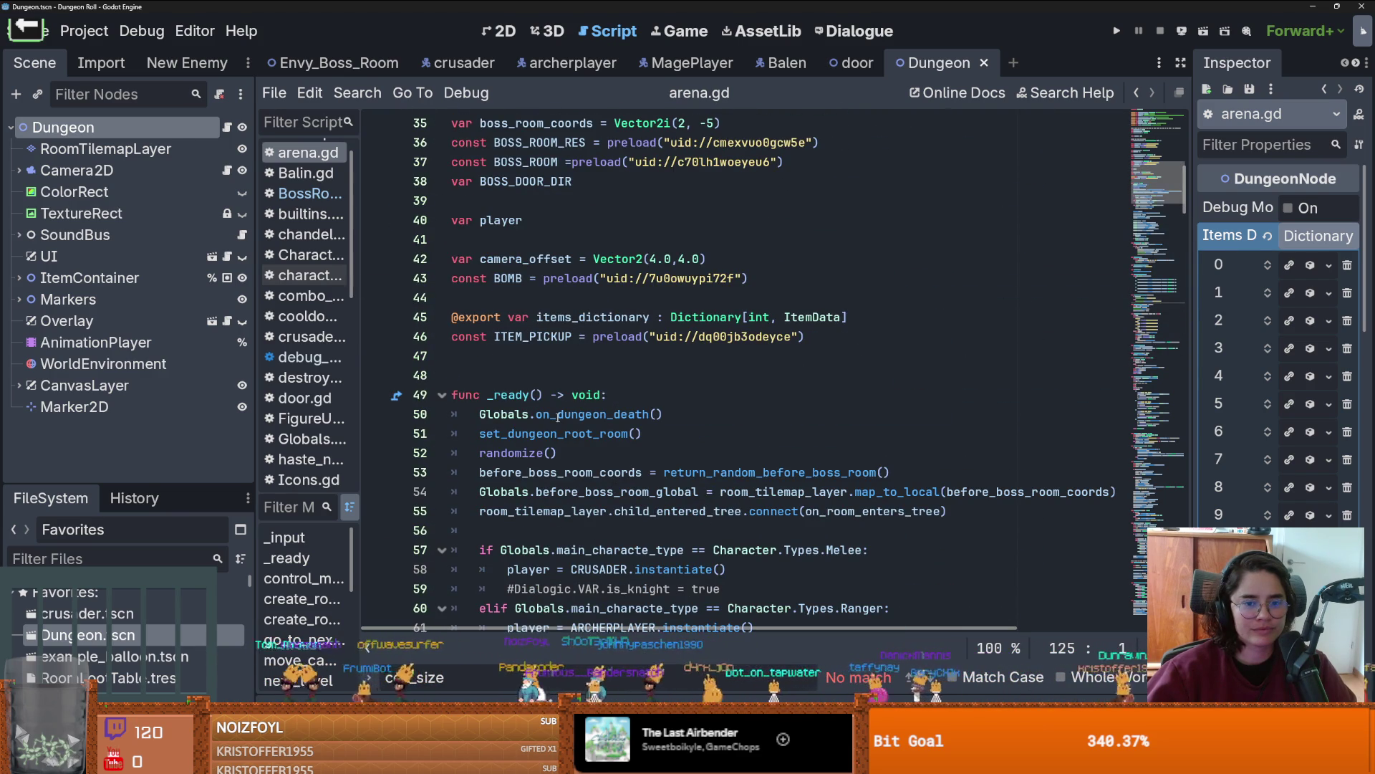
{"action": "scroll", "coordinate": [558, 417], "scroll_direction": "down", "scroll_amount": 6}
{"action": "scroll", "coordinate": [558, 417], "scroll_direction": "down", "scroll_amount": 20}
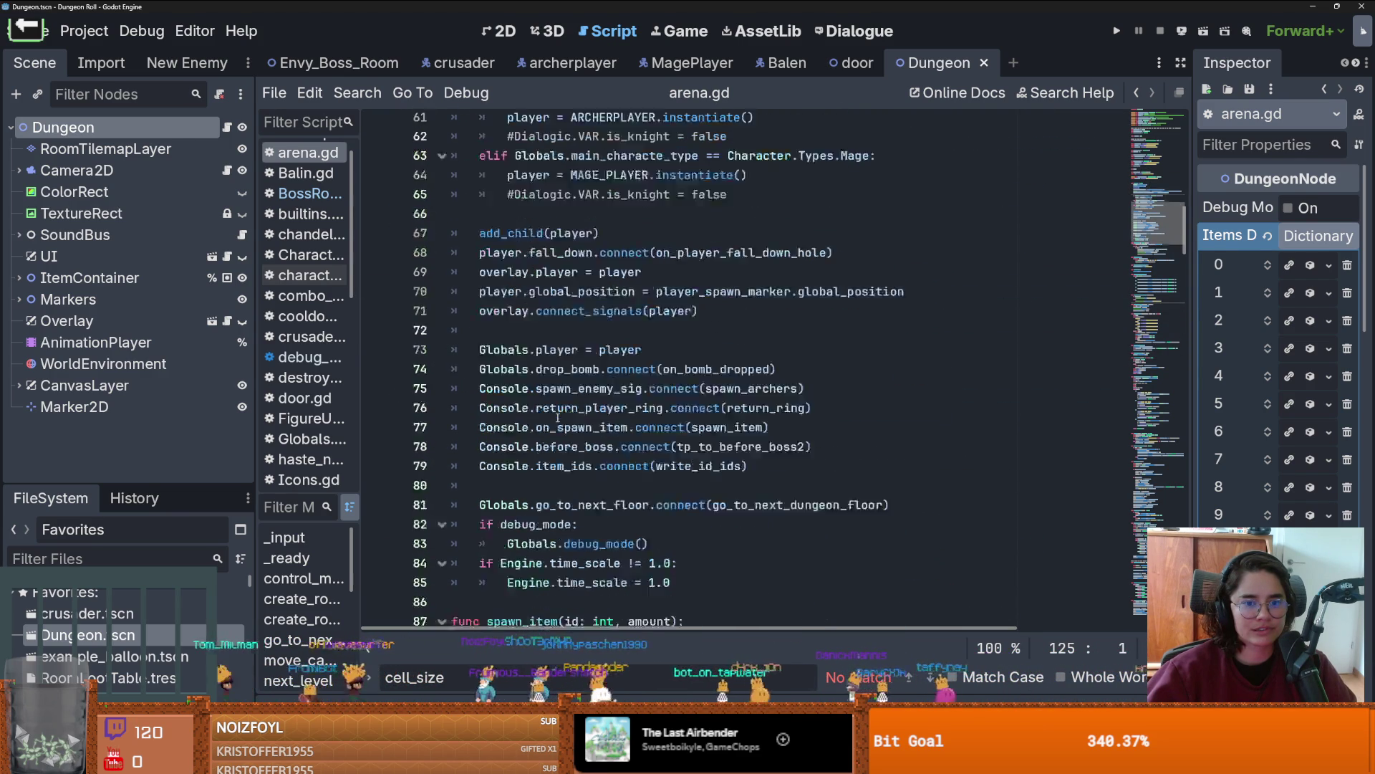
{"action": "scroll", "coordinate": [558, 416], "scroll_direction": "down", "scroll_amount": 20}
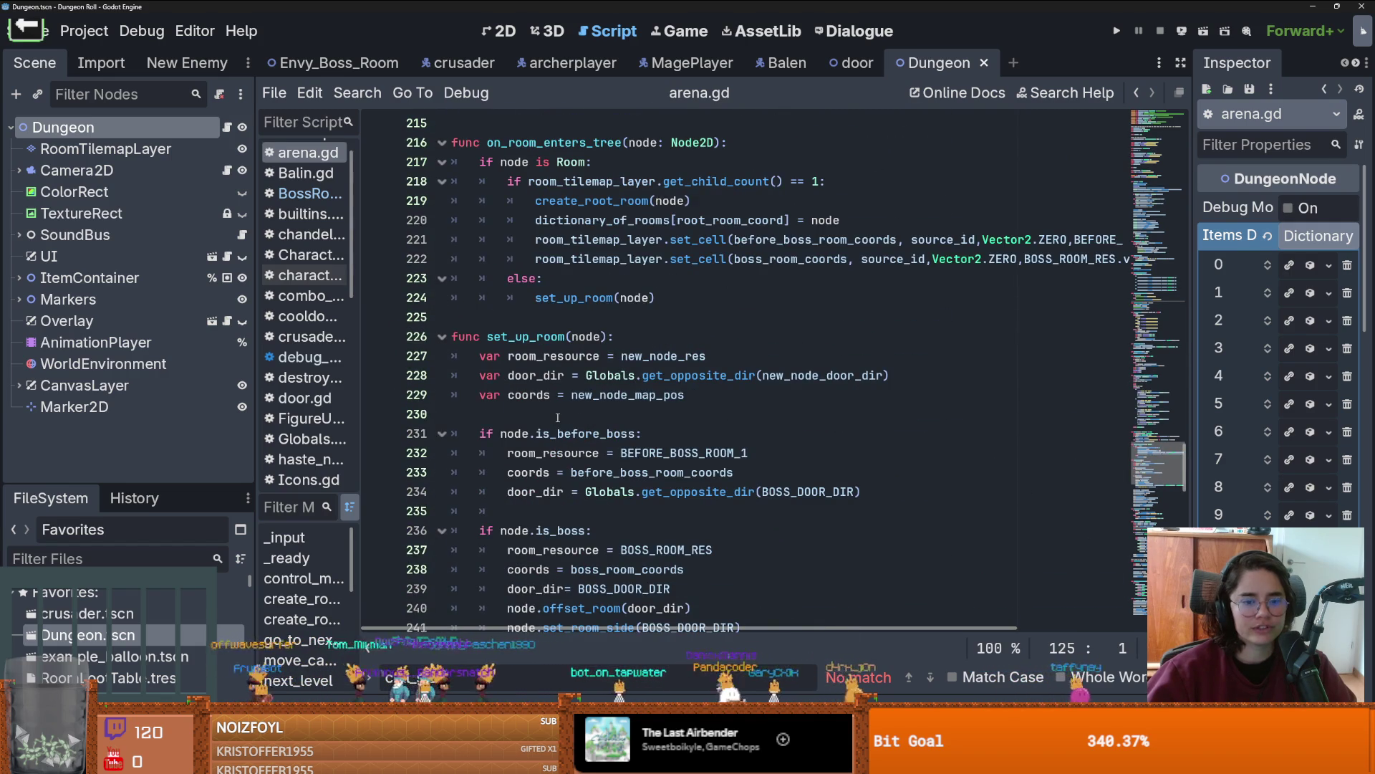
{"action": "scroll", "coordinate": [558, 417], "scroll_direction": "down", "scroll_amount": 7}
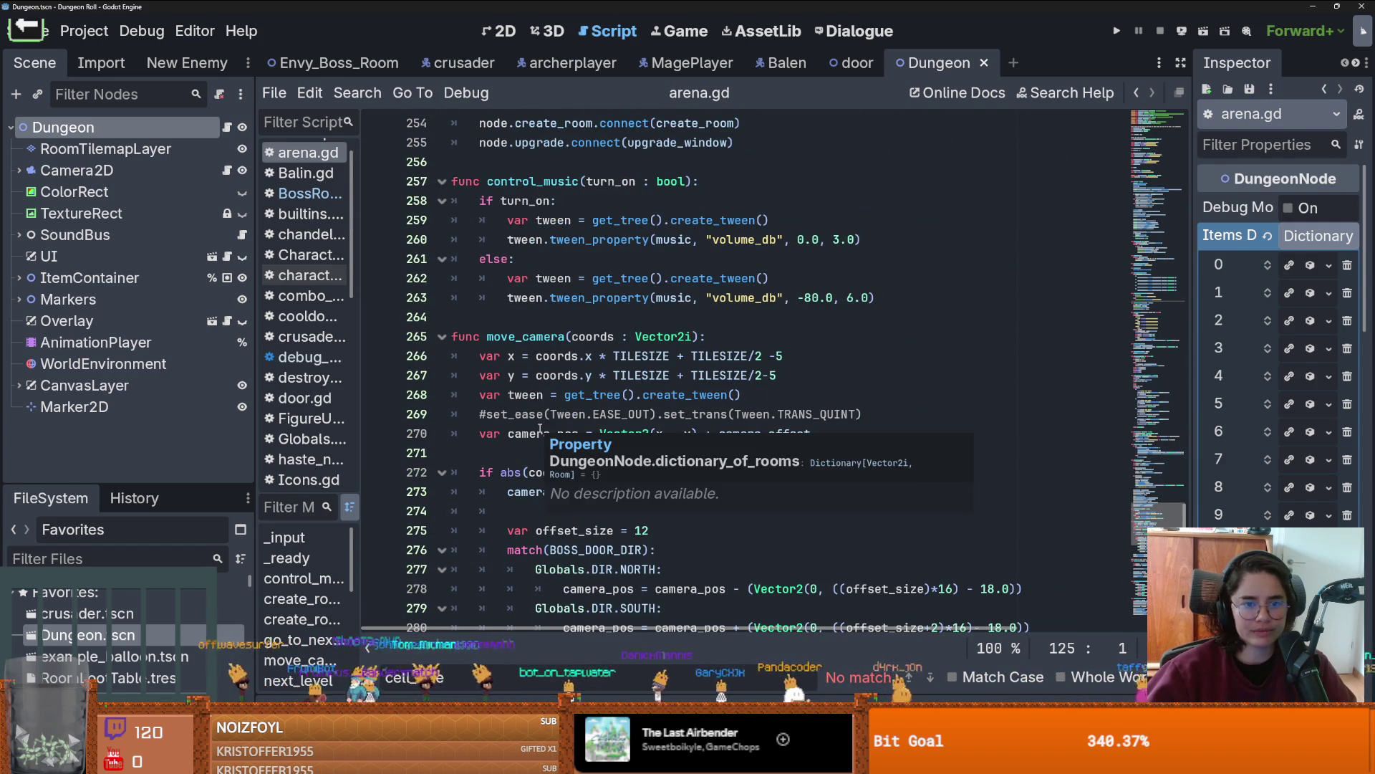
{"action": "left_click", "coordinate": [637, 338]}
{"action": "scroll", "coordinate": [710, 396], "scroll_direction": "down", "scroll_amount": 3}
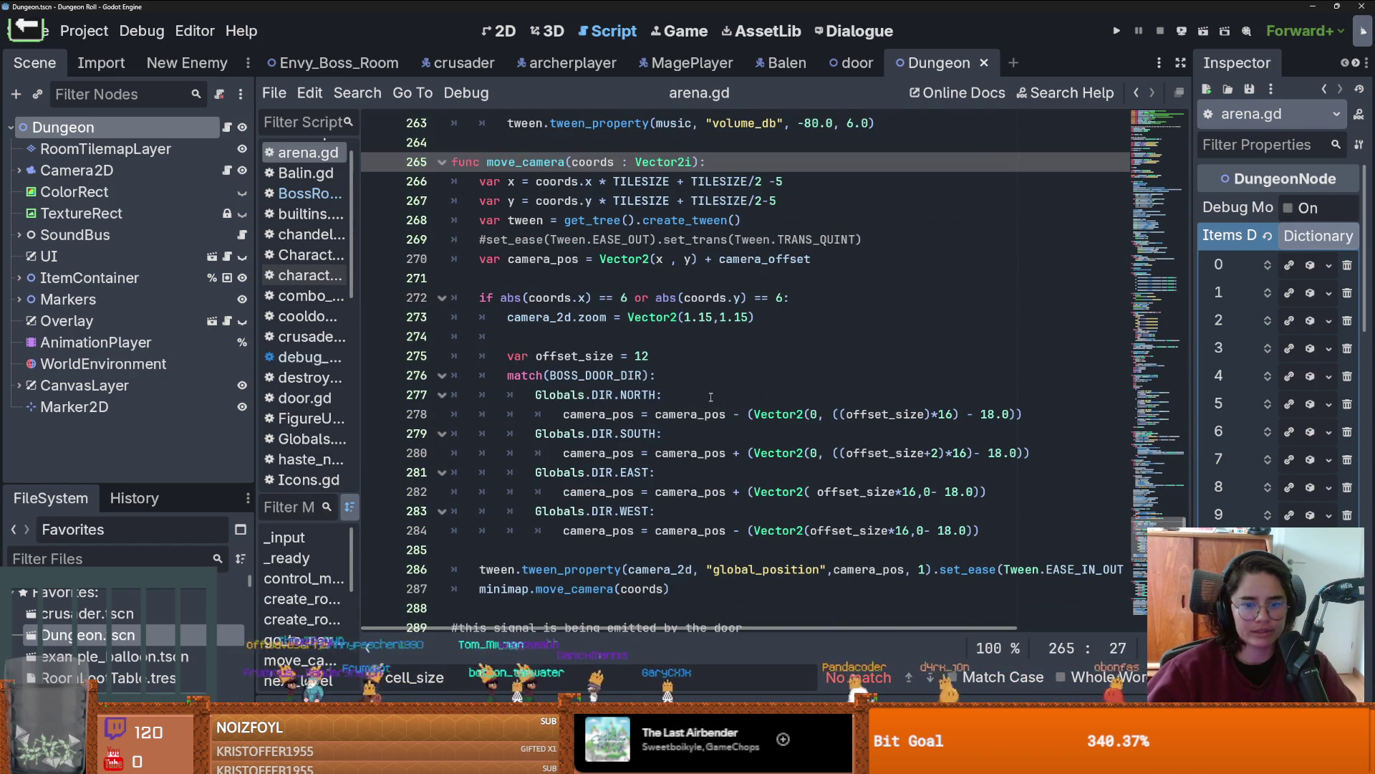
Step: Insert a '# If Boss Room' comment line above the offset_size declaration
{"action": "left_click", "coordinate": [566, 357]}
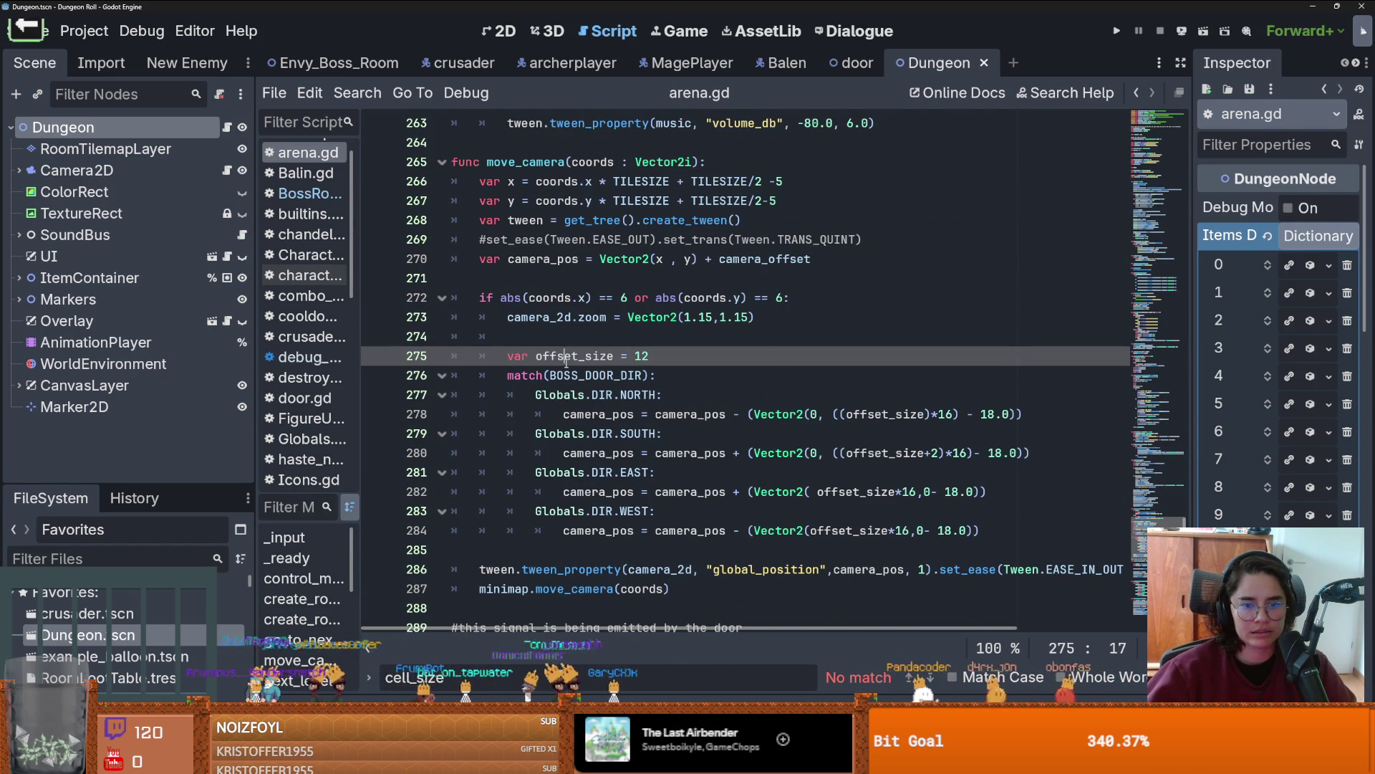
{"action": "left_click", "coordinate": [567, 343]}
{"action": "key", "text": "Return"}
{"action": "type", "text": "# If Boss Room"}
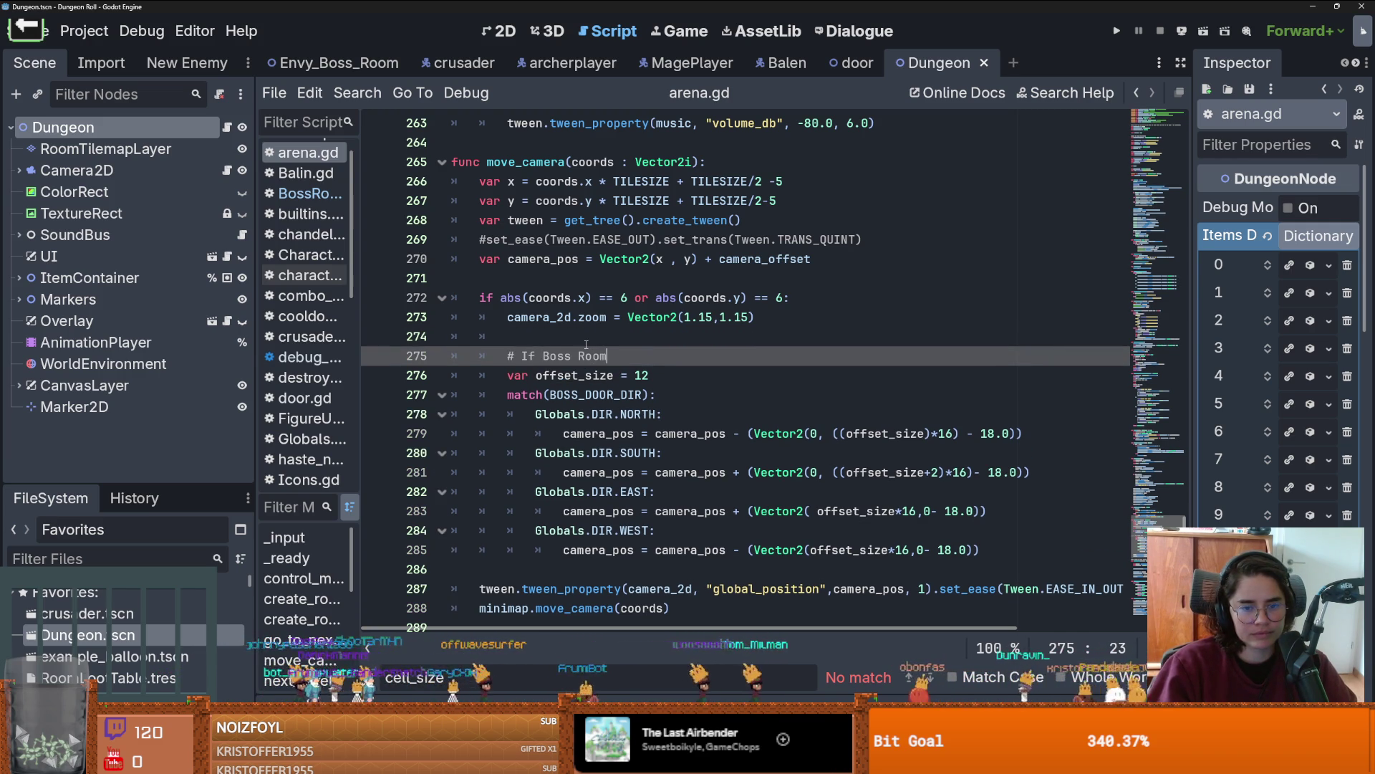
{"action": "left_click", "coordinate": [761, 458]}
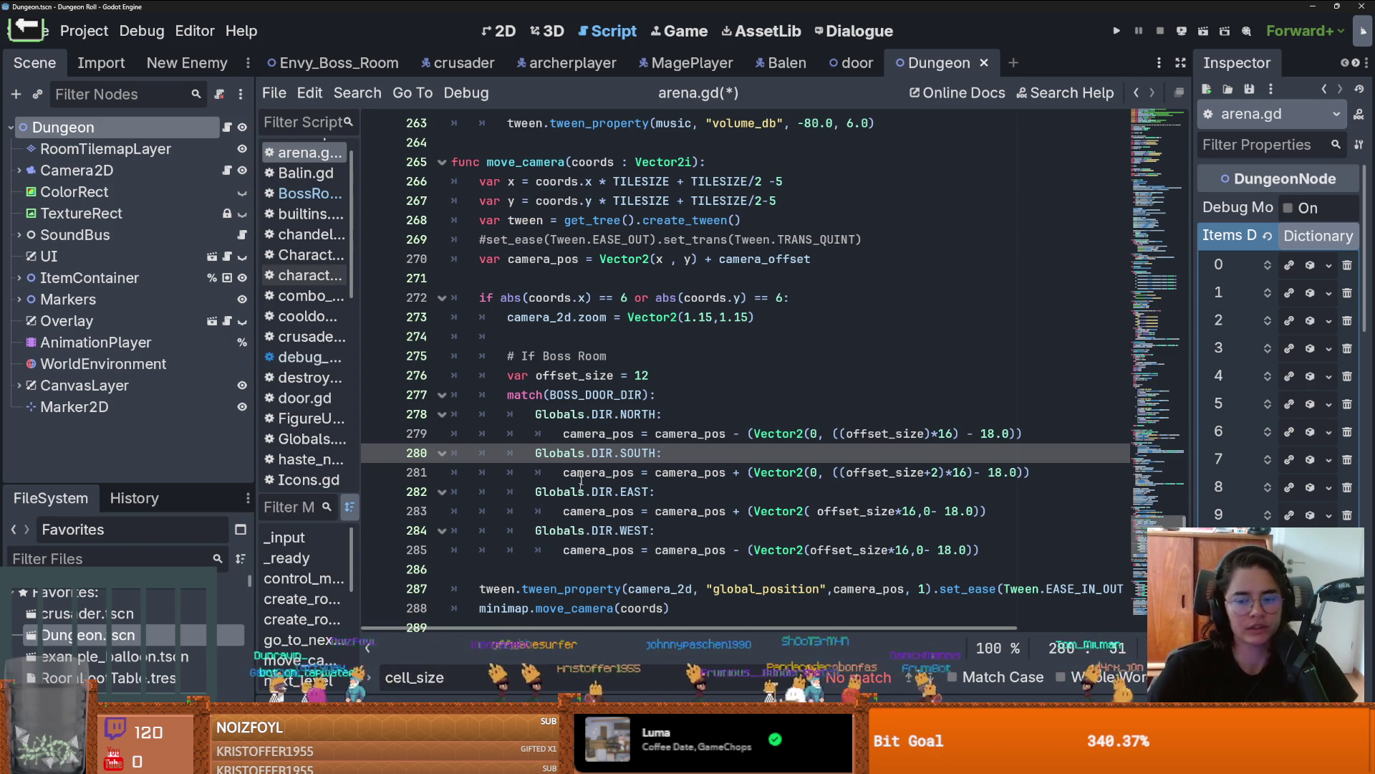
Step: Review the east-door camera case and offset_size uses, then return to the Envy_Boss_Room tab
{"action": "left_click", "coordinate": [859, 489]}
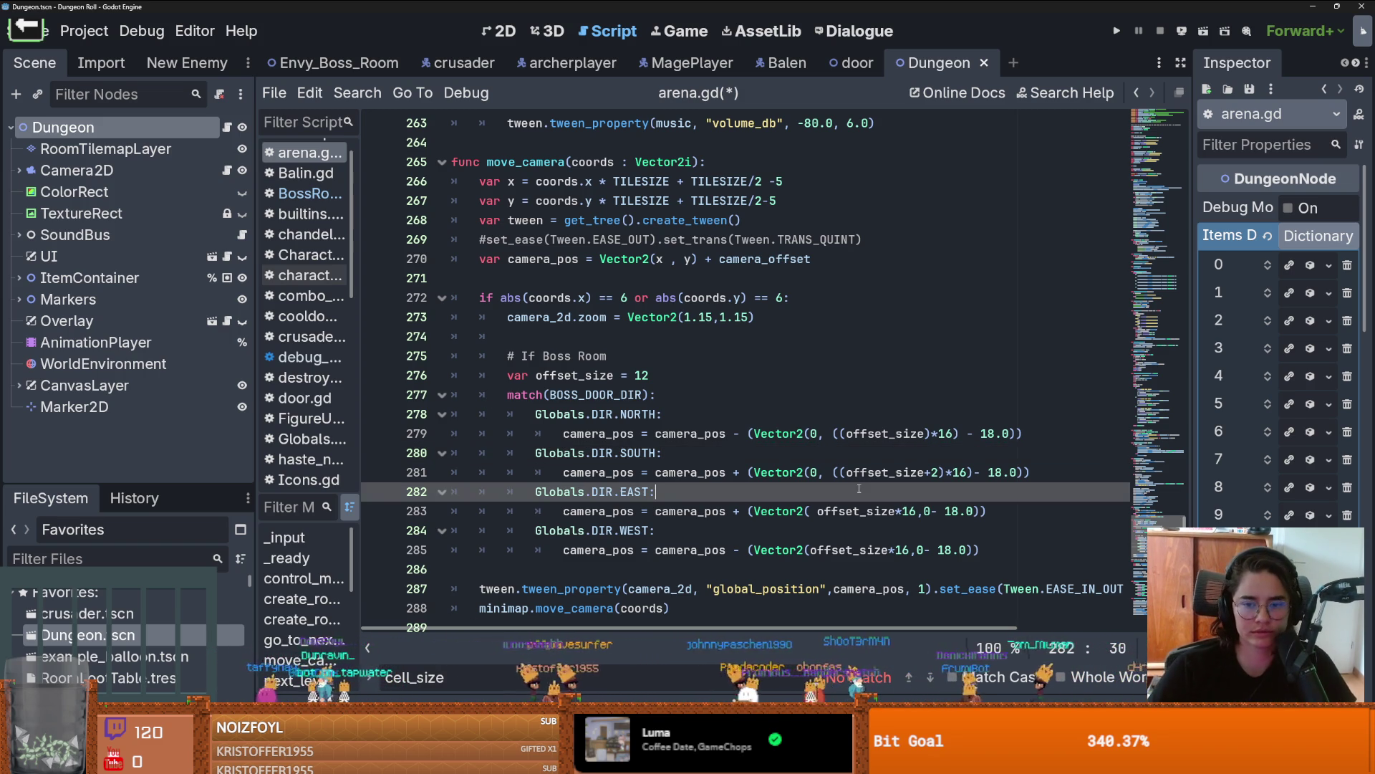
{"action": "double_click", "coordinate": [885, 434]}
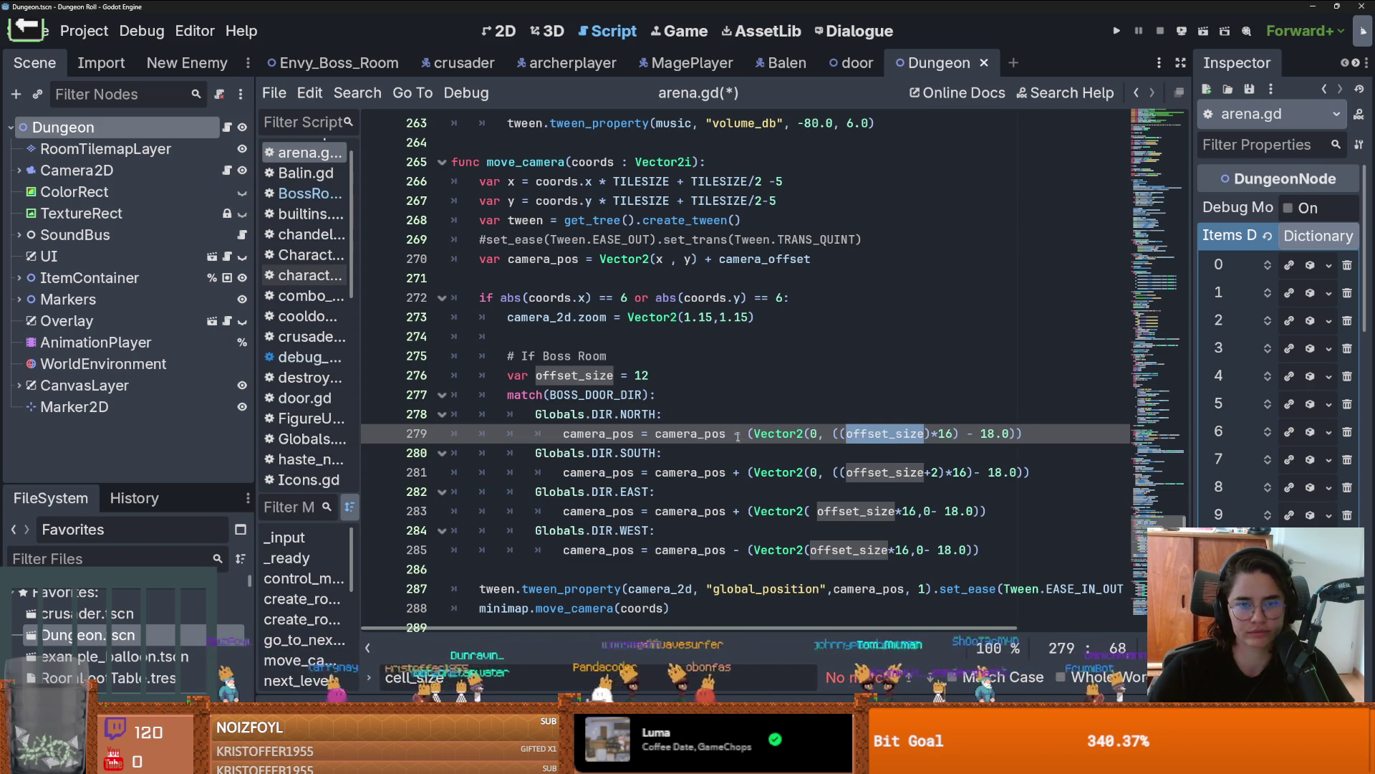
{"action": "left_click", "coordinate": [324, 64]}
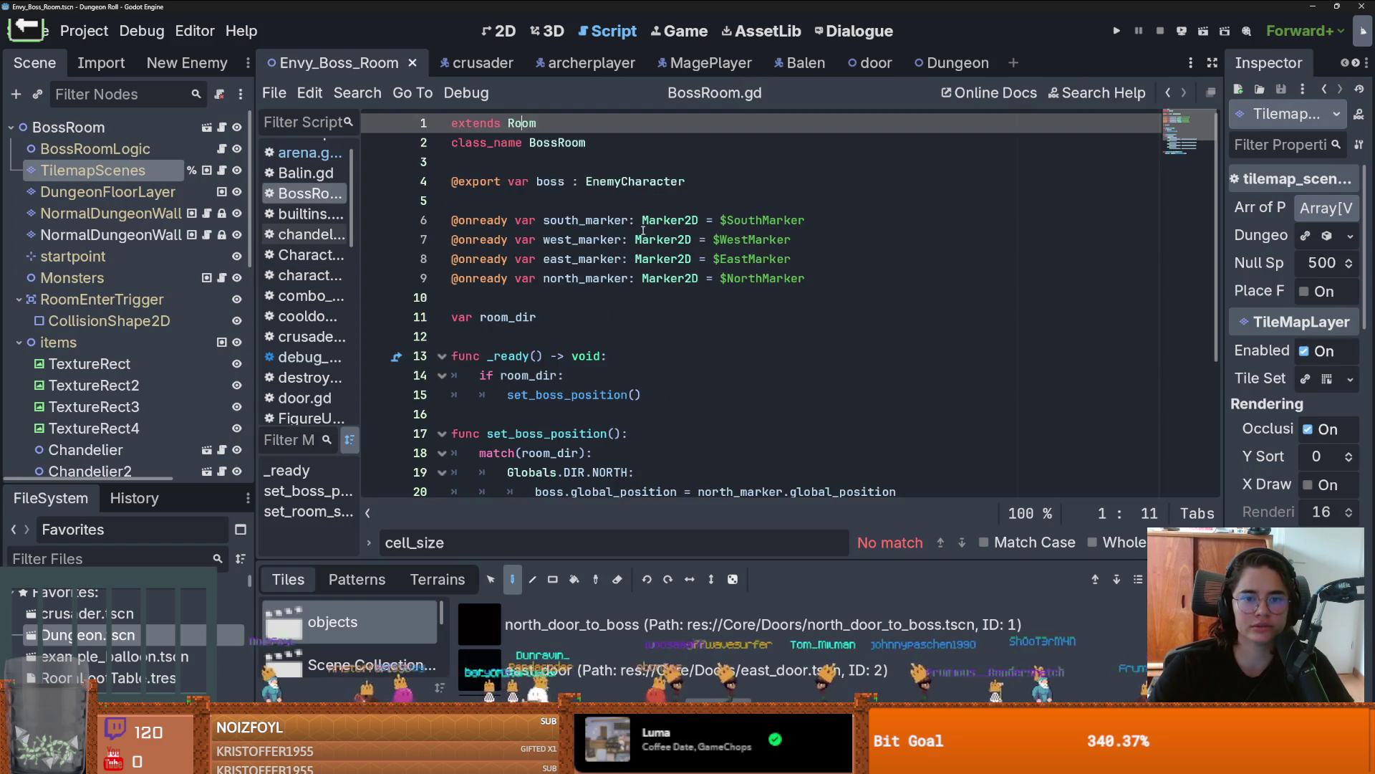
Step: On the TilemapScenes layer, select and delete the leftover white top-wall tiles
{"action": "left_click", "coordinate": [501, 31]}
{"action": "scroll", "coordinate": [556, 242], "scroll_direction": "up", "scroll_amount": 1}
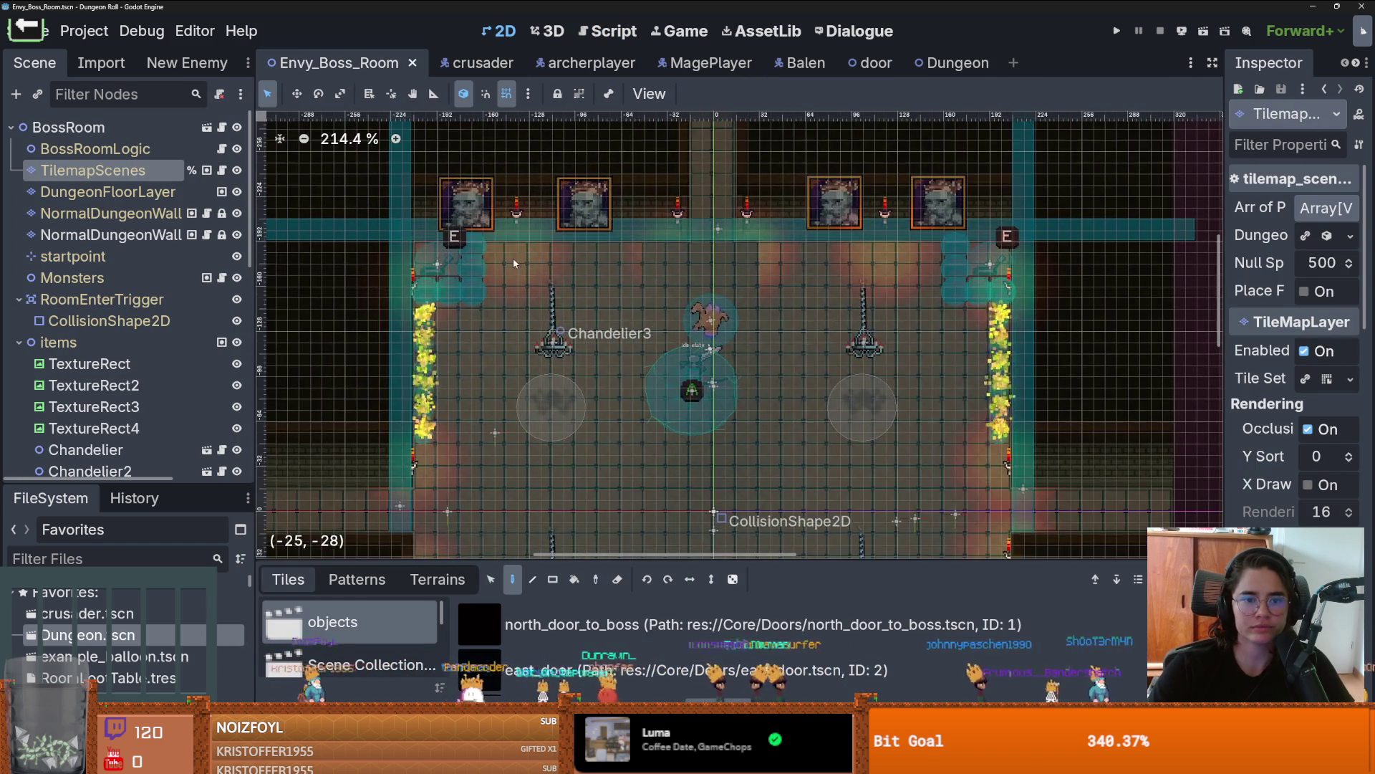
{"action": "left_click", "coordinate": [86, 148]}
{"action": "left_click", "coordinate": [86, 170]}
{"action": "left_click", "coordinate": [490, 579]}
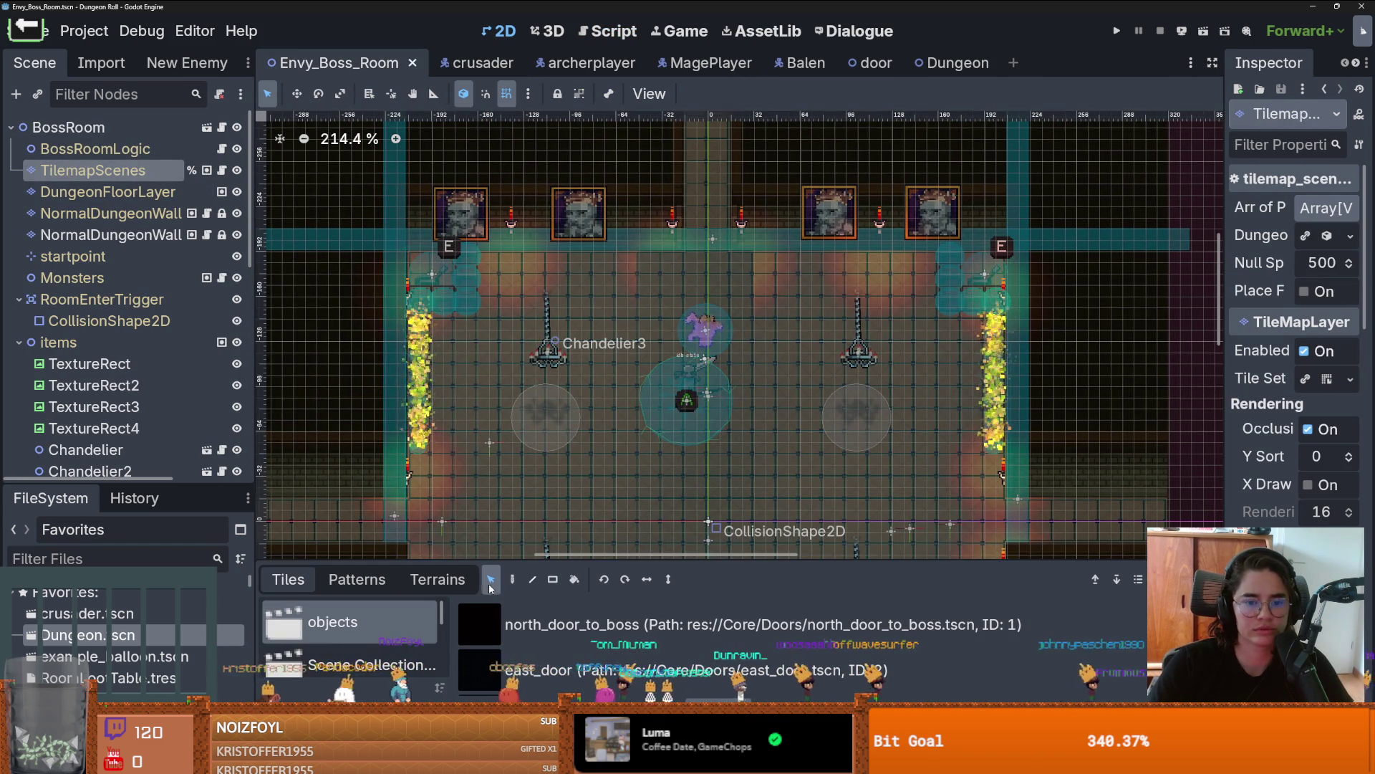
{"action": "scroll", "coordinate": [645, 413], "scroll_direction": "down", "scroll_amount": 3}
{"action": "mouse_move", "coordinate": [914, 372]}
{"action": "left_mouse_down"}
{"action": "mouse_move", "coordinate": [469, 283]}
{"action": "mouse_move", "coordinate": [467, 298]}
{"action": "mouse_move", "coordinate": [470, 275]}
{"action": "left_mouse_up"}
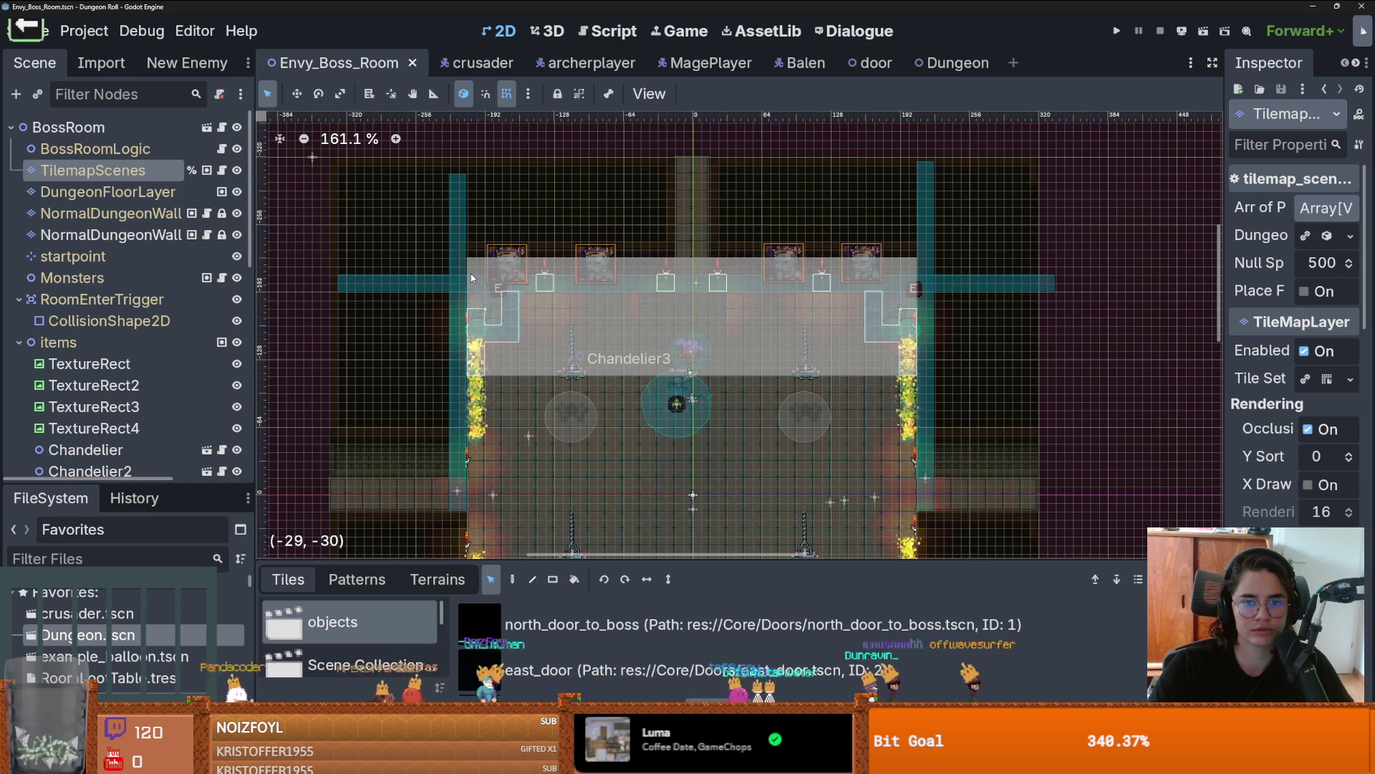
{"action": "key", "text": "Delete"}
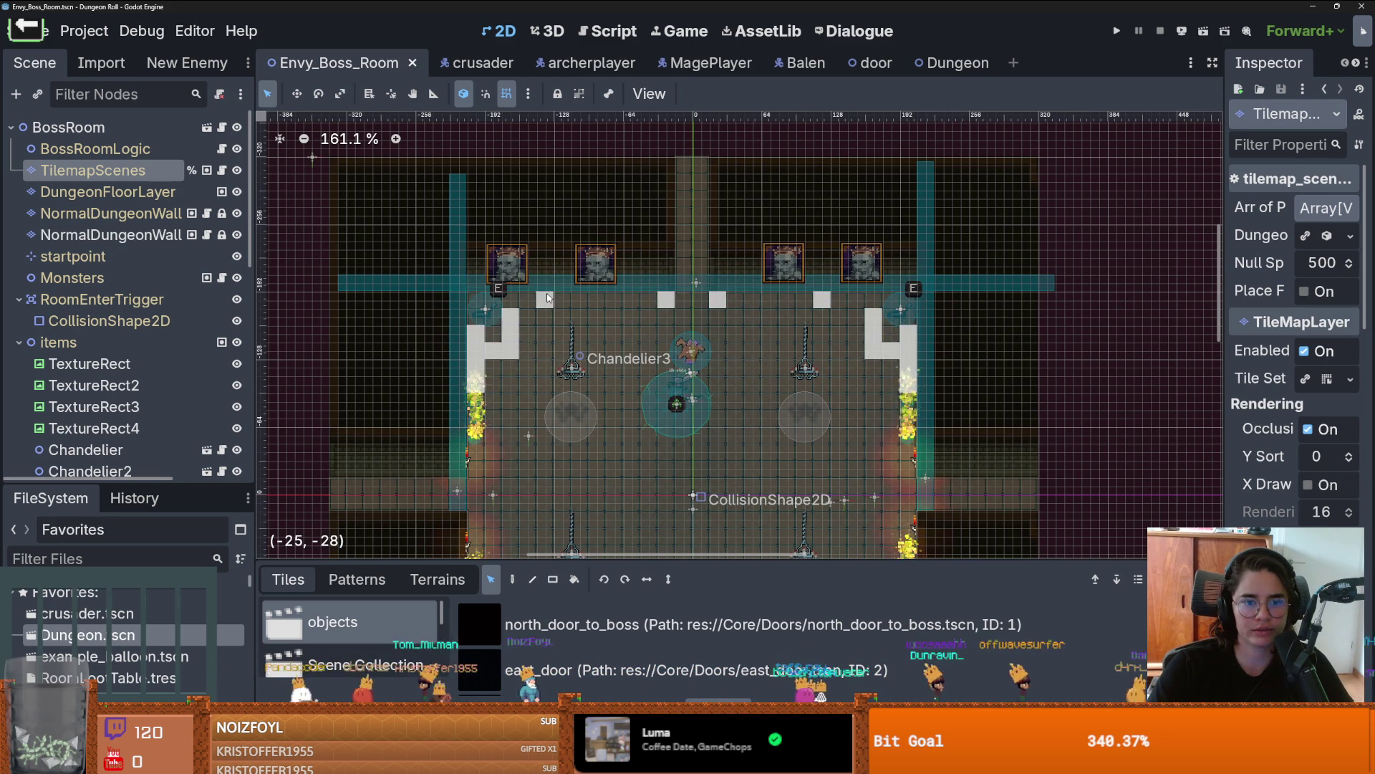
Step: Select the first NormalDungeonWall layer, view the upper wall, then pause the Twitch clip
{"action": "scroll", "coordinate": [581, 342], "scroll_direction": "up", "scroll_amount": 2}
{"action": "left_click", "coordinate": [172, 234]}
{"action": "left_click", "coordinate": [176, 219]}
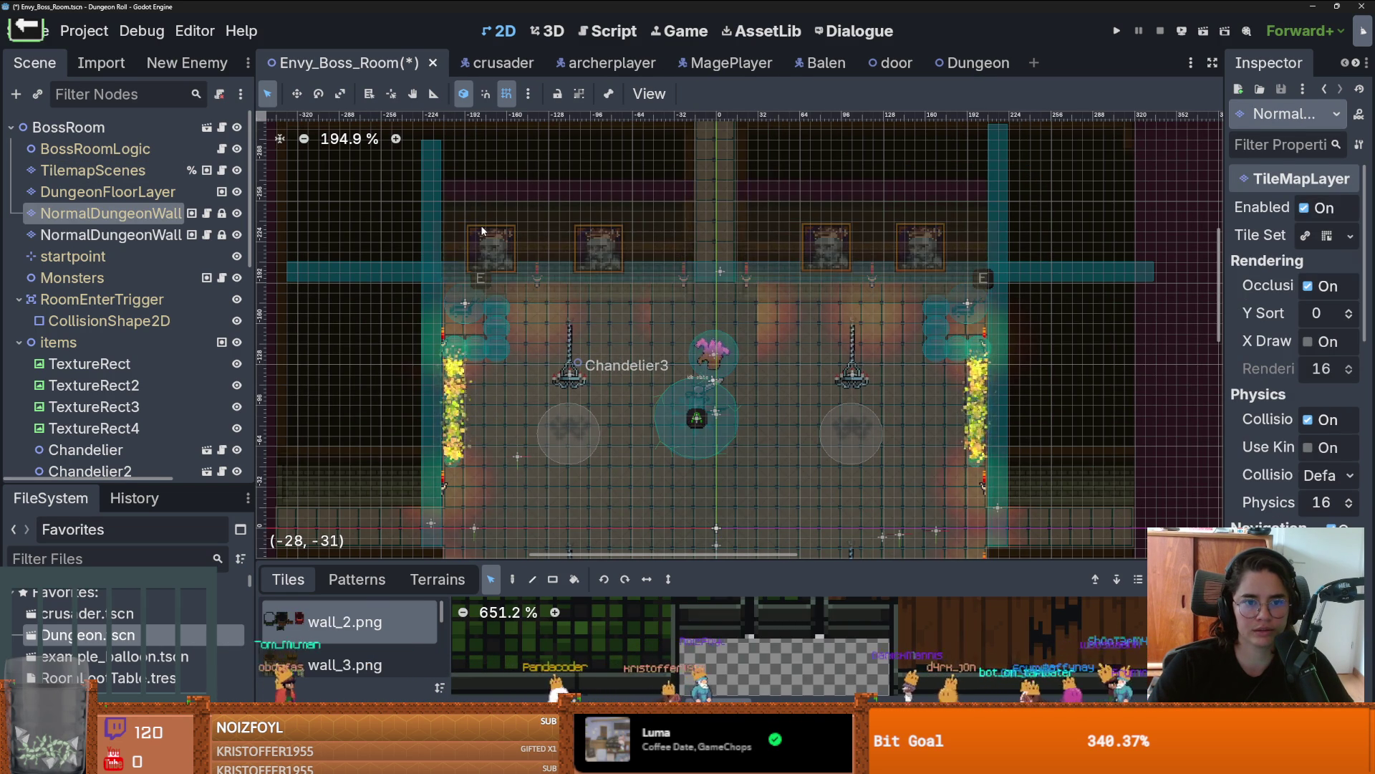
{"action": "scroll", "coordinate": [668, 271], "scroll_direction": "up", "scroll_amount": 2}
{"action": "left_click_drag", "start_coordinate": [668, 271], "coordinate": [646, 335]}
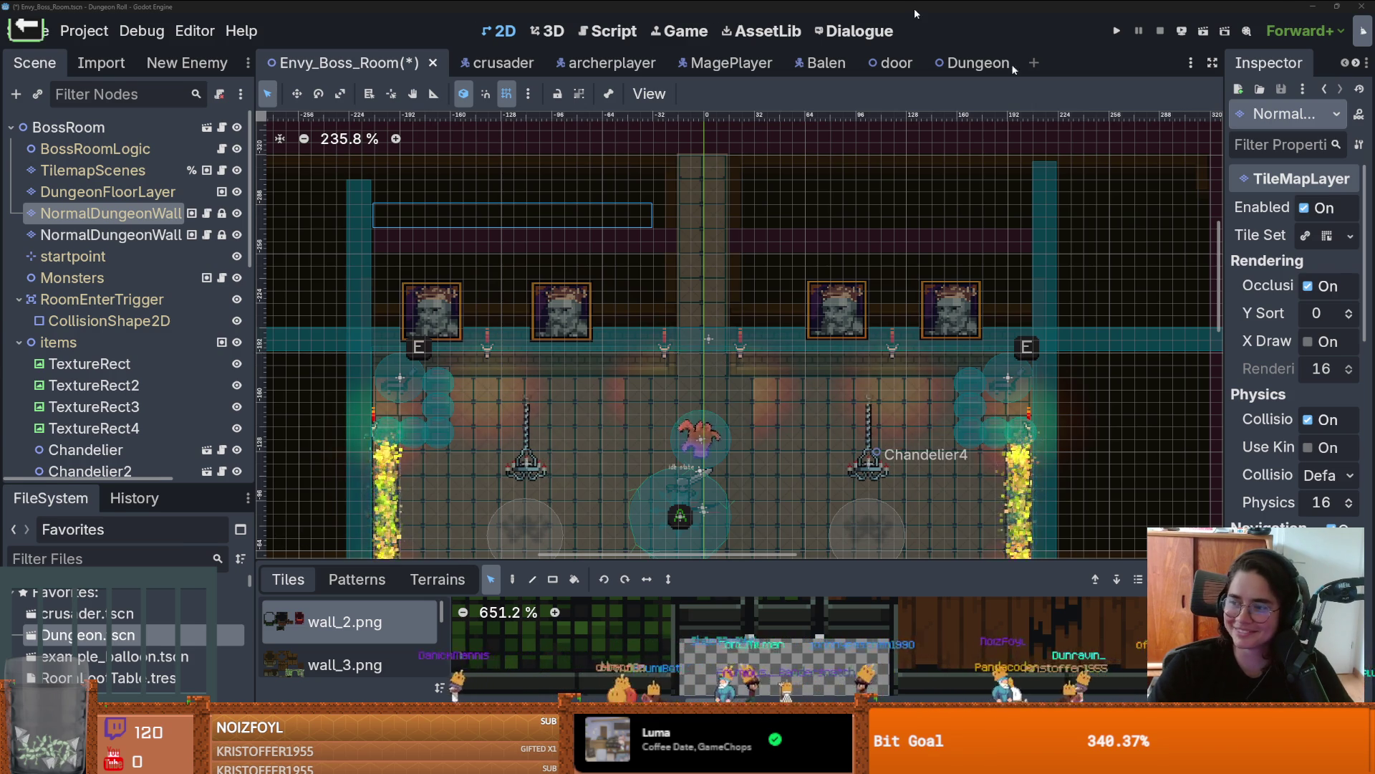
{"action": "key", "text": "alt+Tab"}
{"action": "left_click", "coordinate": [213, 564]}
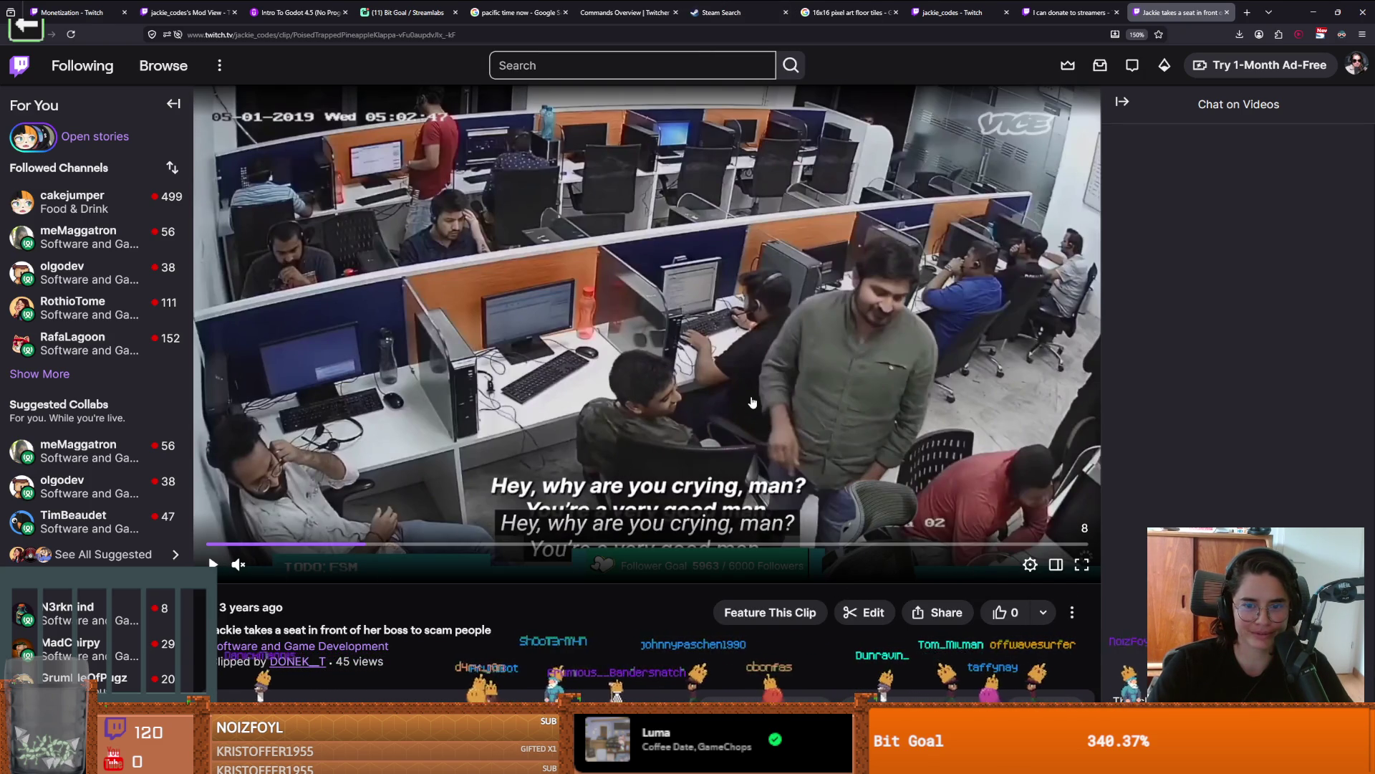
Step: Unmute and play the office clip at 100% volume, then return to Godot
{"action": "left_click", "coordinate": [752, 403]}
{"action": "left_click", "coordinate": [239, 564]}
{"action": "left_click_drag", "start_coordinate": [319, 570], "coordinate": [351, 566]}
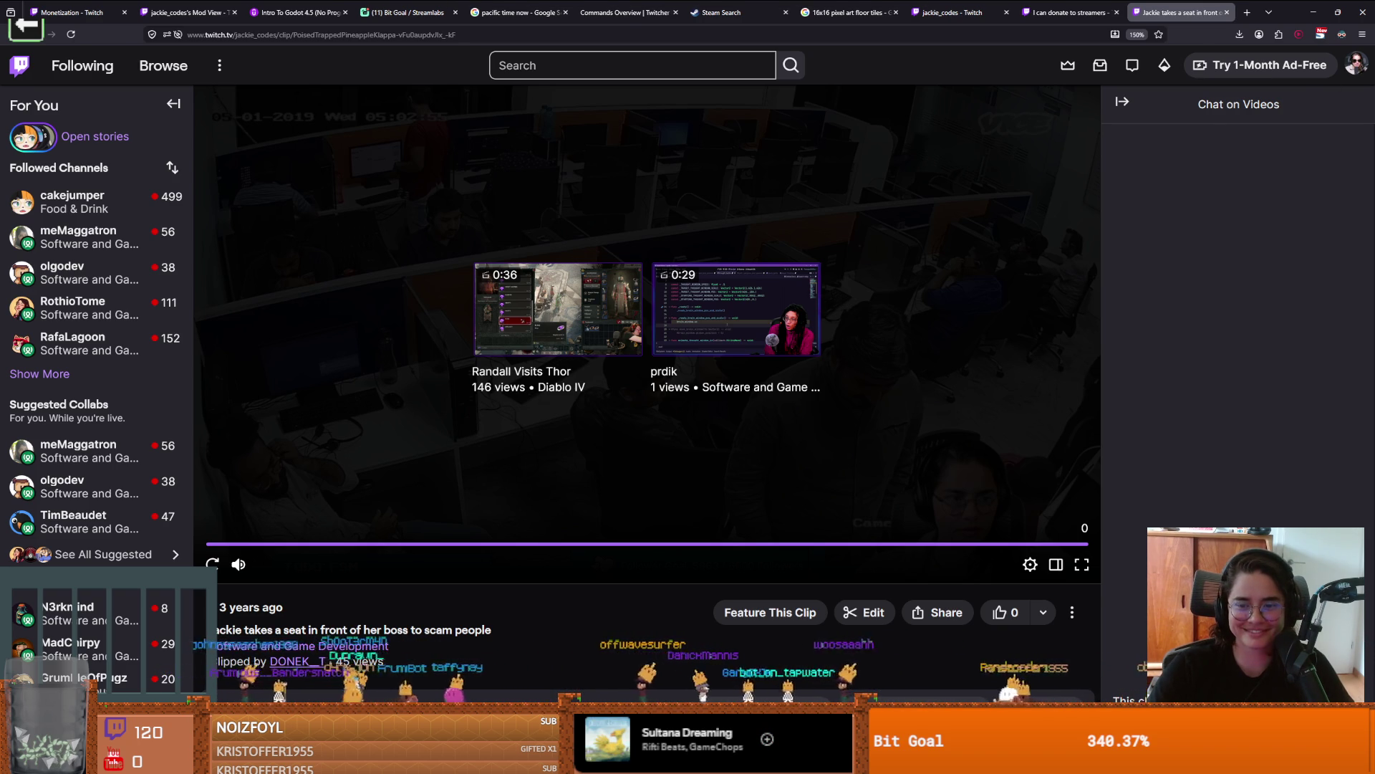
{"action": "key", "text": "alt+Tab"}
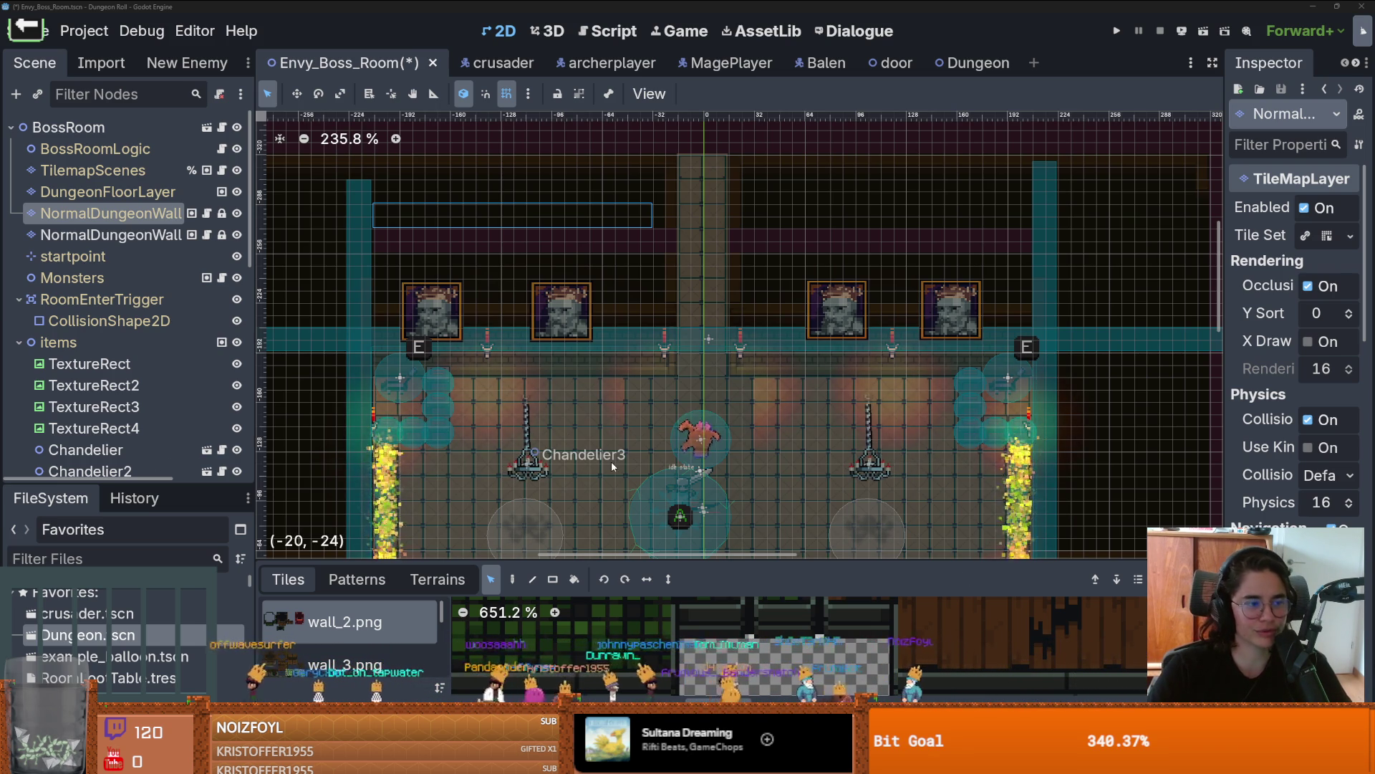
Step: Move TextureRect through TextureRect4 down about 32 px onto the wall and save the scene
{"action": "scroll", "coordinate": [745, 396], "scroll_direction": "down", "scroll_amount": 1}
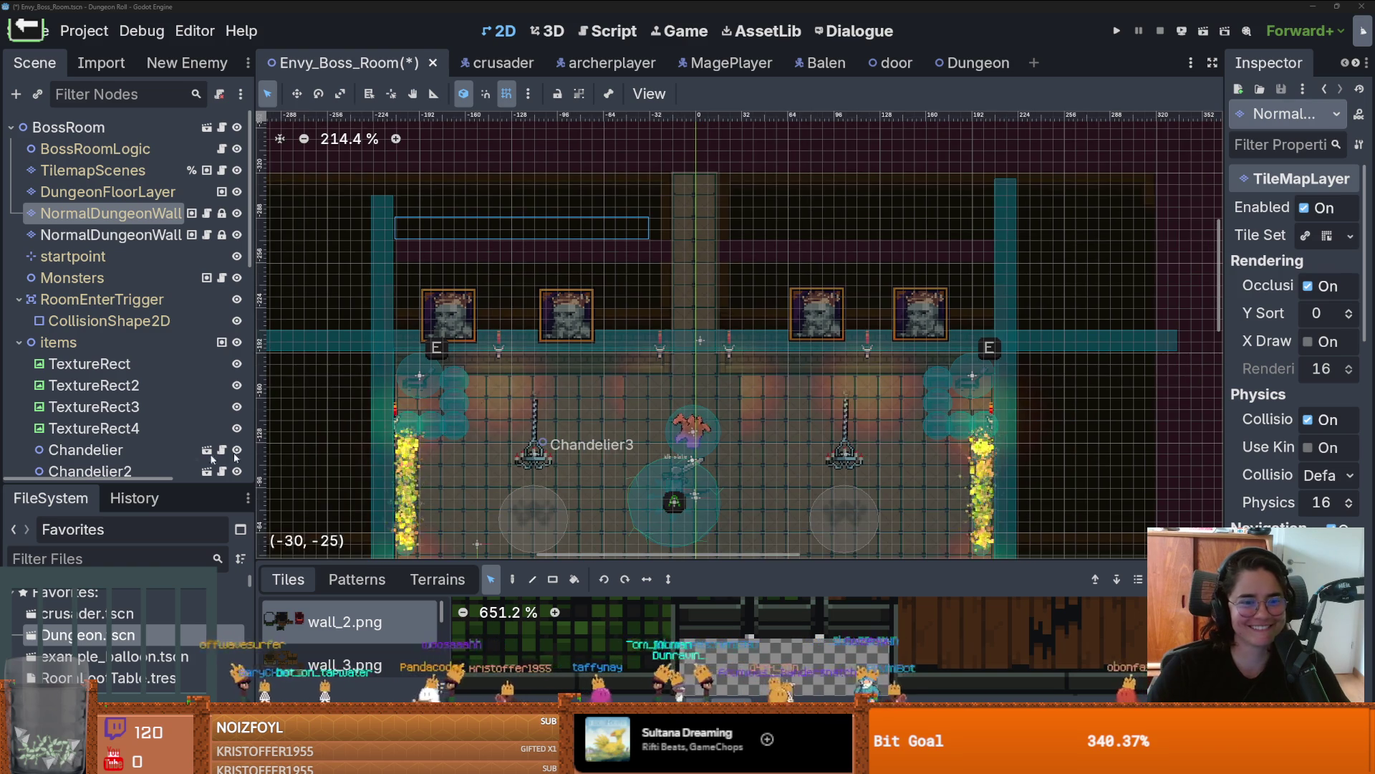
{"action": "left_click", "coordinate": [89, 363]}
{"action": "left_click", "coordinate": [195, 427], "text": "shift"}
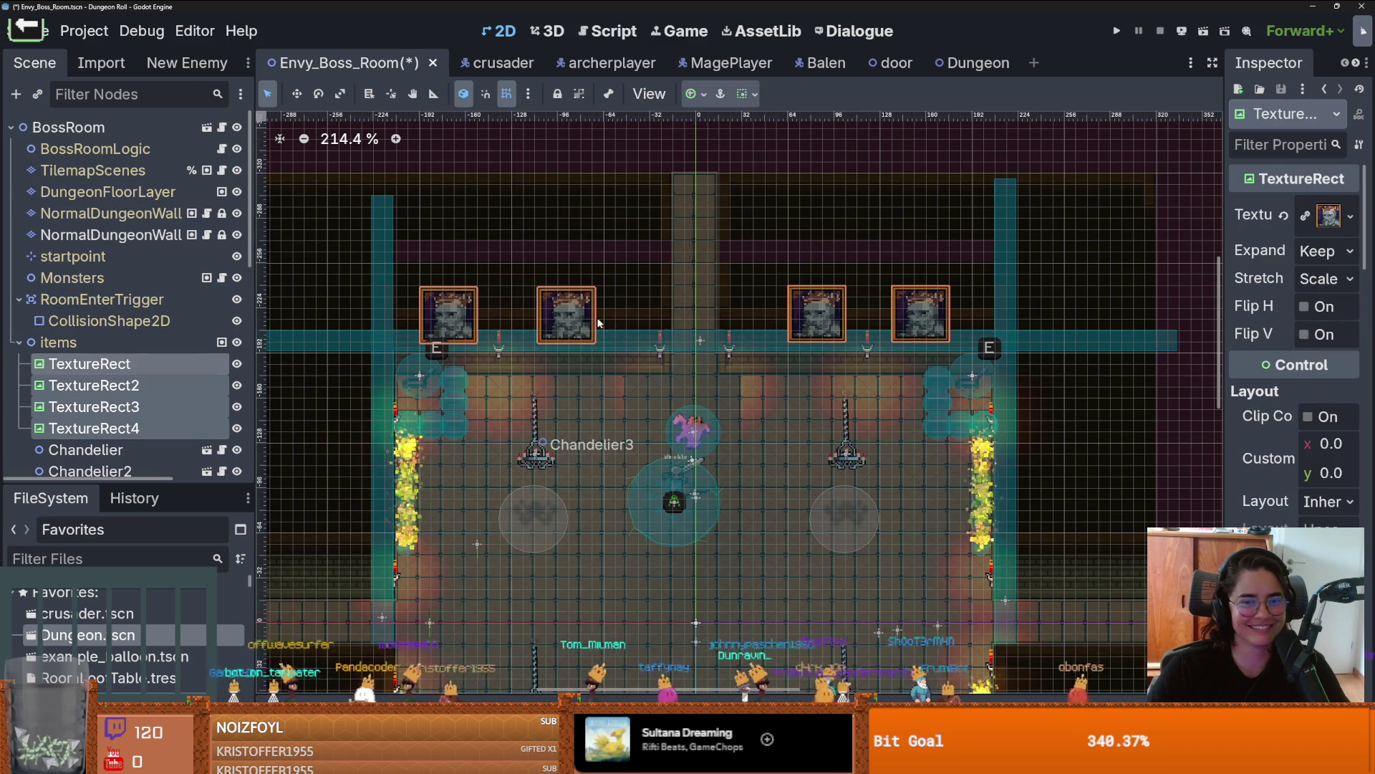
{"action": "left_click_drag", "start_coordinate": [581, 317], "coordinate": [583, 338]}
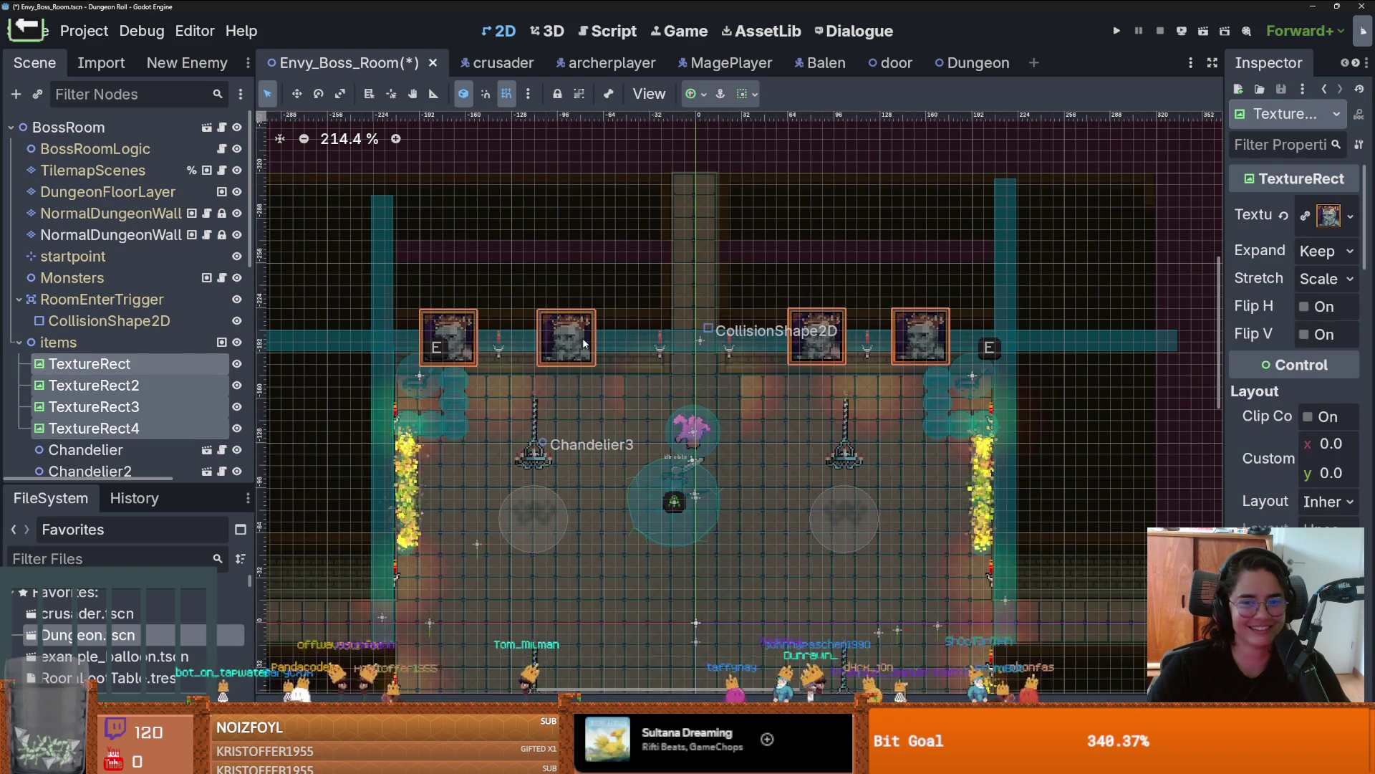
{"action": "scroll", "coordinate": [583, 337], "scroll_direction": "up", "scroll_amount": 4}
{"action": "scroll", "coordinate": [713, 313], "scroll_direction": "down", "scroll_amount": 1}
{"action": "key", "text": "ctrl+s"}
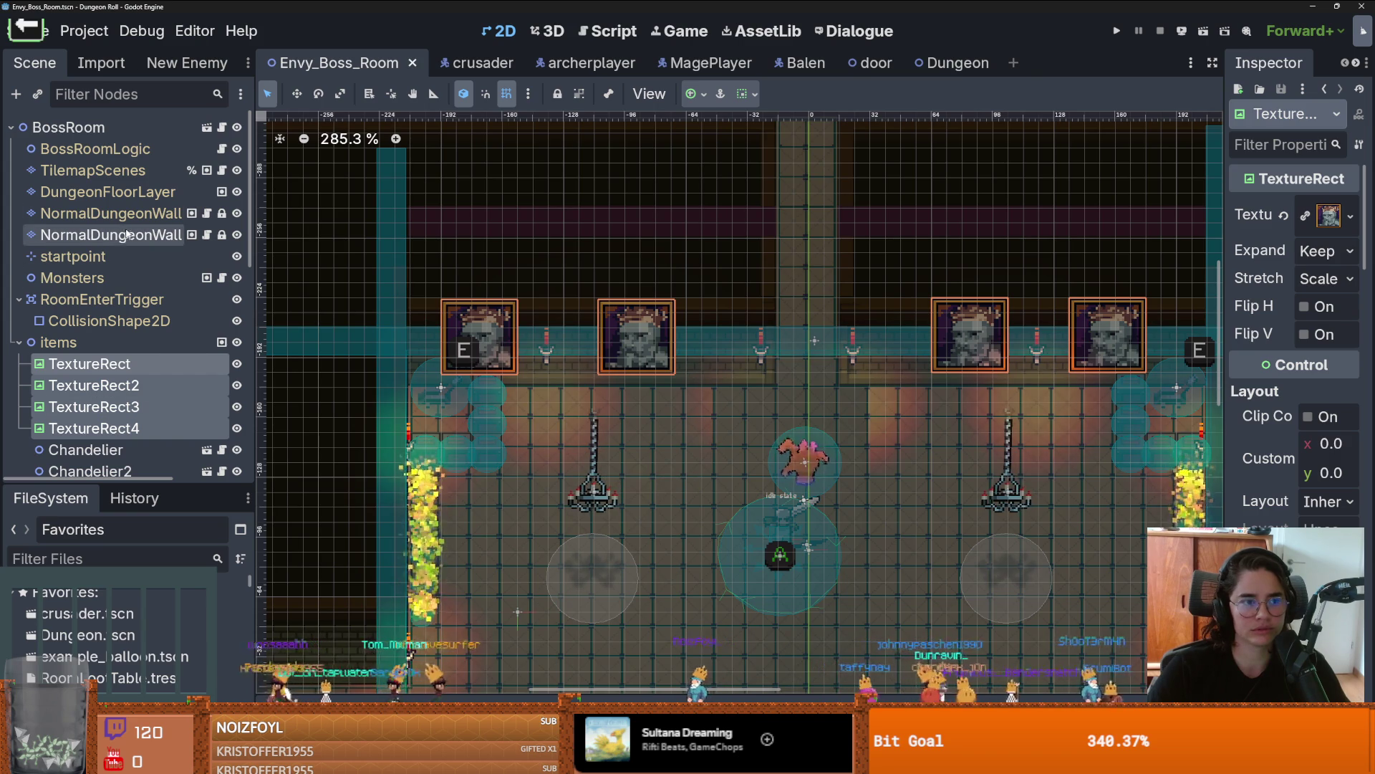
Step: Select the NormalDungeonWall layer, enlarge the Tiles panel and view the wall_3 atlas
{"action": "left_click", "coordinate": [107, 191]}
{"action": "left_click", "coordinate": [111, 212]}
{"action": "left_click_drag", "start_coordinate": [666, 563], "coordinate": [680, 306]}
{"action": "scroll", "coordinate": [703, 379], "scroll_direction": "down", "scroll_amount": 3}
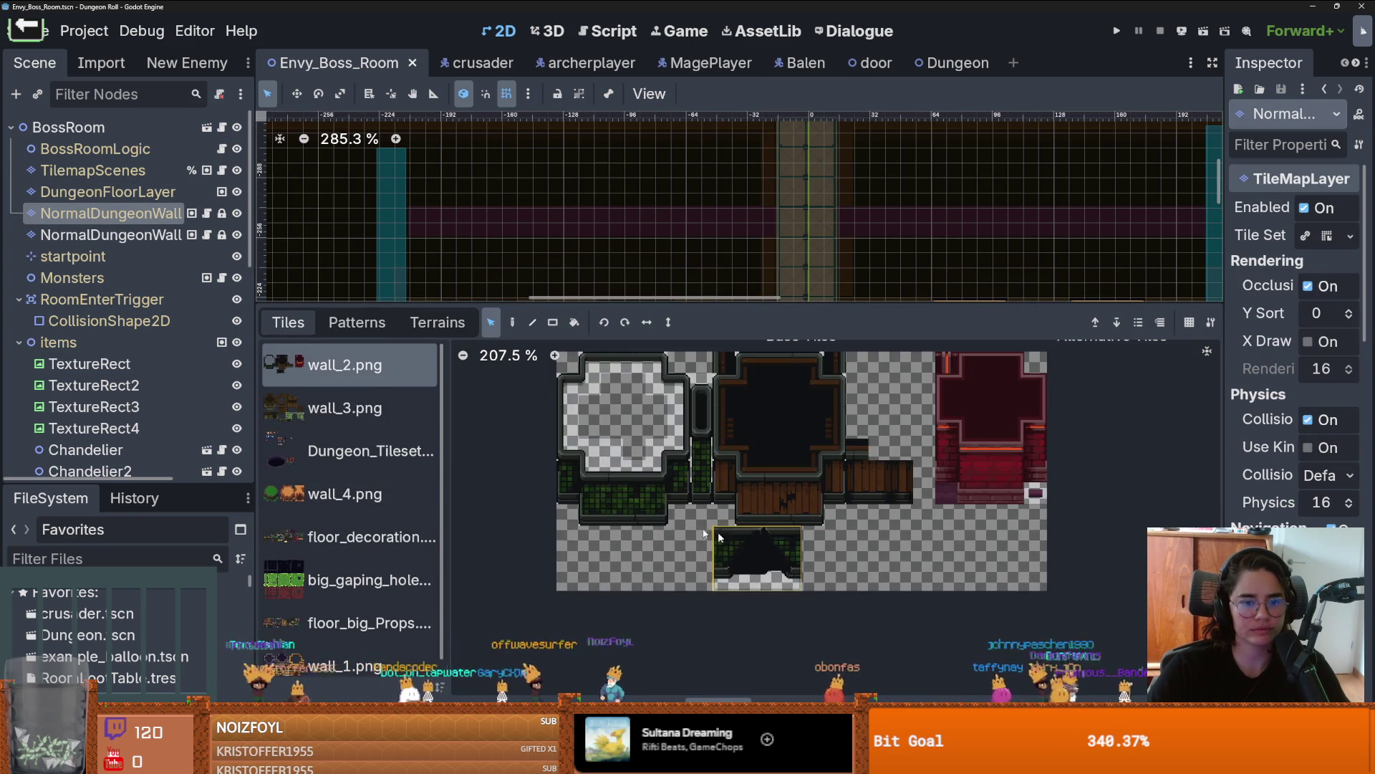
{"action": "key", "text": "Down"}
{"action": "key", "text": "Down"}
{"action": "key", "text": "Up"}
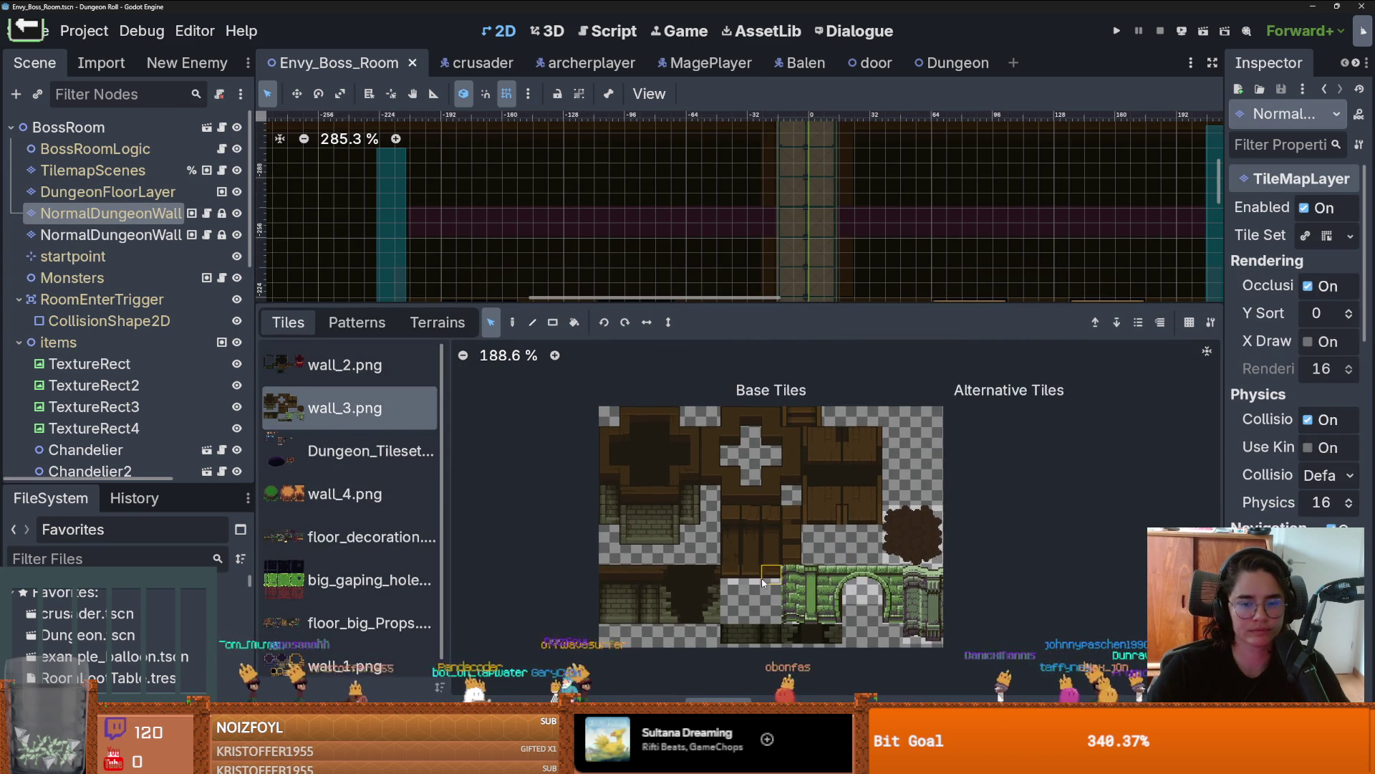
{"action": "scroll", "coordinate": [777, 538], "scroll_direction": "up", "scroll_amount": 2}
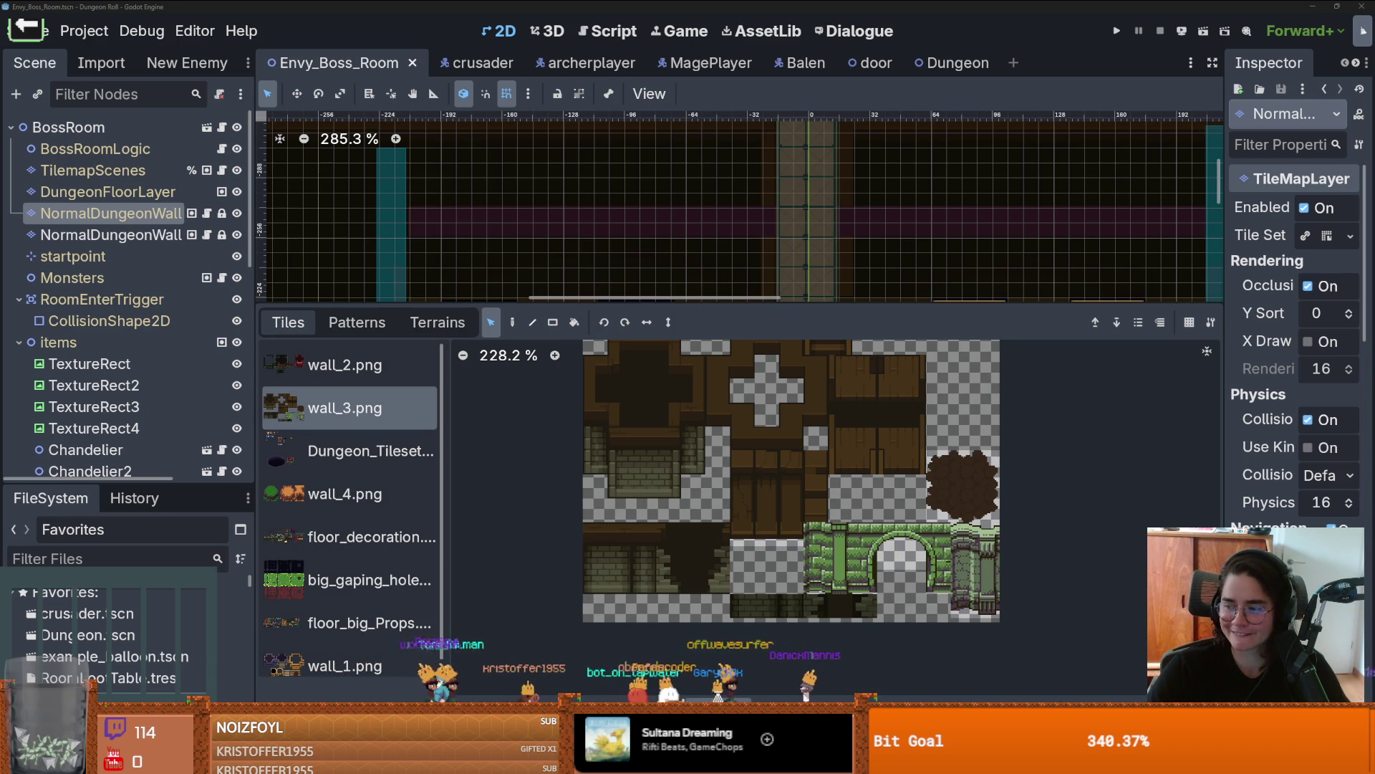
{"action": "key", "text": "alt+Tab"}
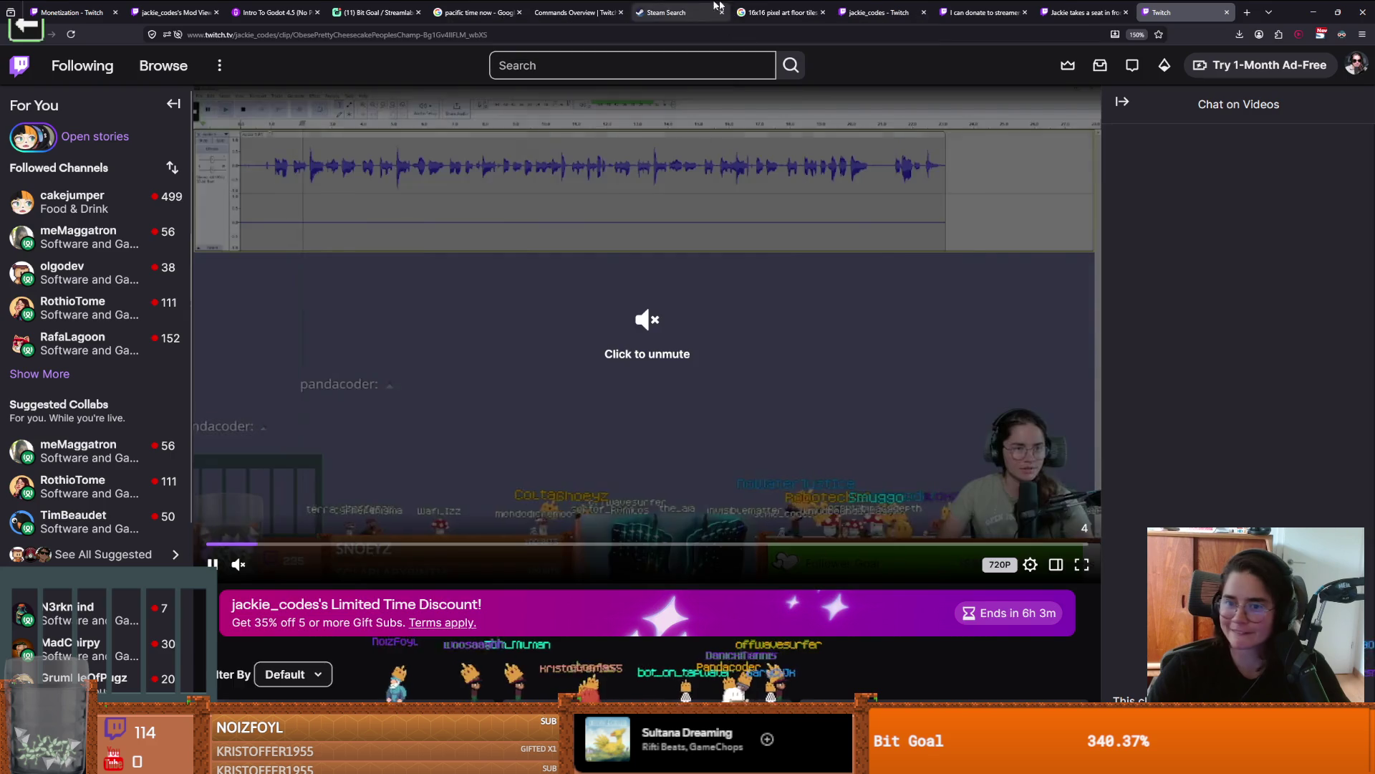
Step: Play the Twitch clip with sound, then minimize Firefox to bring back the wall_3 atlas in Godot
{"action": "left_click", "coordinate": [726, 354]}
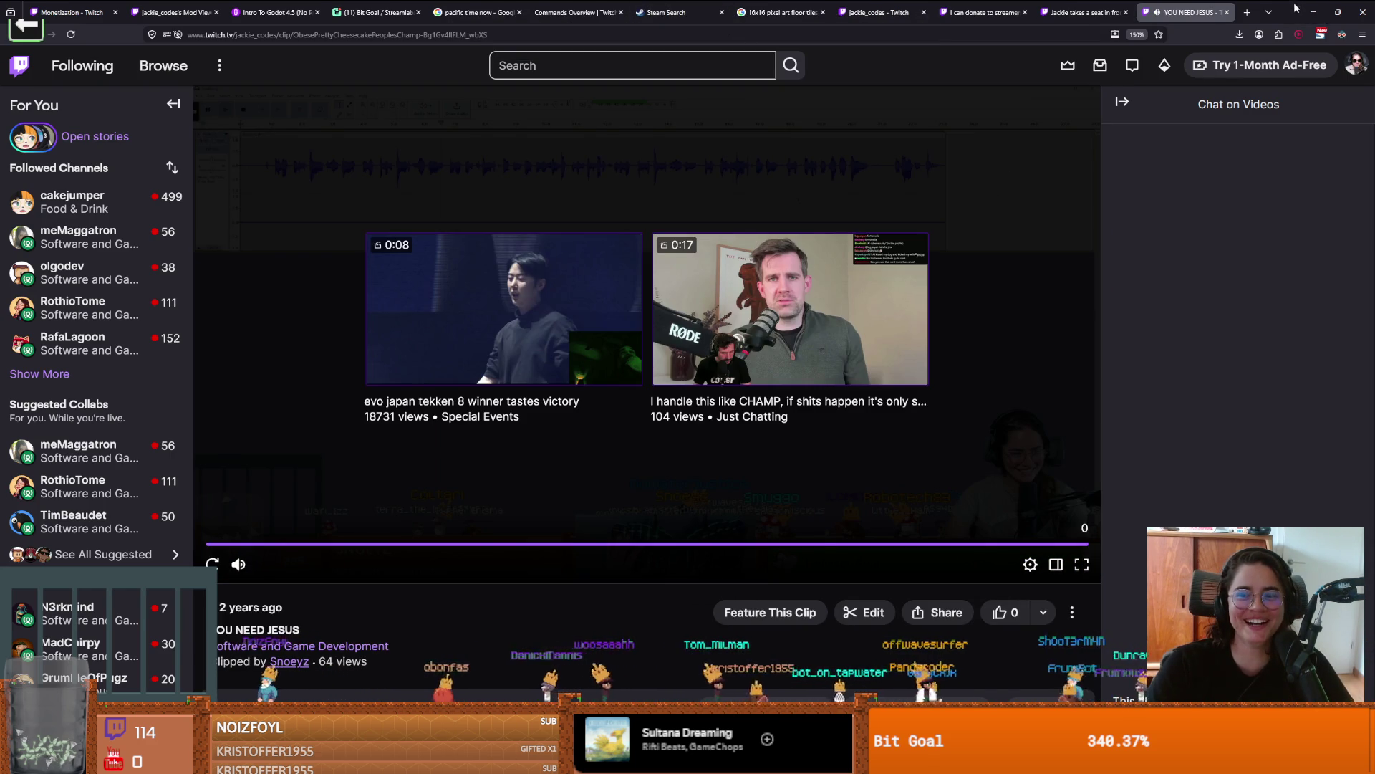
{"action": "left_click", "coordinate": [1313, 12]}
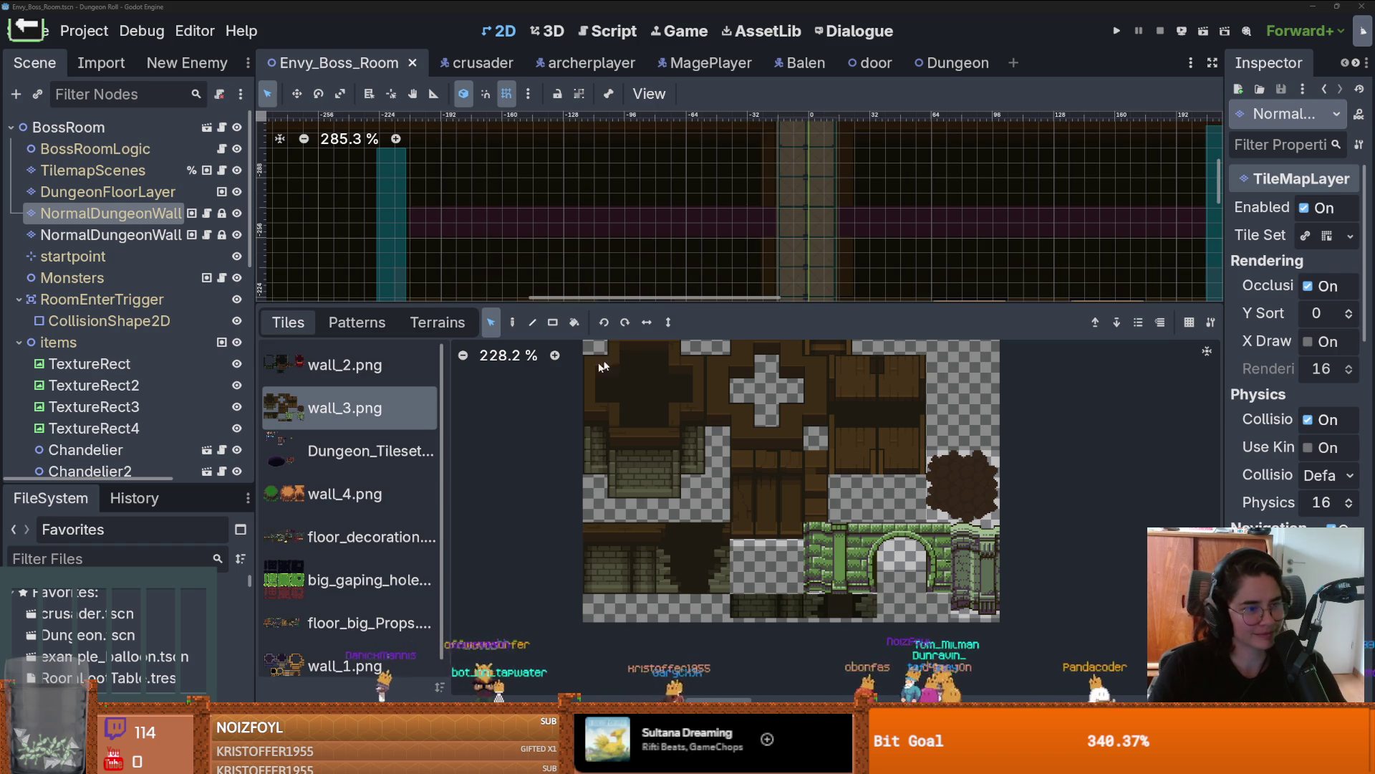
Step: Scroll through the wall_3 tile atlas, then switch to the YouTube "Freestyle Type Beat - CASH IS KING" video
{"action": "scroll", "coordinate": [757, 419], "scroll_direction": "down", "scroll_amount": 1}
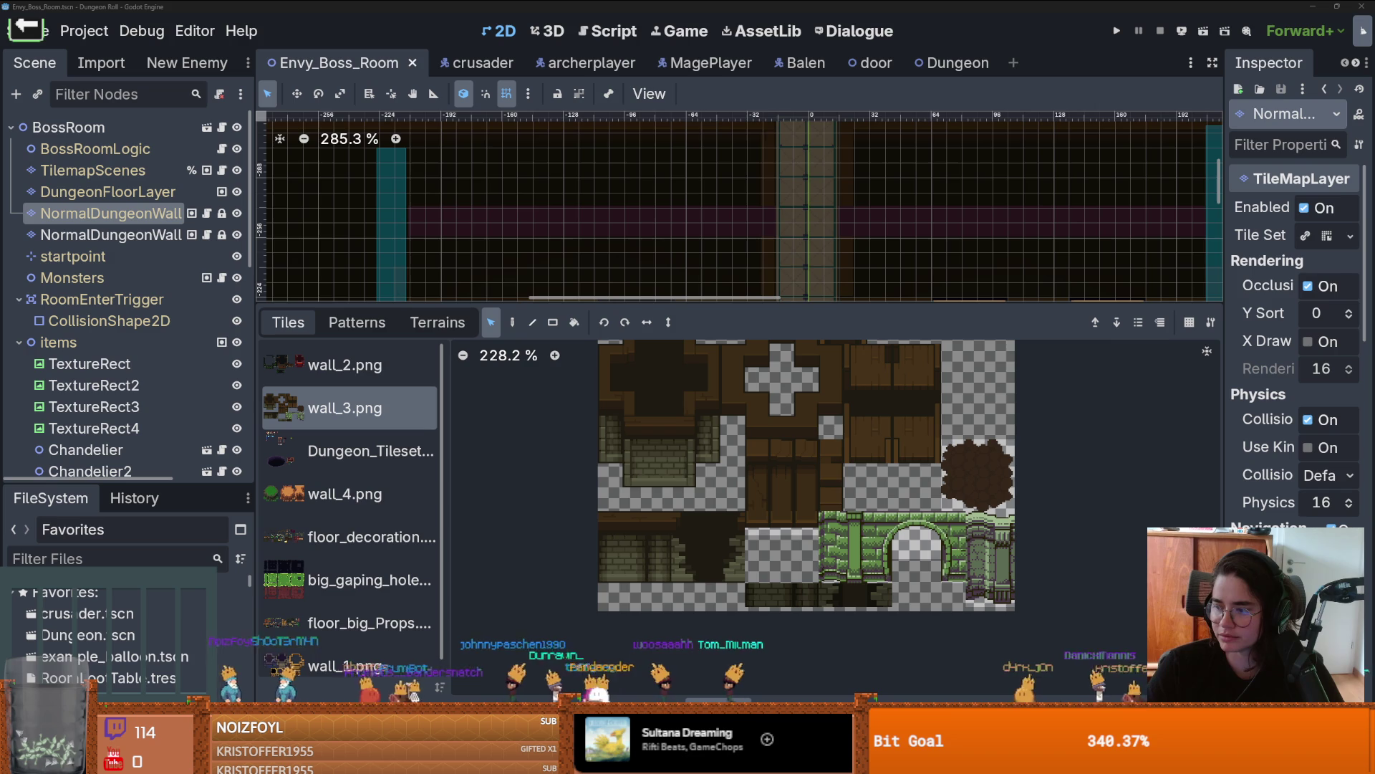
{"action": "key", "text": "alt+Tab"}
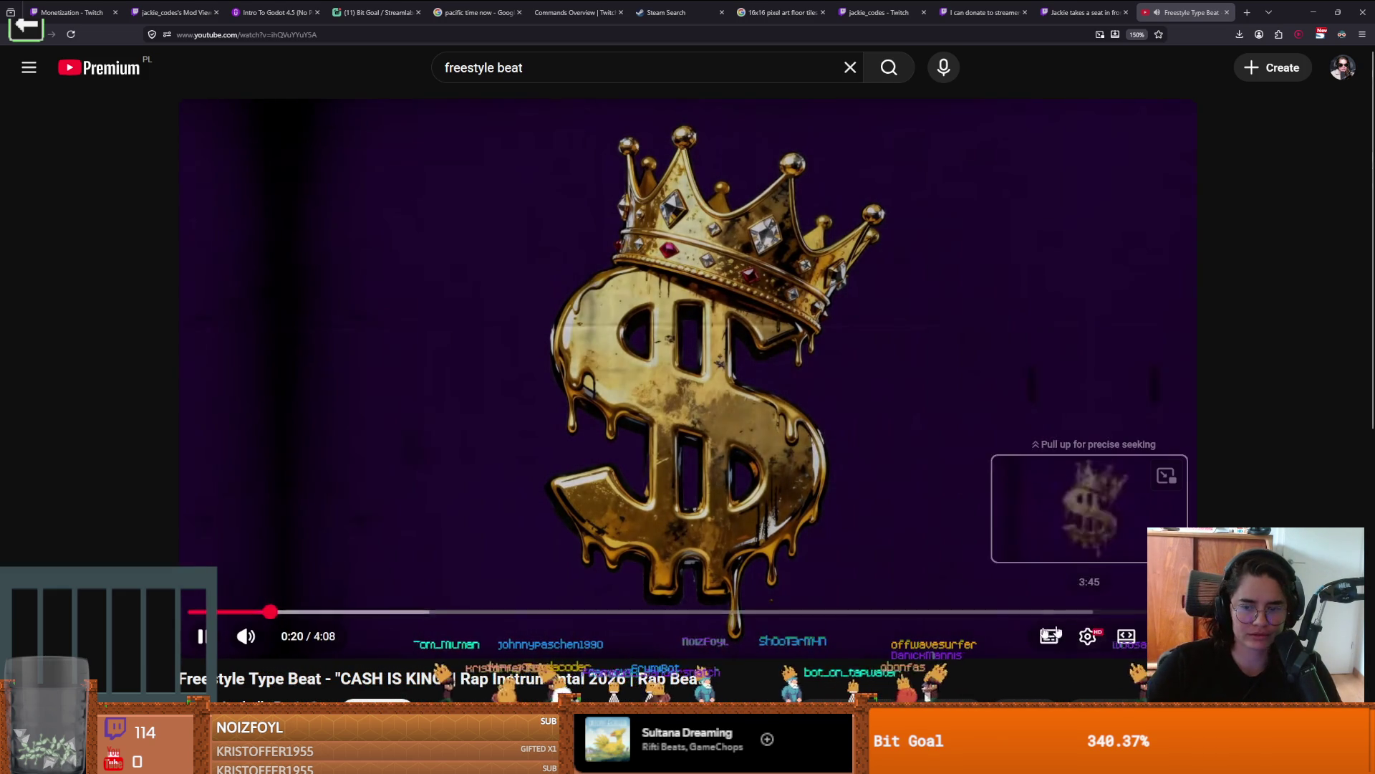
{"action": "mouse_move", "coordinate": [283, 638]}
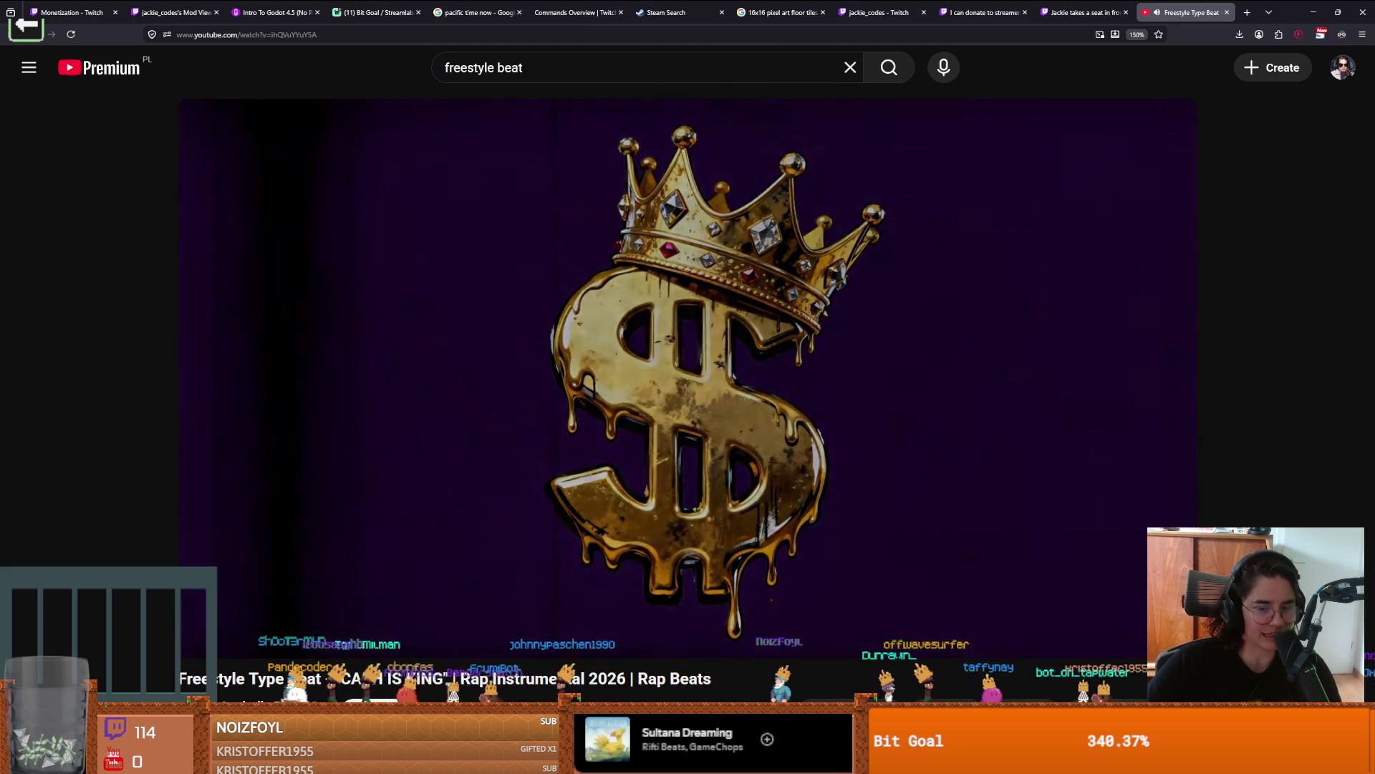
{"action": "mouse_move", "coordinate": [424, 644]}
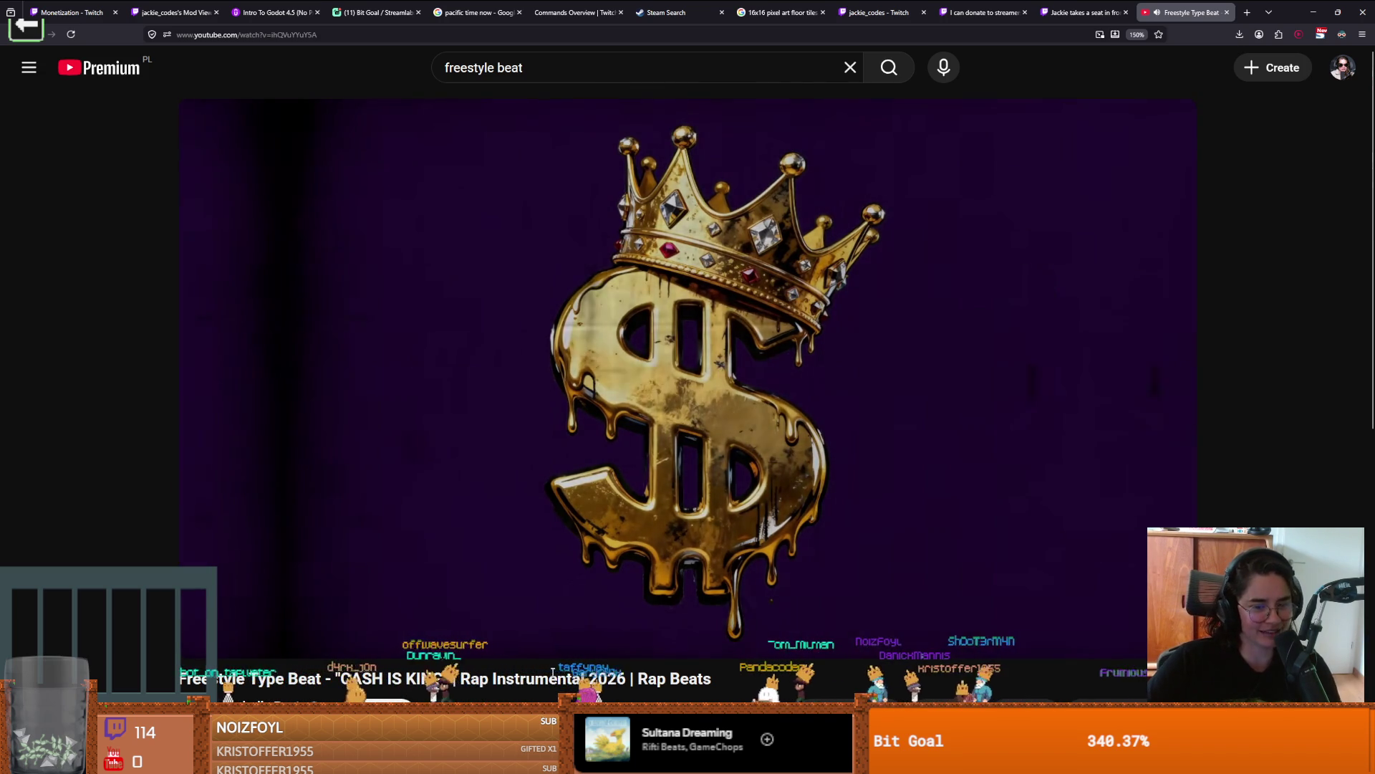
{"action": "mouse_move", "coordinate": [551, 650]}
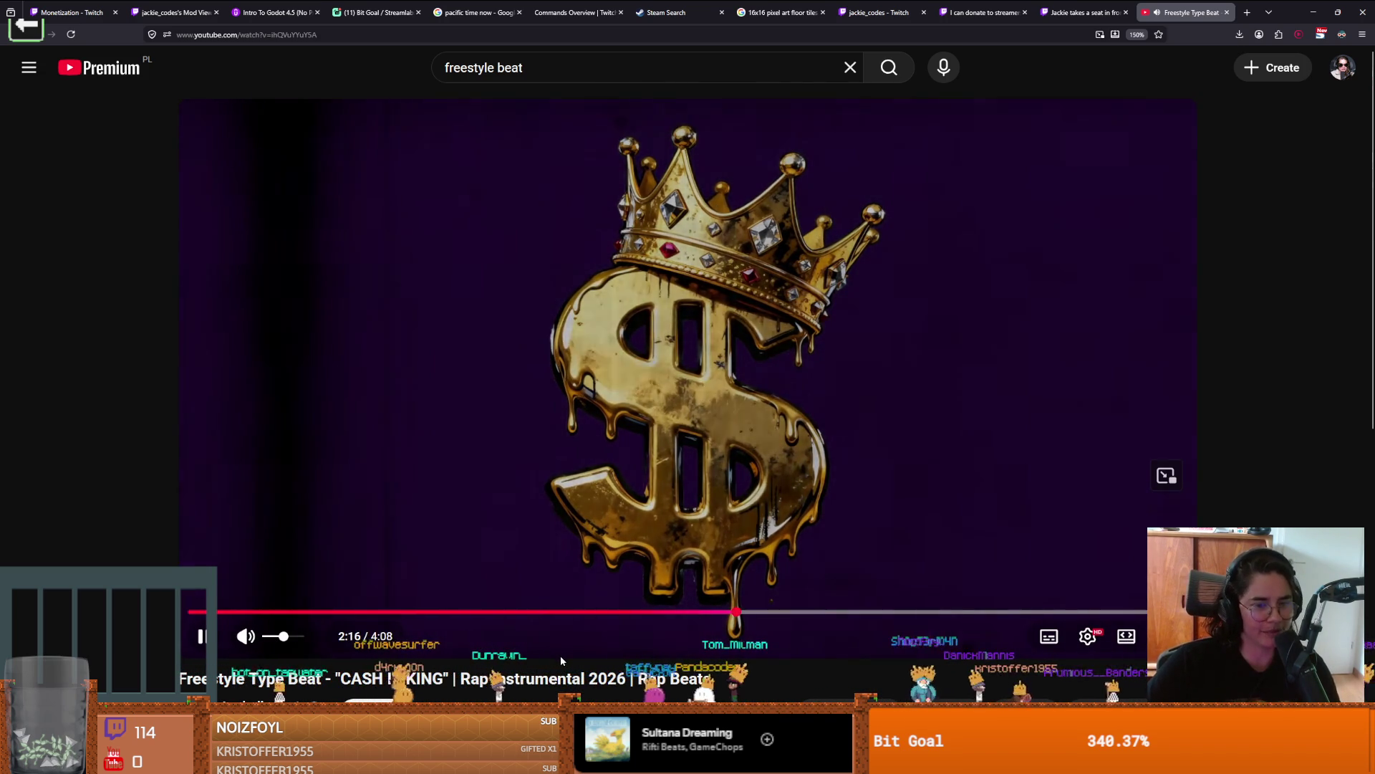
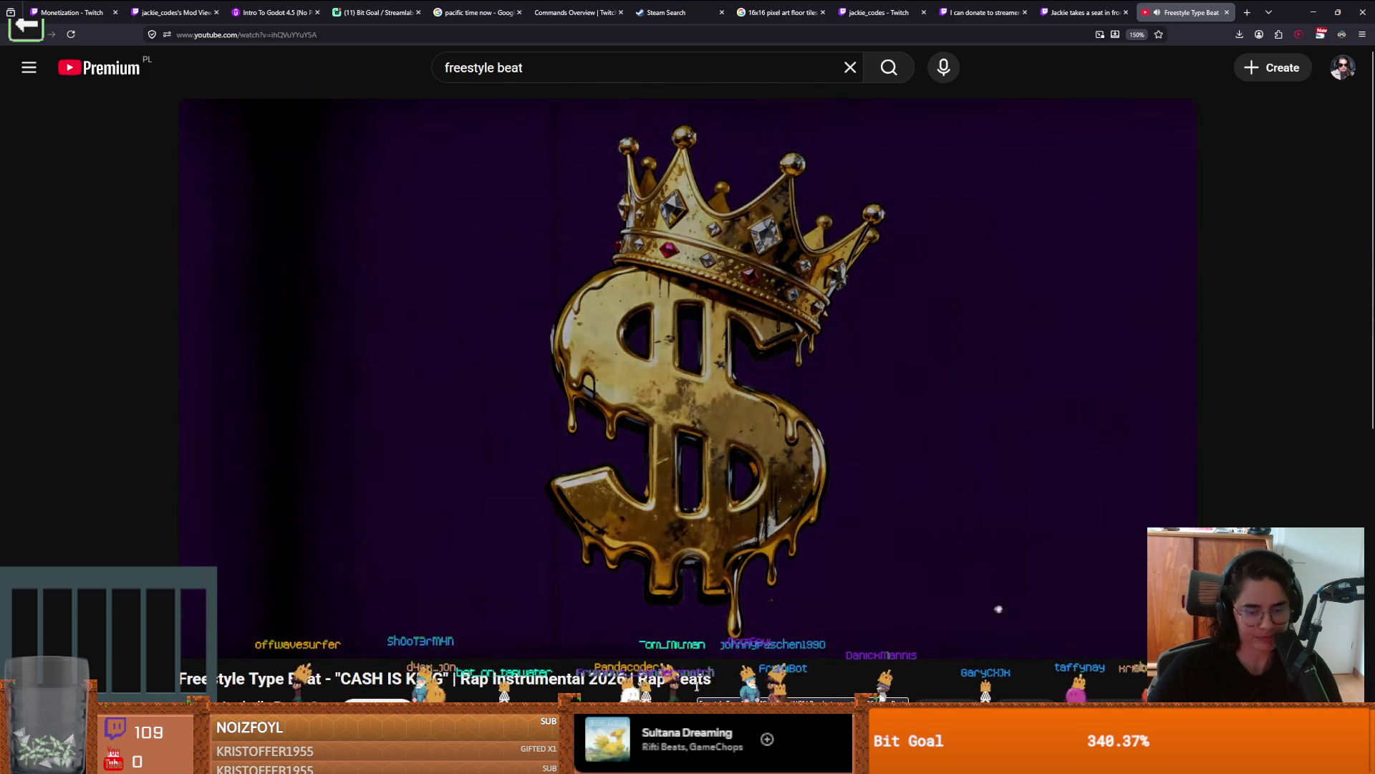
Step: Minimize the browser window playing the YouTube beat to bring the Godot editor back
{"action": "mouse_move", "coordinate": [701, 659]}
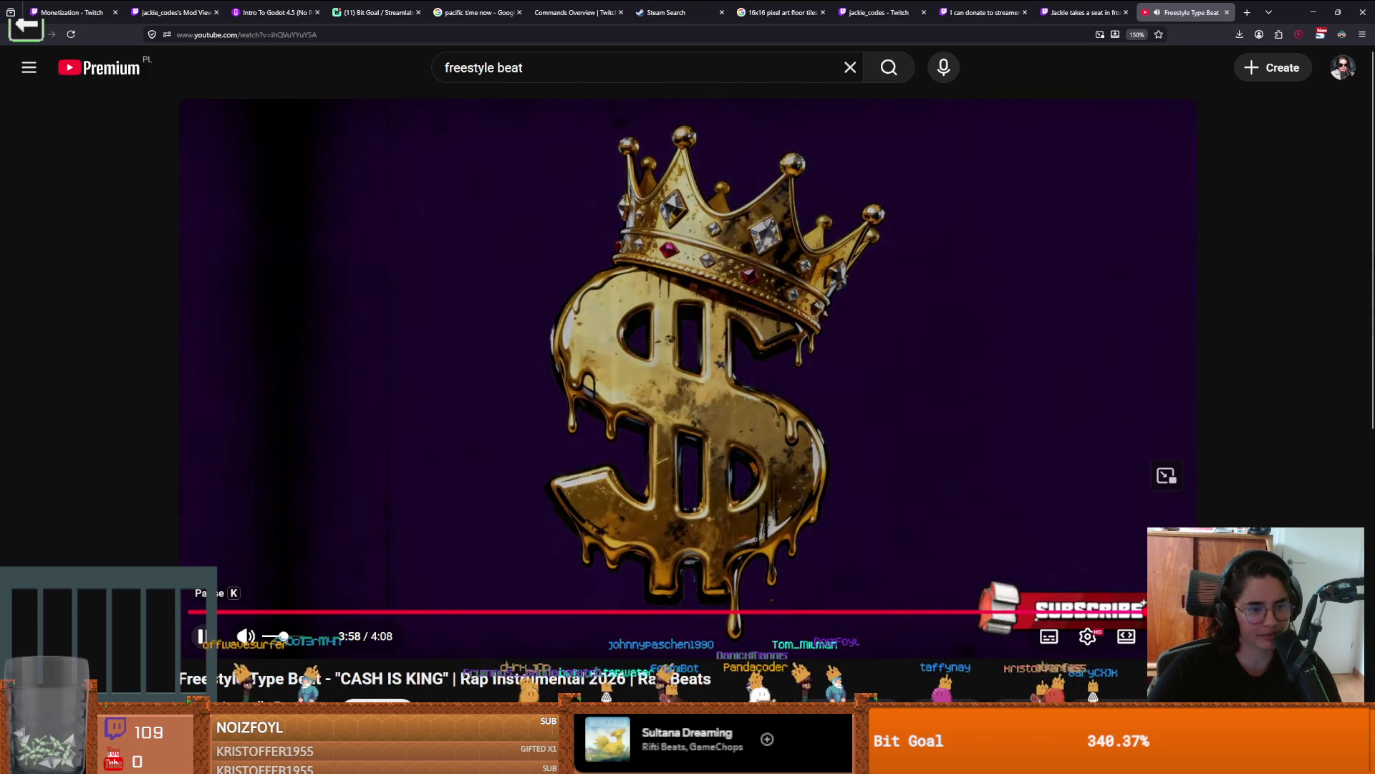
{"action": "left_click", "coordinate": [1314, 12]}
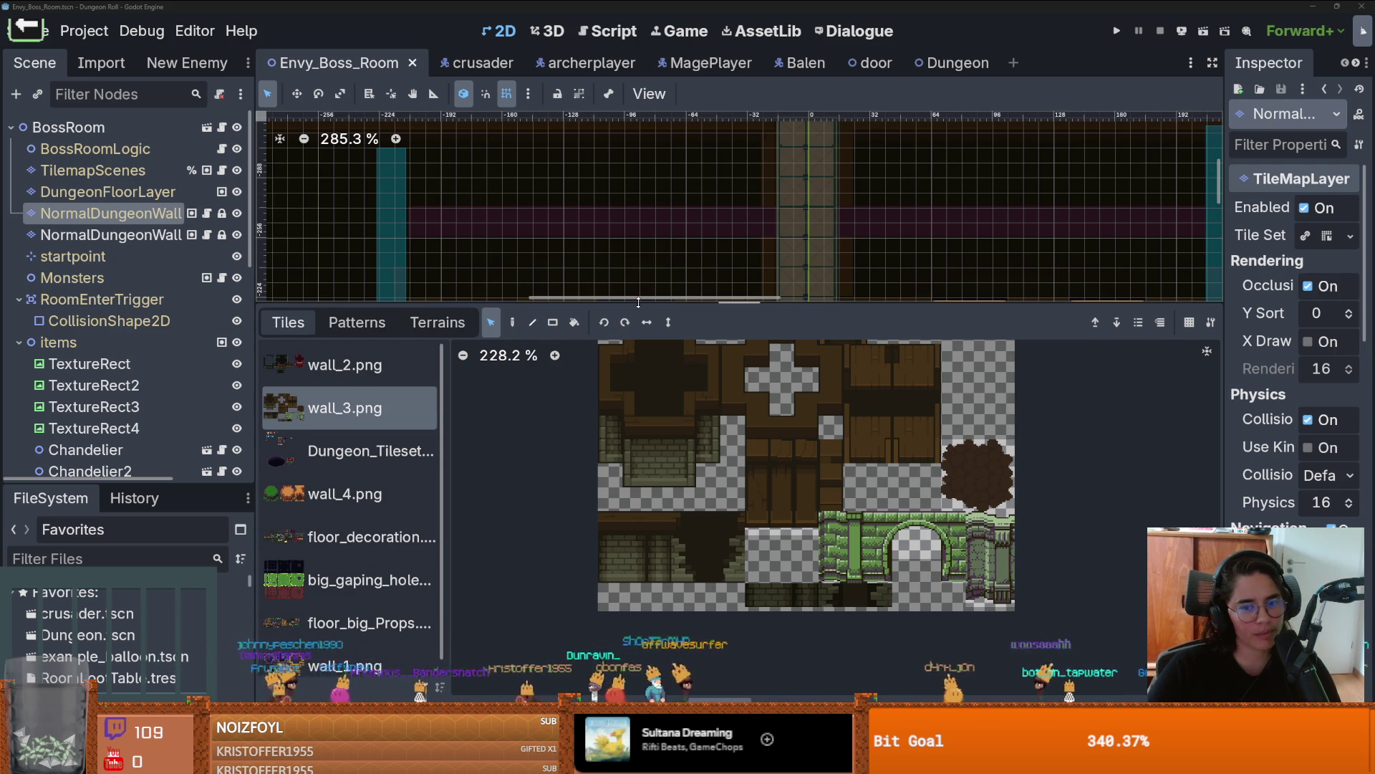
Step: Enlarge the tile panel and show the full wall_3 tile atlas
{"action": "left_click_drag", "start_coordinate": [638, 303], "coordinate": [637, 324]}
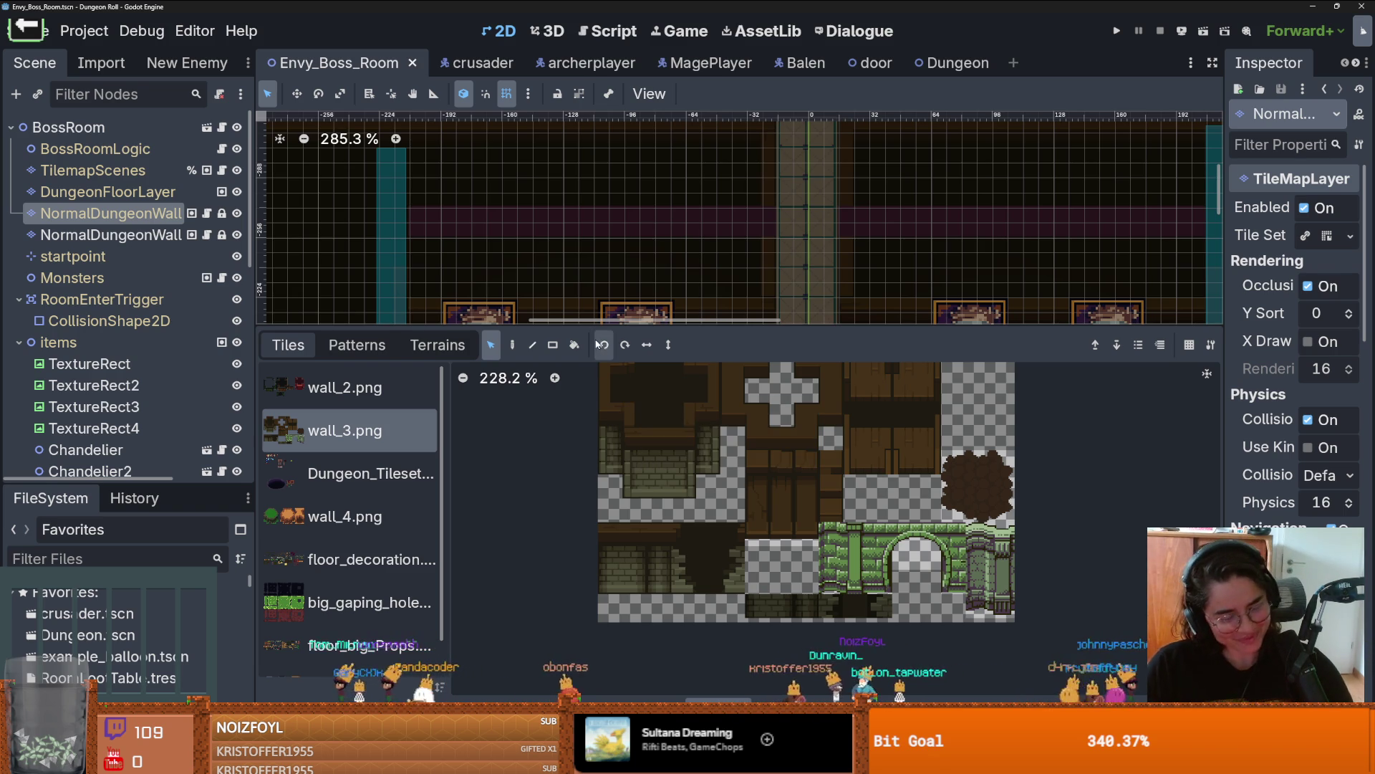
{"action": "mouse_move", "coordinate": [702, 327]}
{"action": "left_mouse_down"}
{"action": "mouse_move", "coordinate": [702, 354]}
{"action": "mouse_move", "coordinate": [698, 273]}
{"action": "left_mouse_up"}
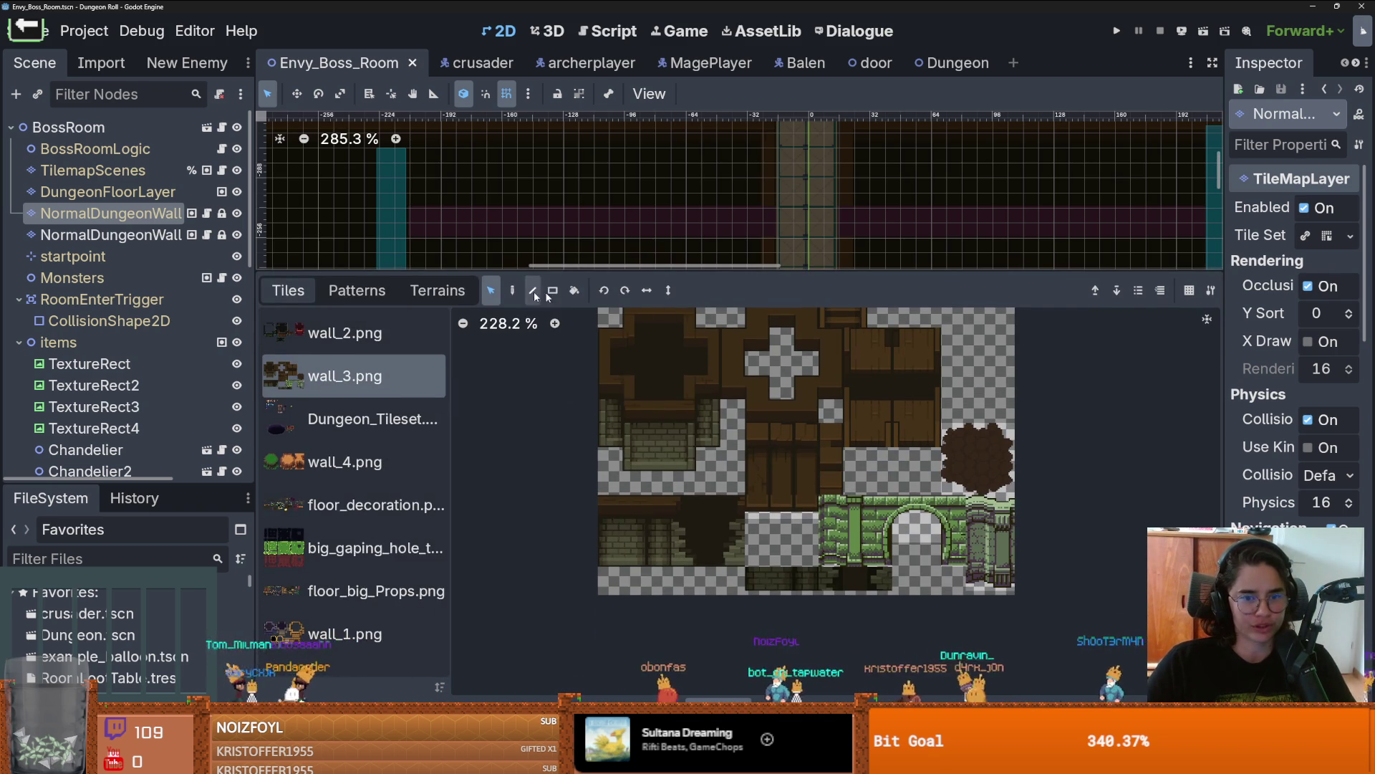
{"action": "left_click", "coordinate": [436, 290]}
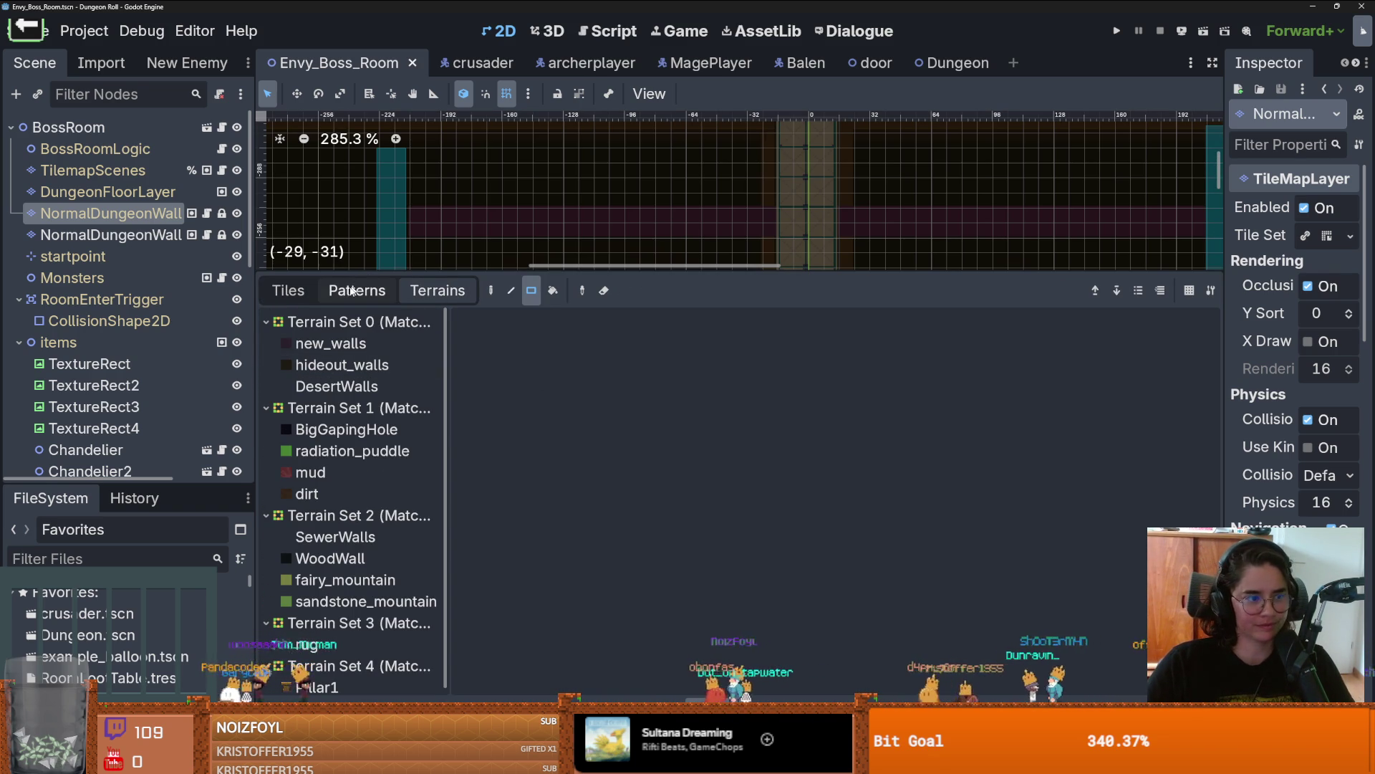
{"action": "left_click", "coordinate": [288, 290]}
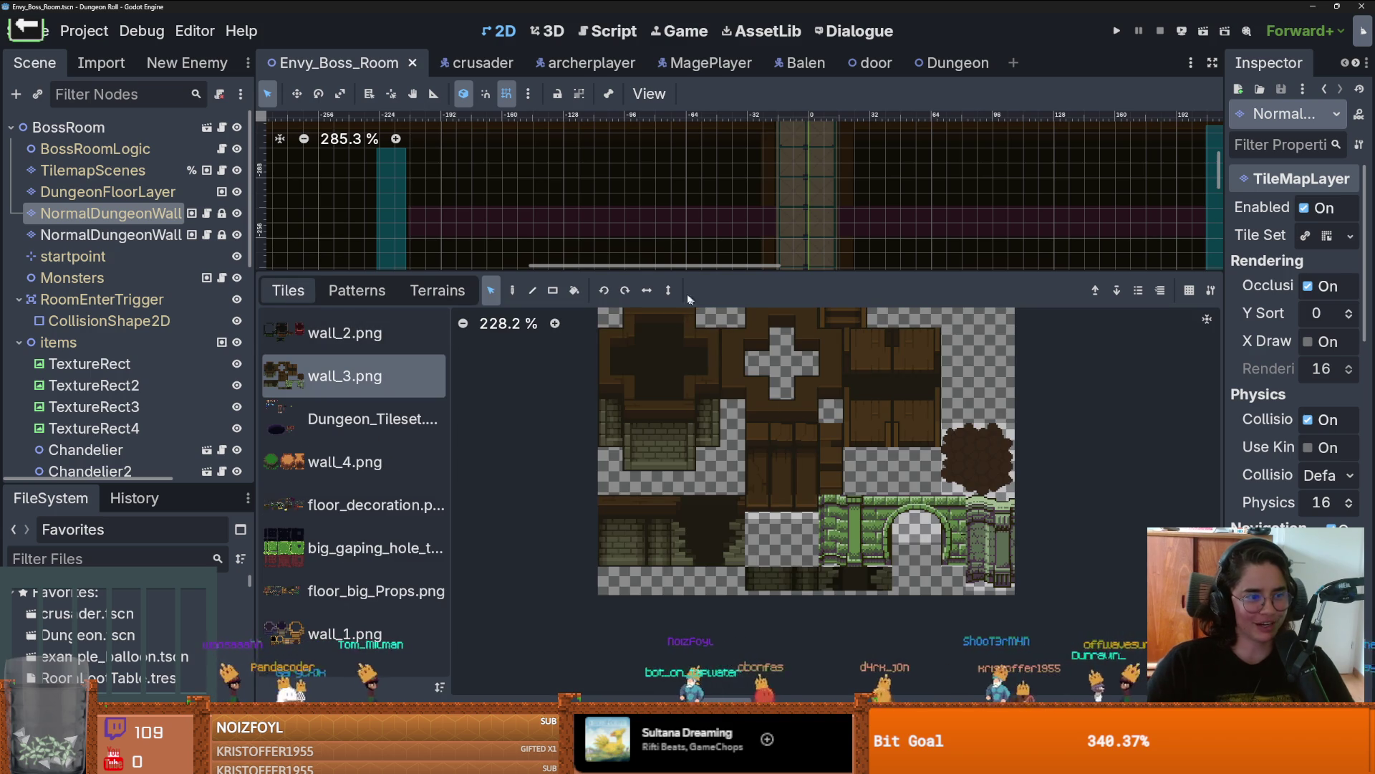
{"action": "scroll", "coordinate": [609, 472], "scroll_direction": "right", "scroll_amount": 2}
{"action": "scroll", "coordinate": [577, 490], "scroll_direction": "up", "scroll_amount": 2}
{"action": "scroll", "coordinate": [609, 487], "scroll_direction": "down", "scroll_amount": 1}
{"action": "scroll", "coordinate": [803, 504], "scroll_direction": "down", "scroll_amount": 2}
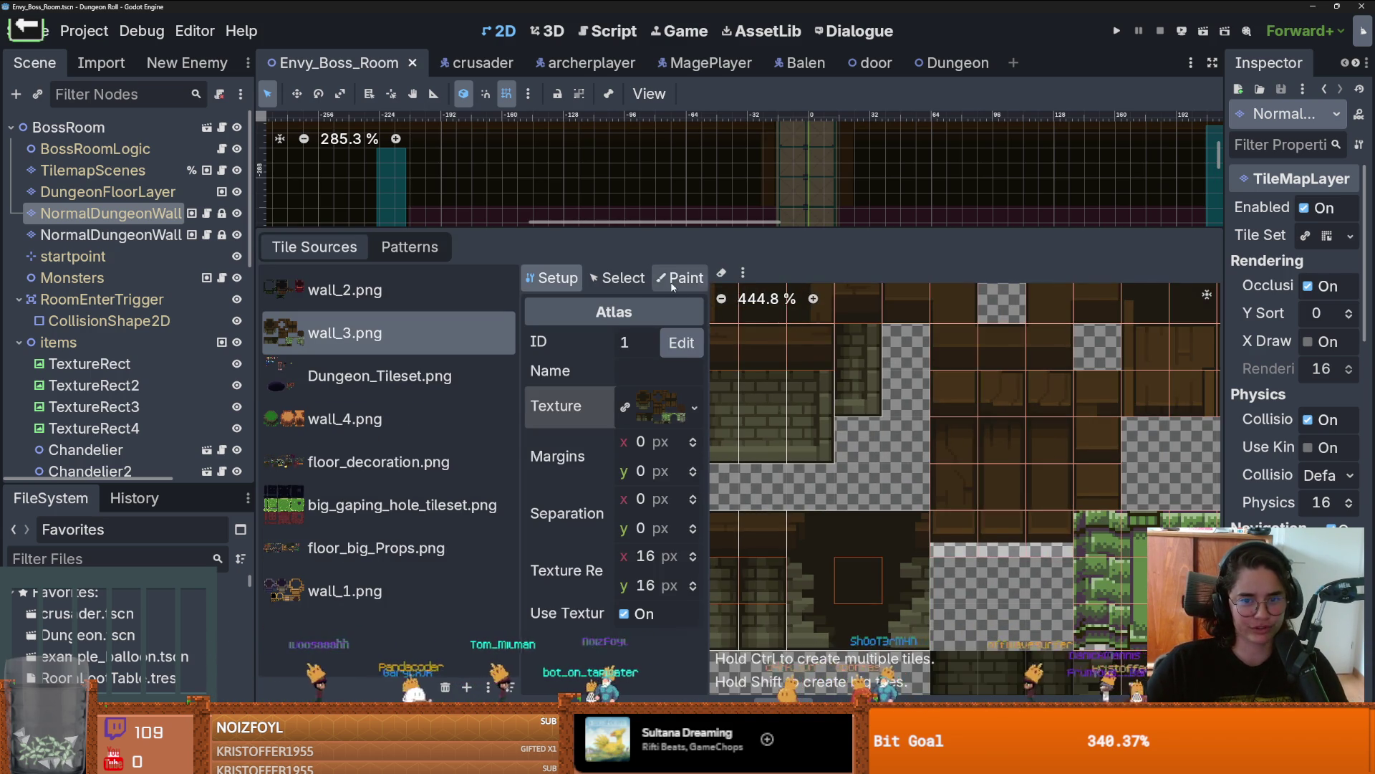
Step: Set Paint Properties to Terrains with the hideout_walls terrain, then switch to Aseprite
{"action": "left_click", "coordinate": [681, 278]}
{"action": "left_click", "coordinate": [657, 430]}
{"action": "left_click", "coordinate": [607, 431]}
{"action": "left_click", "coordinate": [648, 430]}
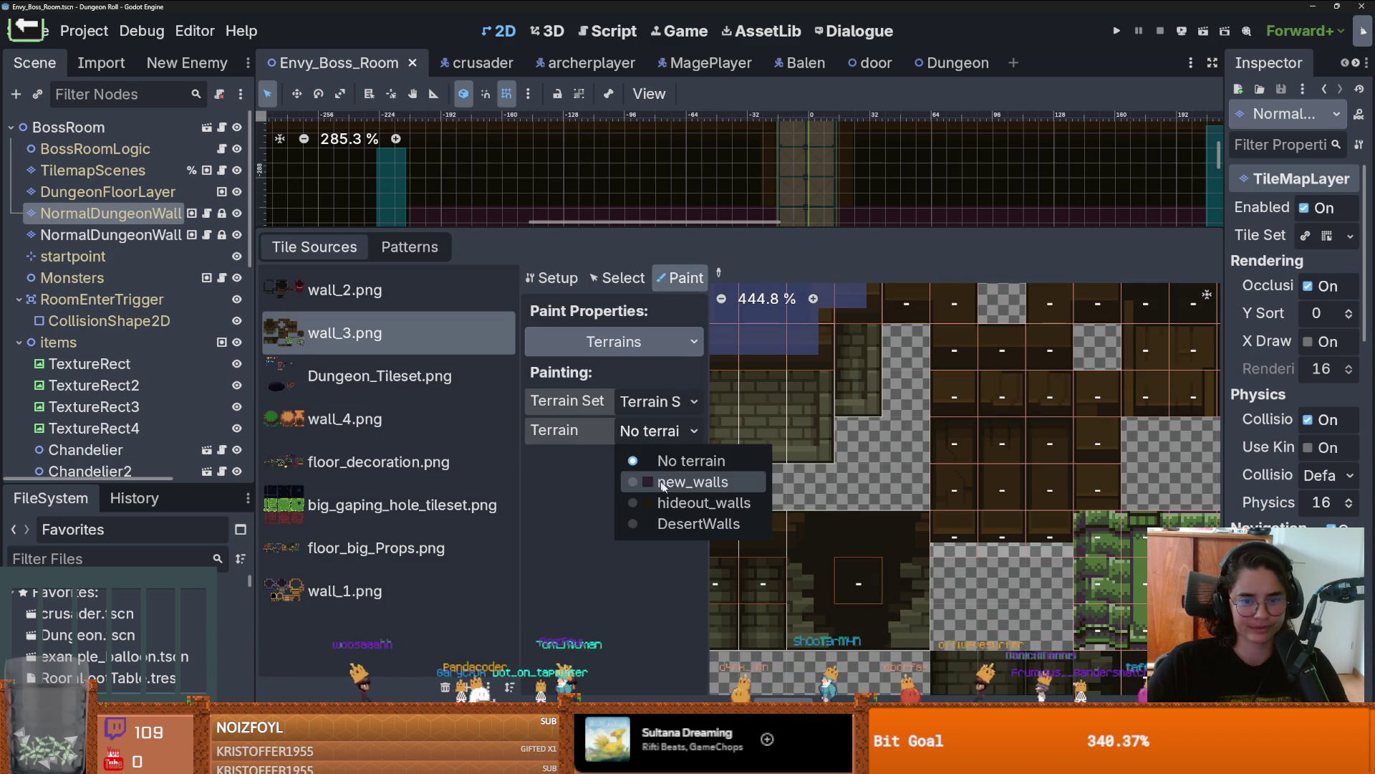
{"action": "left_click", "coordinate": [686, 503]}
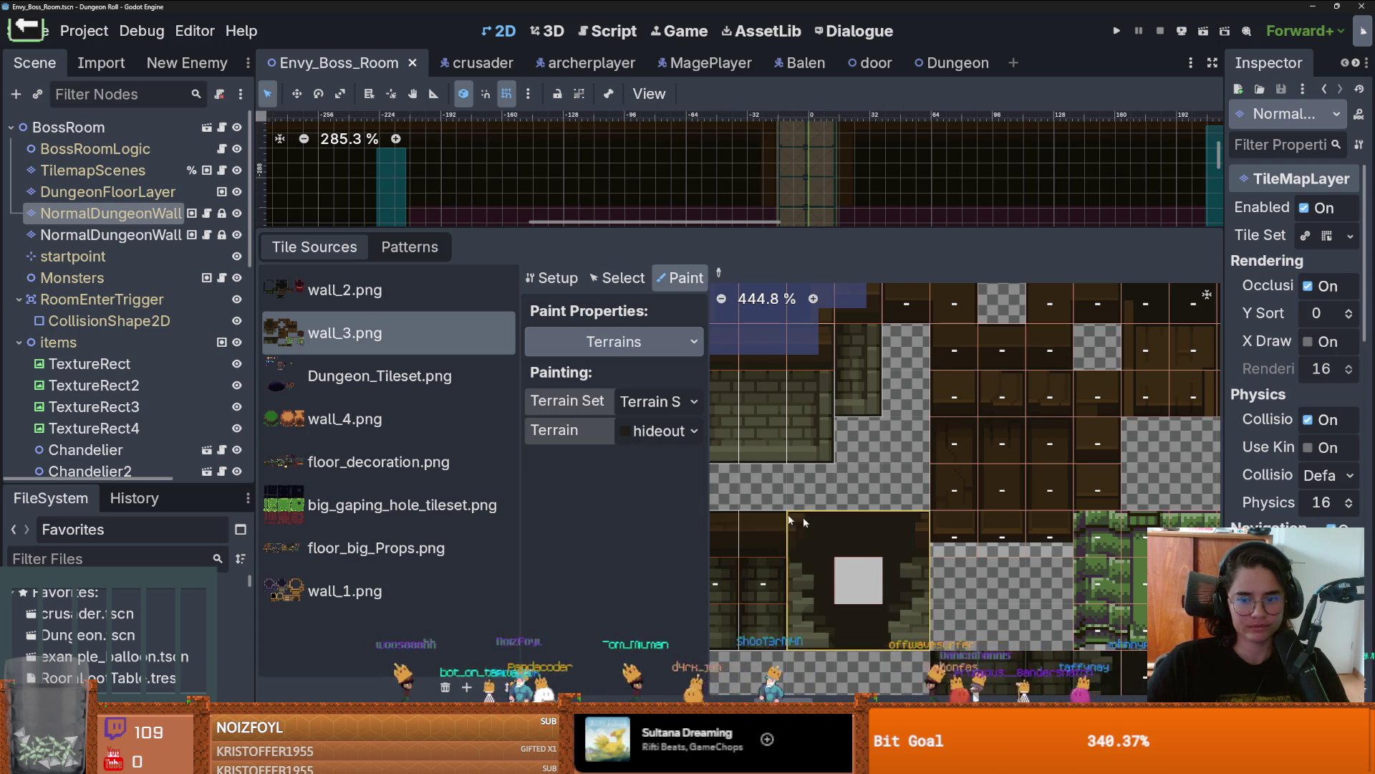
{"action": "scroll", "coordinate": [931, 401], "scroll_direction": "down", "scroll_amount": 2}
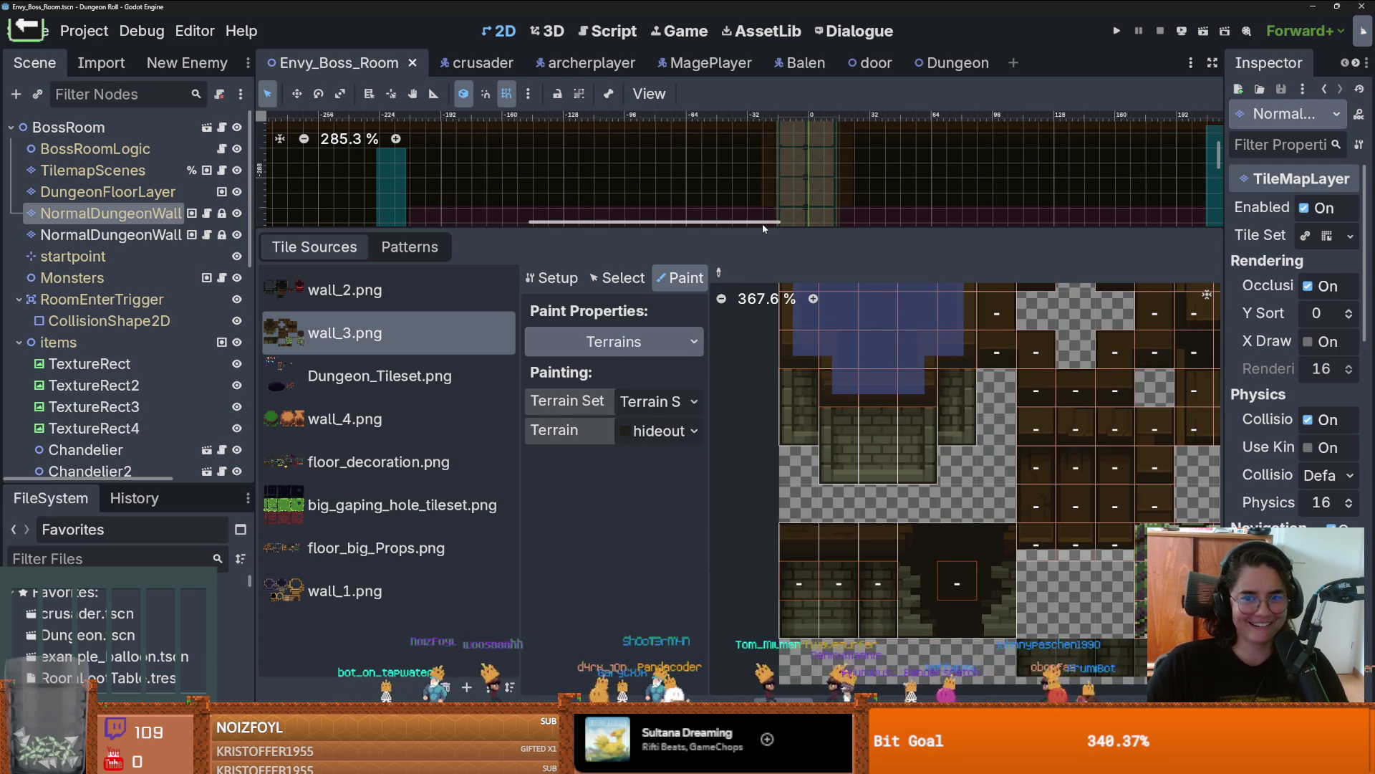
{"action": "left_click_drag", "start_coordinate": [763, 228], "coordinate": [763, 386]}
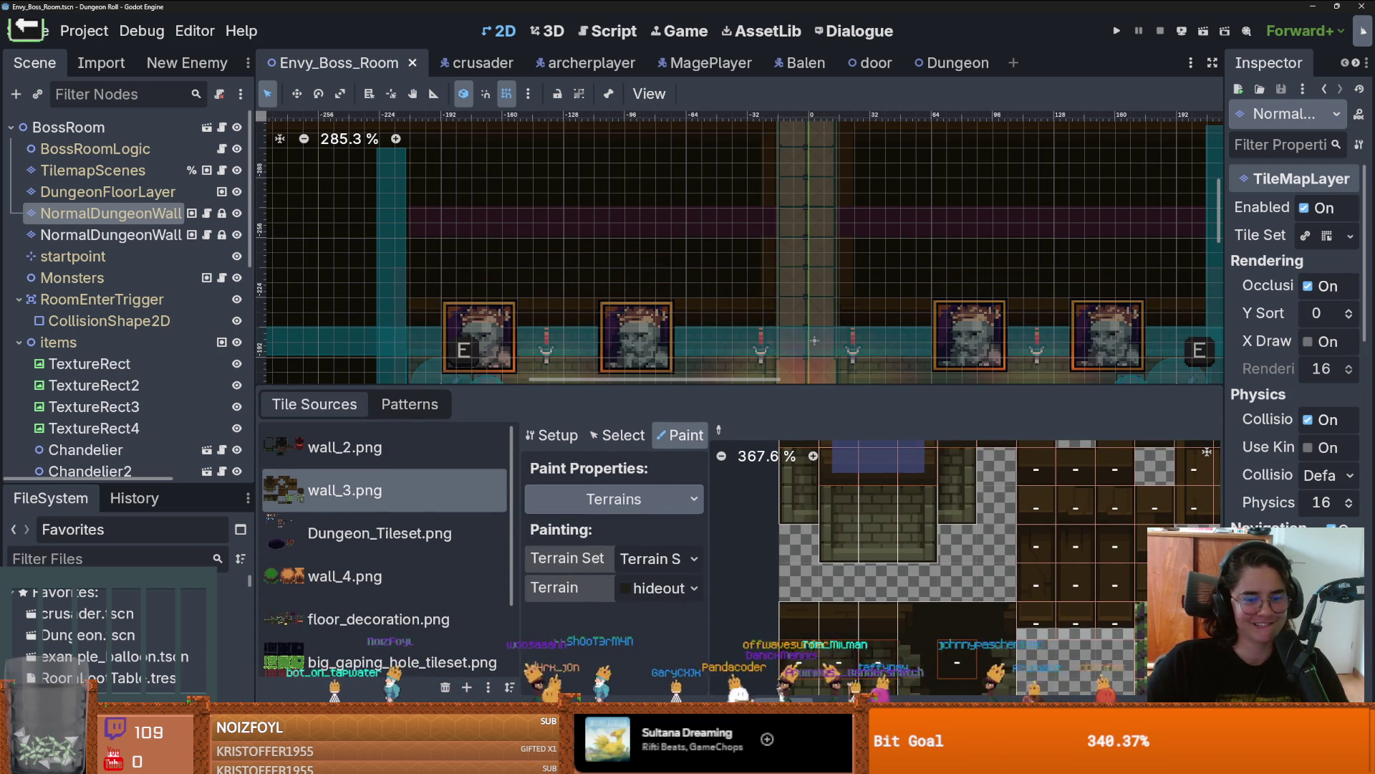
{"action": "key", "text": "alt+Tab"}
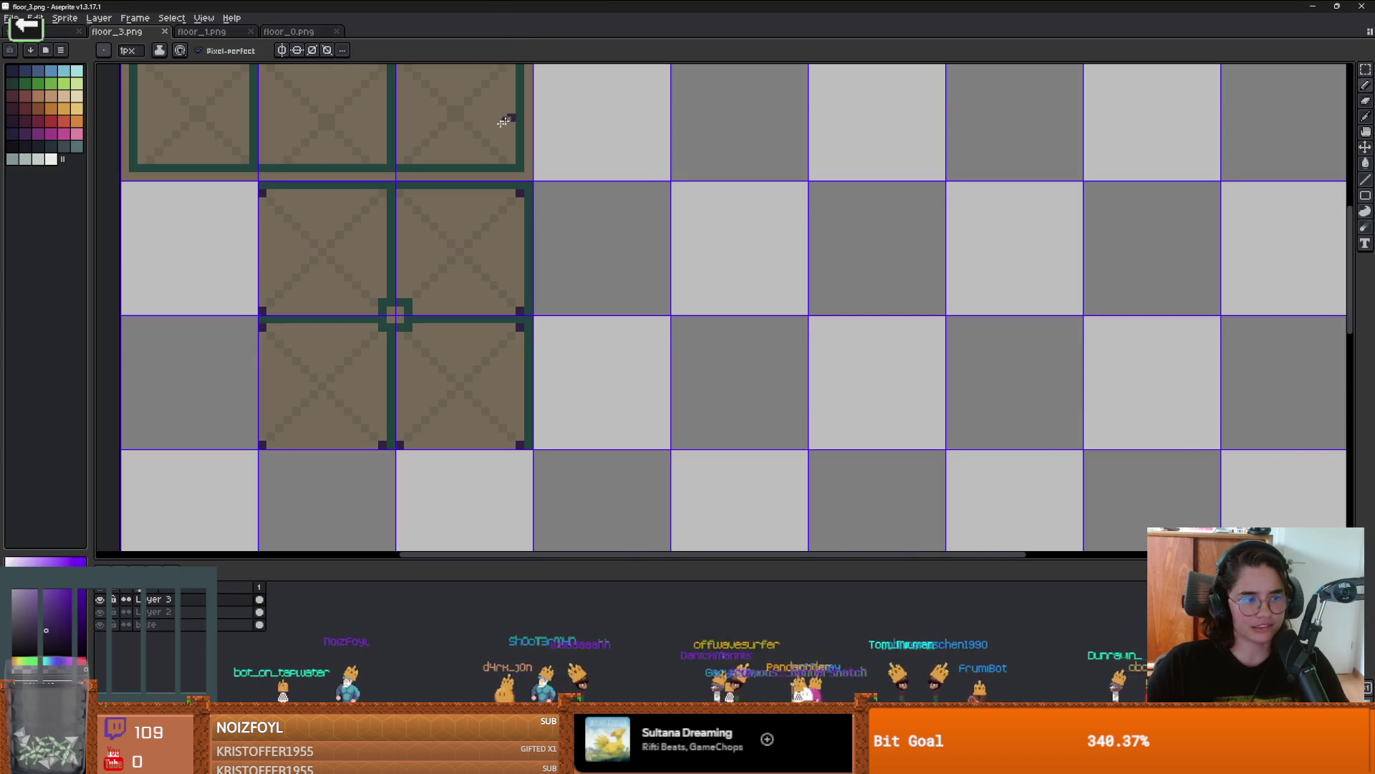
Step: Draw and erase pixels where the floor_3 tile lines cross
{"action": "scroll", "coordinate": [470, 267], "scroll_direction": "up", "scroll_amount": 5}
{"action": "scroll", "coordinate": [470, 267], "scroll_direction": "left", "scroll_amount": 5}
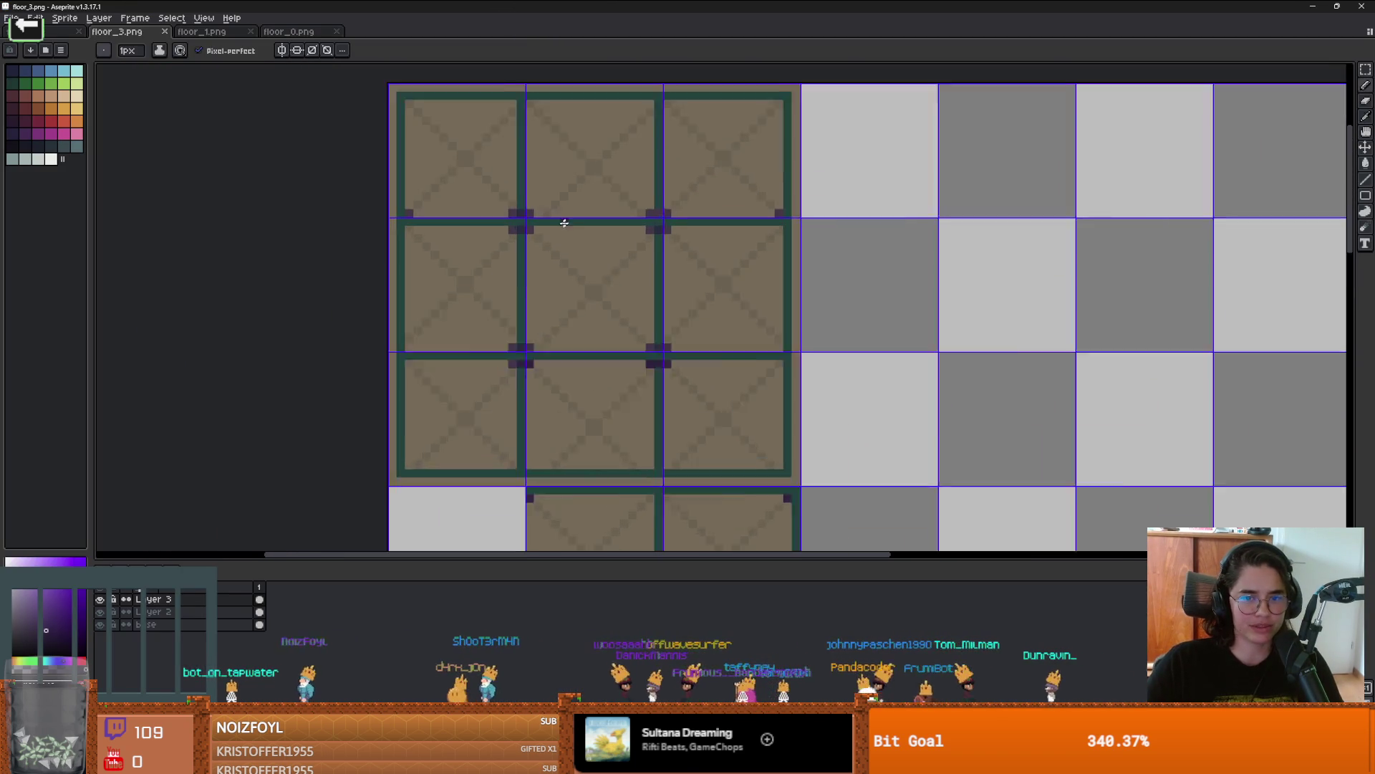
{"action": "scroll", "coordinate": [563, 224], "scroll_direction": "up", "scroll_amount": 1}
{"action": "scroll", "coordinate": [611, 276], "scroll_direction": "up", "scroll_amount": 1}
{"action": "scroll", "coordinate": [721, 237], "scroll_direction": "down", "scroll_amount": 1}
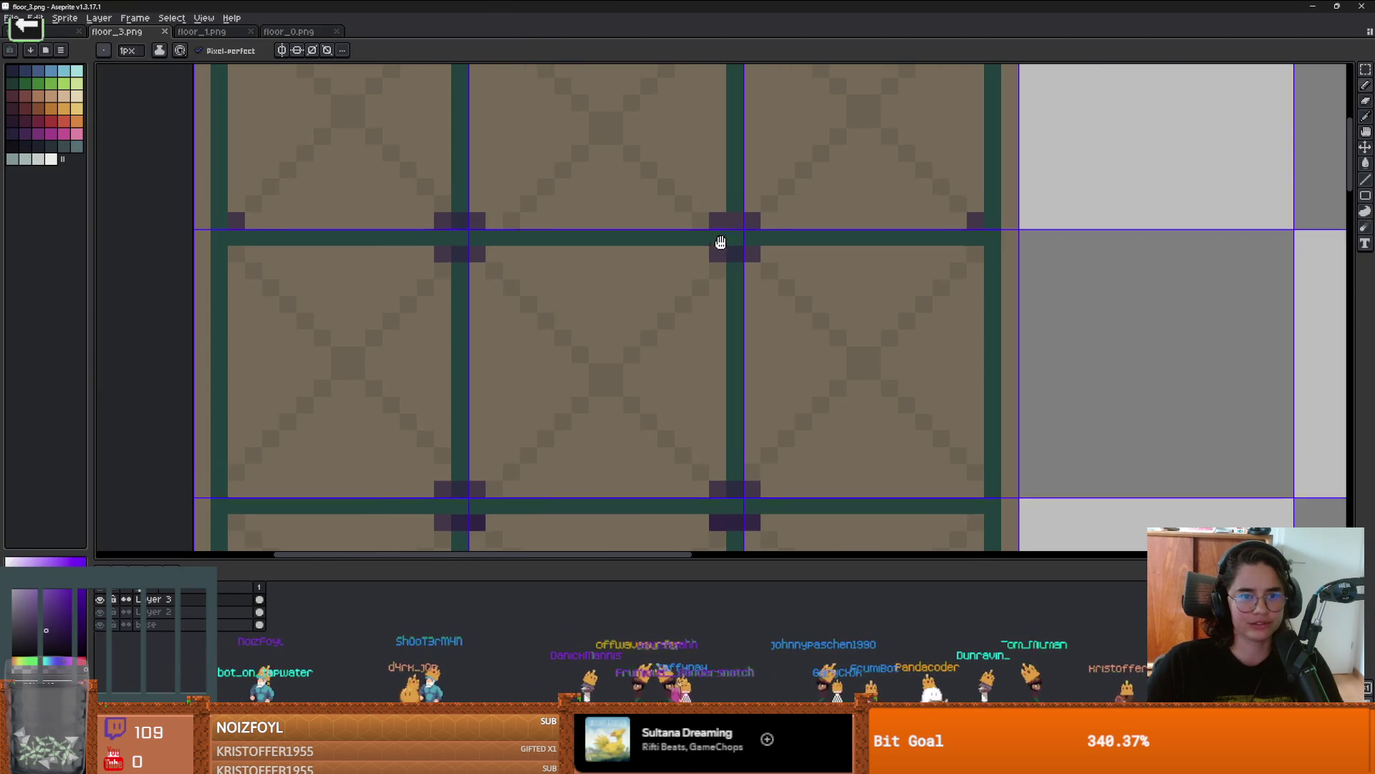
{"action": "scroll", "coordinate": [721, 238], "scroll_direction": "up", "scroll_amount": 1}
{"action": "left_click", "coordinate": [729, 252]}
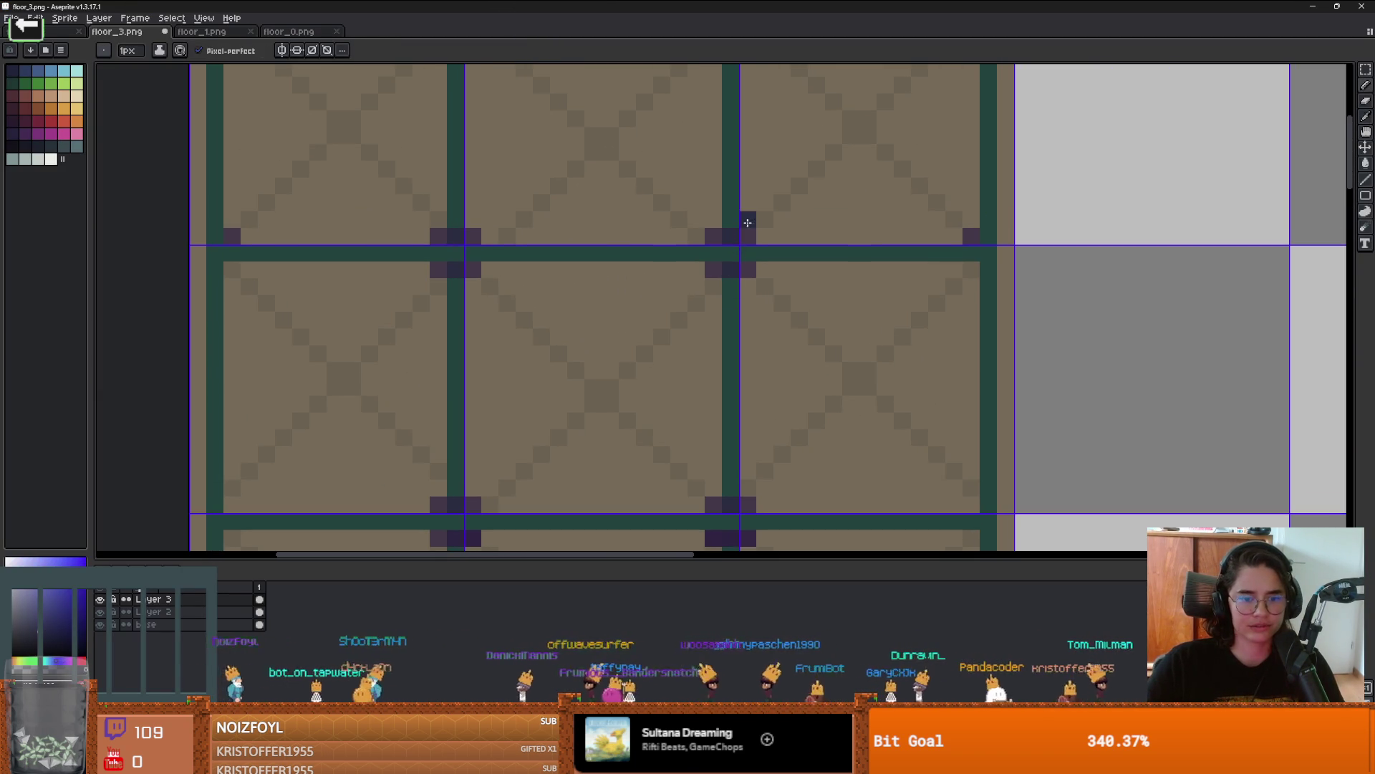
{"action": "scroll", "coordinate": [734, 279], "scroll_direction": "down", "scroll_amount": 2}
{"action": "key", "text": "e"}
{"action": "key", "text": "Down"}
{"action": "key", "text": "Down"}
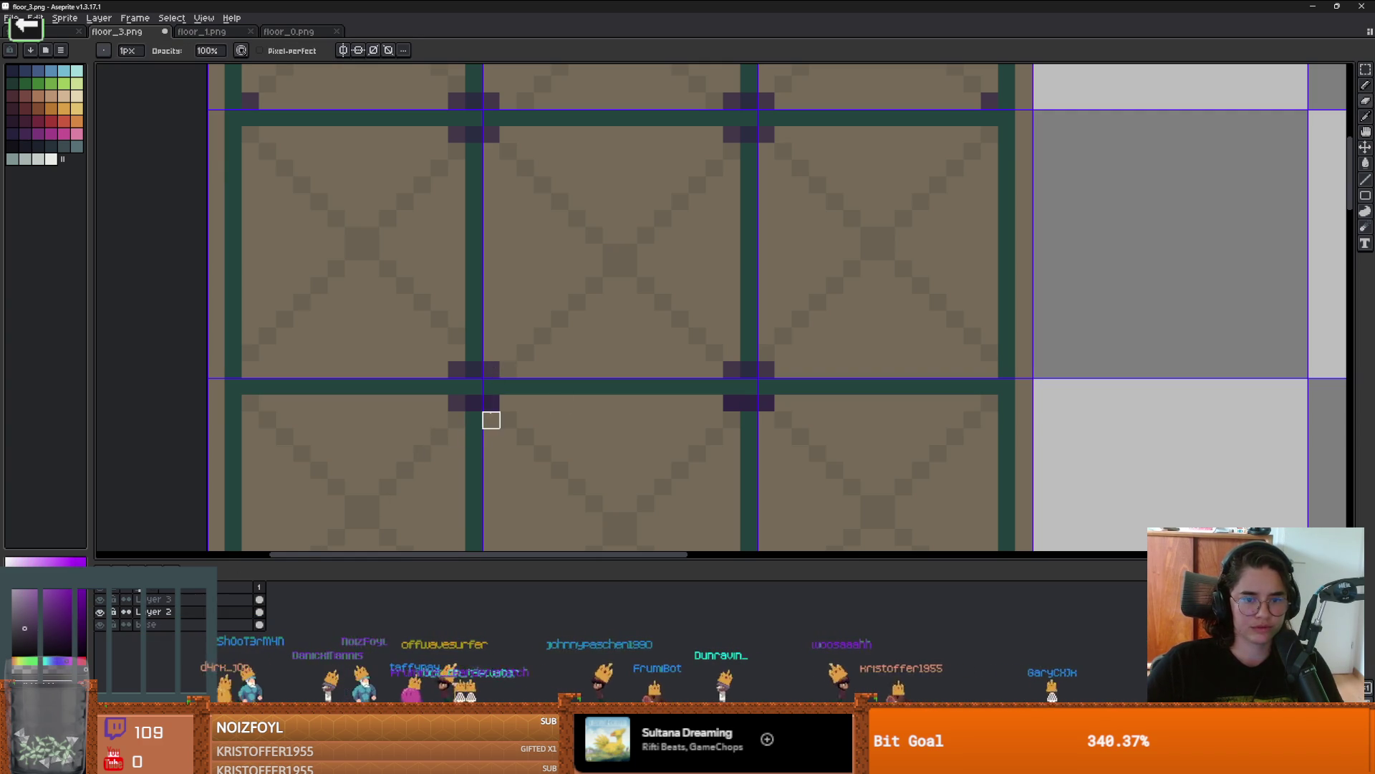
{"action": "key", "text": "b"}
Step: Check the 2x2 floor tile group, save floor_3.png and return to Godot to reimport
{"action": "scroll", "coordinate": [525, 415], "scroll_direction": "up", "scroll_amount": 1}
{"action": "scroll", "coordinate": [544, 419], "scroll_direction": "down", "scroll_amount": 1}
{"action": "scroll", "coordinate": [757, 408], "scroll_direction": "up", "scroll_amount": 1}
{"action": "scroll", "coordinate": [758, 408], "scroll_direction": "down", "scroll_amount": 1}
{"action": "scroll", "coordinate": [734, 402], "scroll_direction": "down", "scroll_amount": 3}
{"action": "scroll", "coordinate": [773, 402], "scroll_direction": "up", "scroll_amount": 4}
{"action": "scroll", "coordinate": [795, 430], "scroll_direction": "down", "scroll_amount": 3}
{"action": "scroll", "coordinate": [801, 449], "scroll_direction": "down", "scroll_amount": 1}
{"action": "left_click_drag", "start_coordinate": [796, 444], "coordinate": [711, 230]}
{"action": "scroll", "coordinate": [703, 430], "scroll_direction": "up", "scroll_amount": 1}
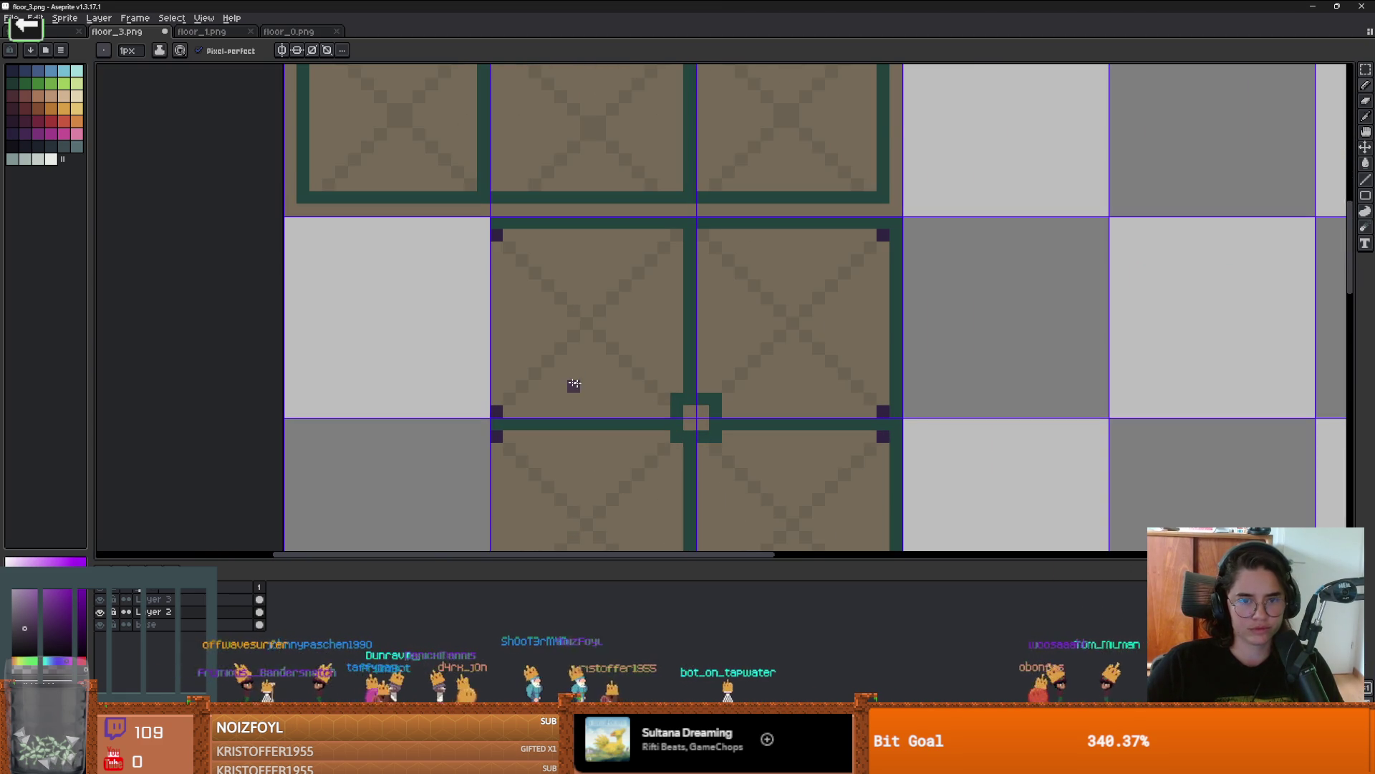
{"action": "key", "text": "ctrl+s"}
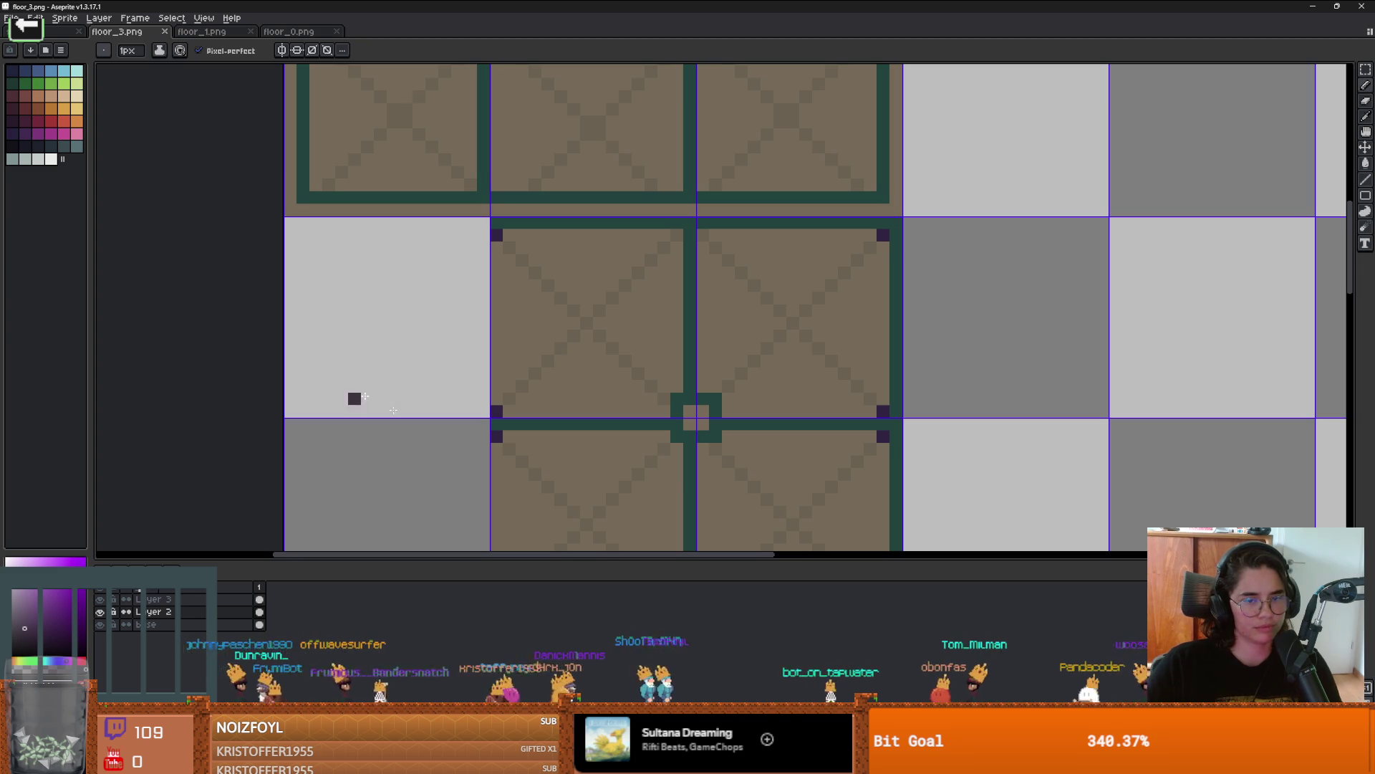
{"action": "key", "text": "alt+Tab"}
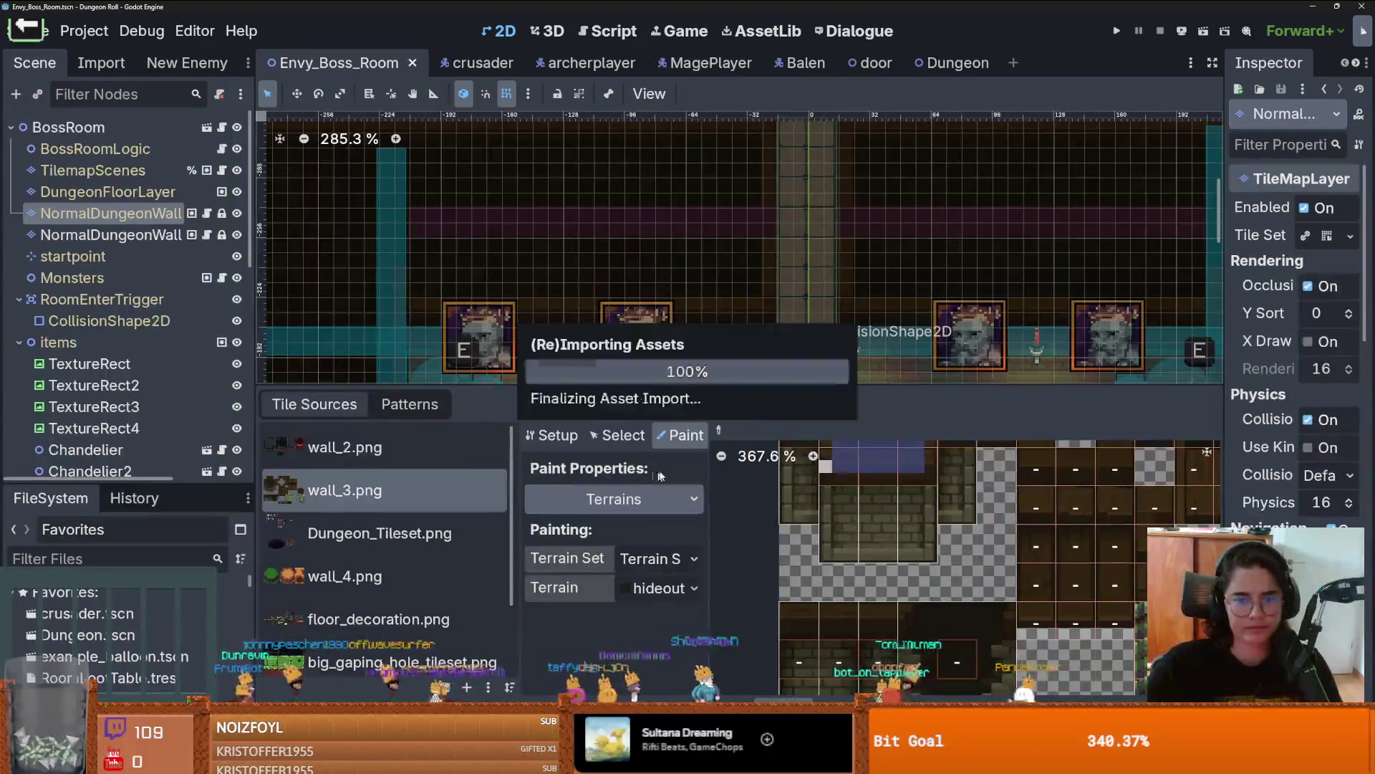
Step: Reveal the wall_3.png atlas texture in res://Core/Tiles via Show in FileSystem, then return to Aseprite
{"action": "left_click_drag", "start_coordinate": [773, 390], "coordinate": [766, 172]}
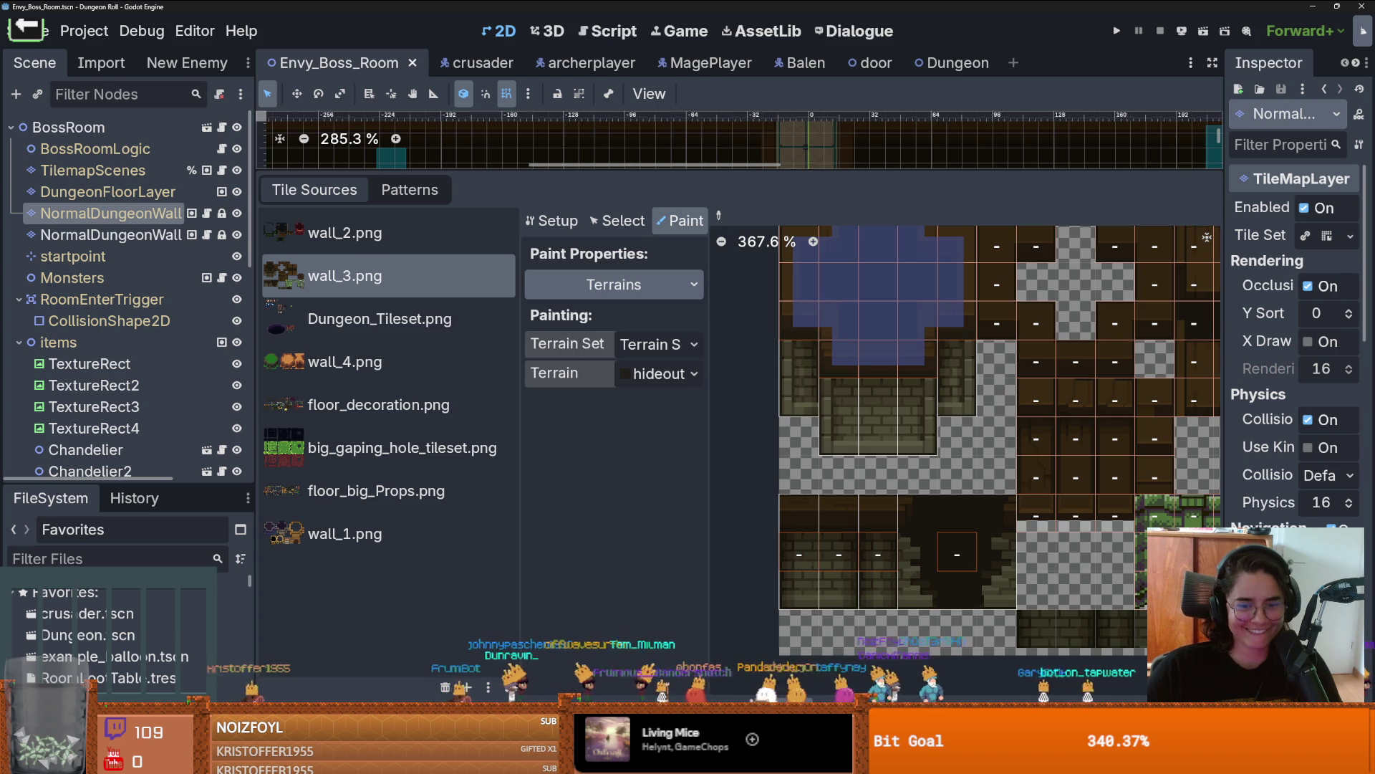
{"action": "left_click", "coordinate": [550, 220]}
{"action": "left_click", "coordinate": [694, 350]}
{"action": "left_click", "coordinate": [516, 681]}
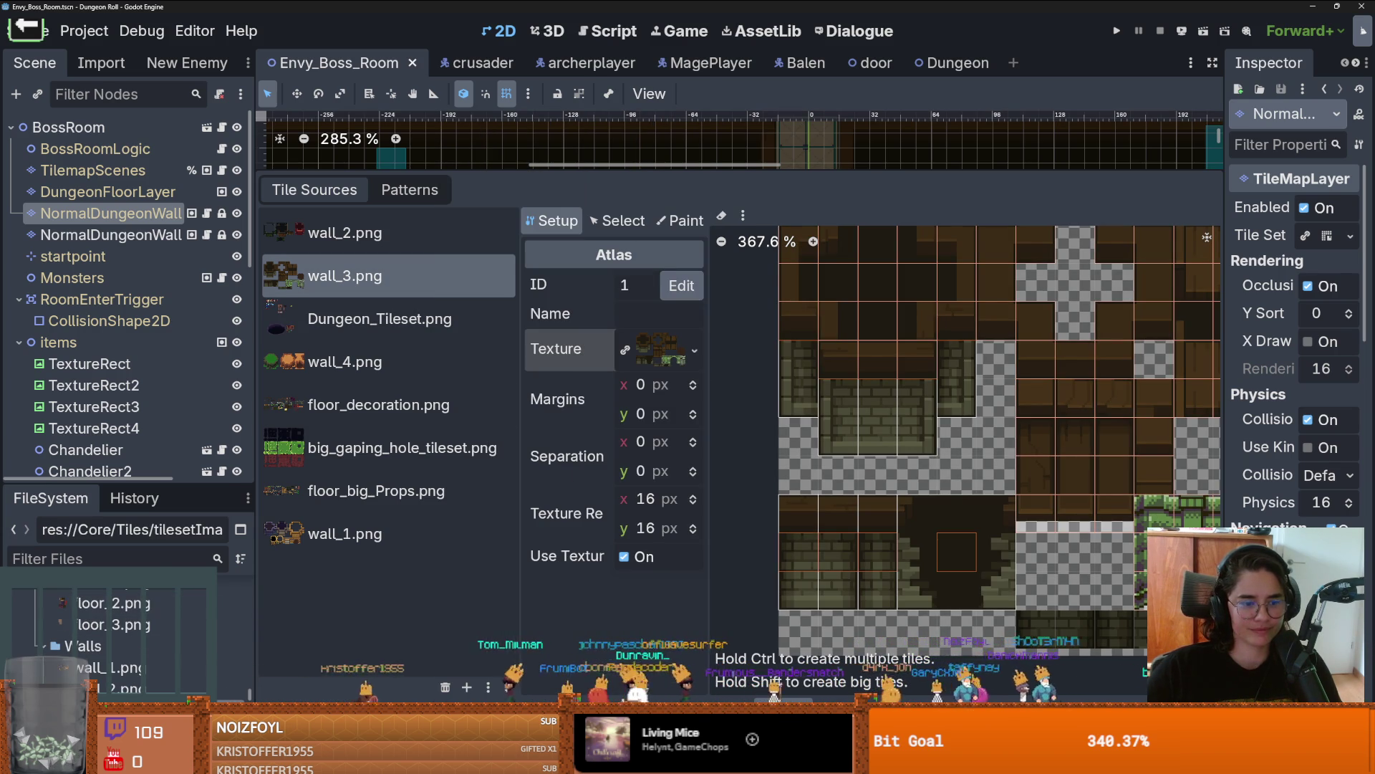
{"action": "right_click", "coordinate": [136, 667]}
{"action": "key", "text": "Escape"}
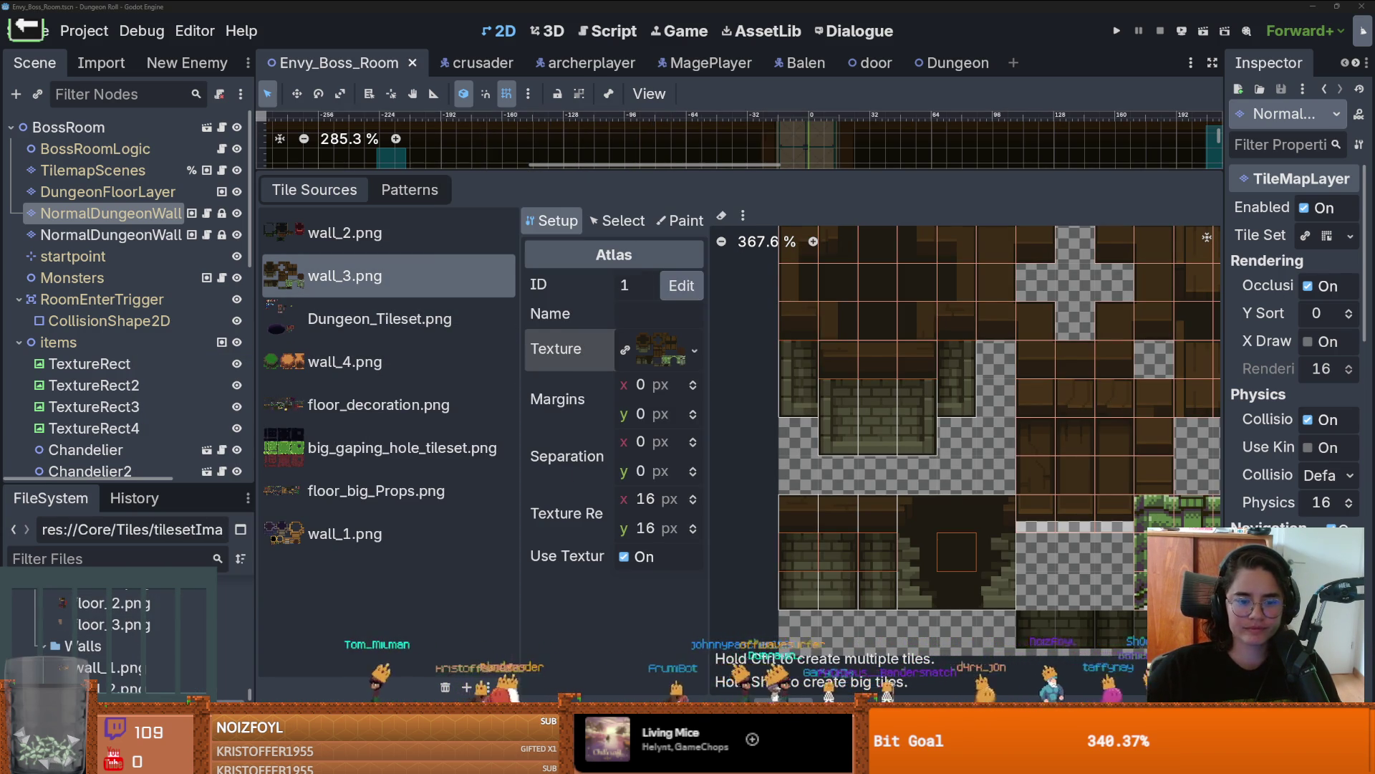
{"action": "key", "text": "alt+Tab"}
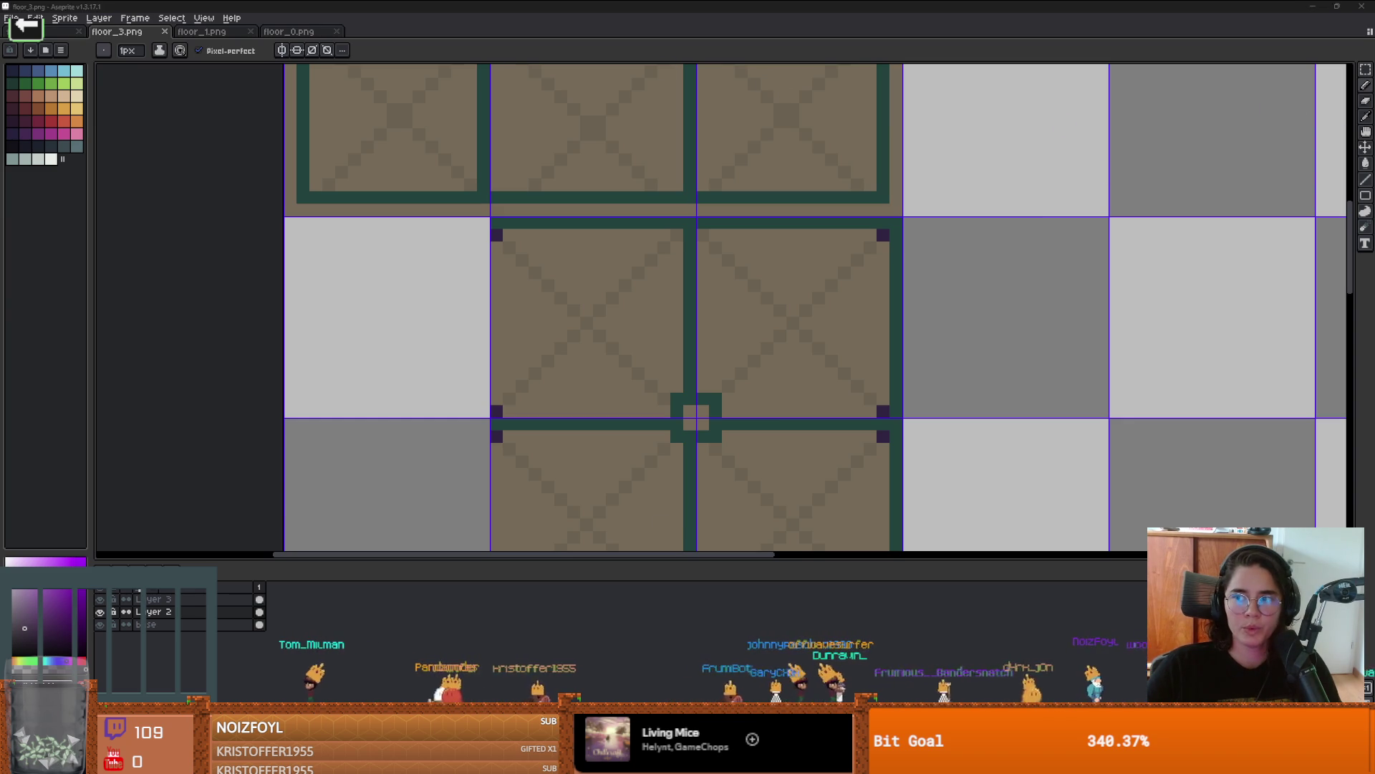
Step: Load wall_3.png and marquee-select the left row of dark stone wall tiles
{"action": "left_click", "coordinate": [636, 452]}
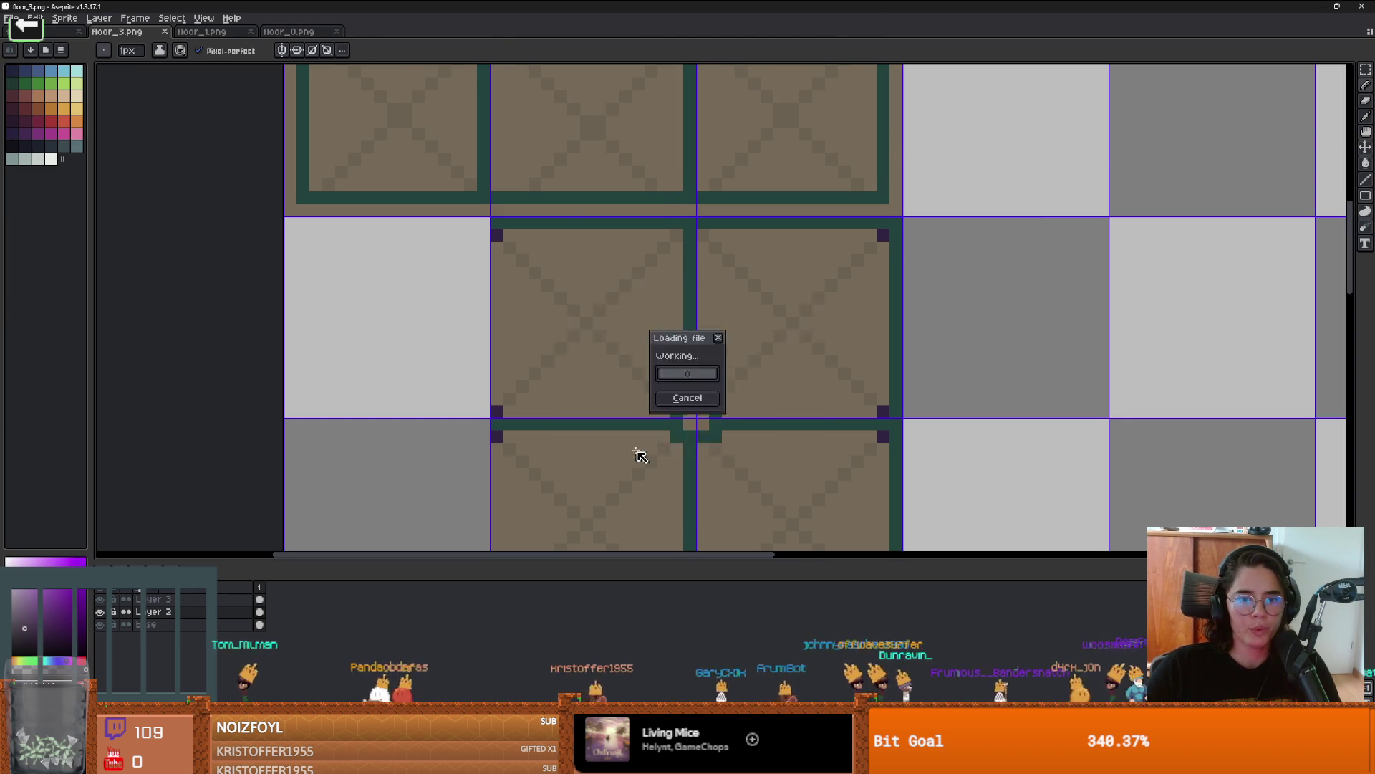
{"action": "scroll", "coordinate": [688, 358], "scroll_direction": "up", "scroll_amount": 5}
{"action": "scroll", "coordinate": [740, 337], "scroll_direction": "down", "scroll_amount": 4}
{"action": "scroll", "coordinate": [746, 374], "scroll_direction": "up", "scroll_amount": 2}
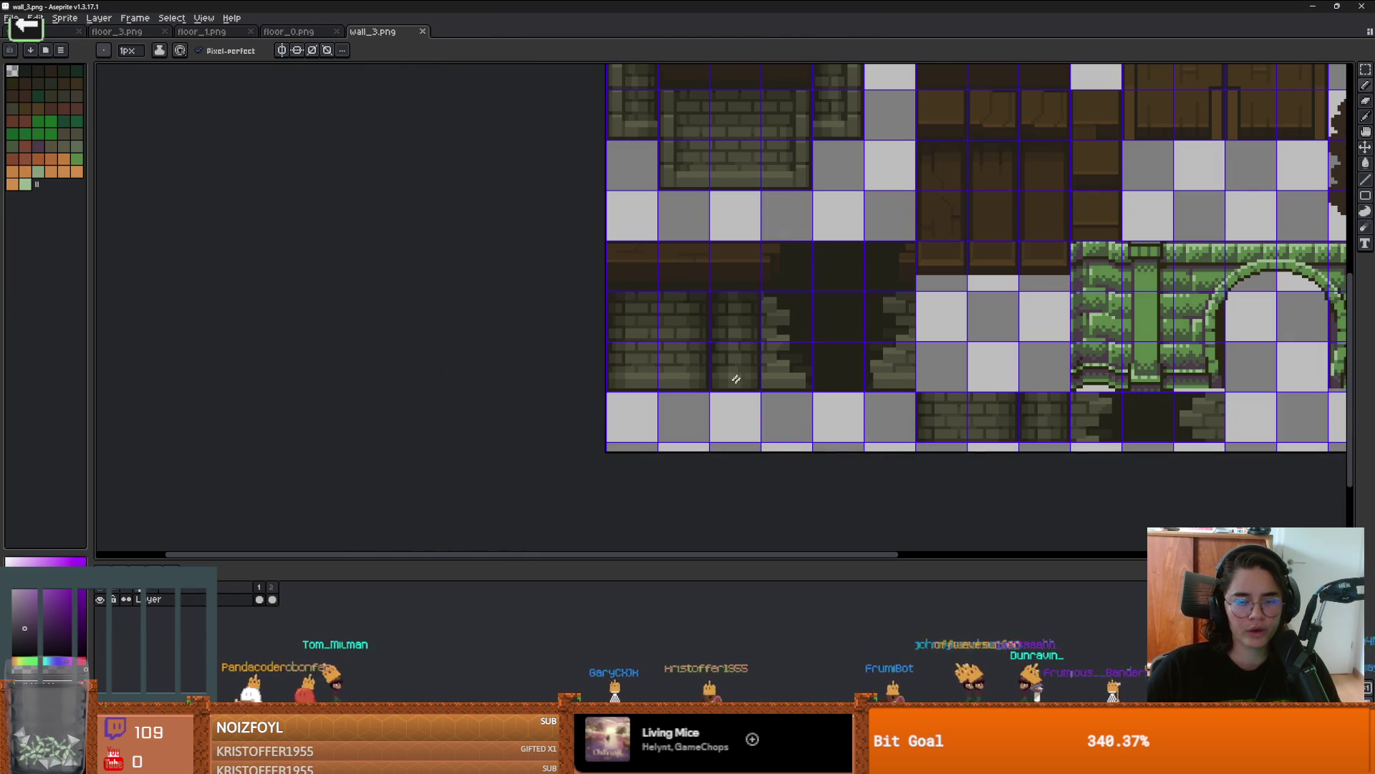
{"action": "scroll", "coordinate": [758, 345], "scroll_direction": "down", "scroll_amount": 1}
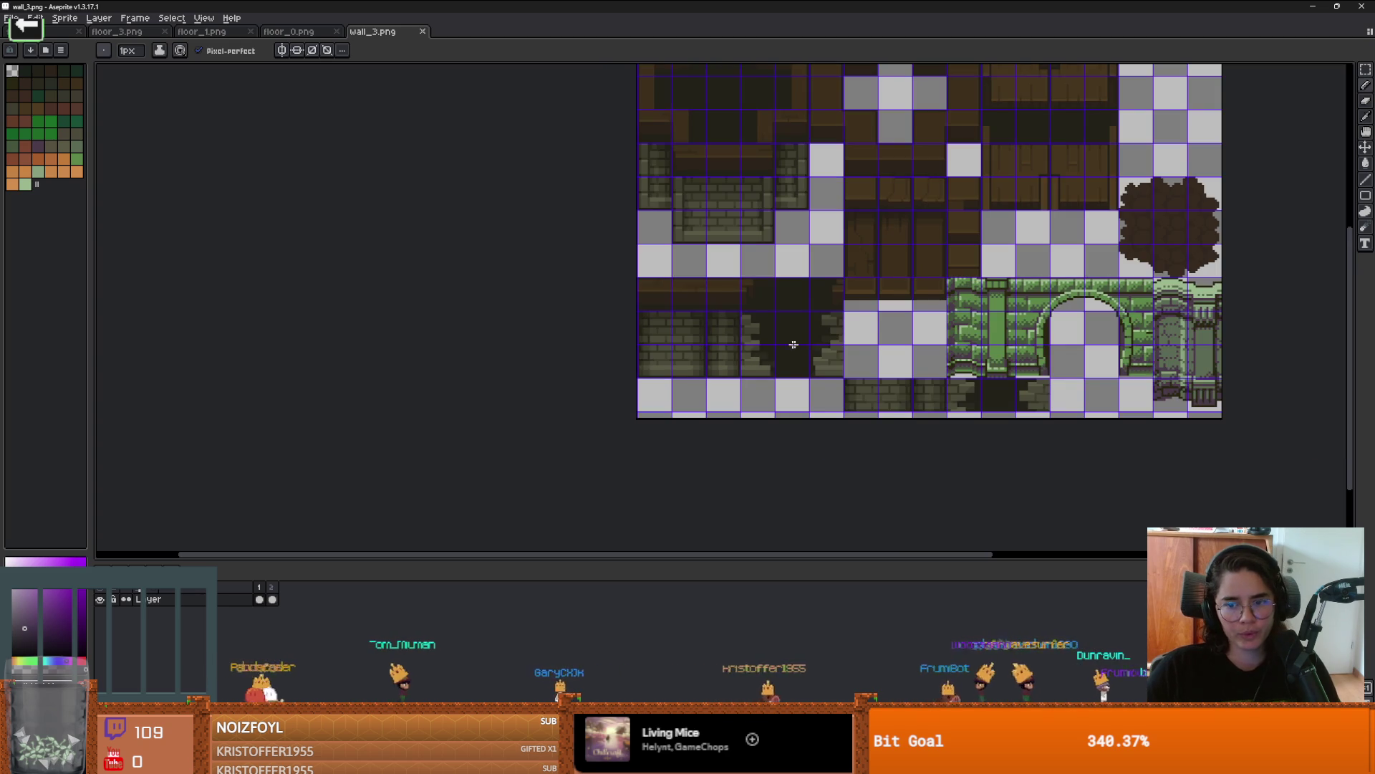
{"action": "scroll", "coordinate": [785, 376], "scroll_direction": "up", "scroll_amount": 1}
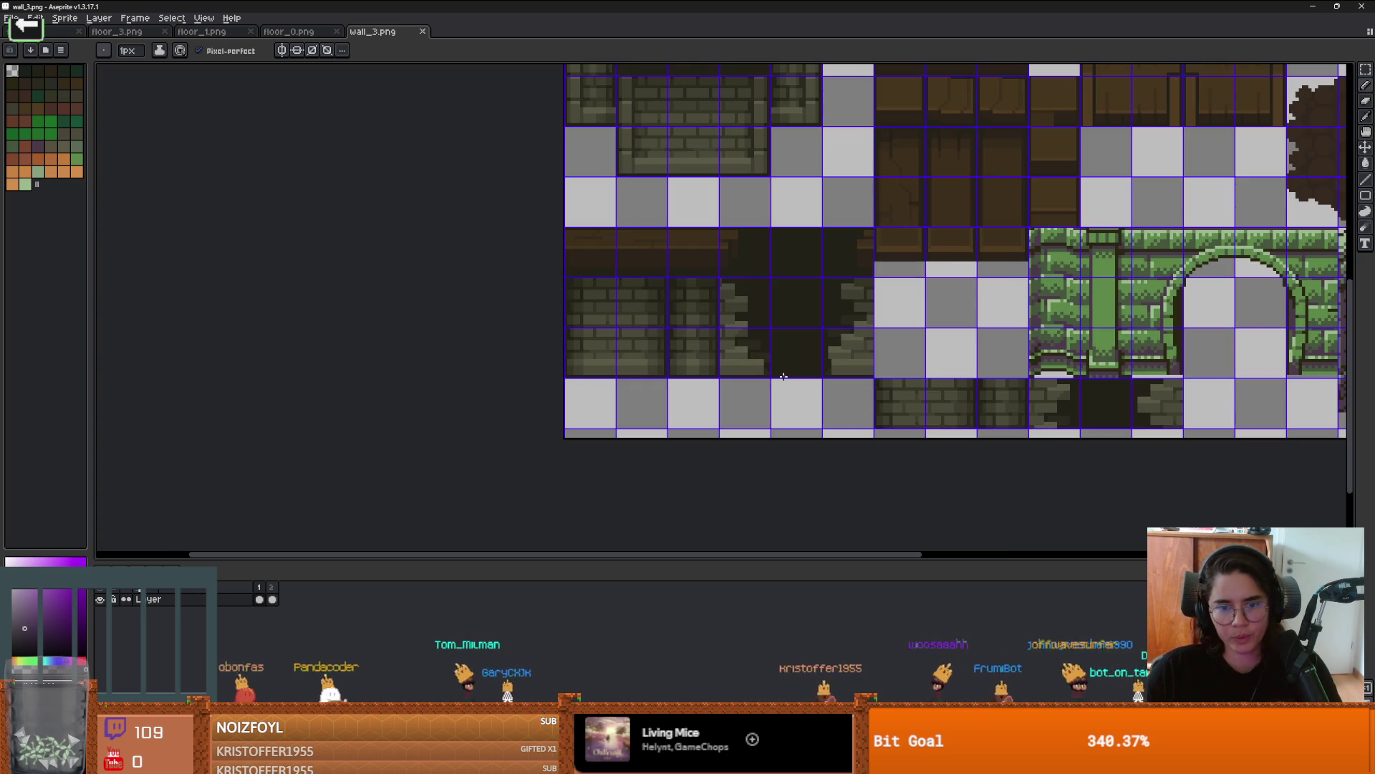
{"action": "key", "text": "m"}
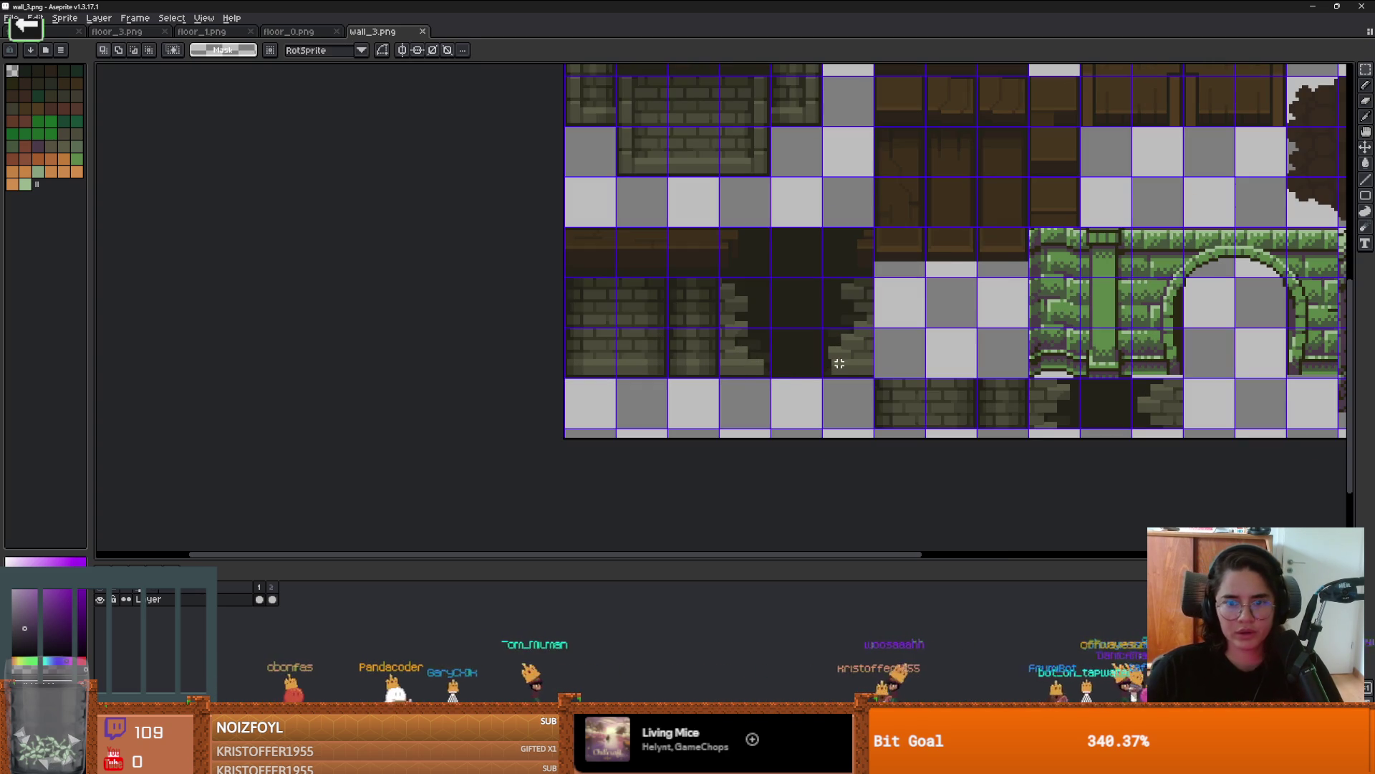
{"action": "left_click_drag", "start_coordinate": [872, 375], "coordinate": [524, 329]}
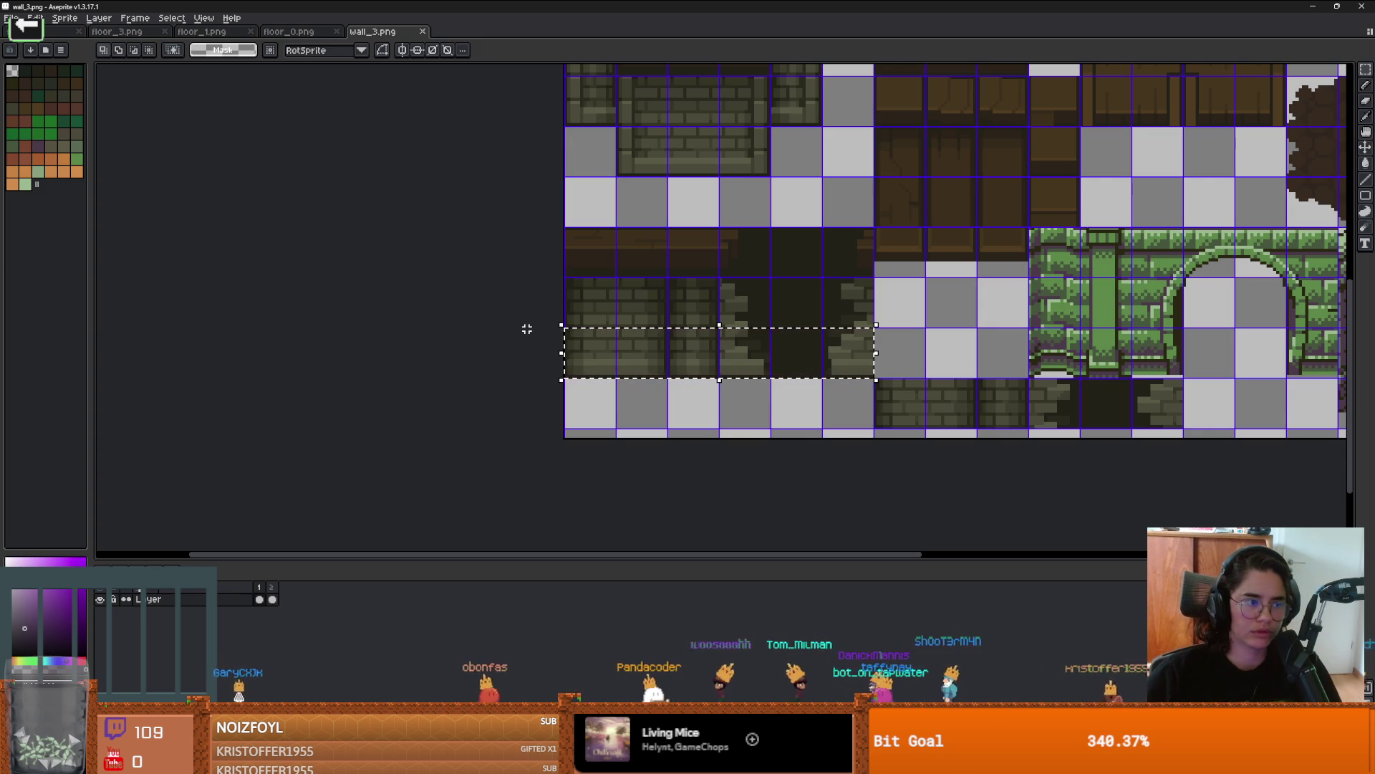
{"action": "left_click", "coordinate": [851, 375]}
Step: Select the middle-left block of wall tiles and move it up one tile row
{"action": "mouse_move", "coordinate": [875, 375]}
{"action": "left_mouse_down"}
{"action": "mouse_move", "coordinate": [561, 224]}
{"action": "mouse_move", "coordinate": [515, 225]}
{"action": "left_mouse_up"}
{"action": "mouse_move", "coordinate": [708, 286]}
{"action": "left_mouse_down"}
{"action": "mouse_move", "coordinate": [699, 239]}
{"action": "mouse_move", "coordinate": [752, 251]}
{"action": "left_mouse_up"}
{"action": "scroll", "coordinate": [962, 311], "scroll_direction": "down", "scroll_amount": 3}
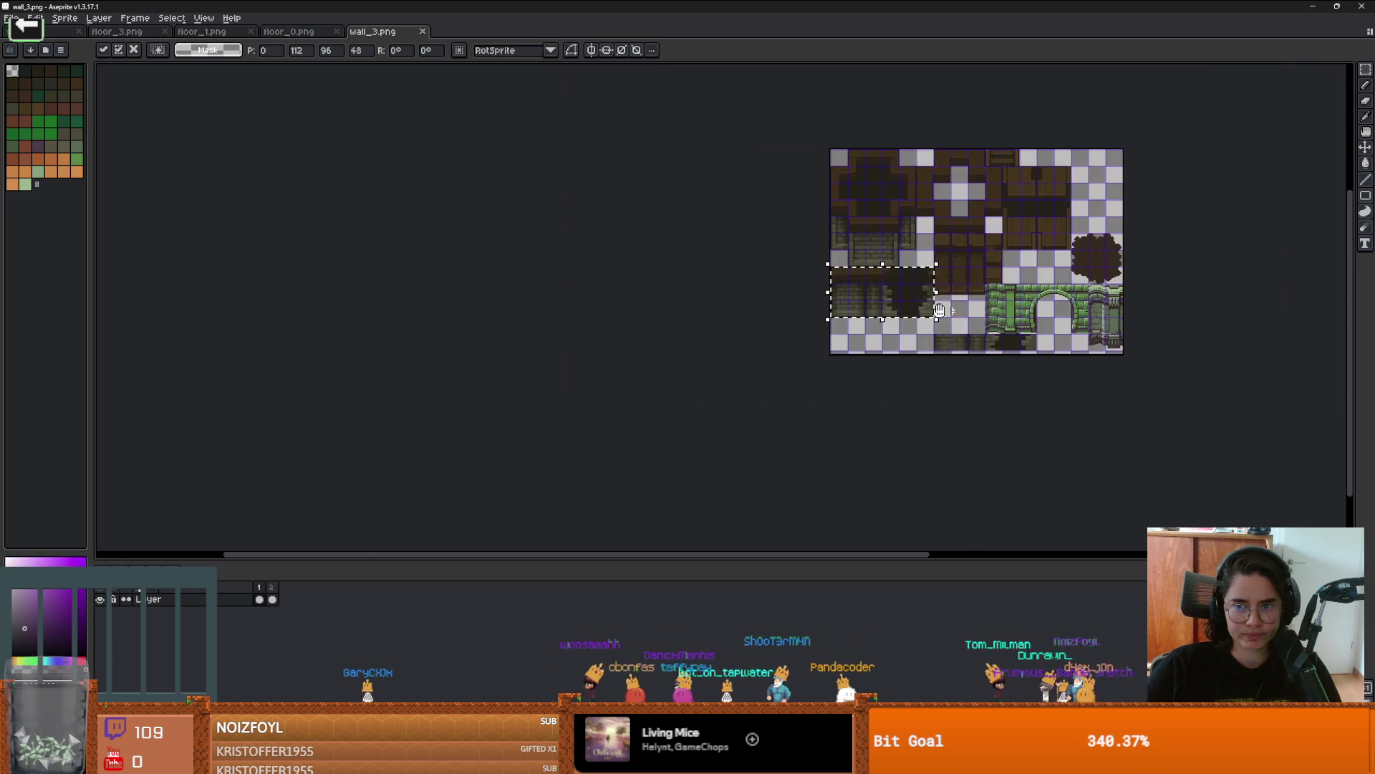
{"action": "scroll", "coordinate": [962, 311], "scroll_direction": "up", "scroll_amount": 3}
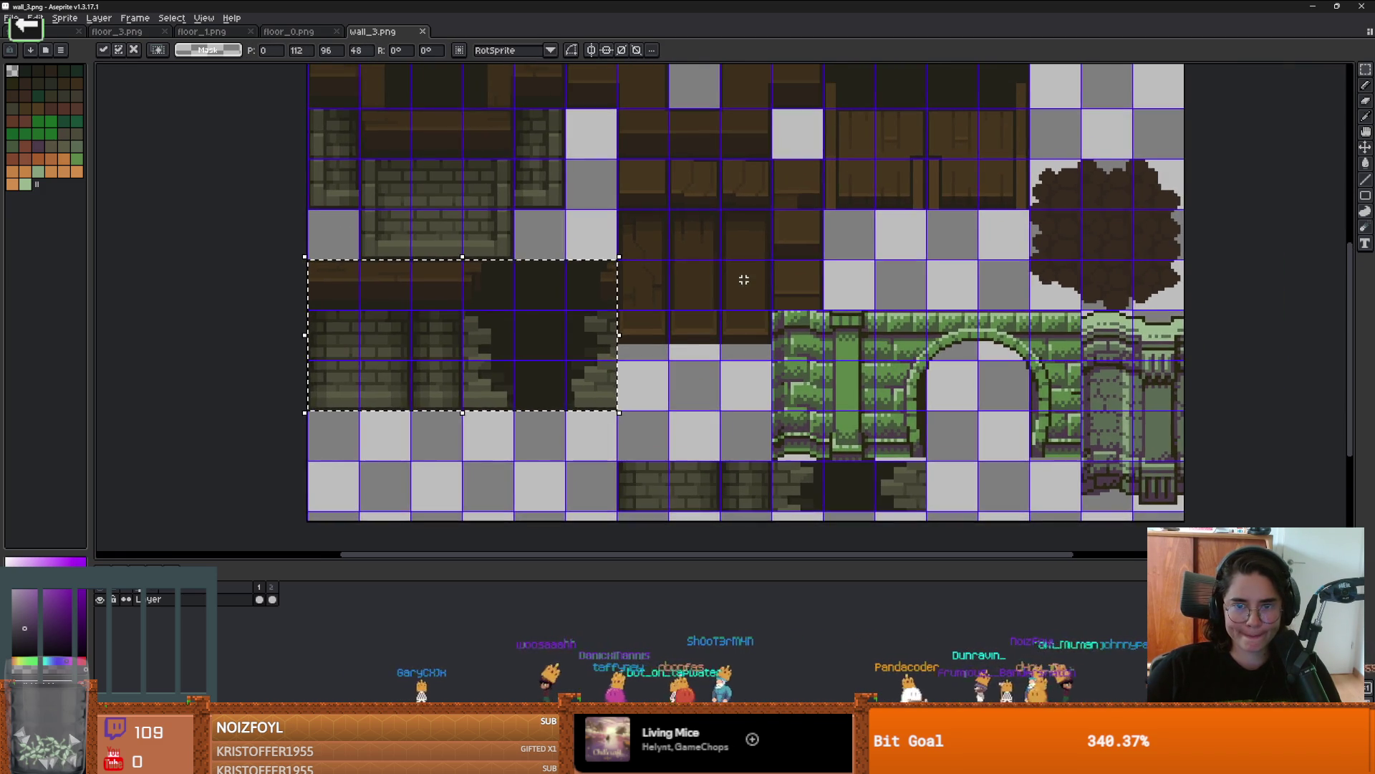
{"action": "left_click_drag", "start_coordinate": [744, 280], "coordinate": [725, 380]}
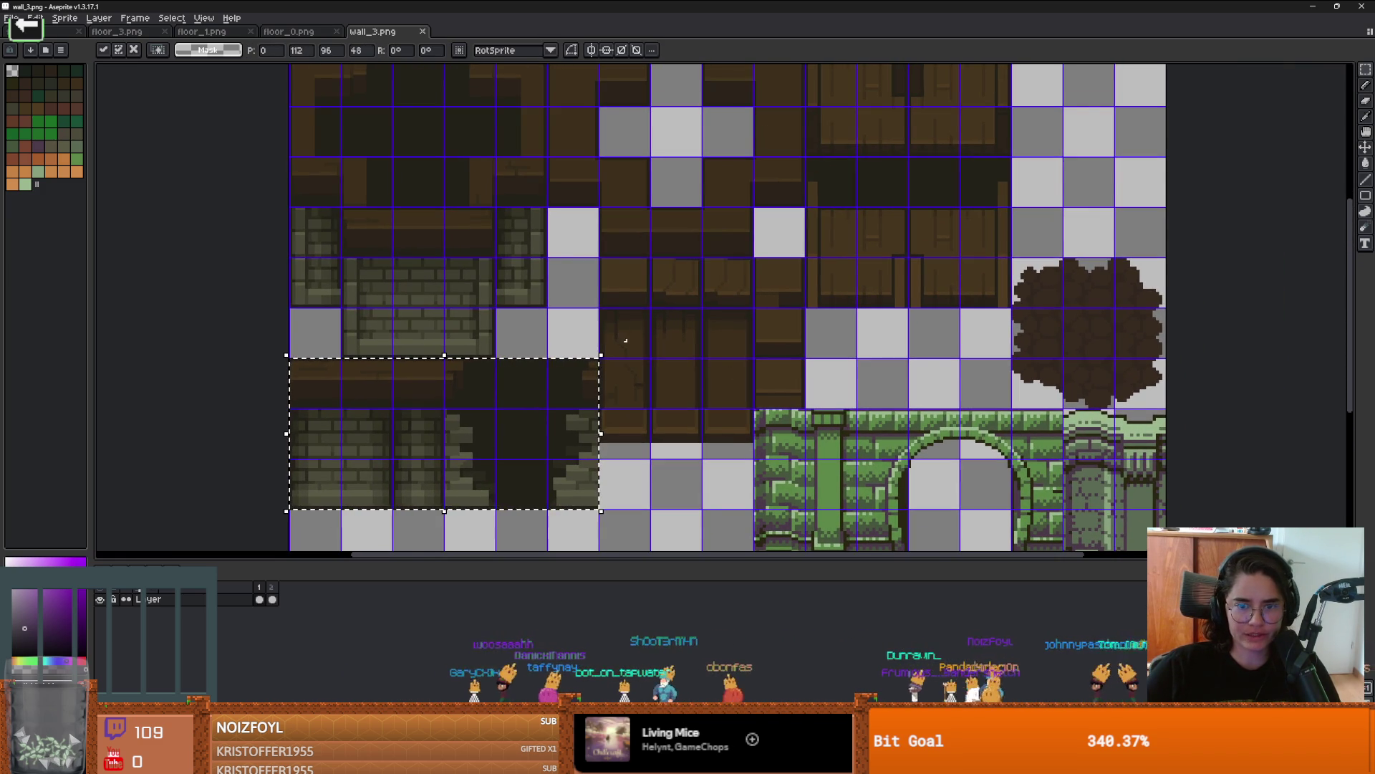
{"action": "scroll", "coordinate": [742, 428], "scroll_direction": "up", "scroll_amount": 1}
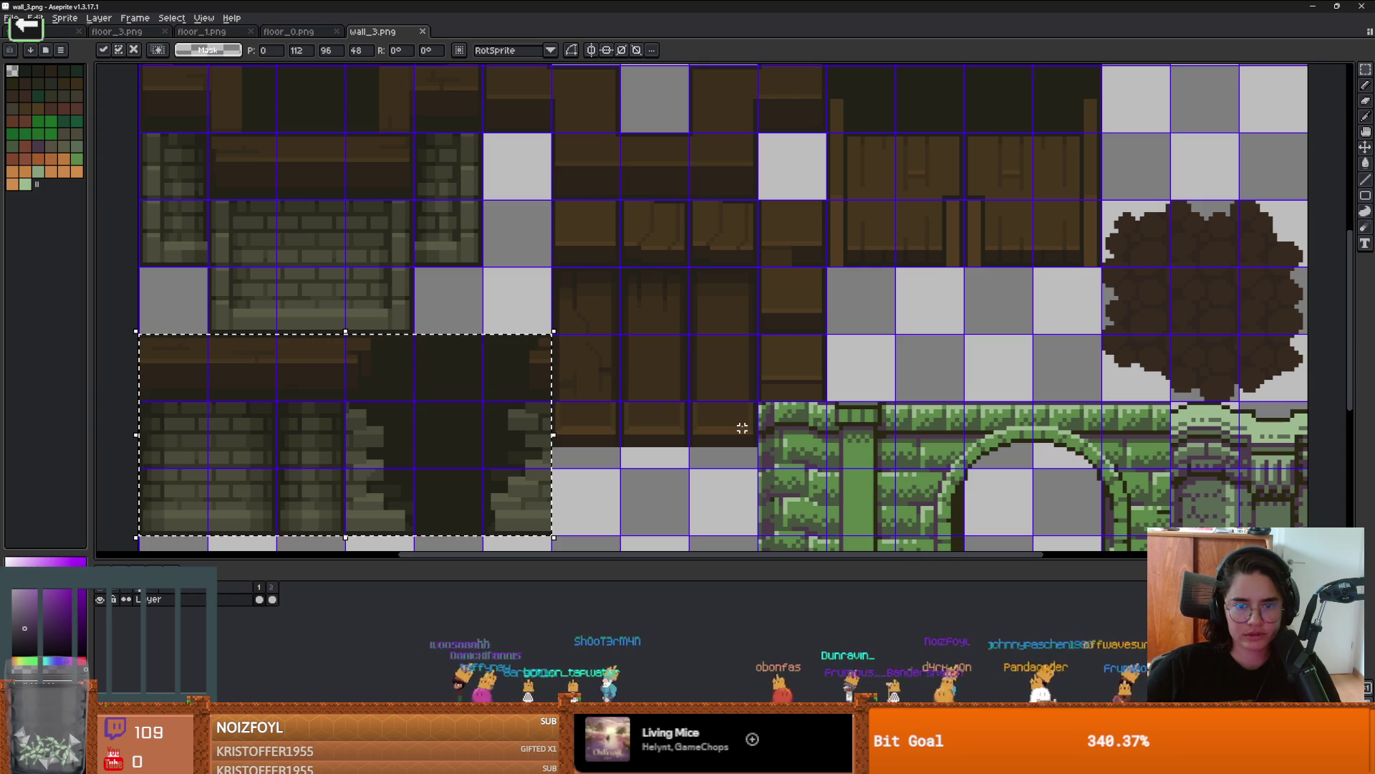
{"action": "scroll", "coordinate": [616, 371], "scroll_direction": "down", "scroll_amount": 2}
{"action": "scroll", "coordinate": [616, 371], "scroll_direction": "up", "scroll_amount": 1}
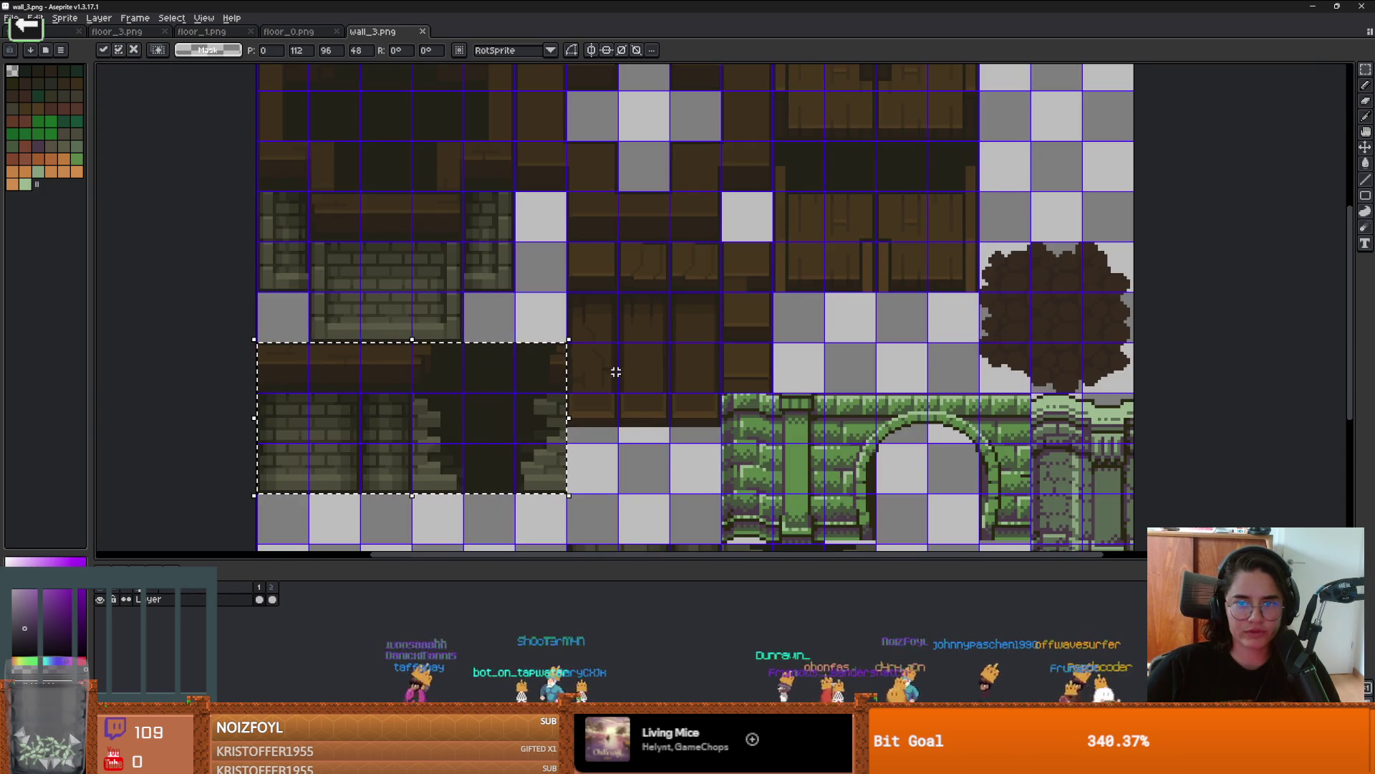
{"action": "scroll", "coordinate": [616, 372], "scroll_direction": "down", "scroll_amount": 1}
{"action": "scroll", "coordinate": [730, 445], "scroll_direction": "up", "scroll_amount": 1}
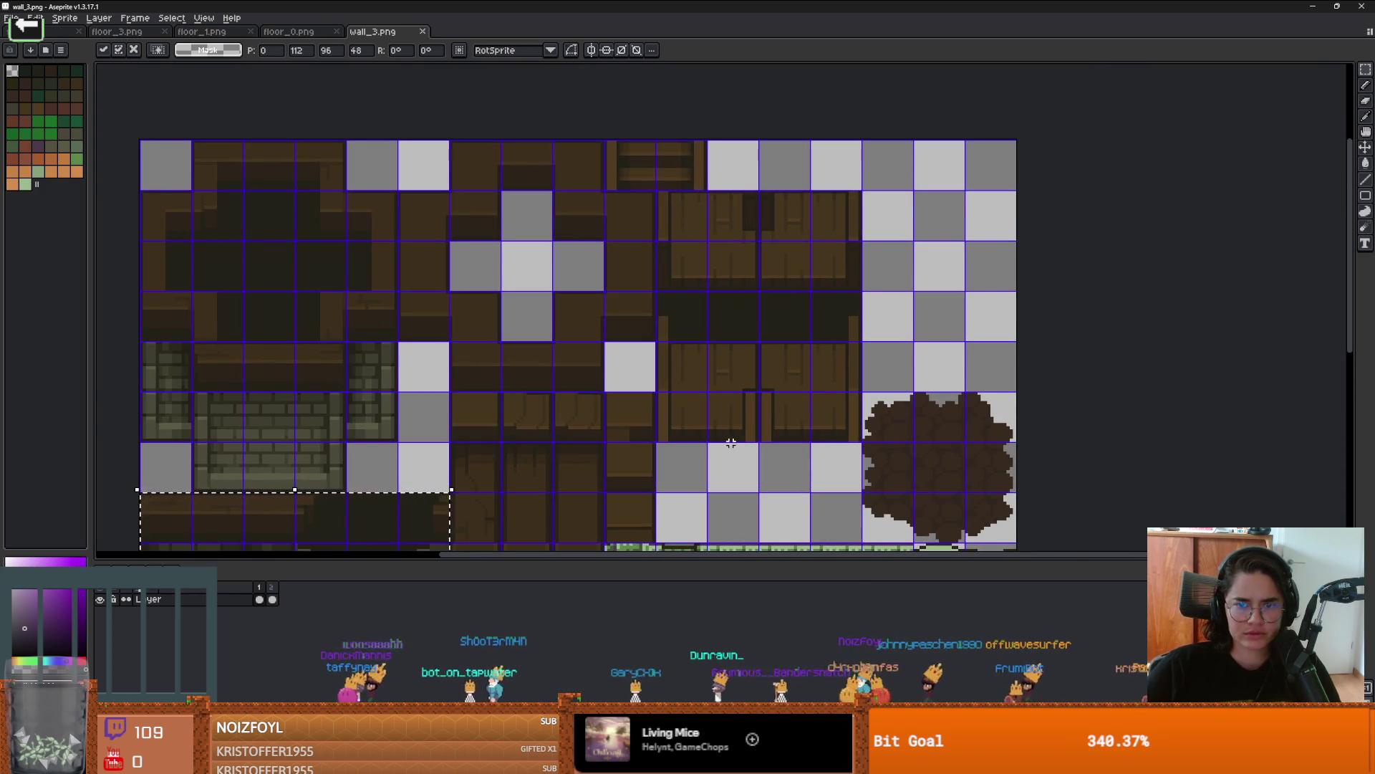
{"action": "scroll", "coordinate": [735, 443], "scroll_direction": "down", "scroll_amount": 1}
{"action": "scroll", "coordinate": [735, 423], "scroll_direction": "up", "scroll_amount": 1}
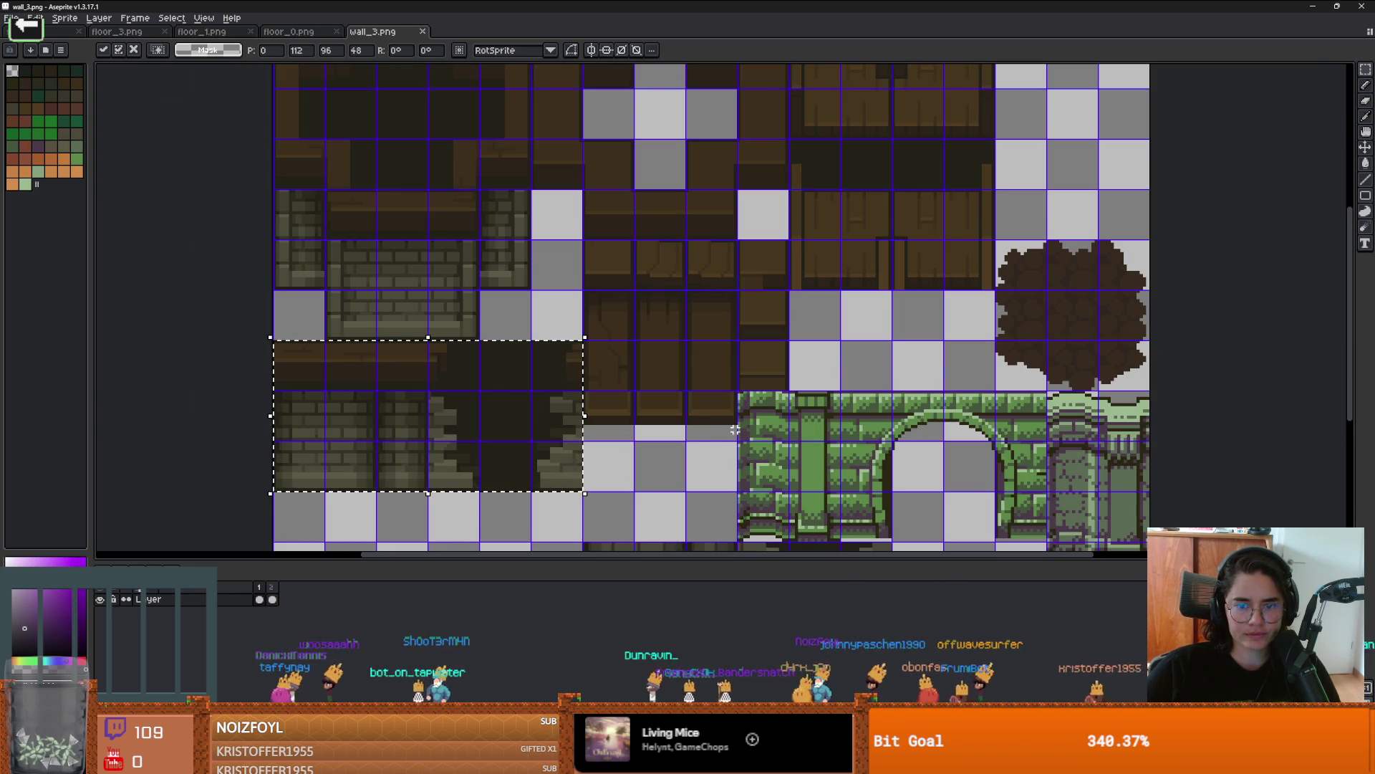
Step: Move another block of wall tiles to the empty upper-right cells and drop it
{"action": "left_click_drag", "start_coordinate": [734, 442], "coordinate": [580, 292]}
{"action": "scroll", "coordinate": [702, 344], "scroll_direction": "down", "scroll_amount": 1}
{"action": "mouse_move", "coordinate": [703, 343]}
{"action": "left_mouse_down"}
{"action": "mouse_move", "coordinate": [1013, 208]}
{"action": "mouse_move", "coordinate": [971, 147]}
{"action": "left_mouse_up"}
{"action": "key", "text": "Return"}
{"action": "scroll", "coordinate": [814, 231], "scroll_direction": "down", "scroll_amount": 1}
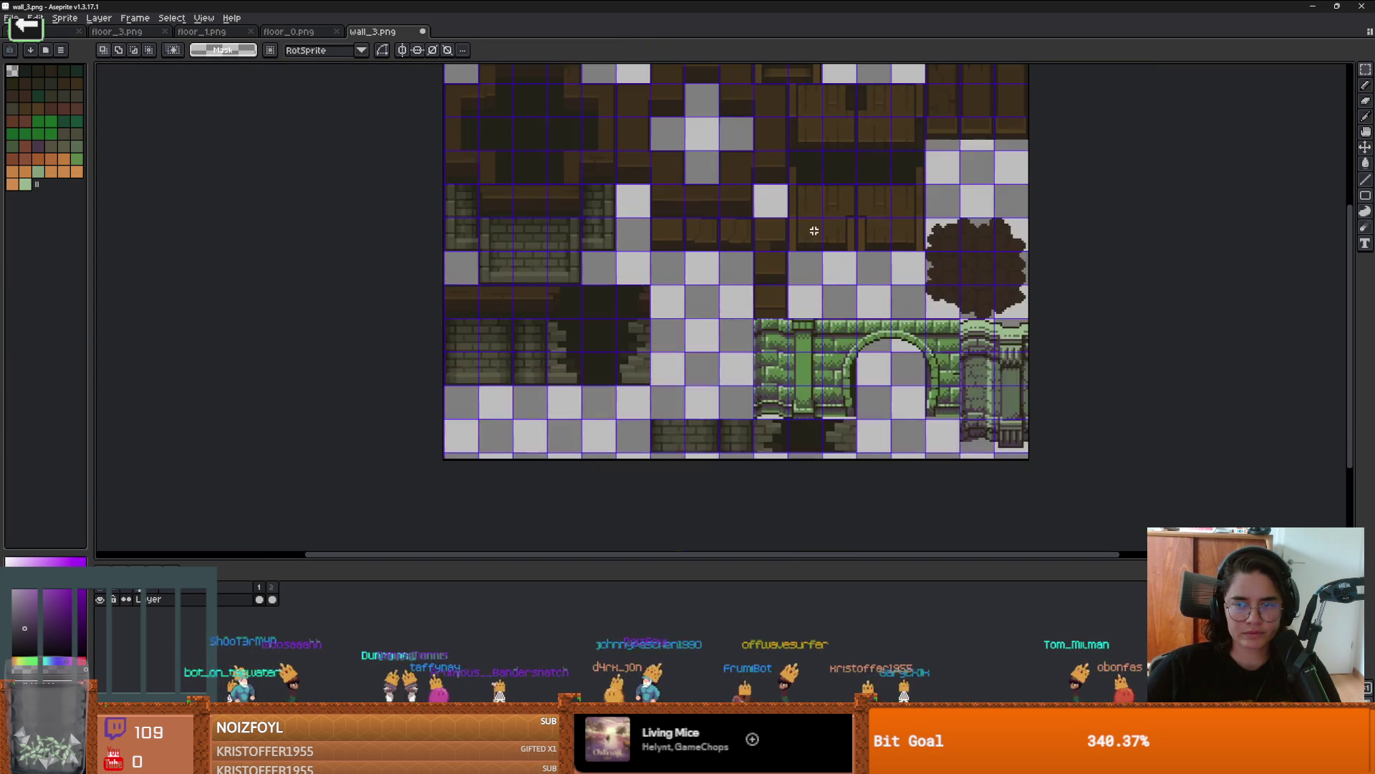
{"action": "scroll", "coordinate": [716, 354], "scroll_direction": "up", "scroll_amount": 2}
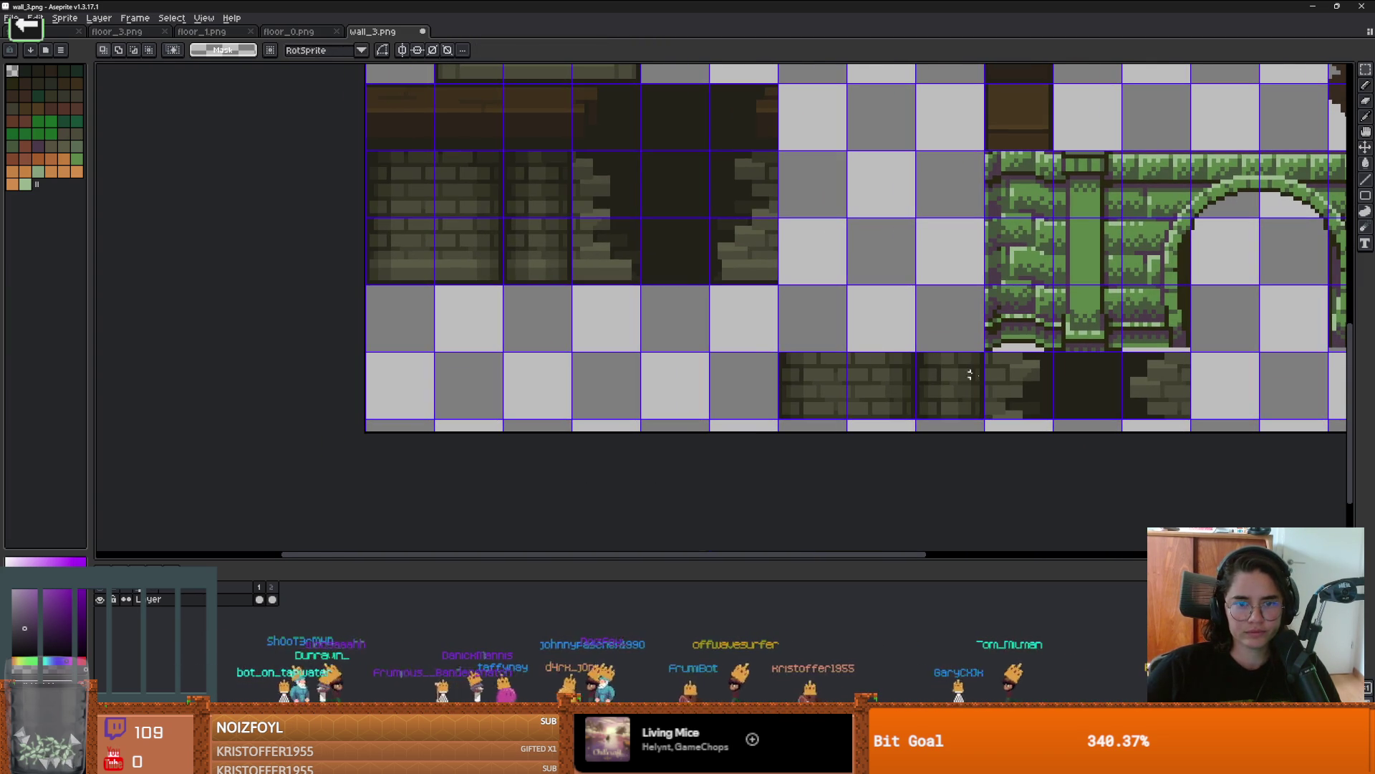
Step: Try selecting the bottom row of dark brick tiles while surveying the tileset
{"action": "left_click_drag", "start_coordinate": [1186, 414], "coordinate": [780, 352]}
{"action": "key", "text": "ctrl+d"}
{"action": "left_click_drag", "start_coordinate": [666, 311], "coordinate": [817, 340]}
{"action": "scroll", "coordinate": [763, 313], "scroll_direction": "down", "scroll_amount": 1}
{"action": "scroll", "coordinate": [824, 347], "scroll_direction": "right", "scroll_amount": 1}
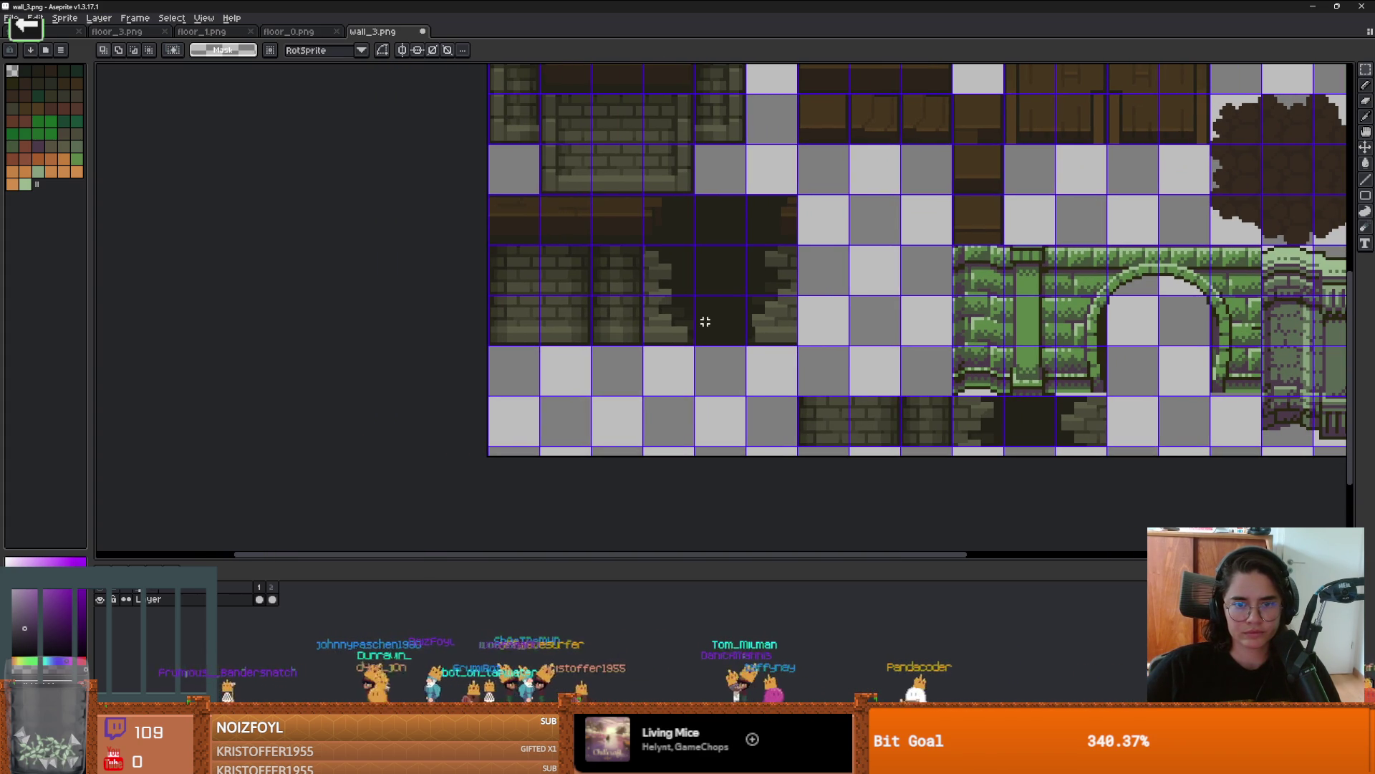
{"action": "scroll", "coordinate": [556, 239], "scroll_direction": "up", "scroll_amount": 3}
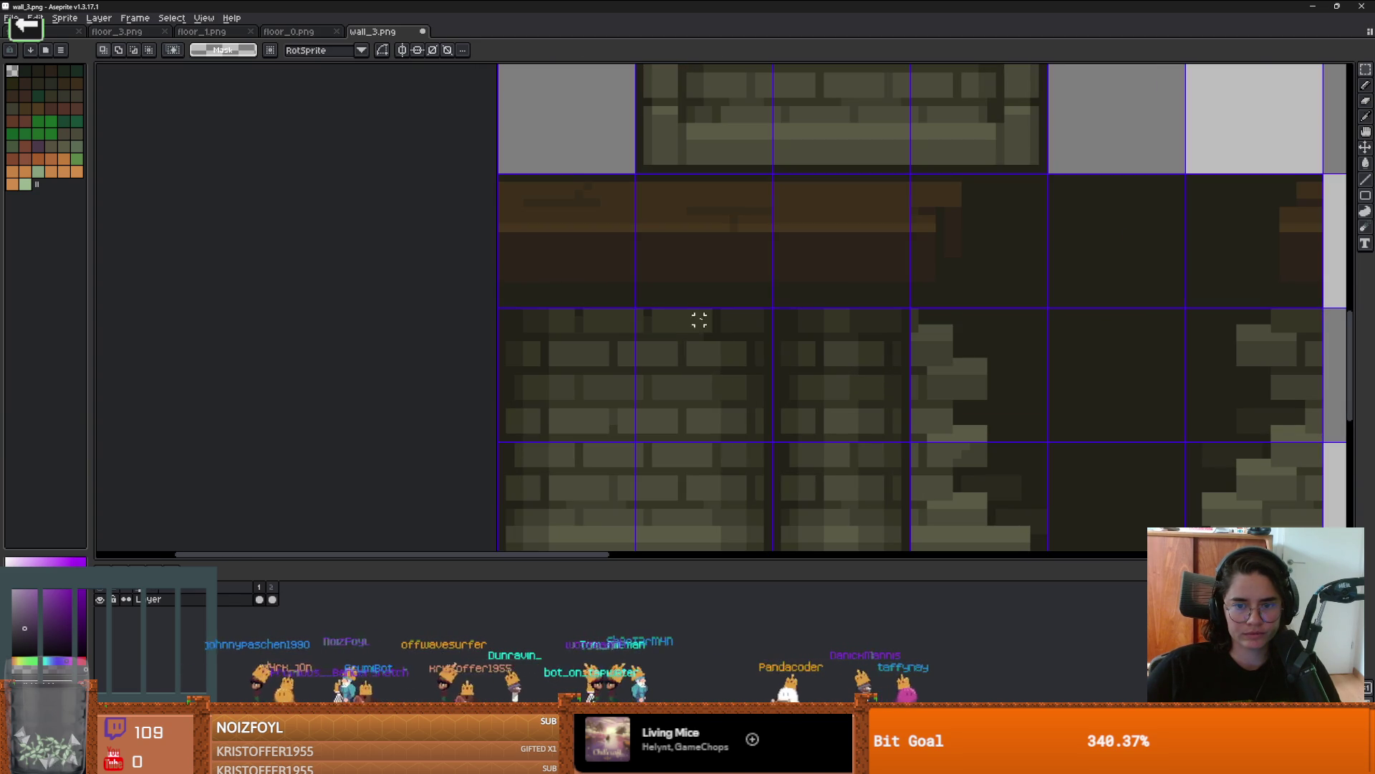
{"action": "scroll", "coordinate": [820, 353], "scroll_direction": "down", "scroll_amount": 1}
{"action": "scroll", "coordinate": [819, 354], "scroll_direction": "down", "scroll_amount": 1}
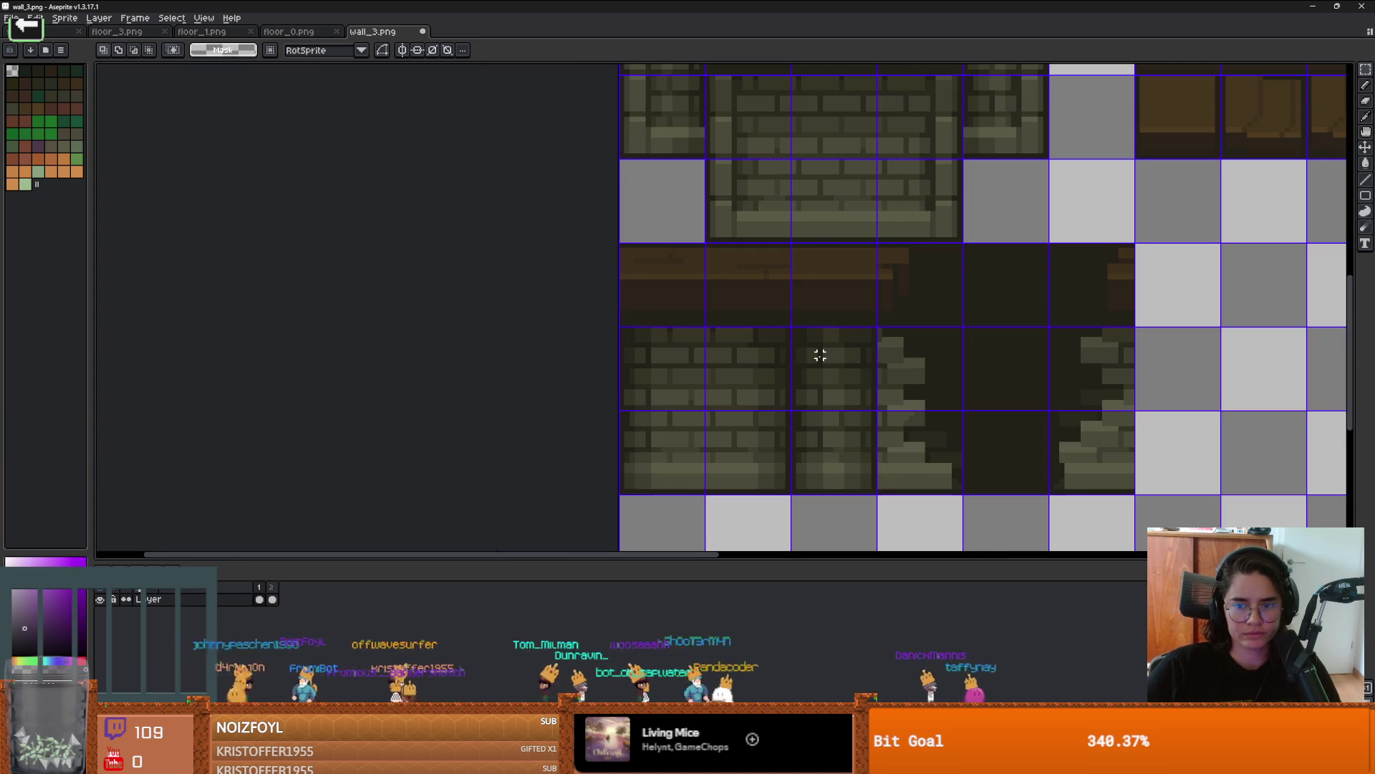
{"action": "mouse_move", "coordinate": [819, 355]}
{"action": "left_mouse_down"}
{"action": "mouse_move", "coordinate": [788, 406]}
{"action": "mouse_move", "coordinate": [774, 316]}
{"action": "mouse_move", "coordinate": [697, 310]}
{"action": "mouse_move", "coordinate": [640, 261]}
{"action": "left_mouse_up"}
{"action": "scroll", "coordinate": [787, 407], "scroll_direction": "down", "scroll_amount": 1}
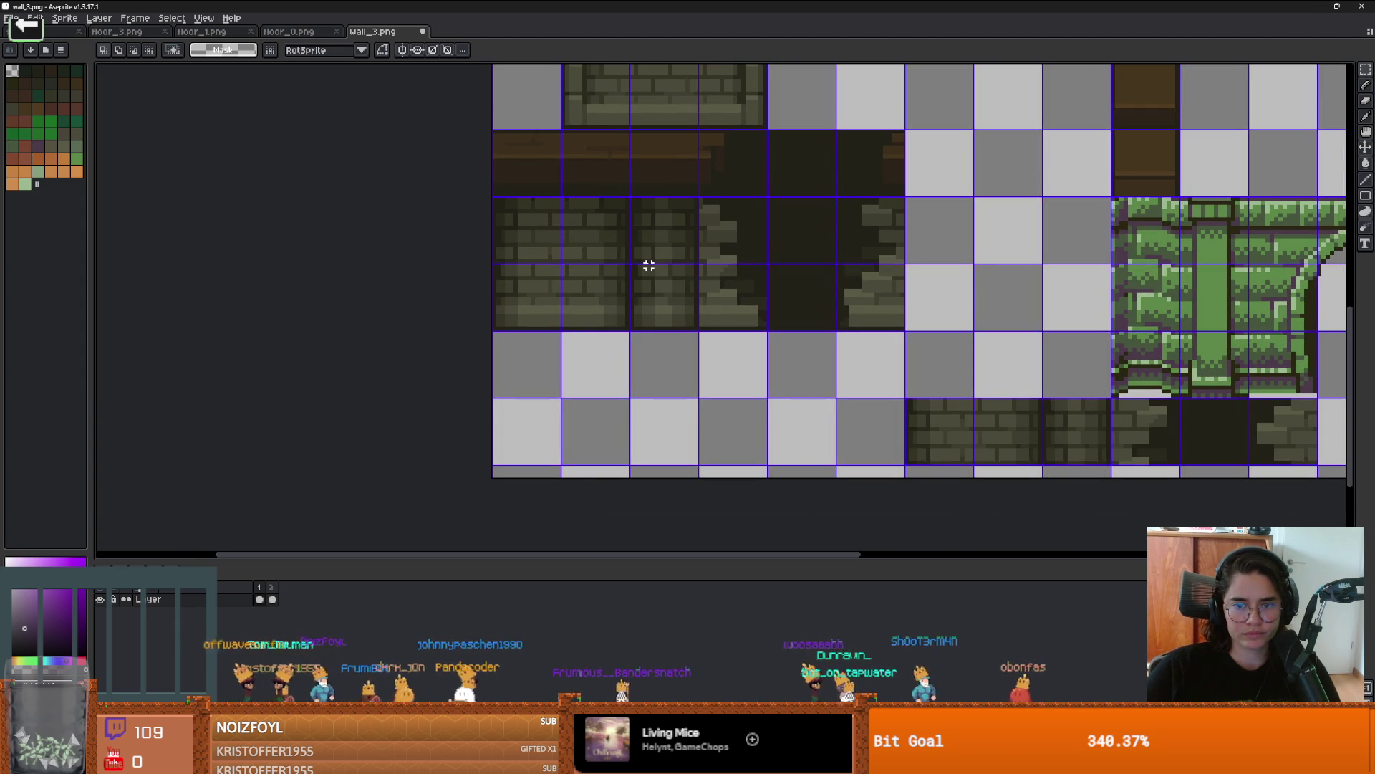
{"action": "mouse_move", "coordinate": [645, 273]}
{"action": "left_mouse_down"}
{"action": "mouse_move", "coordinate": [651, 322]}
{"action": "mouse_move", "coordinate": [663, 258]}
{"action": "left_mouse_up"}
{"action": "scroll", "coordinate": [664, 258], "scroll_direction": "down", "scroll_amount": 1}
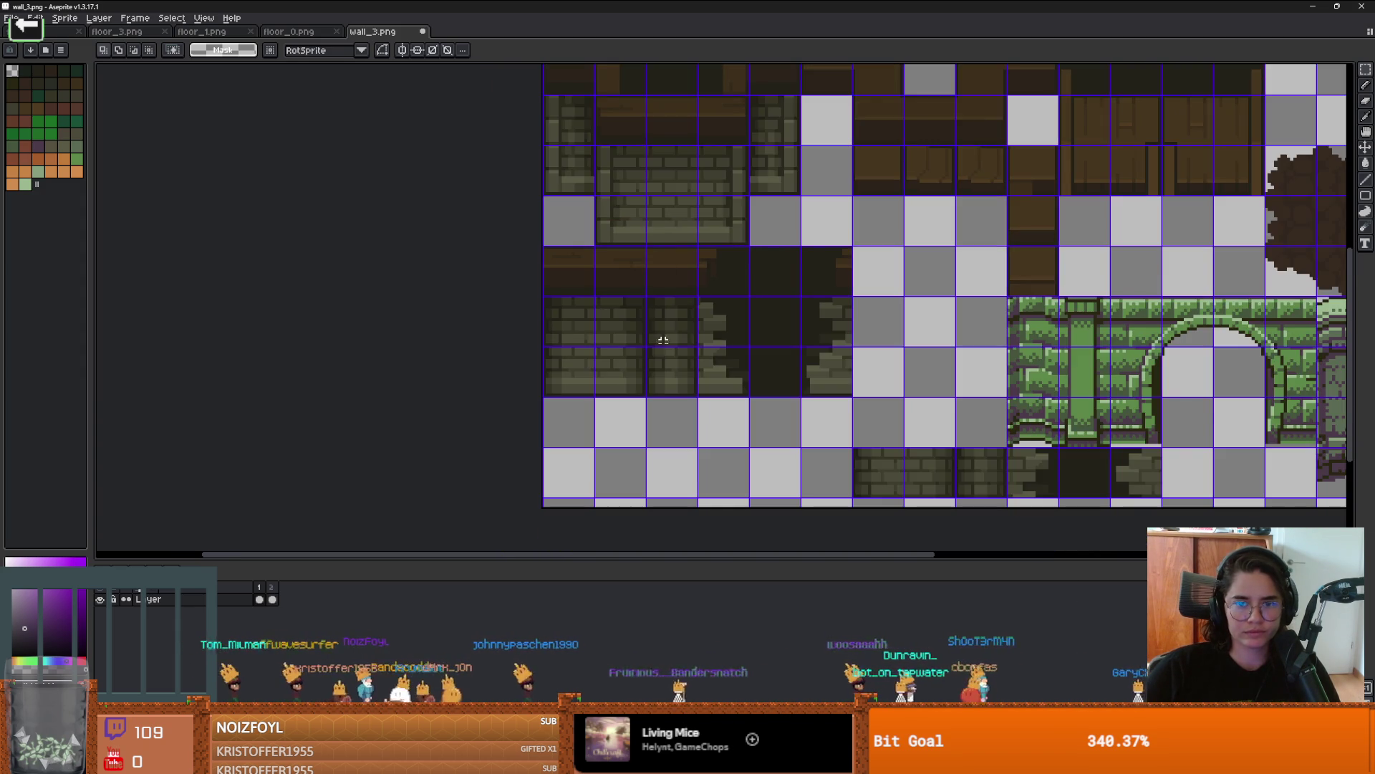
{"action": "scroll", "coordinate": [670, 355], "scroll_direction": "up", "scroll_amount": 1}
Step: Move a dark wood tile into an empty grid cell and place it
{"action": "mouse_move", "coordinate": [637, 362]}
{"action": "left_mouse_down"}
{"action": "mouse_move", "coordinate": [505, 247]}
{"action": "mouse_move", "coordinate": [501, 211]}
{"action": "left_mouse_up"}
{"action": "key", "text": "ctrl+d"}
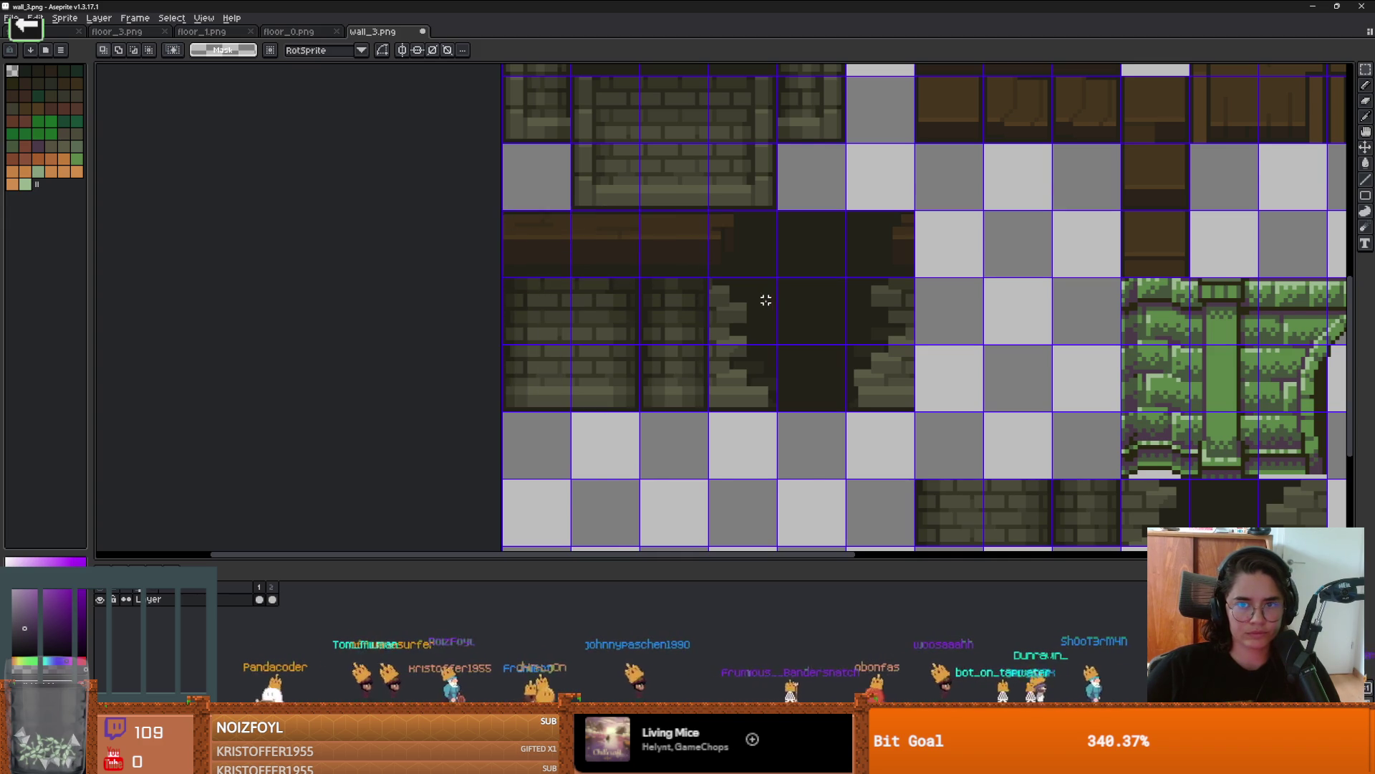
{"action": "scroll", "coordinate": [771, 298], "scroll_direction": "down", "scroll_amount": 1}
{"action": "left_click_drag", "start_coordinate": [709, 384], "coordinate": [735, 330]}
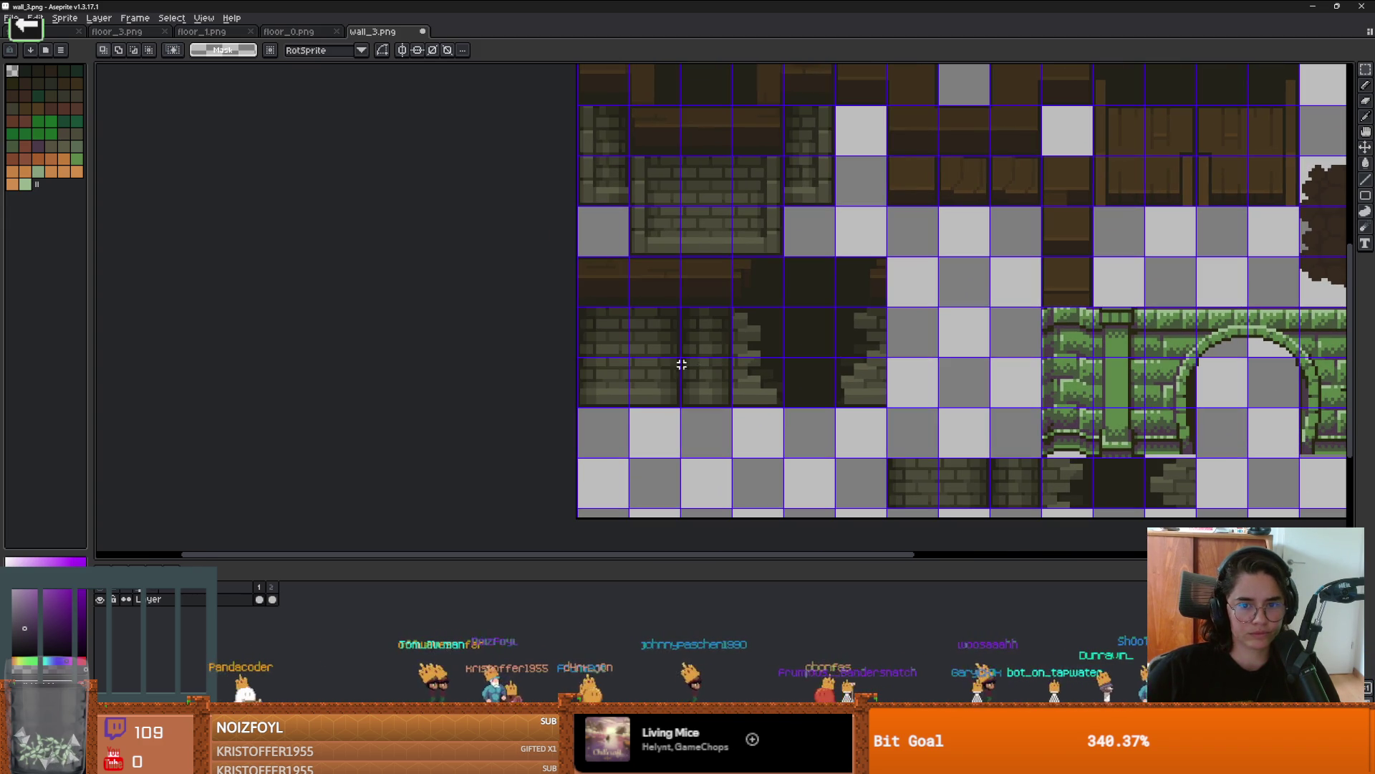
{"action": "scroll", "coordinate": [648, 331], "scroll_direction": "up", "scroll_amount": 1}
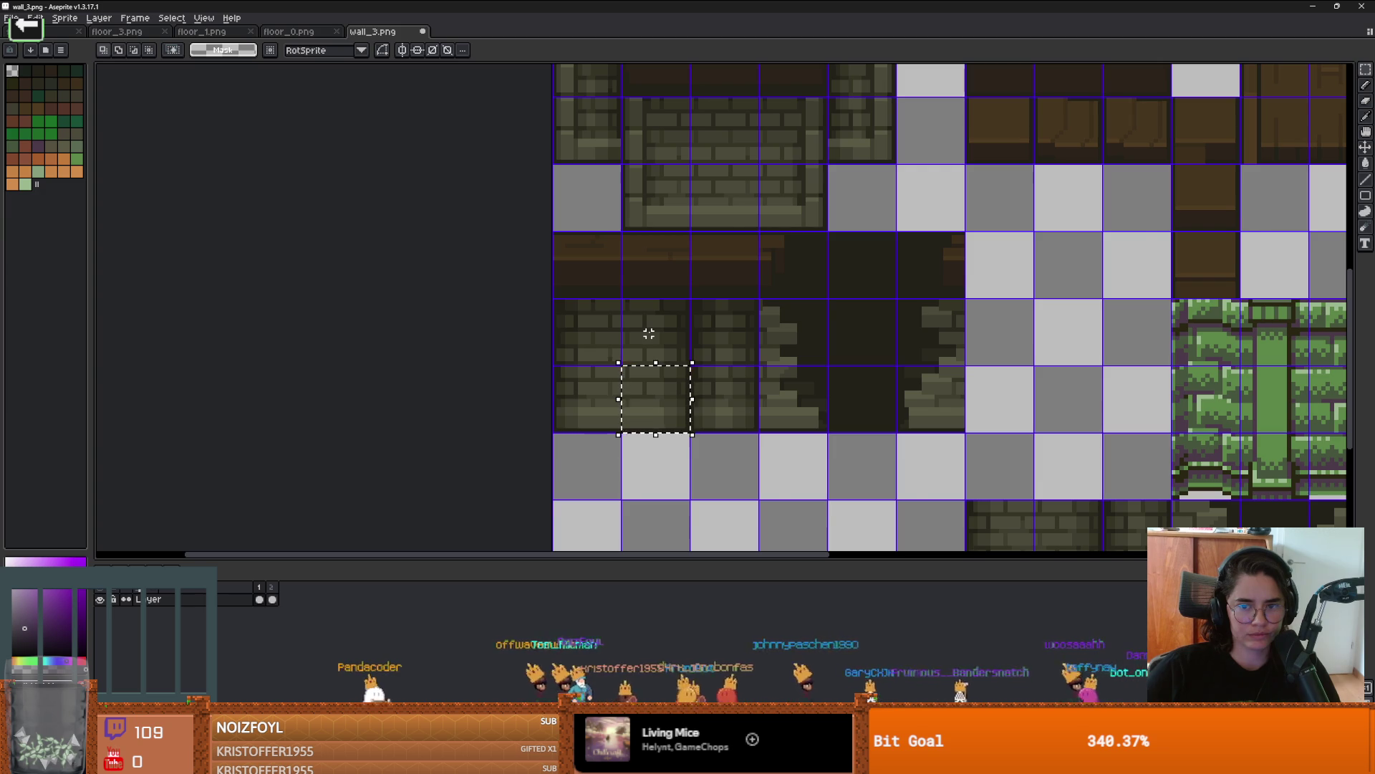
{"action": "scroll", "coordinate": [648, 333], "scroll_direction": "down", "scroll_amount": 1}
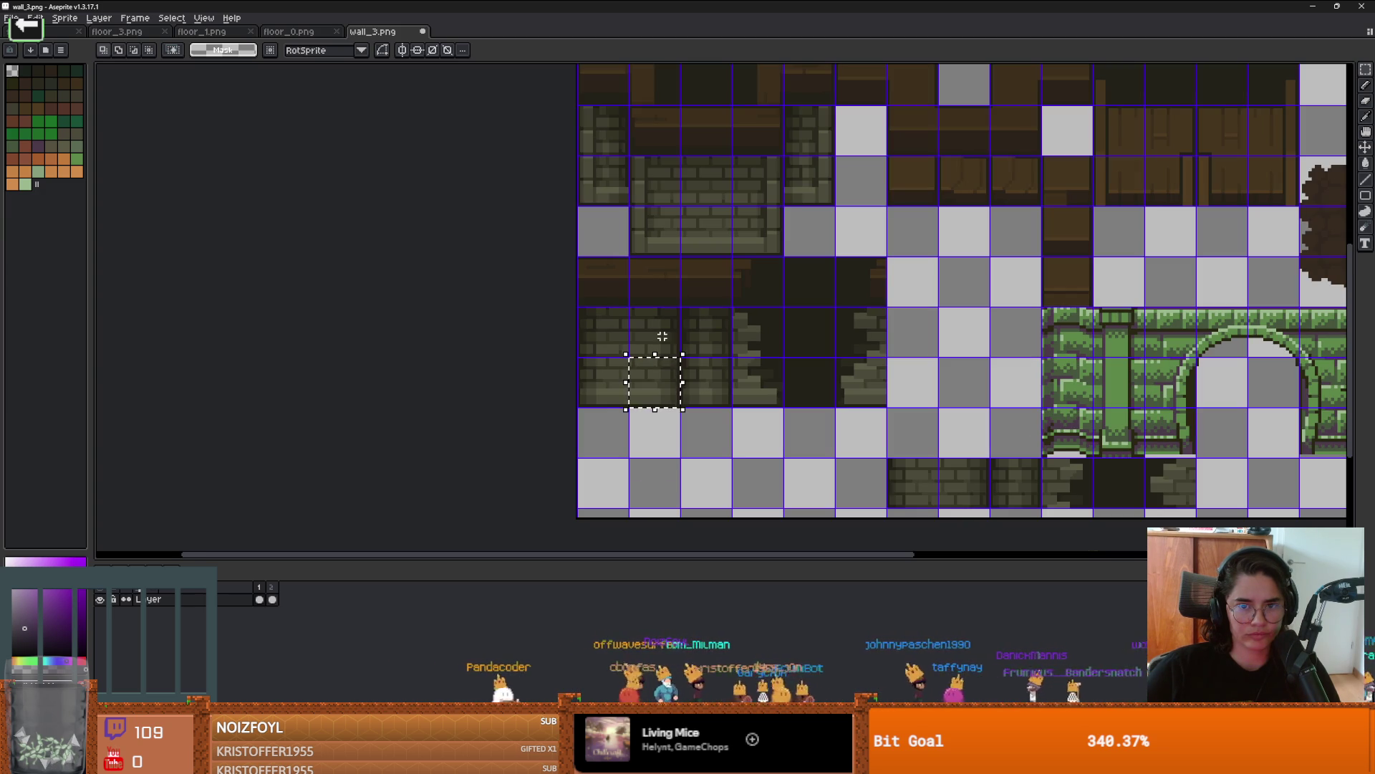
{"action": "left_click_drag", "start_coordinate": [672, 296], "coordinate": [666, 326]}
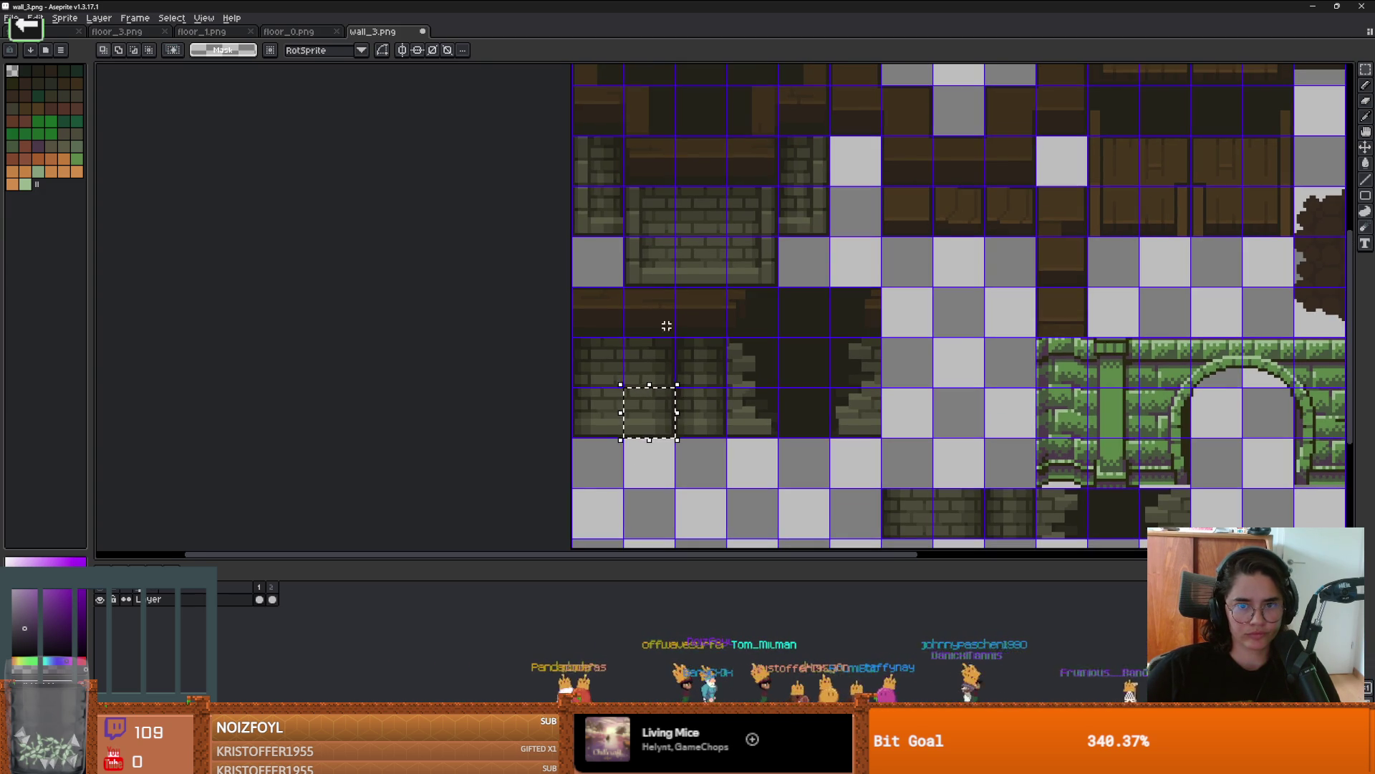
{"action": "mouse_move", "coordinate": [705, 158]}
{"action": "left_mouse_down"}
{"action": "mouse_move", "coordinate": [720, 184]}
{"action": "mouse_move", "coordinate": [912, 309]}
{"action": "mouse_move", "coordinate": [978, 287]}
{"action": "left_mouse_up"}
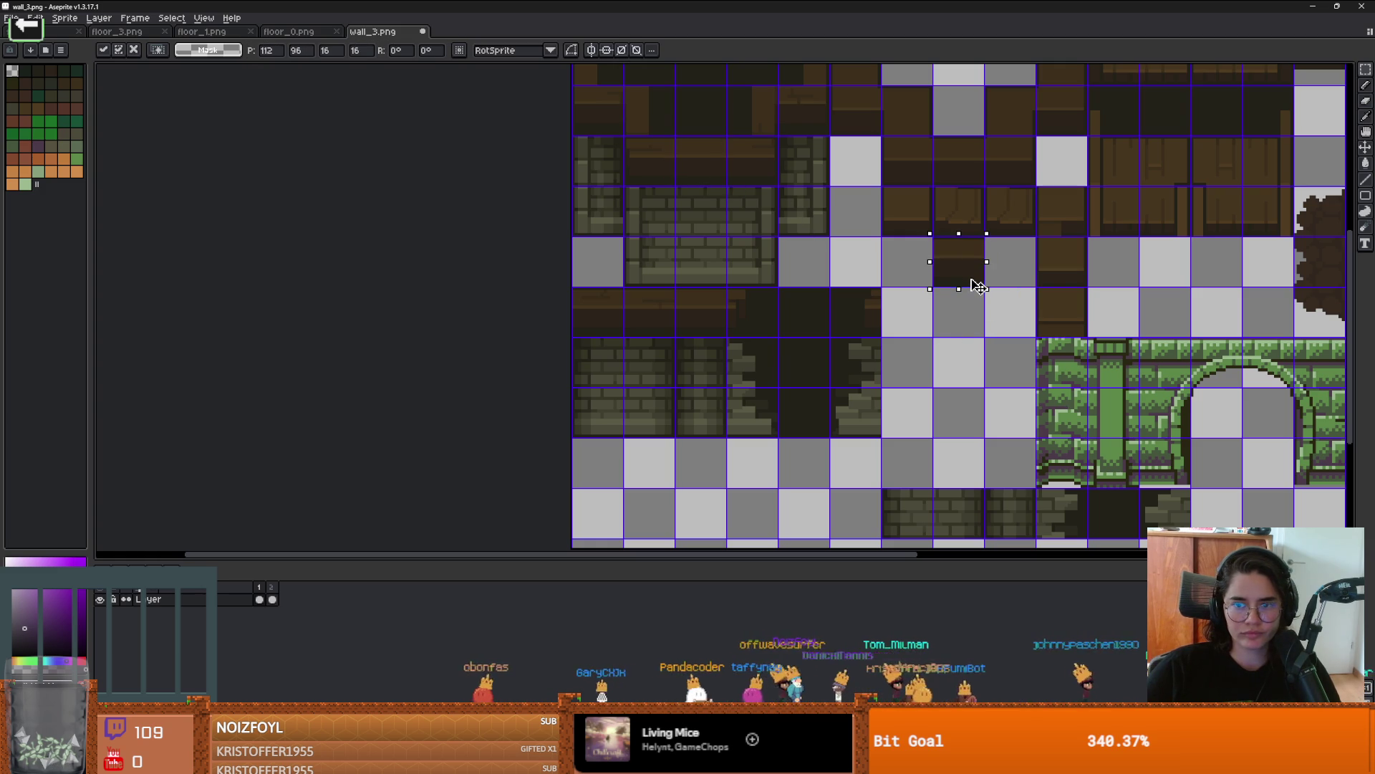
{"action": "left_click", "coordinate": [847, 263]}
Step: Move a stone-brick tile into an empty cell, one row lower, and drop it
{"action": "mouse_move", "coordinate": [681, 208]}
{"action": "left_mouse_down"}
{"action": "mouse_move", "coordinate": [900, 329]}
{"action": "mouse_move", "coordinate": [962, 320]}
{"action": "mouse_move", "coordinate": [963, 371]}
{"action": "left_mouse_up"}
{"action": "left_click_drag", "start_coordinate": [695, 259], "coordinate": [967, 423]}
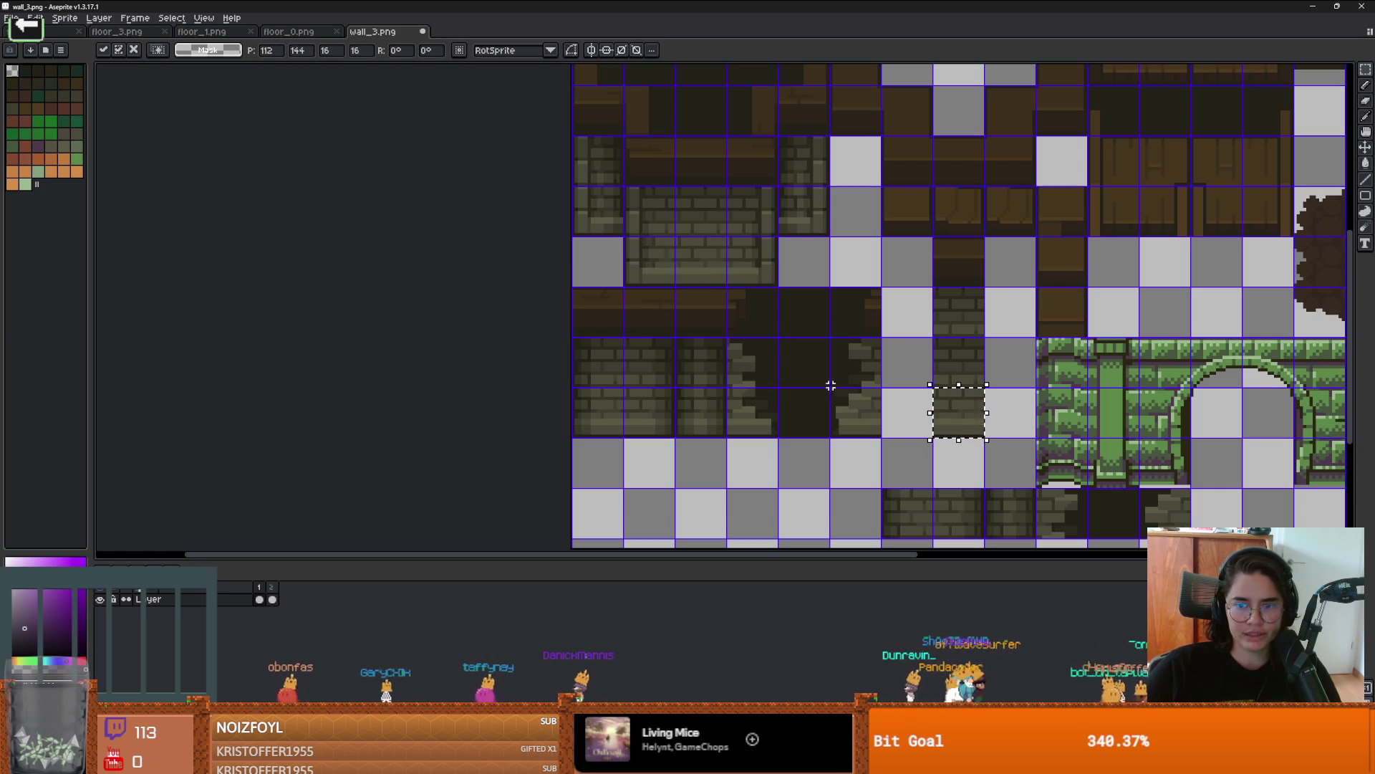
{"action": "left_click", "coordinate": [917, 405]}
{"action": "left_click", "coordinate": [607, 367]}
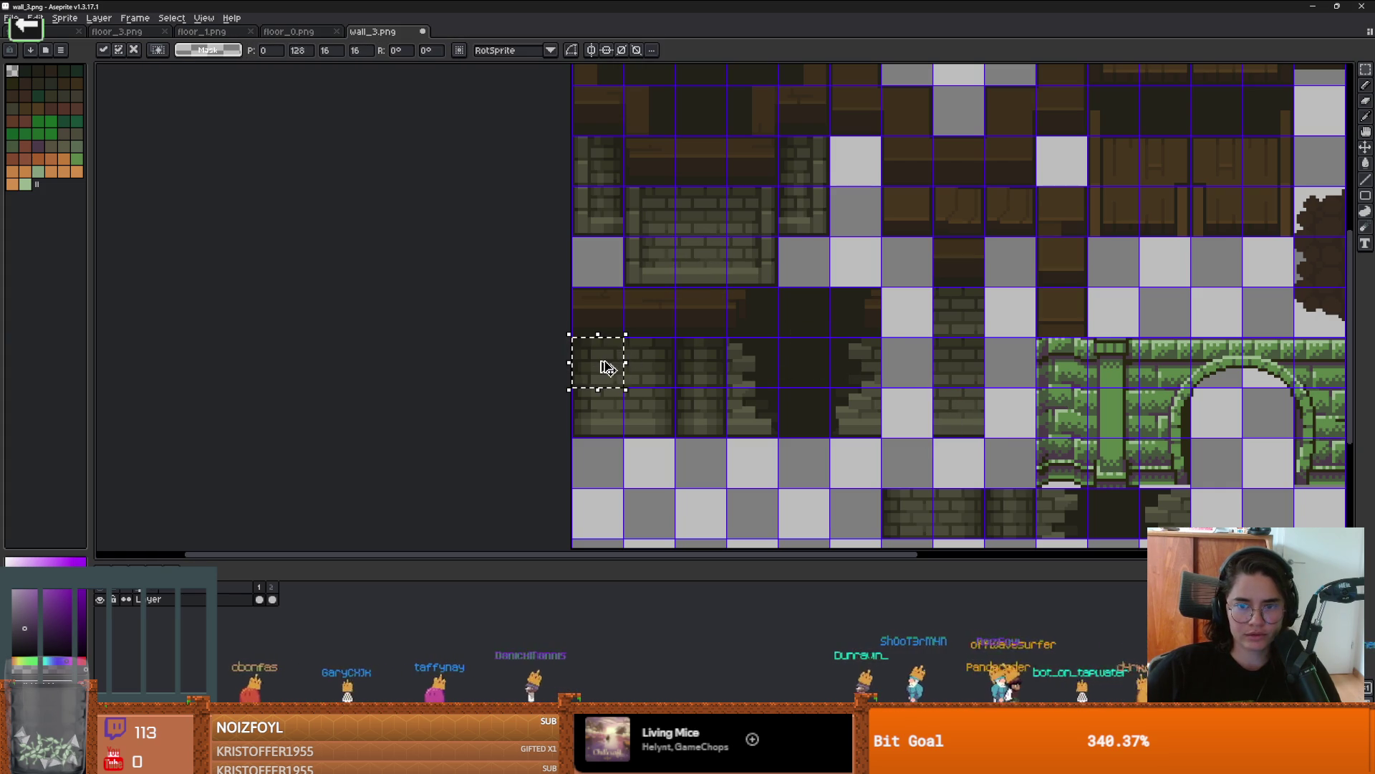
{"action": "left_click", "coordinate": [598, 313]}
Step: Move two stacked brick tiles together into the gap
{"action": "left_click", "coordinate": [606, 310]}
{"action": "left_click", "coordinate": [601, 358], "text": "shift"}
{"action": "mouse_move", "coordinate": [618, 361]}
{"action": "left_mouse_down"}
{"action": "mouse_move", "coordinate": [605, 349]}
{"action": "mouse_move", "coordinate": [930, 292]}
{"action": "mouse_move", "coordinate": [914, 300]}
{"action": "left_mouse_up"}
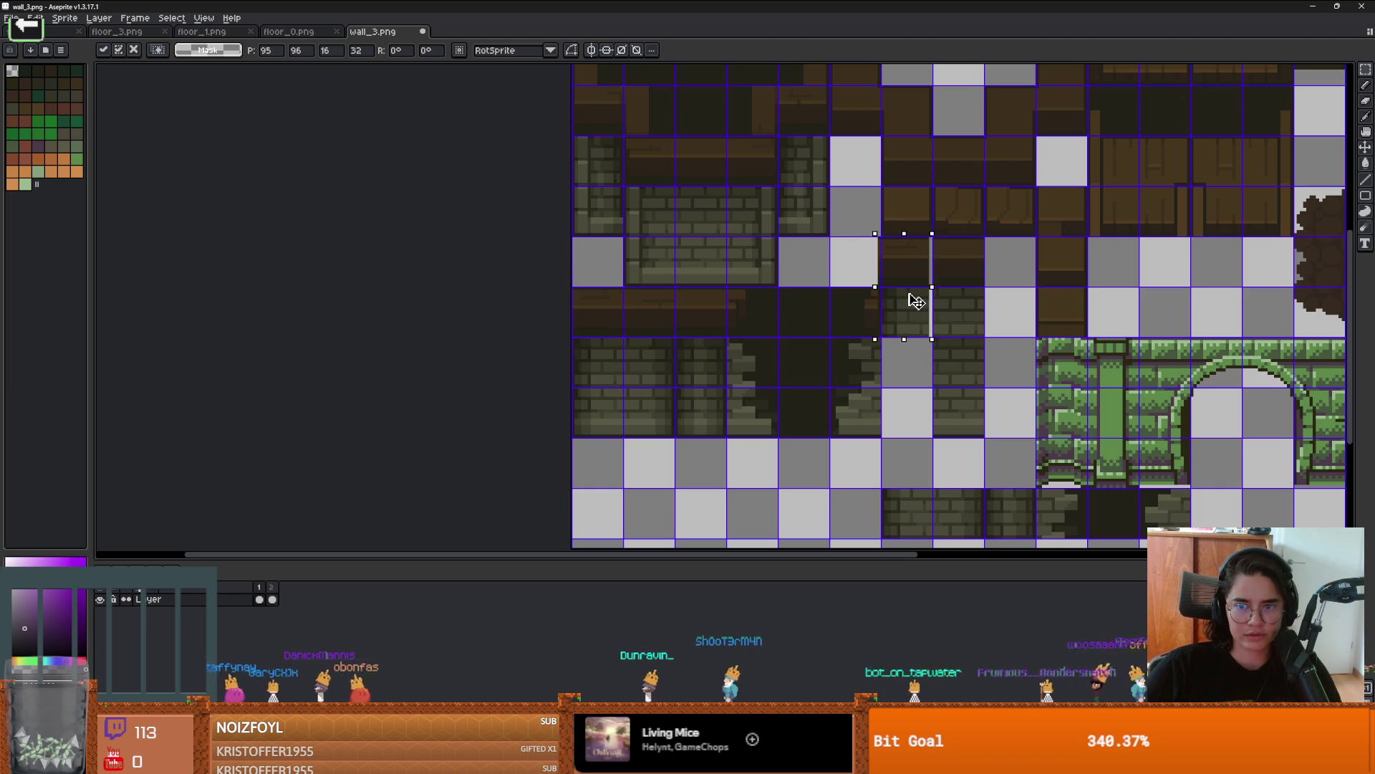
{"action": "scroll", "coordinate": [917, 301], "scroll_direction": "down", "scroll_amount": 3}
{"action": "scroll", "coordinate": [917, 301], "scroll_direction": "right", "scroll_amount": 2}
Step: Move a single brick tile up three cells, undoing one extra move
{"action": "left_click", "coordinate": [869, 439]}
{"action": "left_click", "coordinate": [873, 444]}
{"action": "left_click_drag", "start_coordinate": [873, 444], "coordinate": [871, 296]}
{"action": "scroll", "coordinate": [871, 296], "scroll_direction": "up", "scroll_amount": 2}
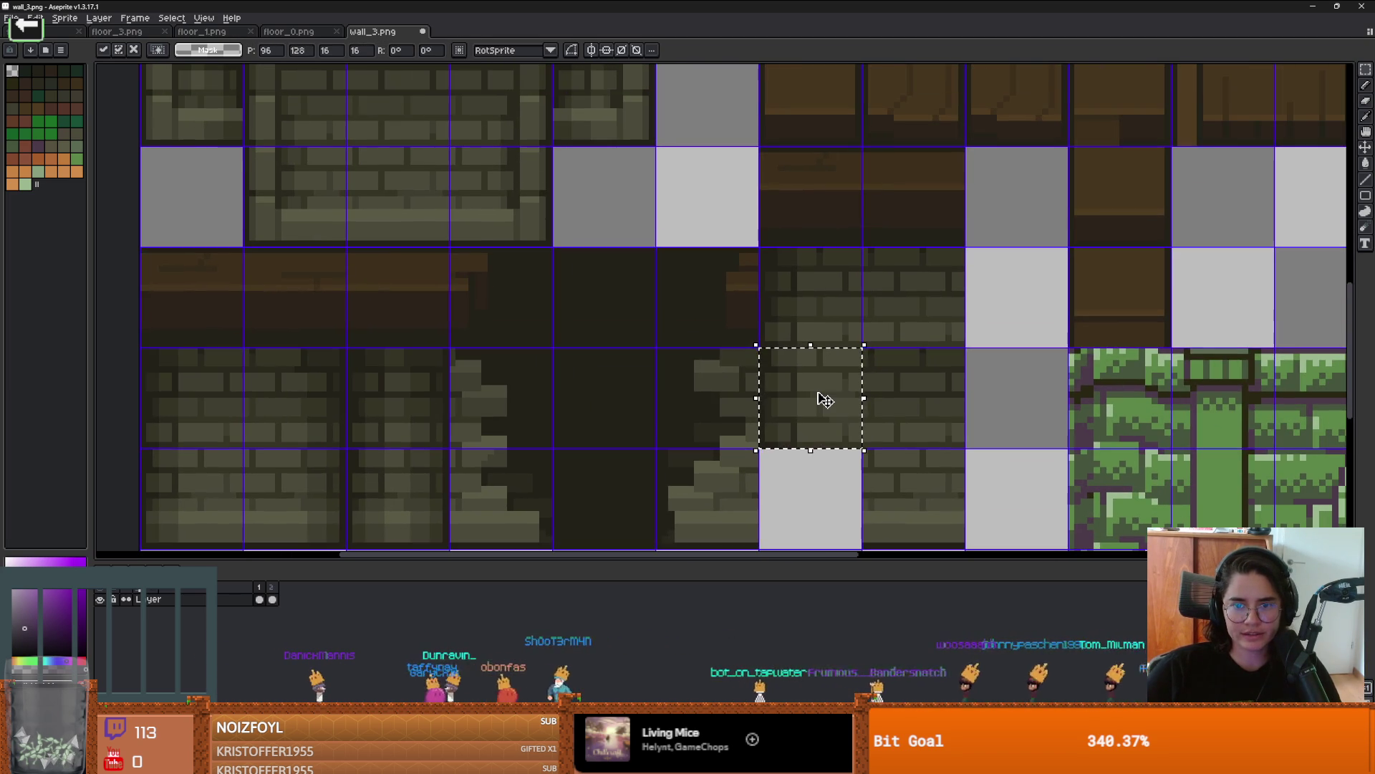
{"action": "left_click_drag", "start_coordinate": [823, 399], "coordinate": [828, 303]}
{"action": "key", "text": "ctrl+z"}
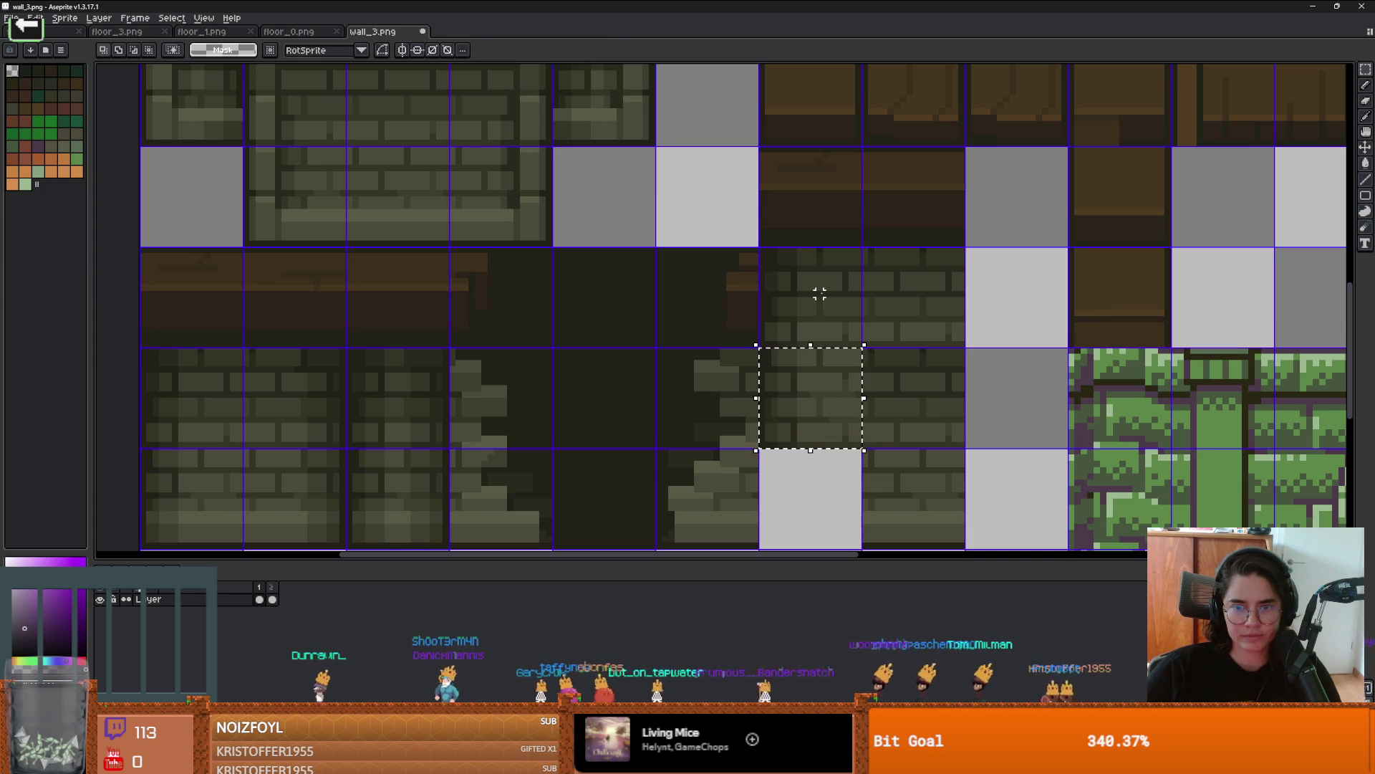
{"action": "scroll", "coordinate": [820, 293], "scroll_direction": "down", "scroll_amount": 3}
{"action": "scroll", "coordinate": [608, 361], "scroll_direction": "up", "scroll_amount": 2}
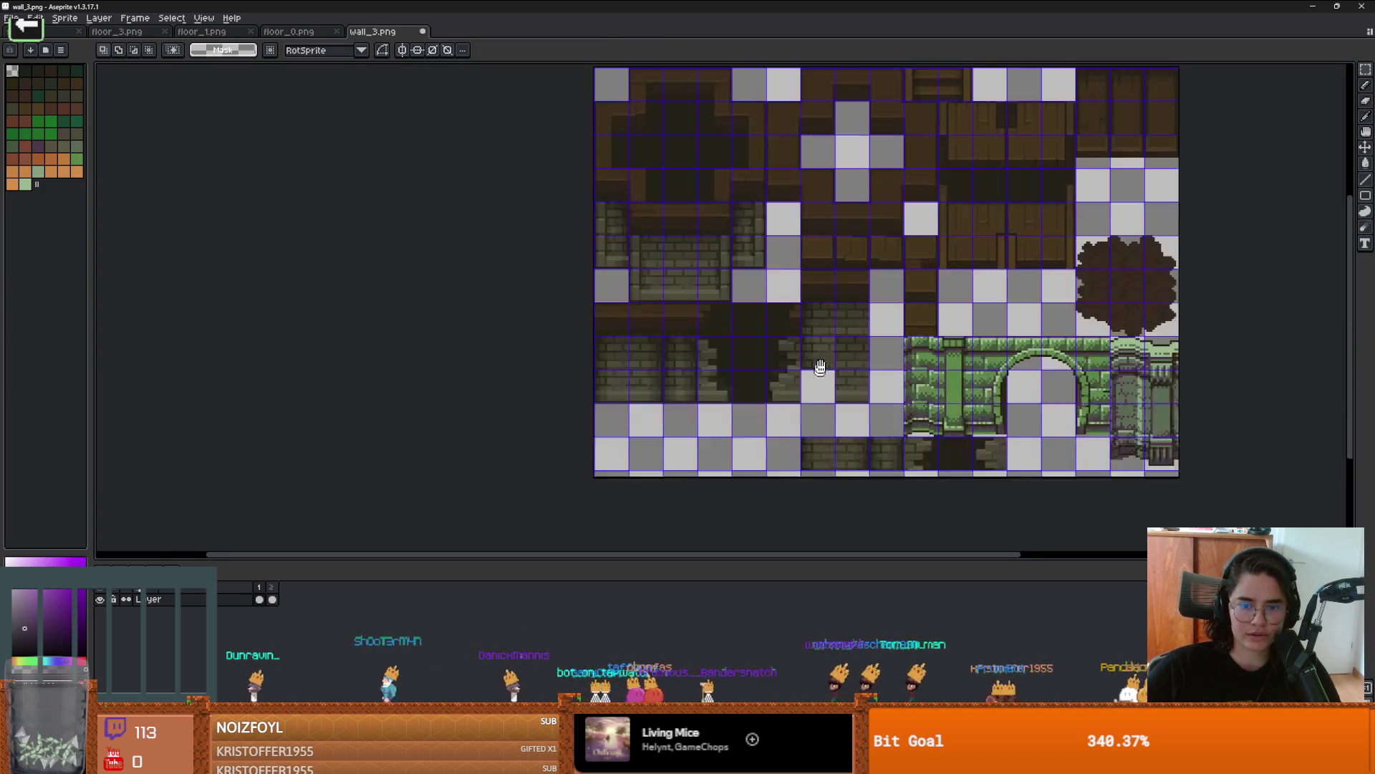
Step: Copy a brick tile into the empty cell beside the green arch tiles
{"action": "mouse_move", "coordinate": [607, 361]}
{"action": "left_mouse_down"}
{"action": "mouse_move", "coordinate": [1151, 402]}
{"action": "mouse_move", "coordinate": [1049, 369]}
{"action": "left_mouse_up"}
{"action": "mouse_move", "coordinate": [763, 348]}
{"action": "left_mouse_down"}
{"action": "mouse_move", "coordinate": [724, 351]}
{"action": "mouse_move", "coordinate": [1193, 353]}
{"action": "left_mouse_up"}
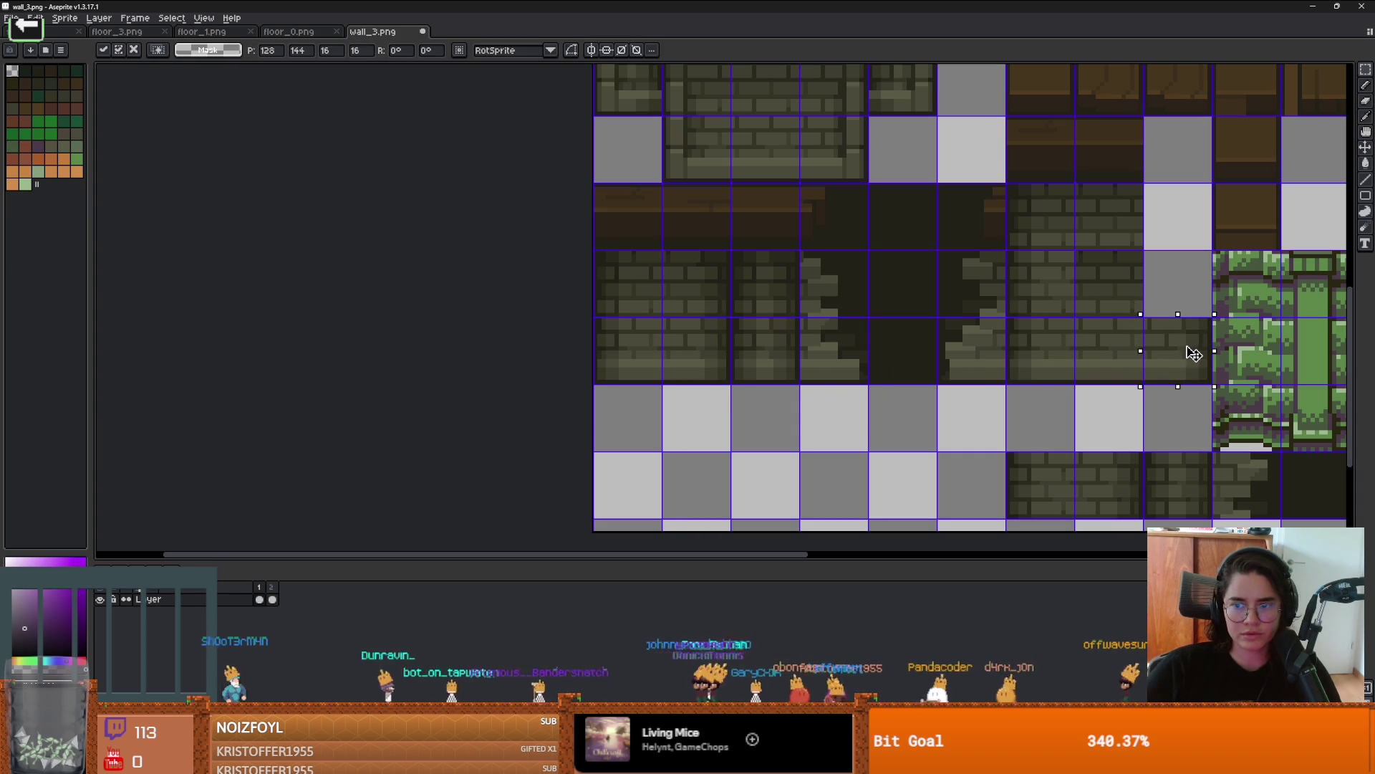
{"action": "scroll", "coordinate": [1119, 331], "scroll_direction": "down", "scroll_amount": 2}
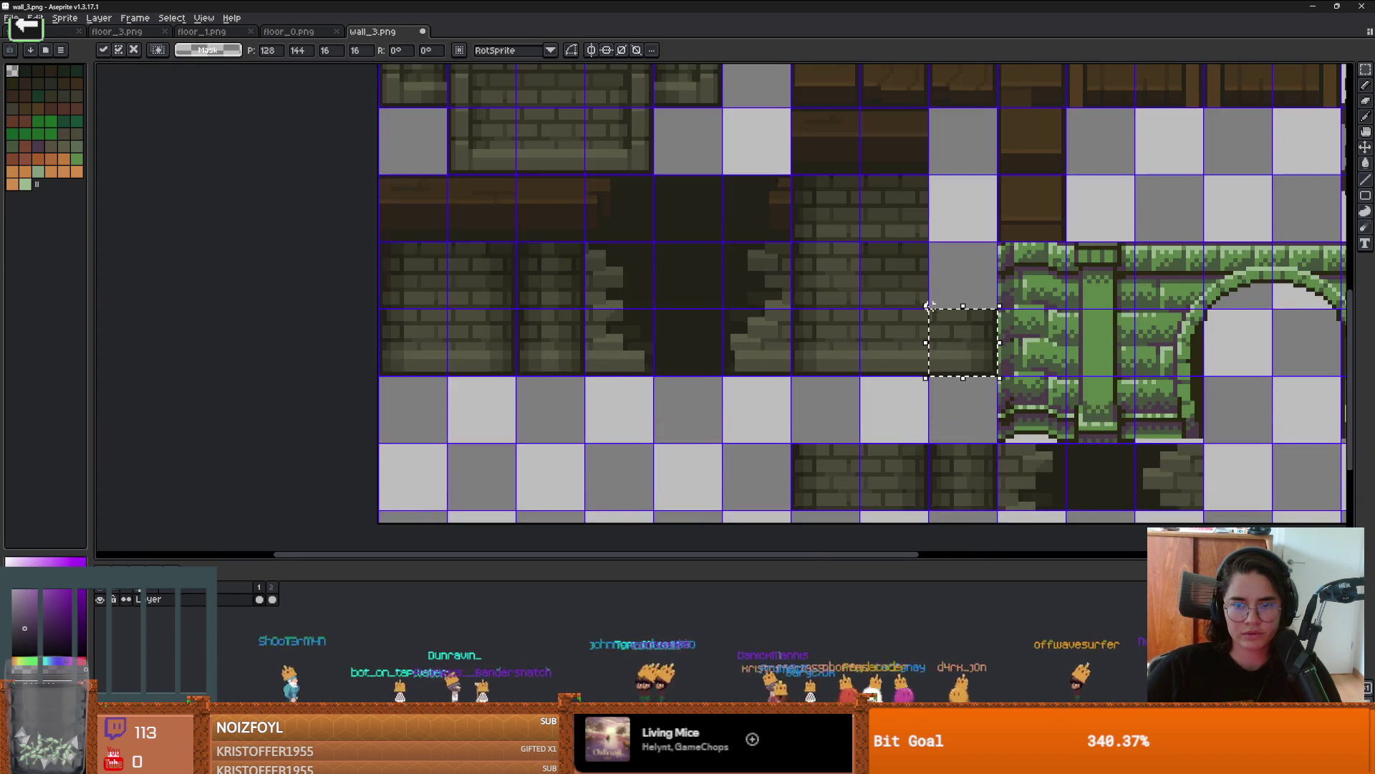
{"action": "scroll", "coordinate": [822, 325], "scroll_direction": "up", "scroll_amount": 2}
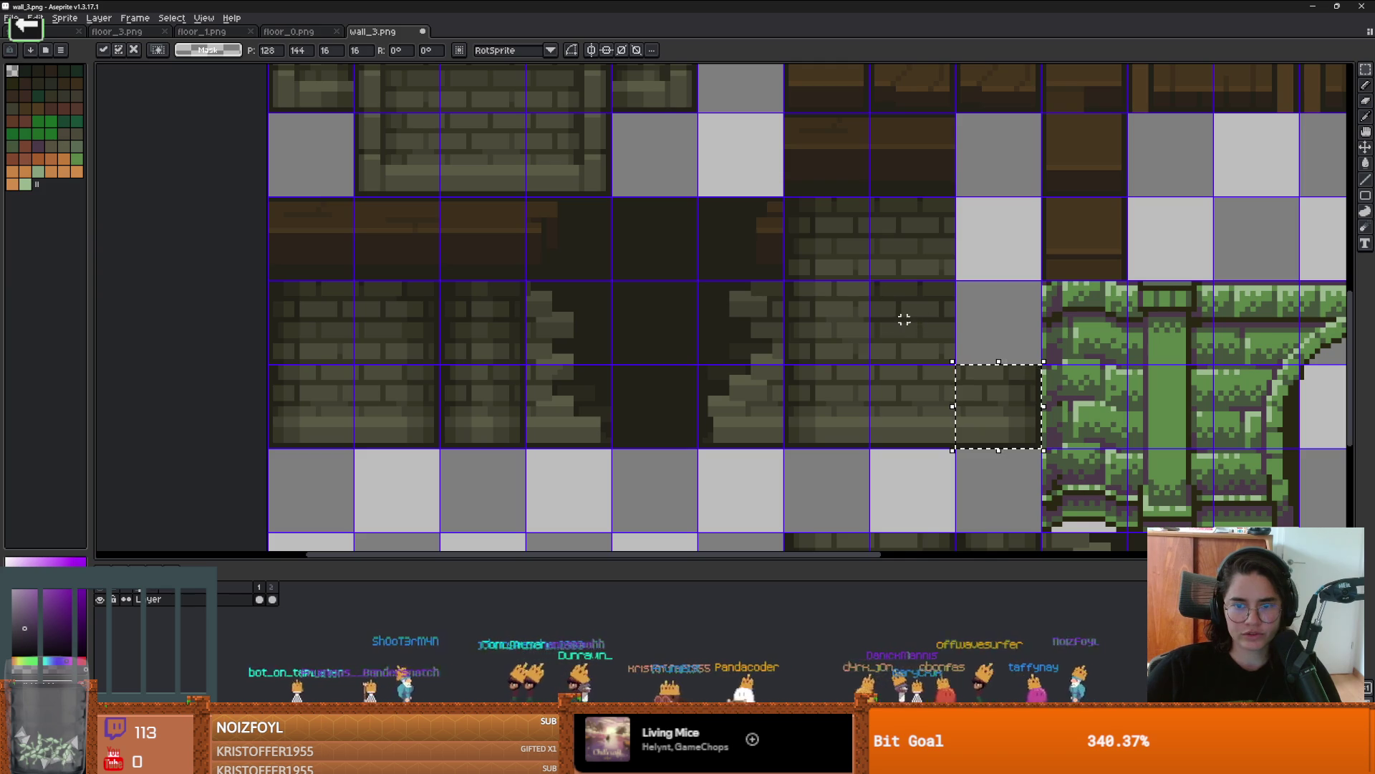
{"action": "scroll", "coordinate": [888, 319], "scroll_direction": "down", "scroll_amount": 2}
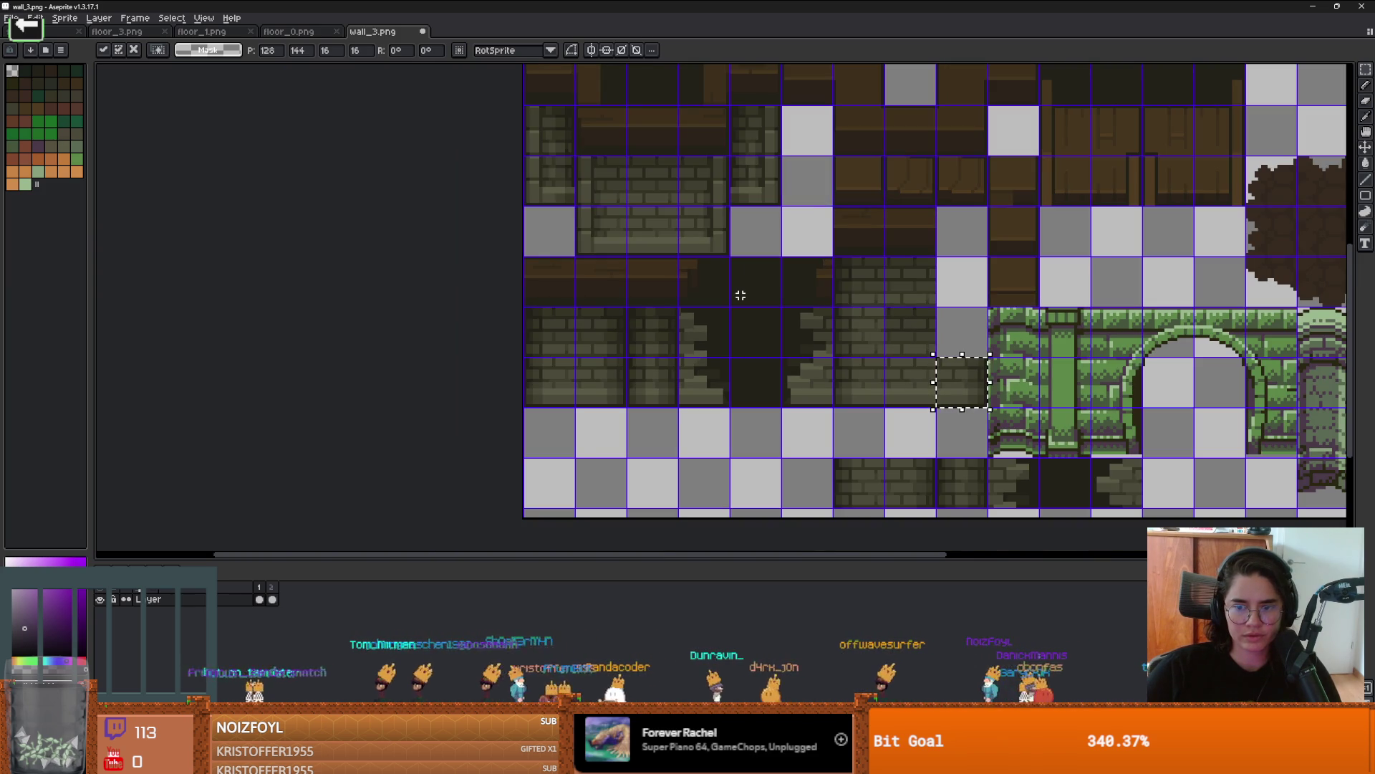
{"action": "scroll", "coordinate": [692, 277], "scroll_direction": "up", "scroll_amount": 2}
{"action": "mouse_move", "coordinate": [684, 215]}
{"action": "left_mouse_down"}
{"action": "mouse_move", "coordinate": [598, 179]}
{"action": "mouse_move", "coordinate": [727, 246]}
{"action": "mouse_move", "coordinate": [1082, 371]}
{"action": "left_mouse_up"}
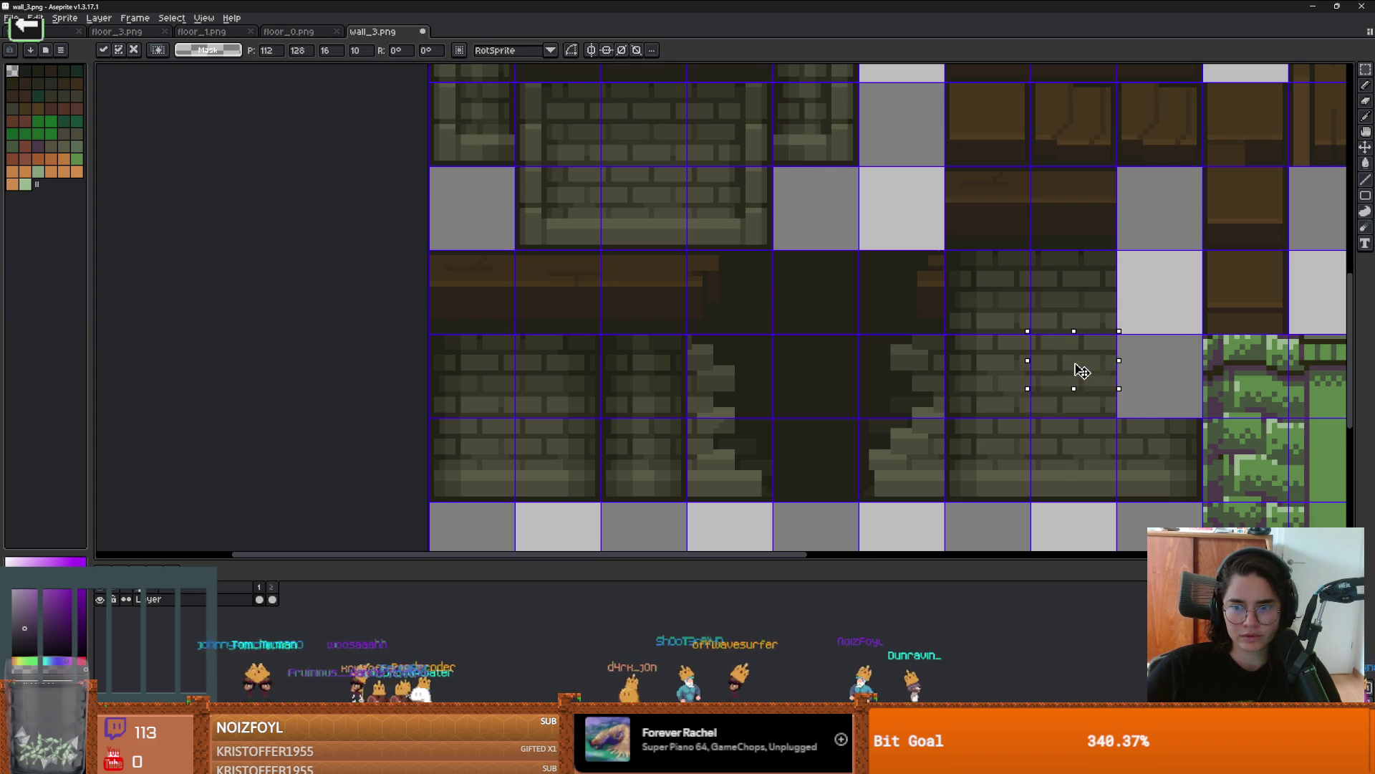
Step: Commit the placed tiles, pick the olive brick colour, and move one 16×16 brick tile
{"action": "key", "text": "Return"}
{"action": "scroll", "coordinate": [1132, 387], "scroll_direction": "up", "scroll_amount": 3}
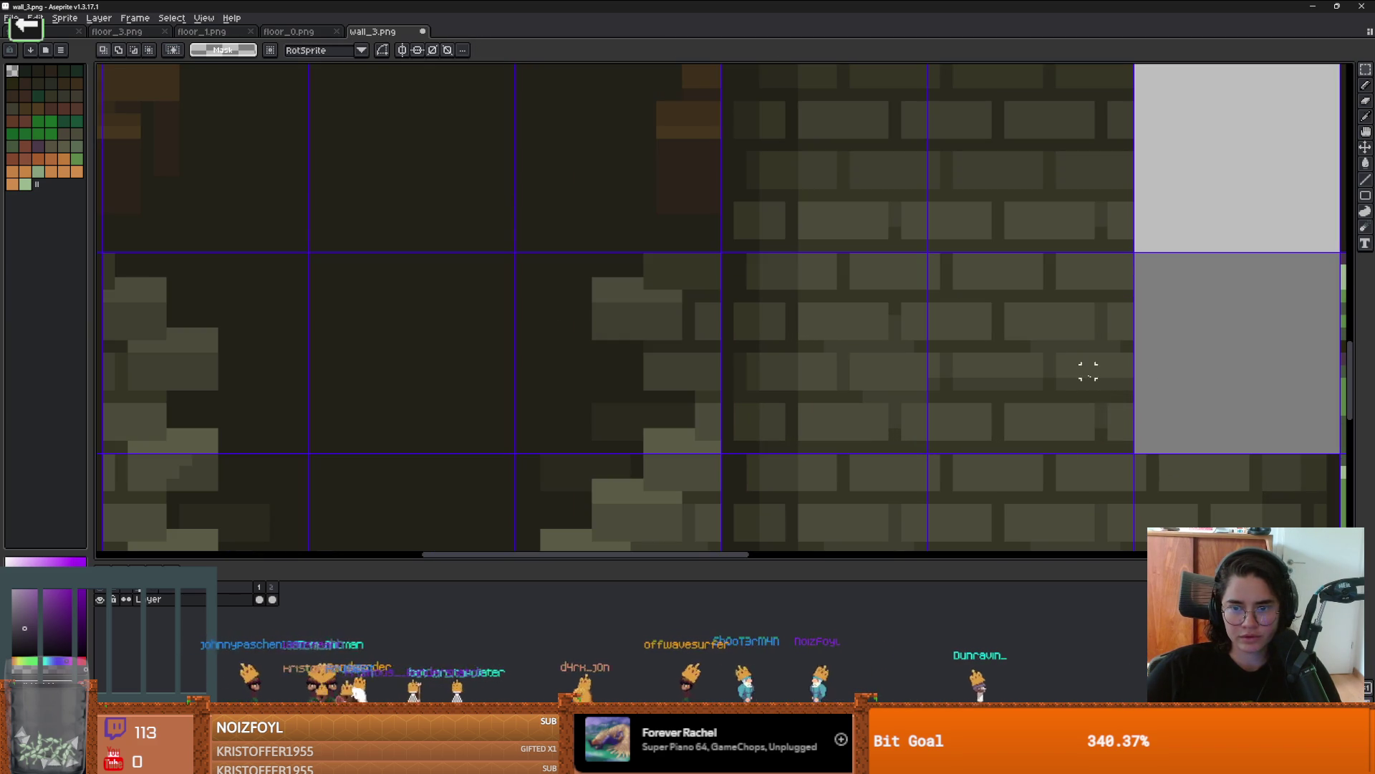
{"action": "key", "text": "b"}
{"action": "left_click", "coordinate": [1028, 359], "text": "alt"}
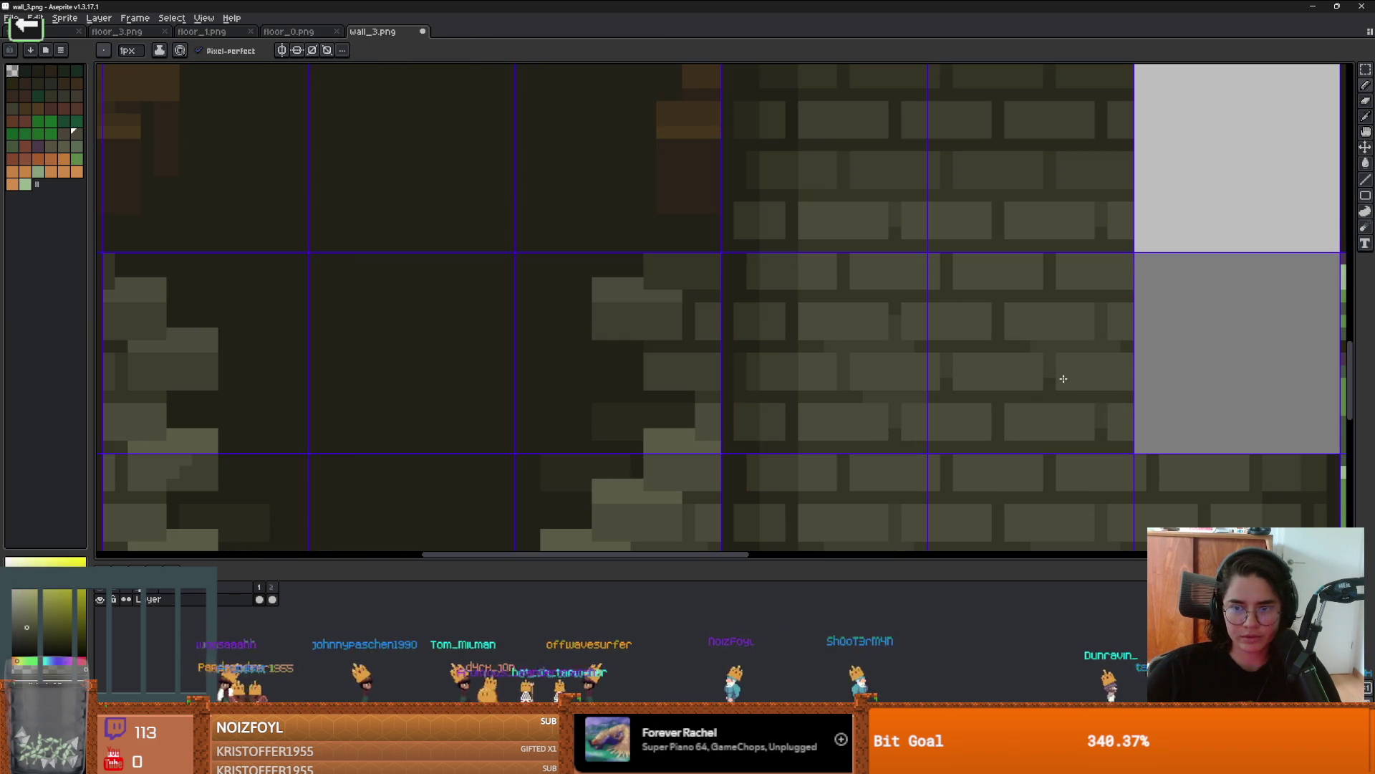
{"action": "scroll", "coordinate": [1063, 378], "scroll_direction": "down", "scroll_amount": 4}
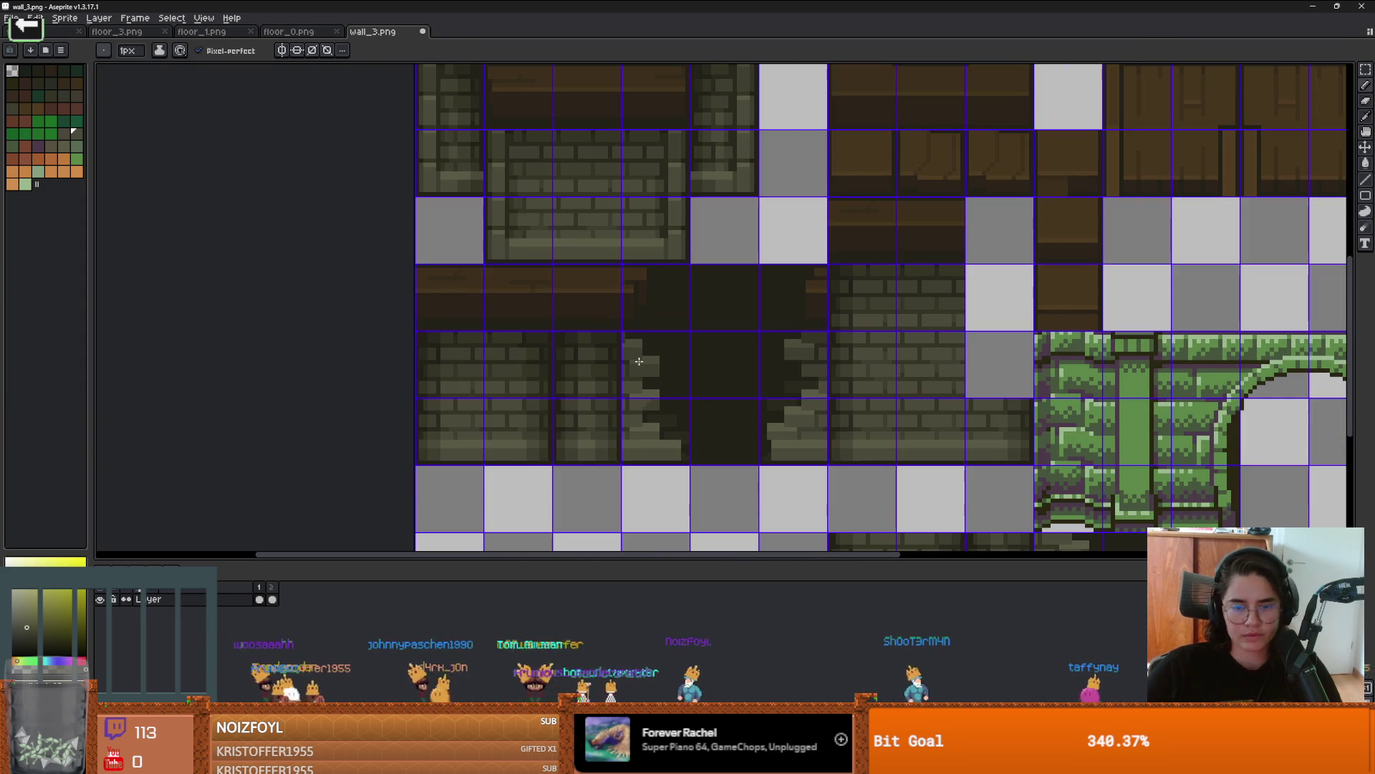
{"action": "key", "text": "m"}
{"action": "mouse_move", "coordinate": [541, 310]}
{"action": "left_mouse_down"}
{"action": "mouse_move", "coordinate": [533, 388]}
{"action": "mouse_move", "coordinate": [1017, 306]}
{"action": "left_mouse_up"}
{"action": "key", "text": "ctrl+d"}
{"action": "scroll", "coordinate": [840, 340], "scroll_direction": "down", "scroll_amount": 1}
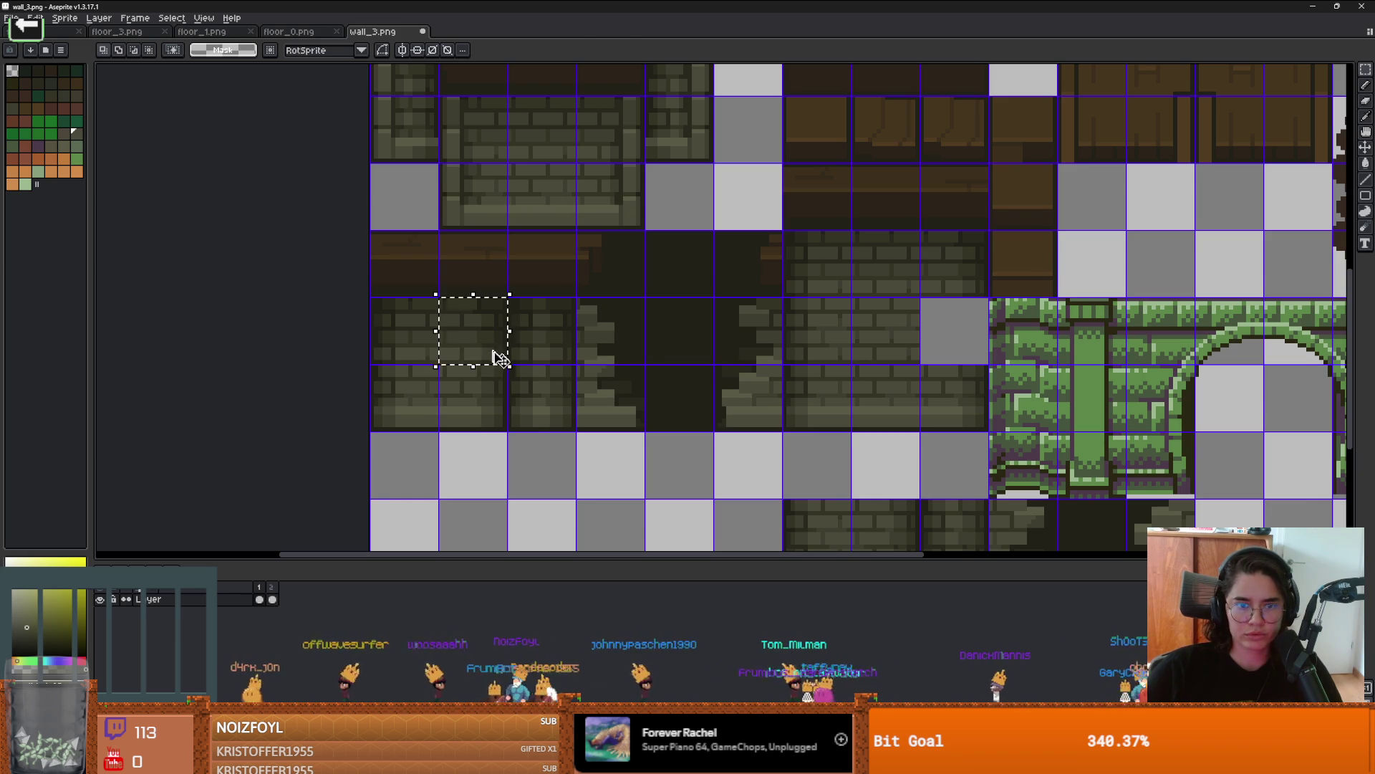
Step: Move brick tiles into the empty slot beside the green arch wall in wall_3
{"action": "left_click", "coordinate": [495, 353]}
{"action": "key", "text": "ctrl+d"}
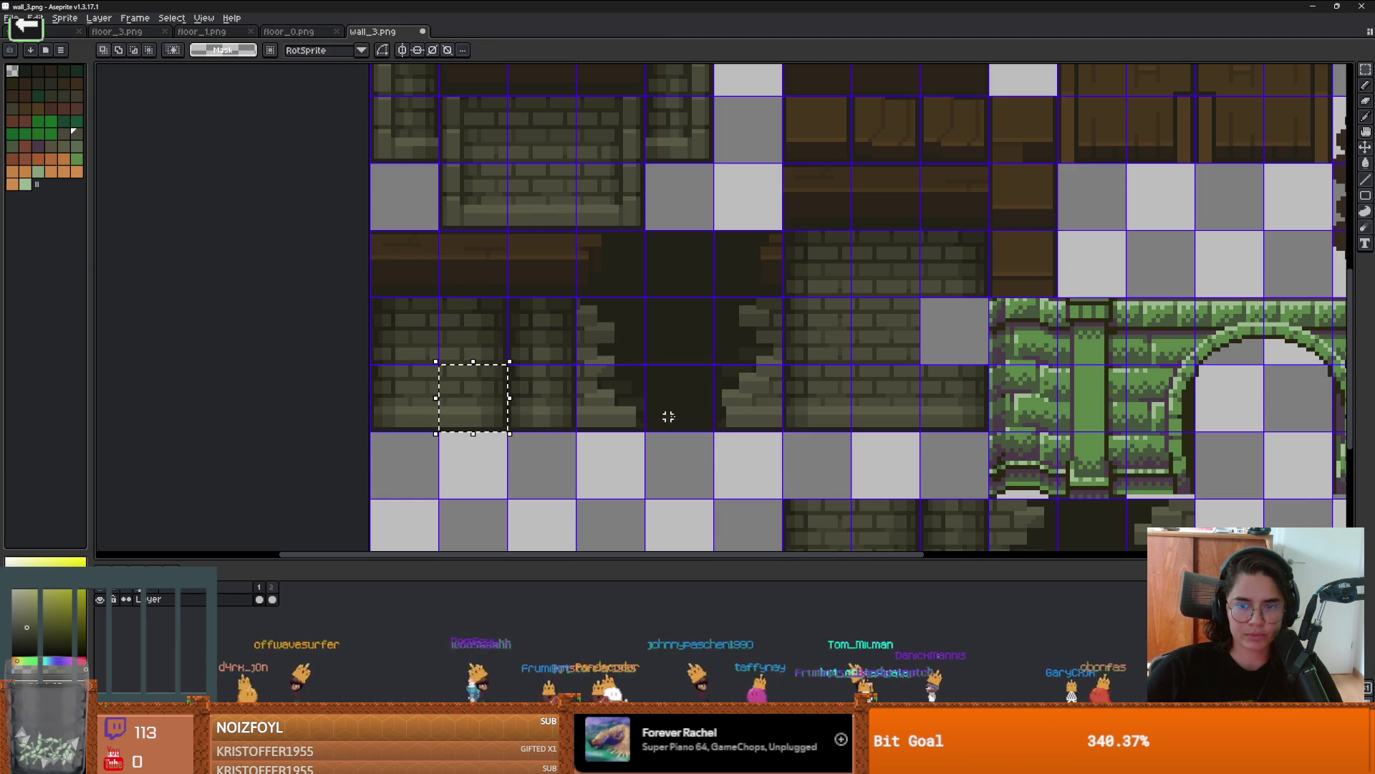
{"action": "scroll", "coordinate": [820, 352], "scroll_direction": "down", "scroll_amount": 2}
{"action": "mouse_move", "coordinate": [752, 408]}
{"action": "left_mouse_down"}
{"action": "mouse_move", "coordinate": [781, 436]}
{"action": "mouse_move", "coordinate": [831, 276]}
{"action": "left_mouse_up"}
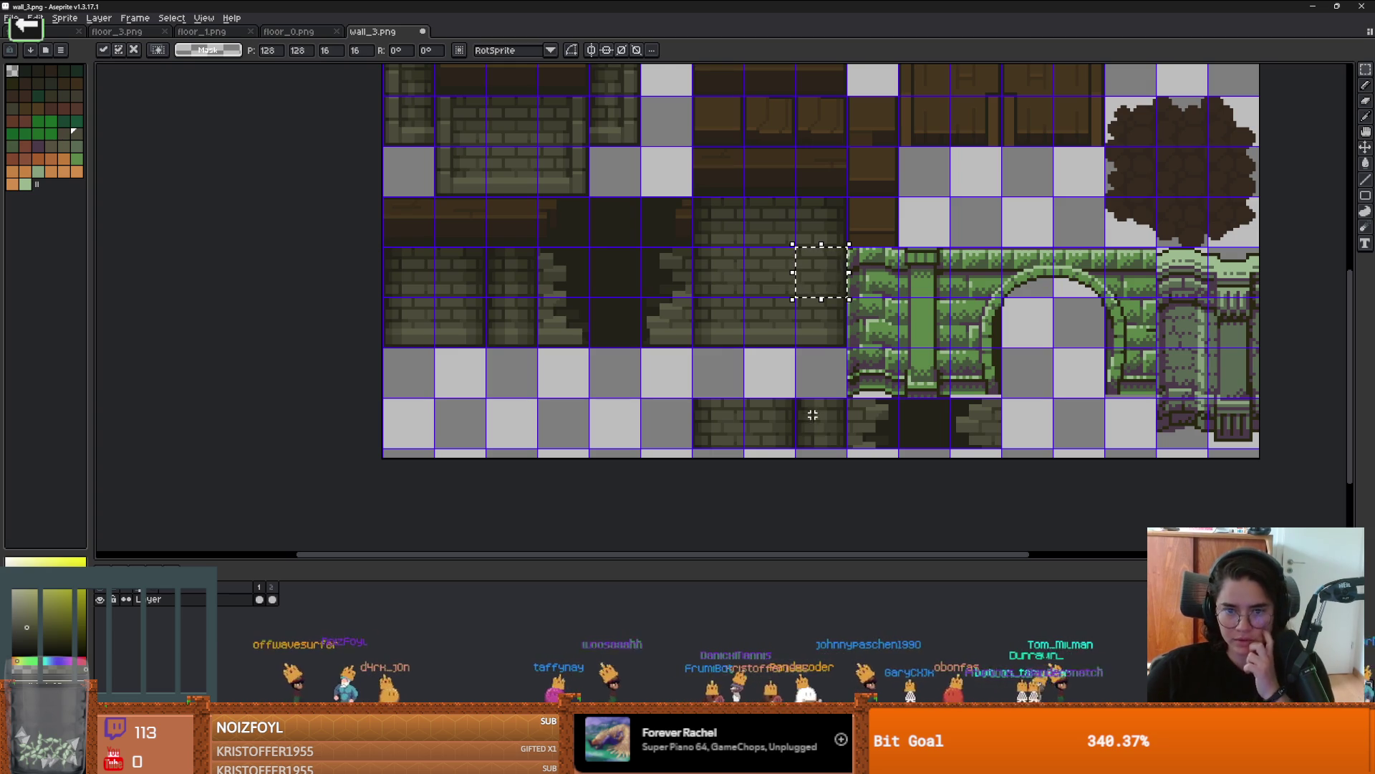
{"action": "left_click_drag", "start_coordinate": [813, 411], "coordinate": [836, 439]}
{"action": "scroll", "coordinate": [835, 439], "scroll_direction": "up", "scroll_amount": 4}
{"action": "scroll", "coordinate": [836, 439], "scroll_direction": "down", "scroll_amount": 3}
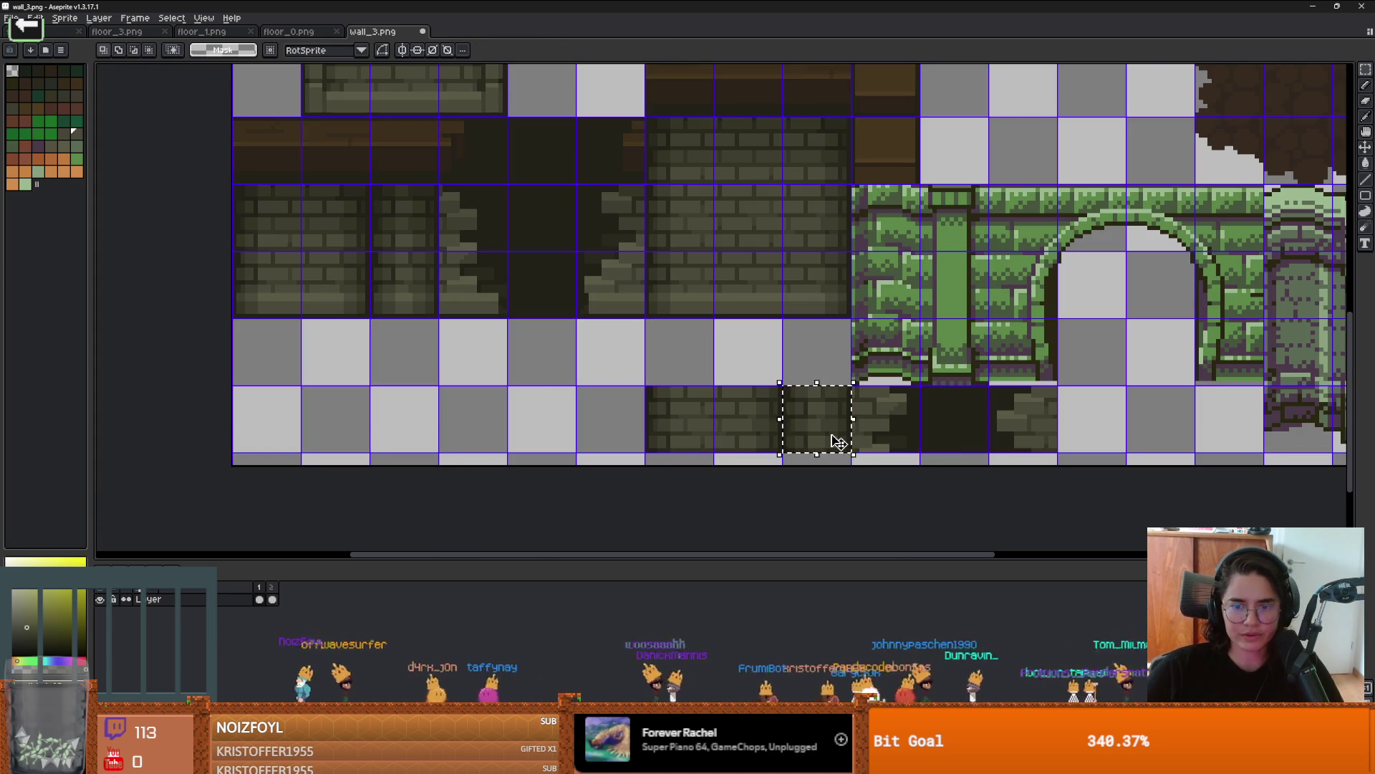
{"action": "mouse_move", "coordinate": [835, 440]}
{"action": "left_mouse_down"}
{"action": "mouse_move", "coordinate": [761, 289]}
{"action": "mouse_move", "coordinate": [770, 243]}
{"action": "left_mouse_up"}
{"action": "scroll", "coordinate": [770, 242], "scroll_direction": "down", "scroll_amount": 2}
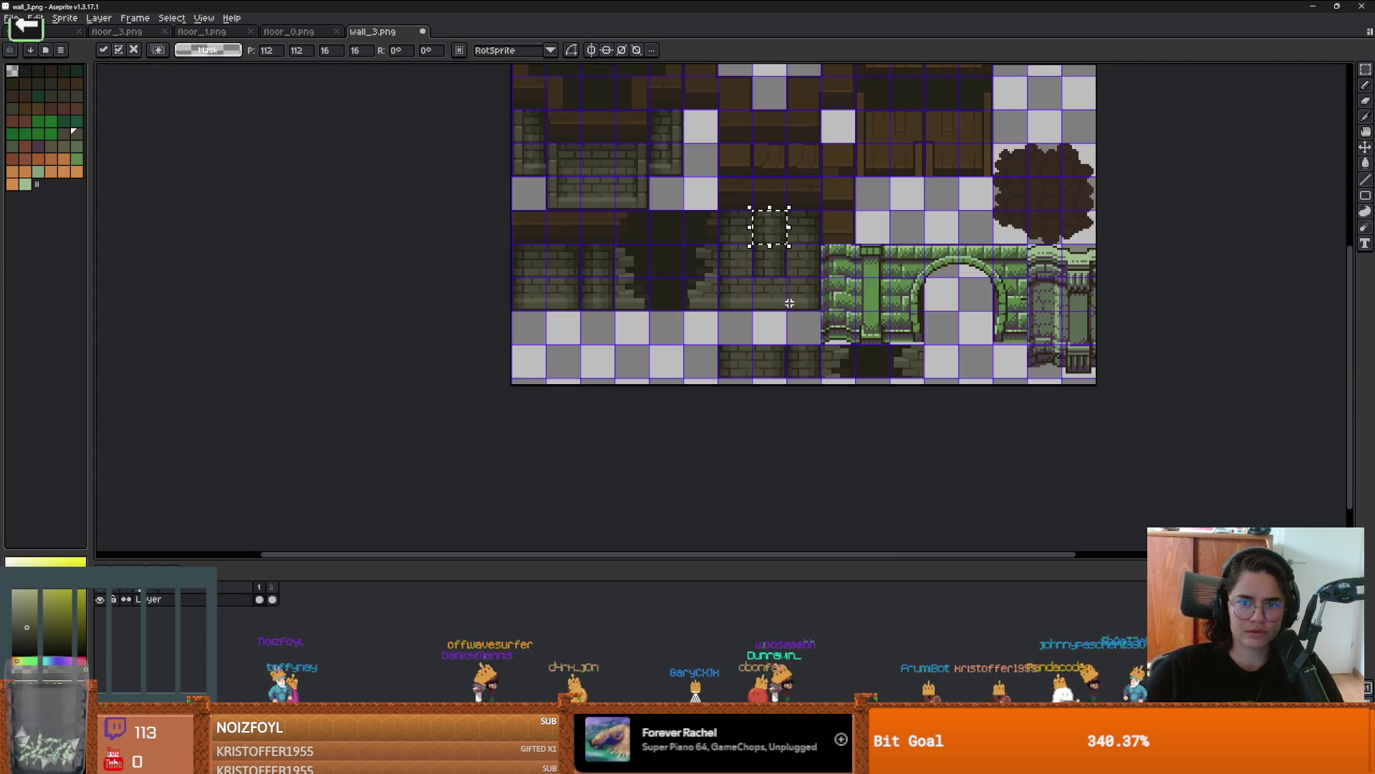
{"action": "key", "text": "Return"}
{"action": "scroll", "coordinate": [784, 343], "scroll_direction": "up", "scroll_amount": 2}
Step: Undo the wrong tile moves and clear the stray brick tiles from the bottom row
{"action": "key", "text": "ctrl+z"}
{"action": "key", "text": "ctrl+z"}
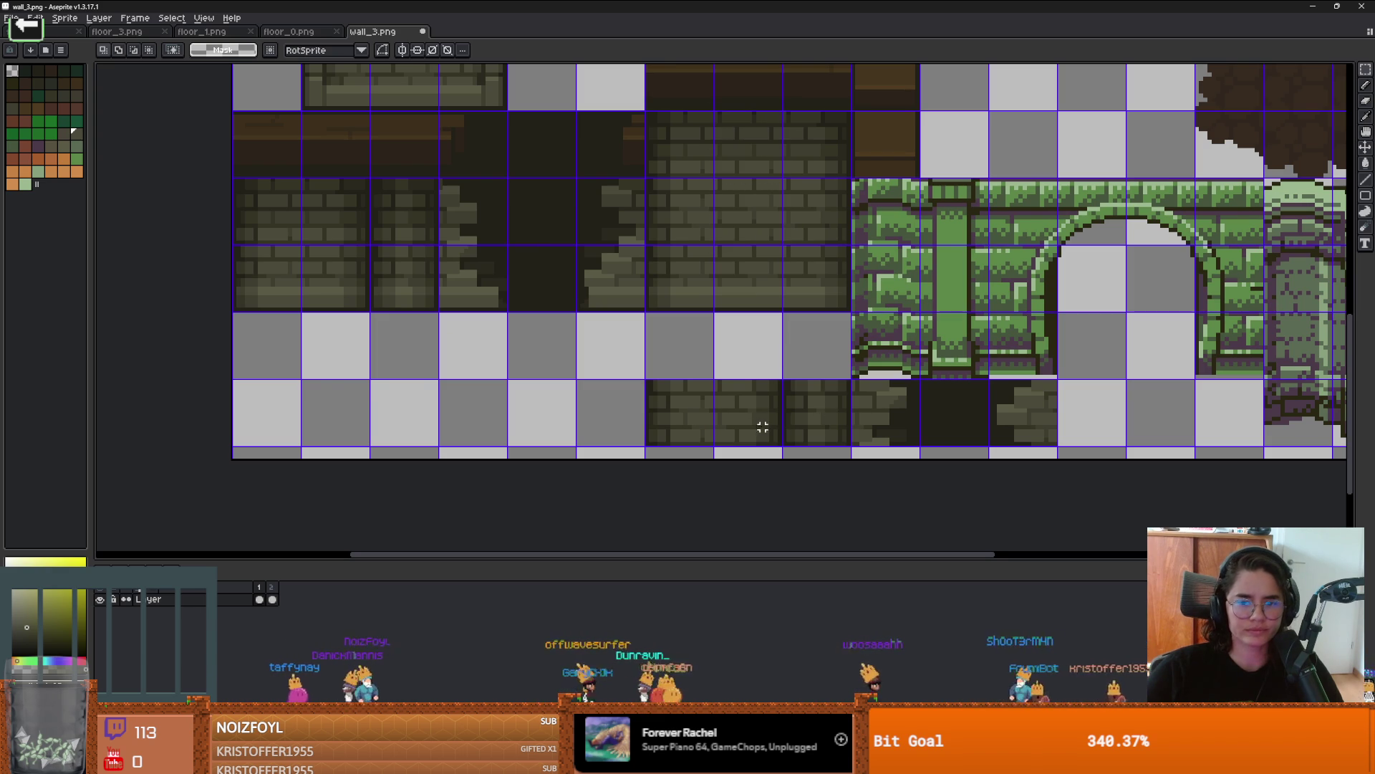
{"action": "key", "text": "ctrl+z"}
{"action": "key", "text": "ctrl+z"}
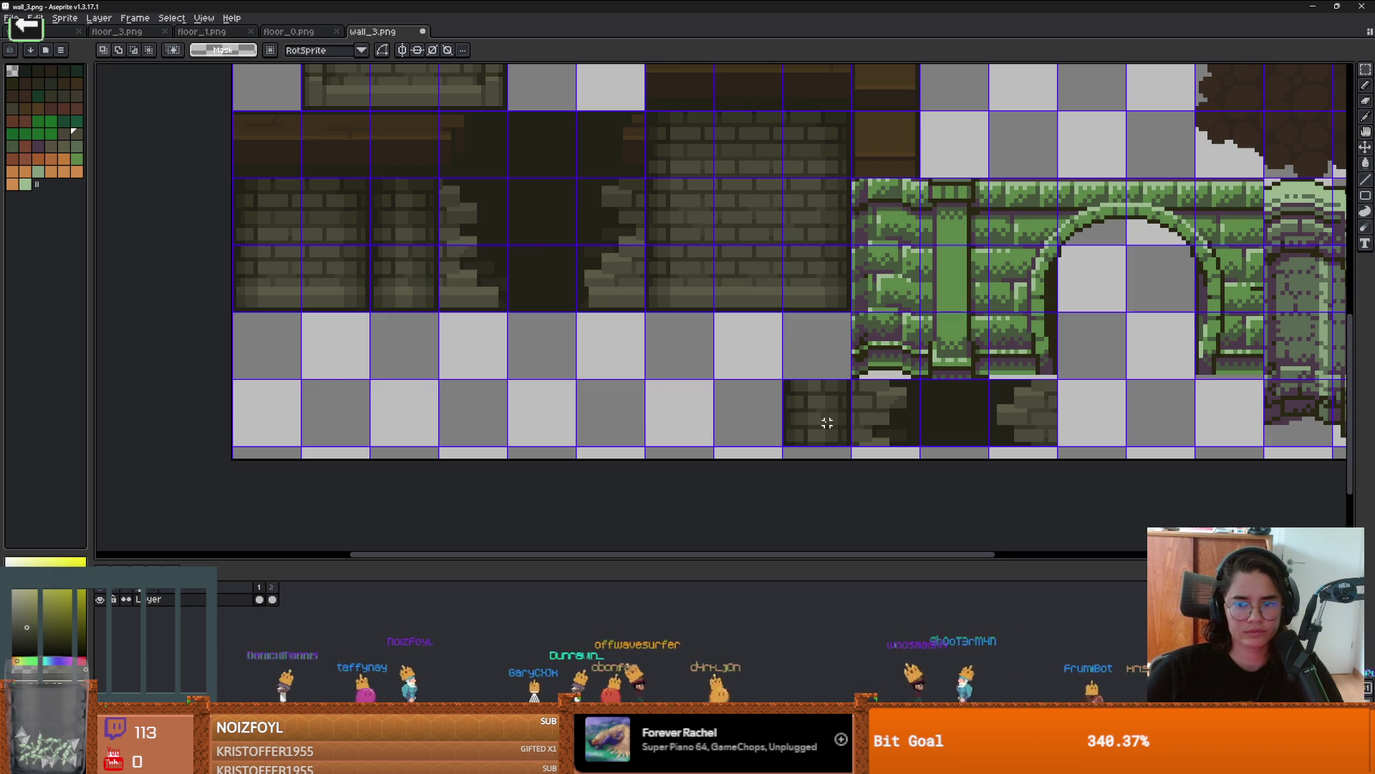
{"action": "scroll", "coordinate": [985, 430], "scroll_direction": "down", "scroll_amount": 1}
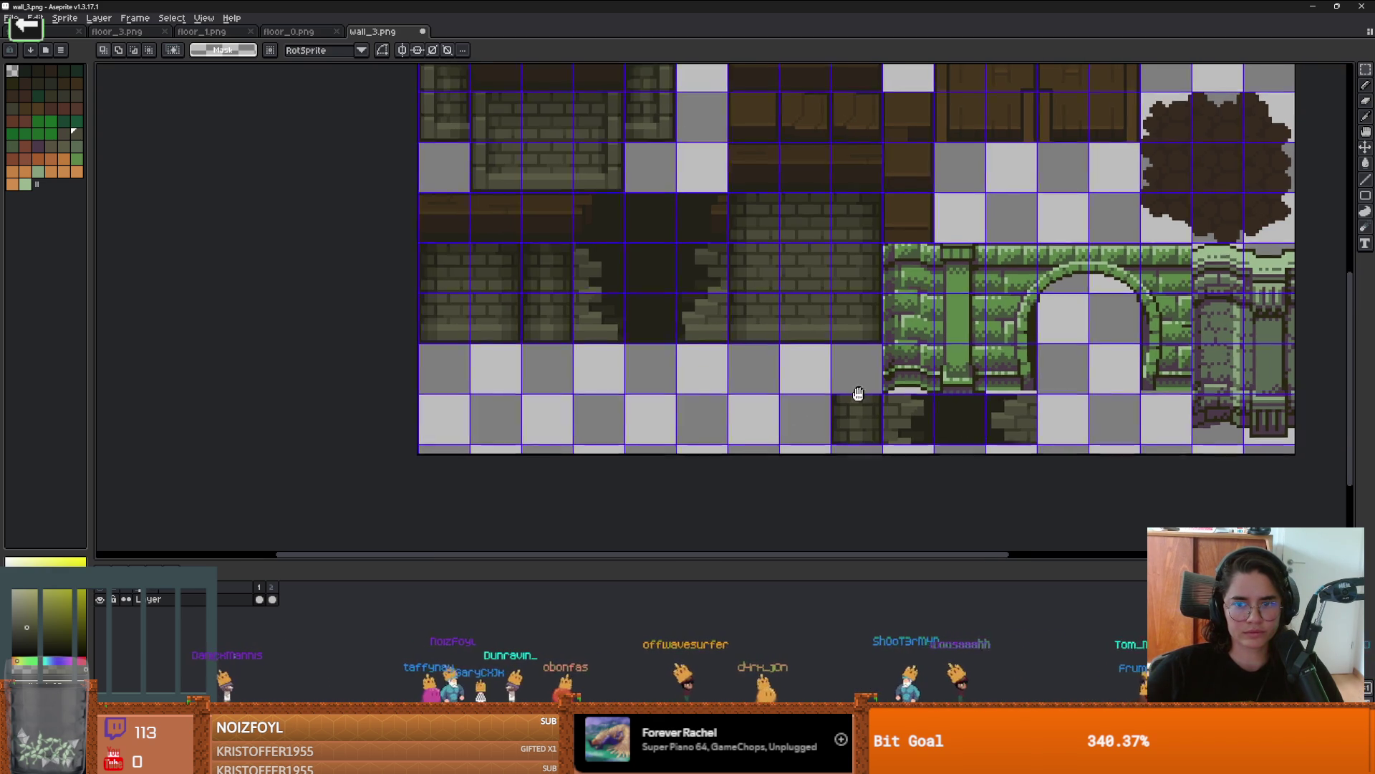
{"action": "scroll", "coordinate": [858, 395], "scroll_direction": "down", "scroll_amount": 1}
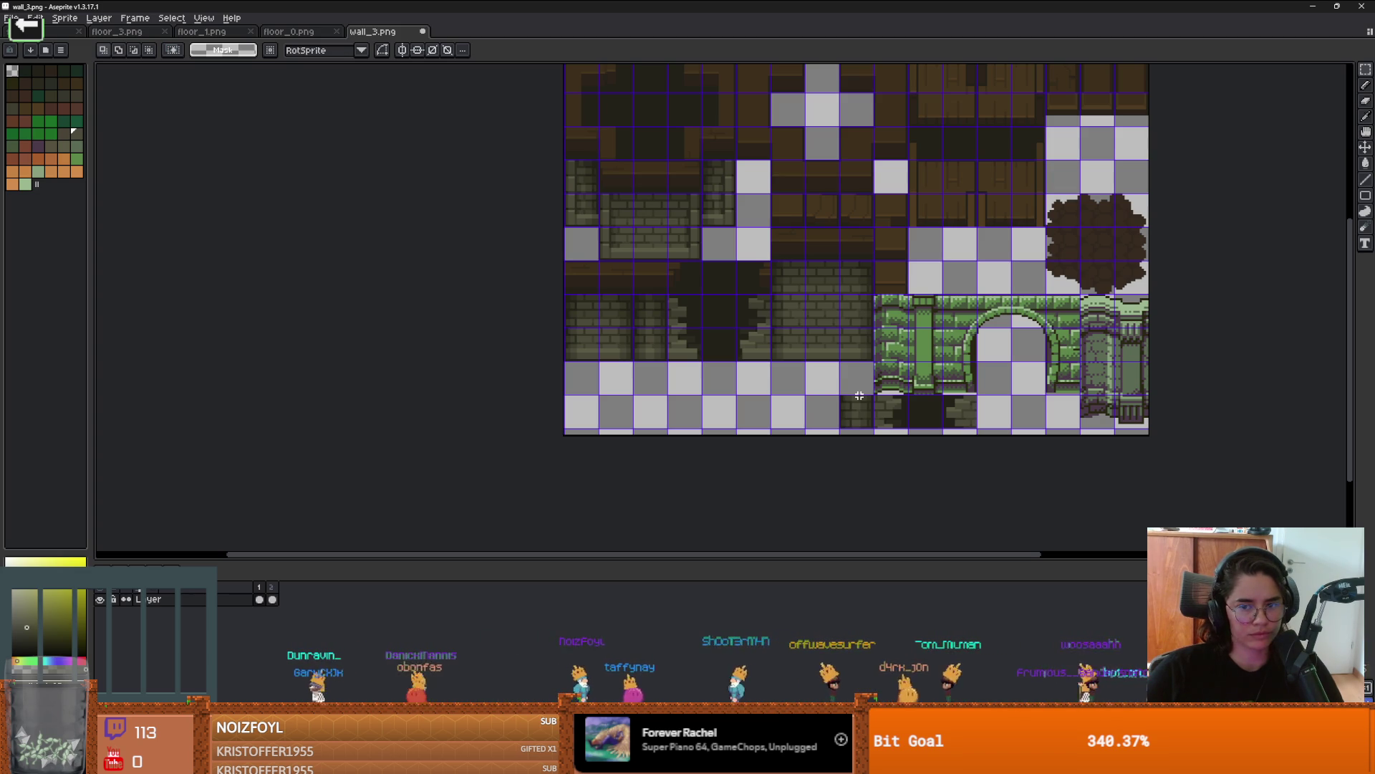
Step: Save wall_3.png, accept the export, and return to Godot
{"action": "key", "text": "ctrl+s"}
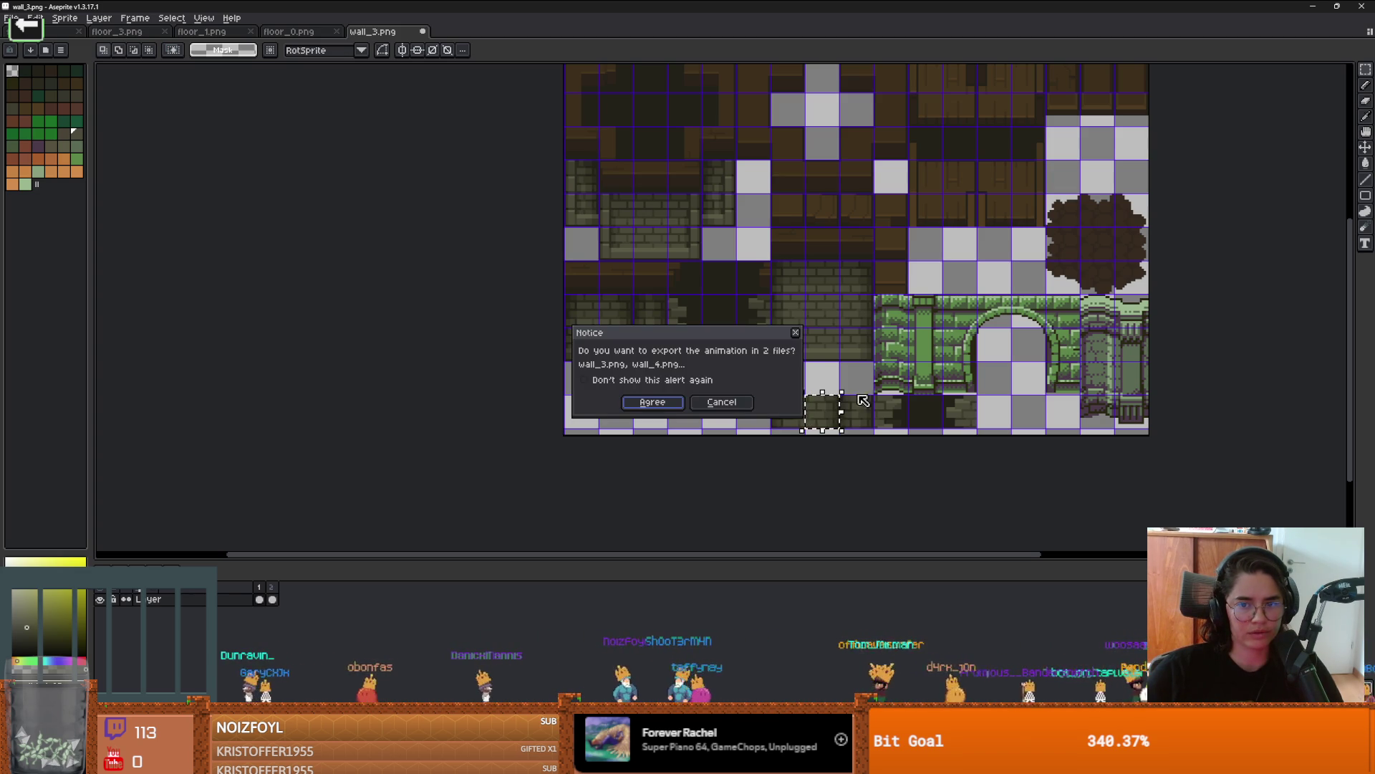
{"action": "key", "text": "Return"}
{"action": "scroll", "coordinate": [789, 322], "scroll_direction": "up", "scroll_amount": 1}
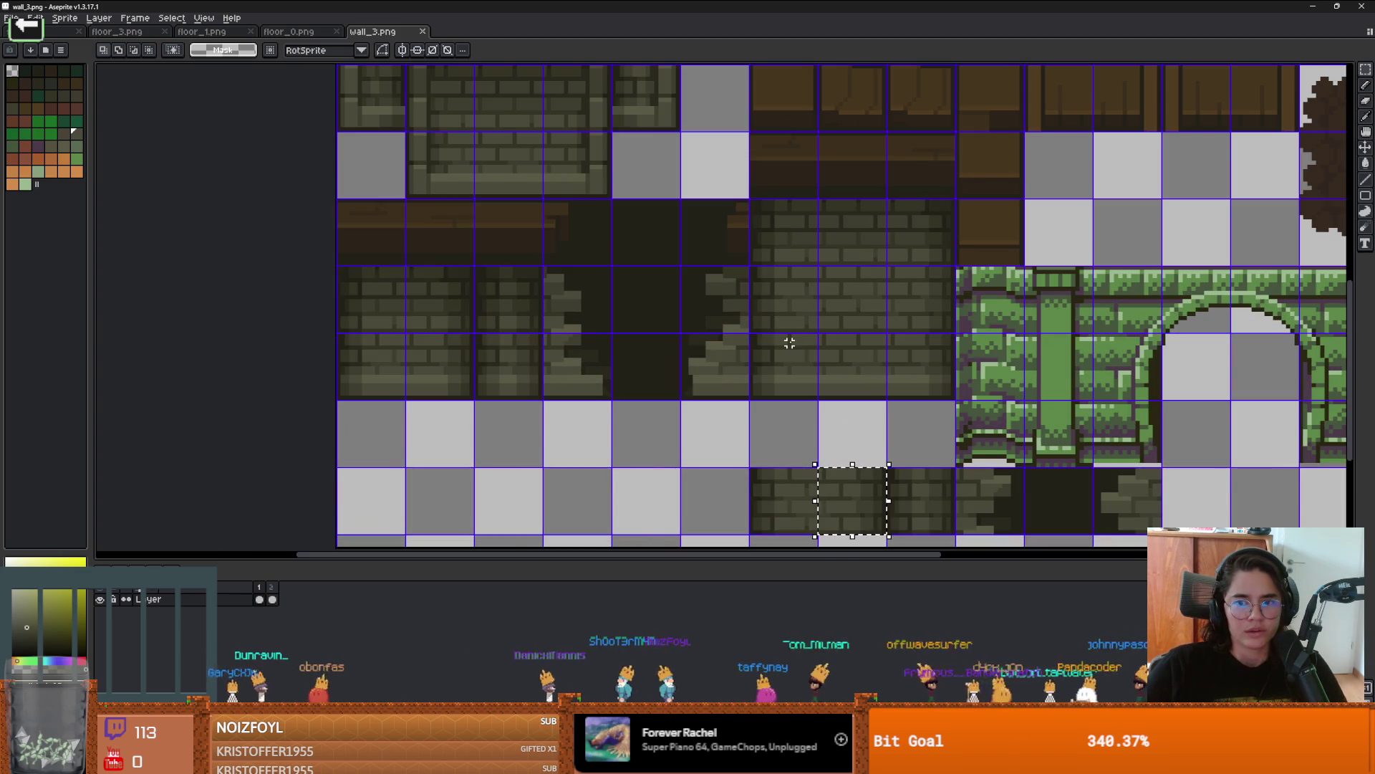
{"action": "scroll", "coordinate": [789, 343], "scroll_direction": "down", "scroll_amount": 1}
{"action": "key", "text": "alt+Tab"}
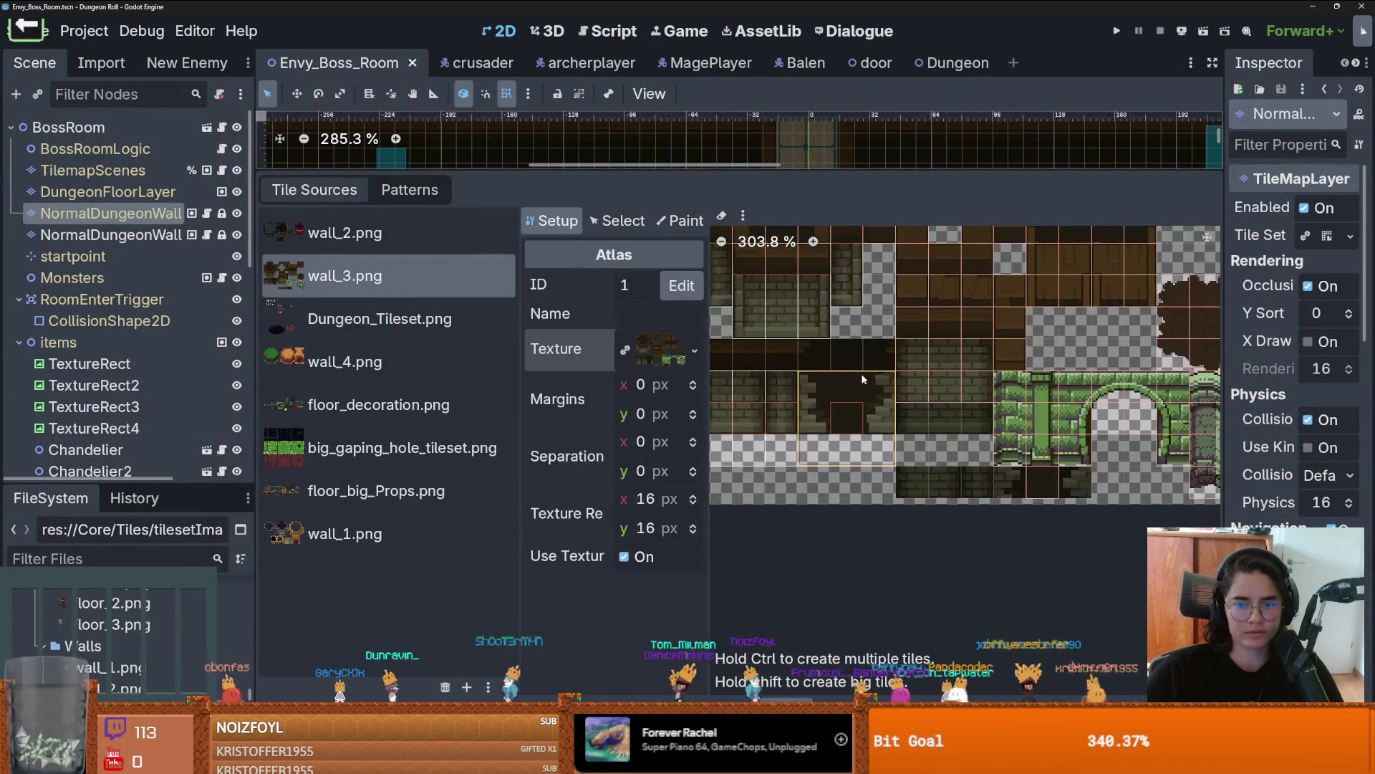
Step: Delete the outdated wall_3 atlas tiles, including tile (8,7)
{"action": "right_click", "coordinate": [933, 406]}
{"action": "left_click", "coordinate": [950, 420]}
{"action": "right_click", "coordinate": [861, 447]}
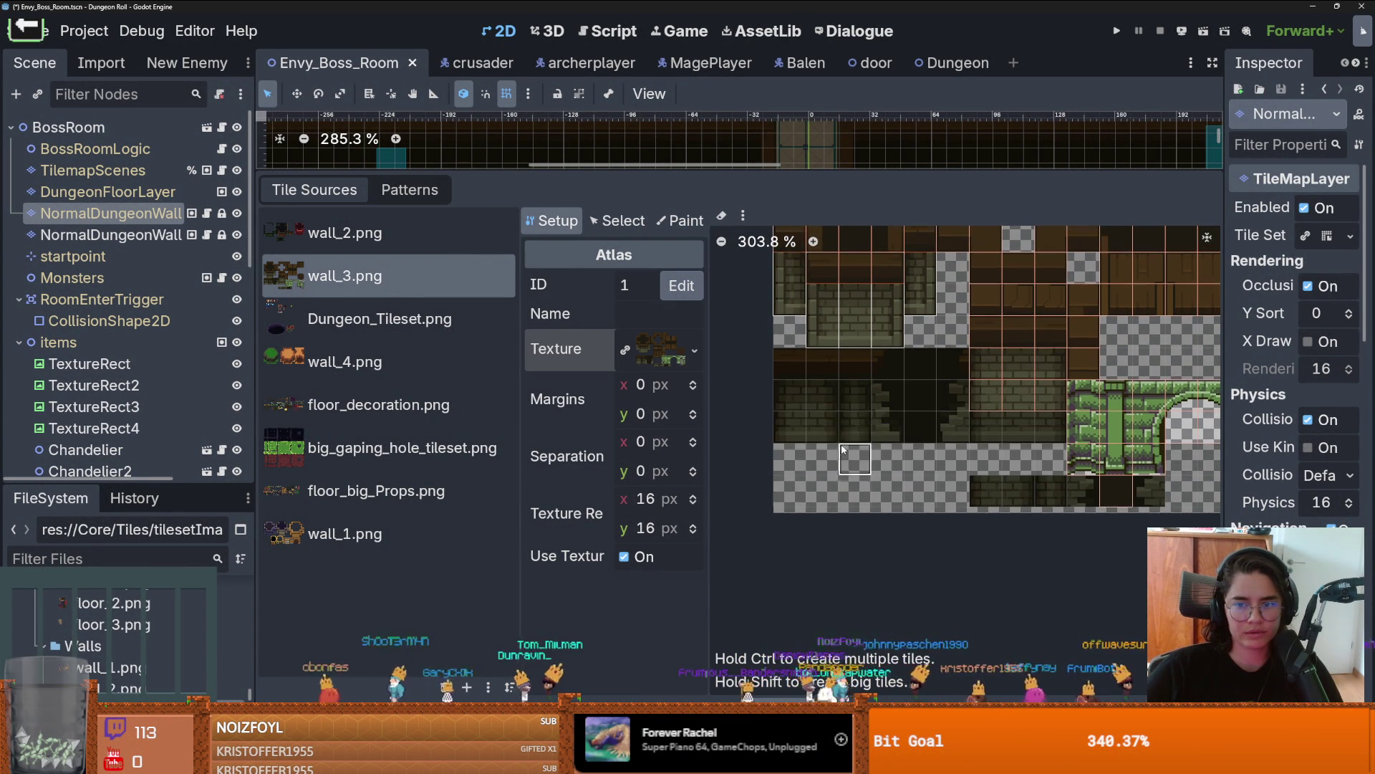
{"action": "left_click", "coordinate": [924, 445]}
{"action": "scroll", "coordinate": [931, 416], "scroll_direction": "up", "scroll_amount": 3}
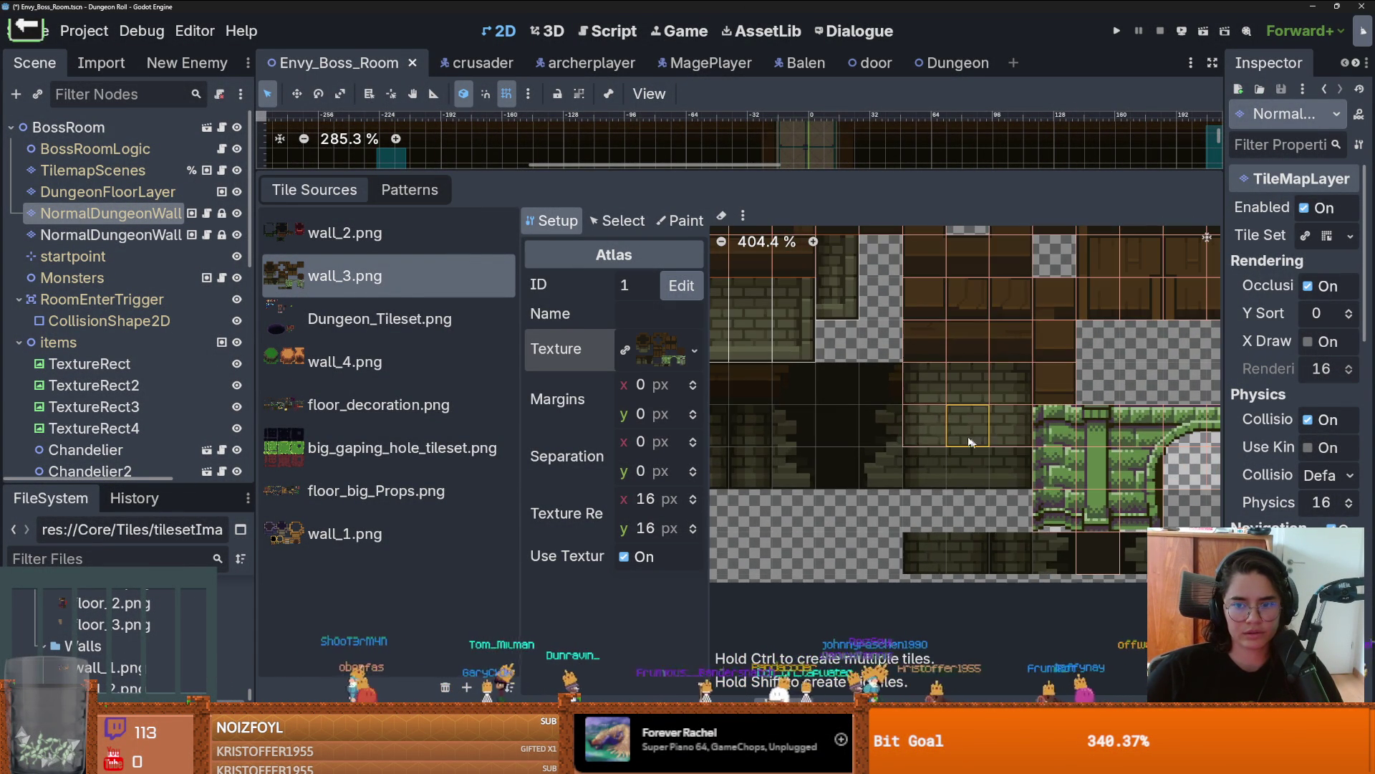
{"action": "right_click", "coordinate": [921, 423]}
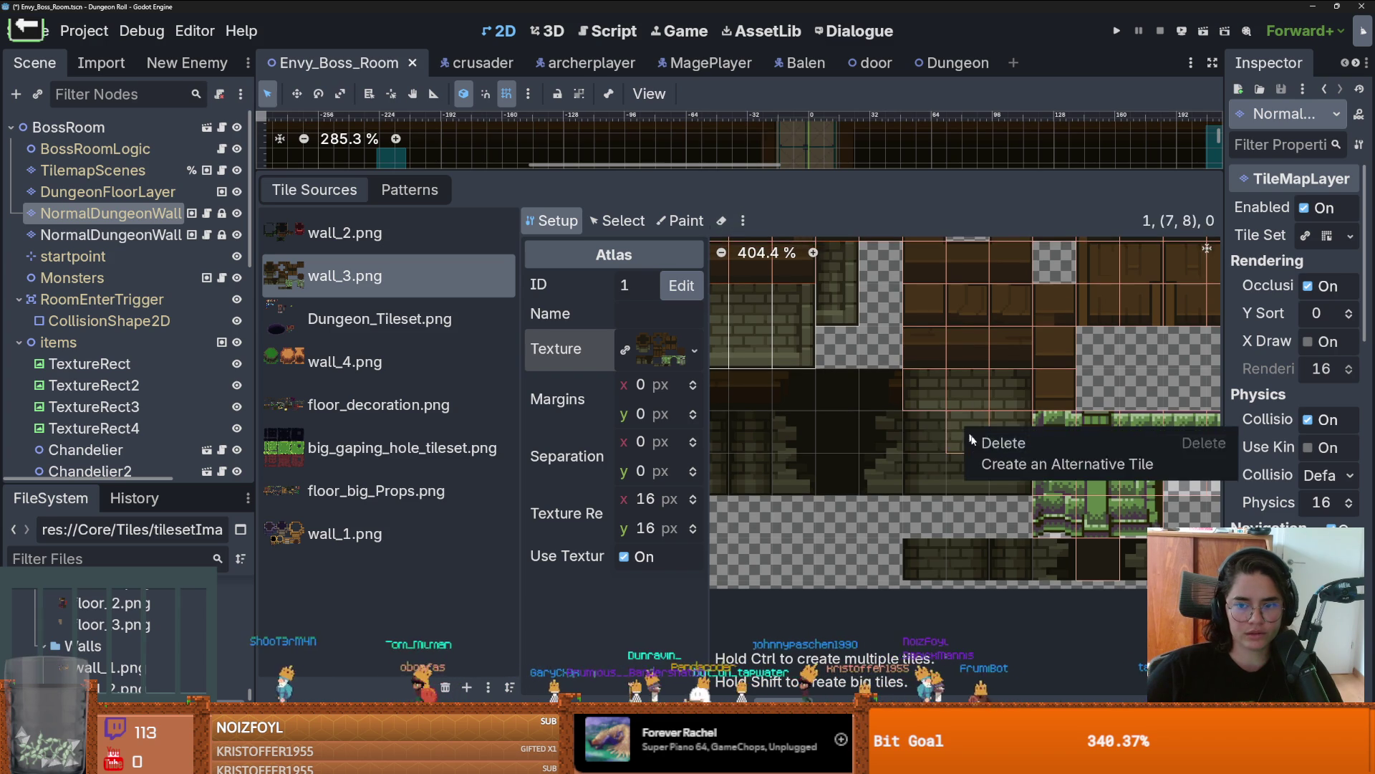
{"action": "left_click", "coordinate": [940, 435]}
{"action": "left_click", "coordinate": [616, 220]}
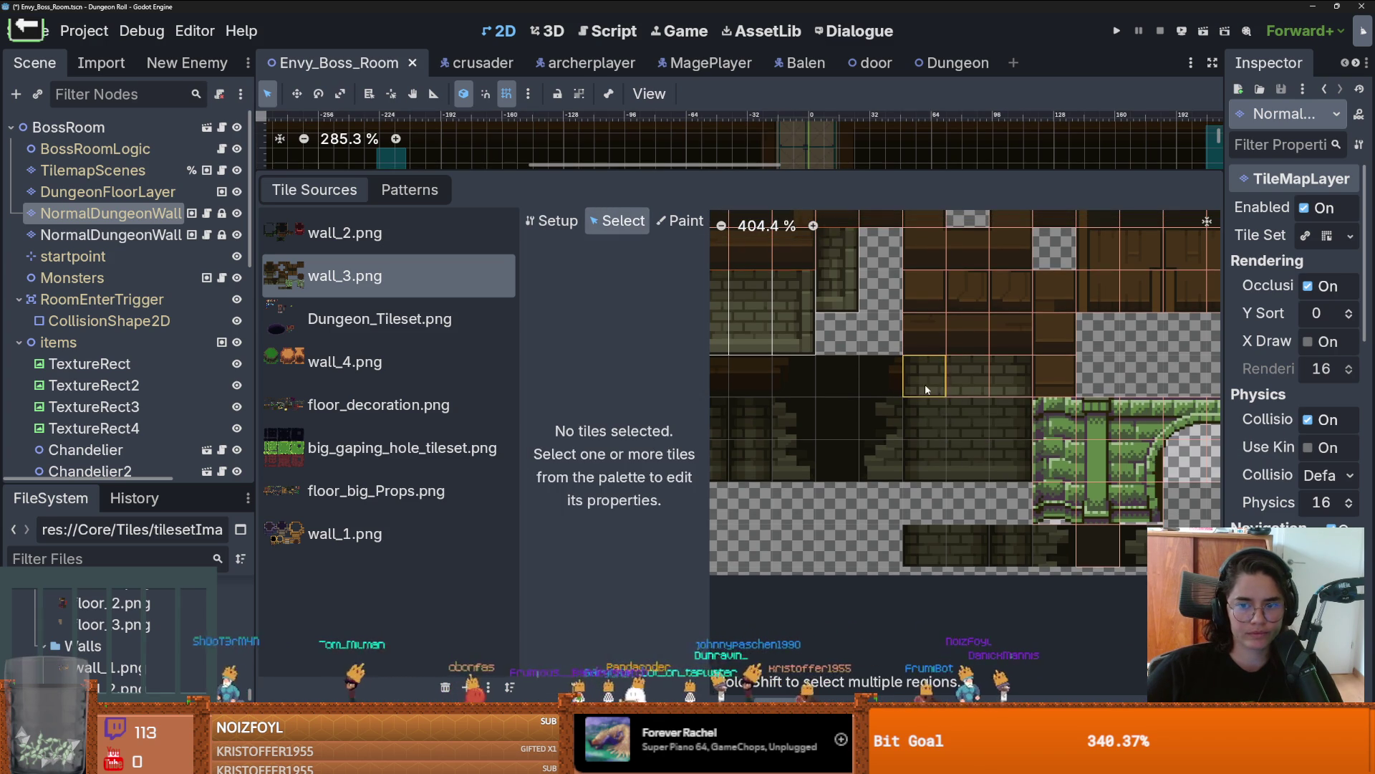
{"action": "right_click", "coordinate": [931, 368]}
{"action": "key", "text": "Escape"}
{"action": "right_click", "coordinate": [1010, 394]}
{"action": "left_click", "coordinate": [1033, 406]}
Step: Stretch a brick tile to a 1×4 wall tile and set its Atlas Coords x to 7
{"action": "left_click", "coordinate": [557, 217]}
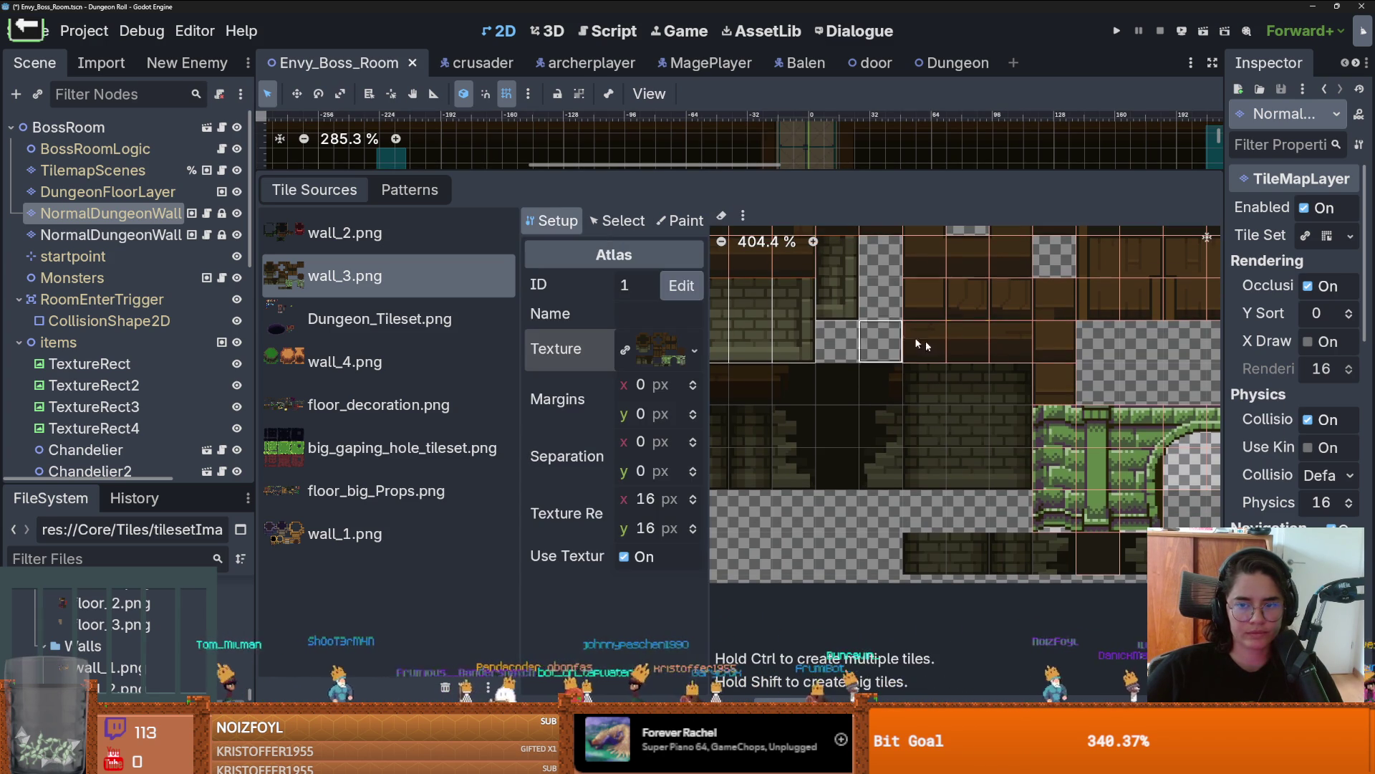
{"action": "left_click", "coordinate": [618, 221]}
{"action": "left_click", "coordinate": [967, 362]}
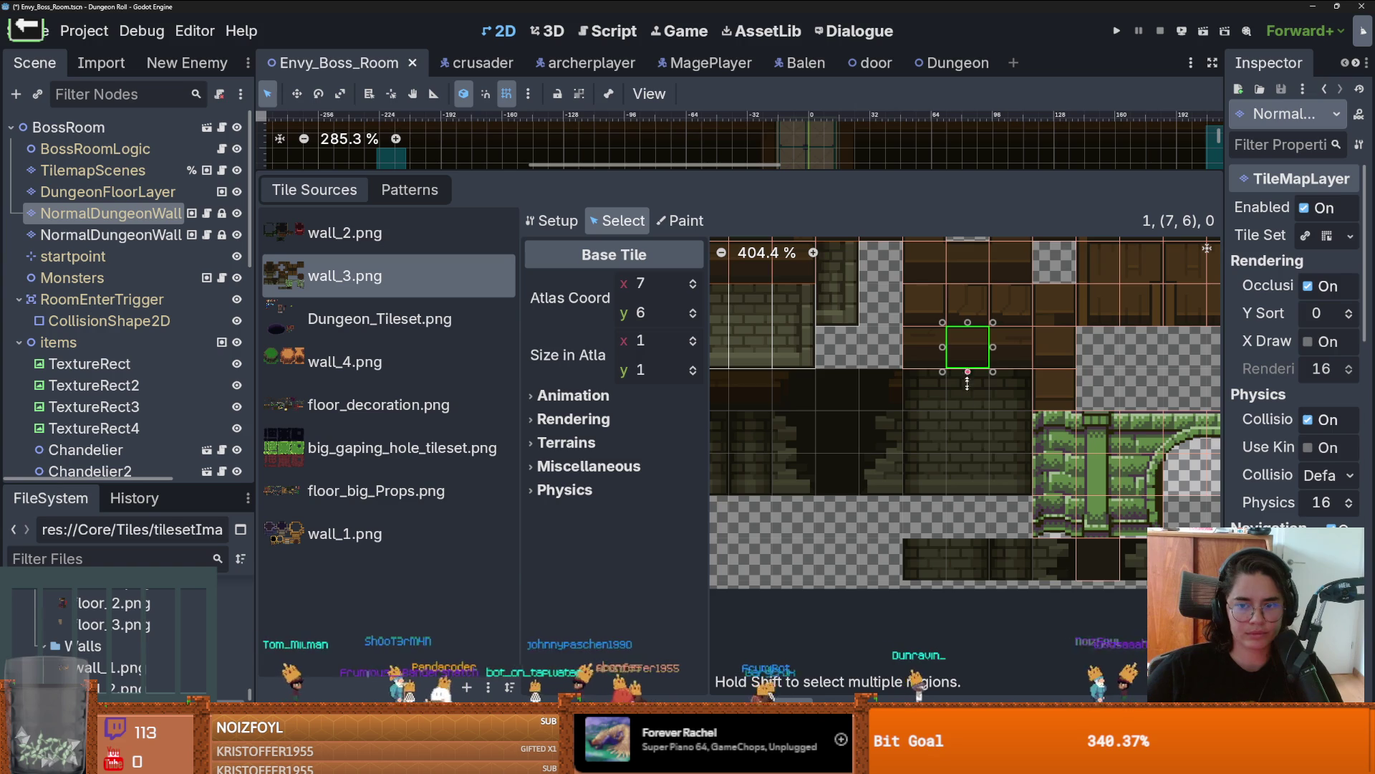
{"action": "left_click_drag", "start_coordinate": [967, 373], "coordinate": [986, 485]}
{"action": "left_click_drag", "start_coordinate": [1013, 399], "coordinate": [1019, 482]}
{"action": "left_click_drag", "start_coordinate": [925, 373], "coordinate": [927, 487]}
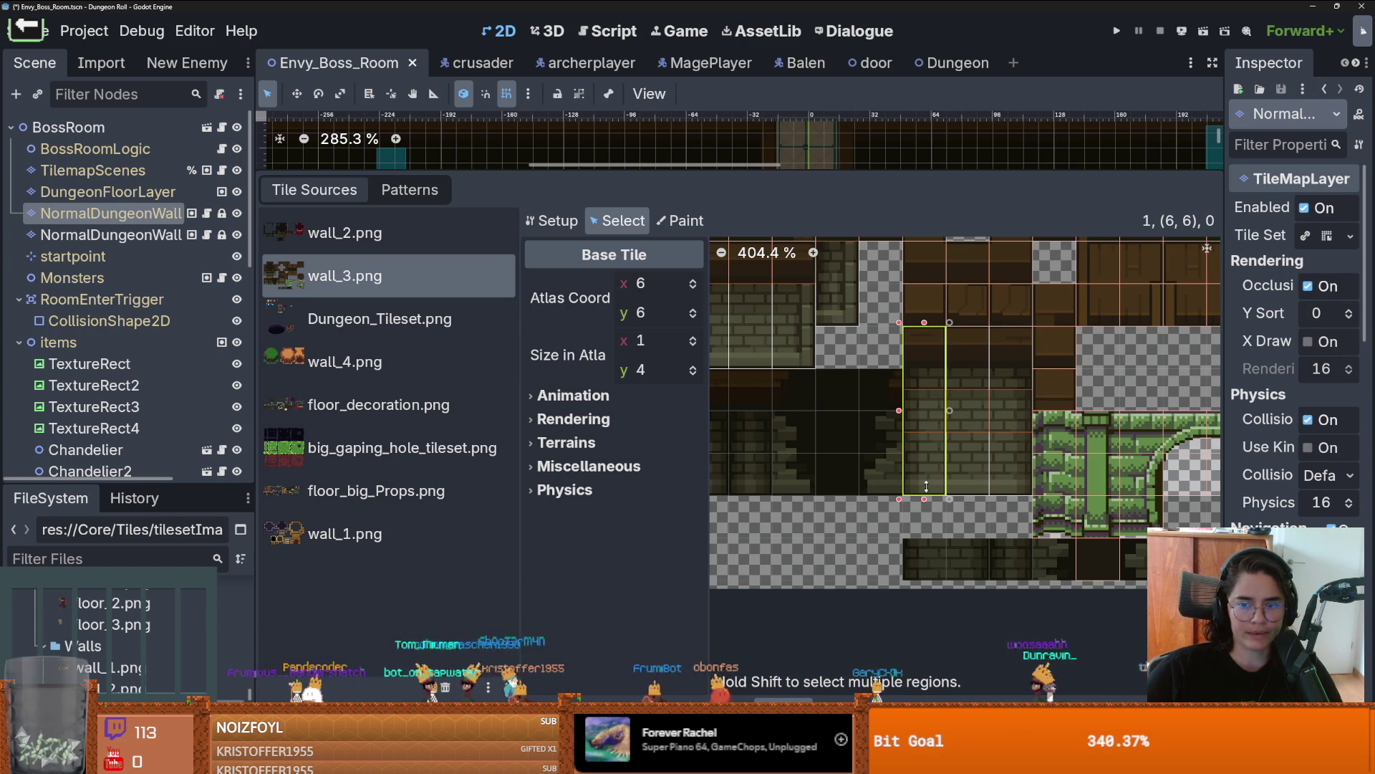
{"action": "left_click_drag", "start_coordinate": [820, 179], "coordinate": [820, 508]}
{"action": "scroll", "coordinate": [706, 245], "scroll_direction": "down", "scroll_amount": 1}
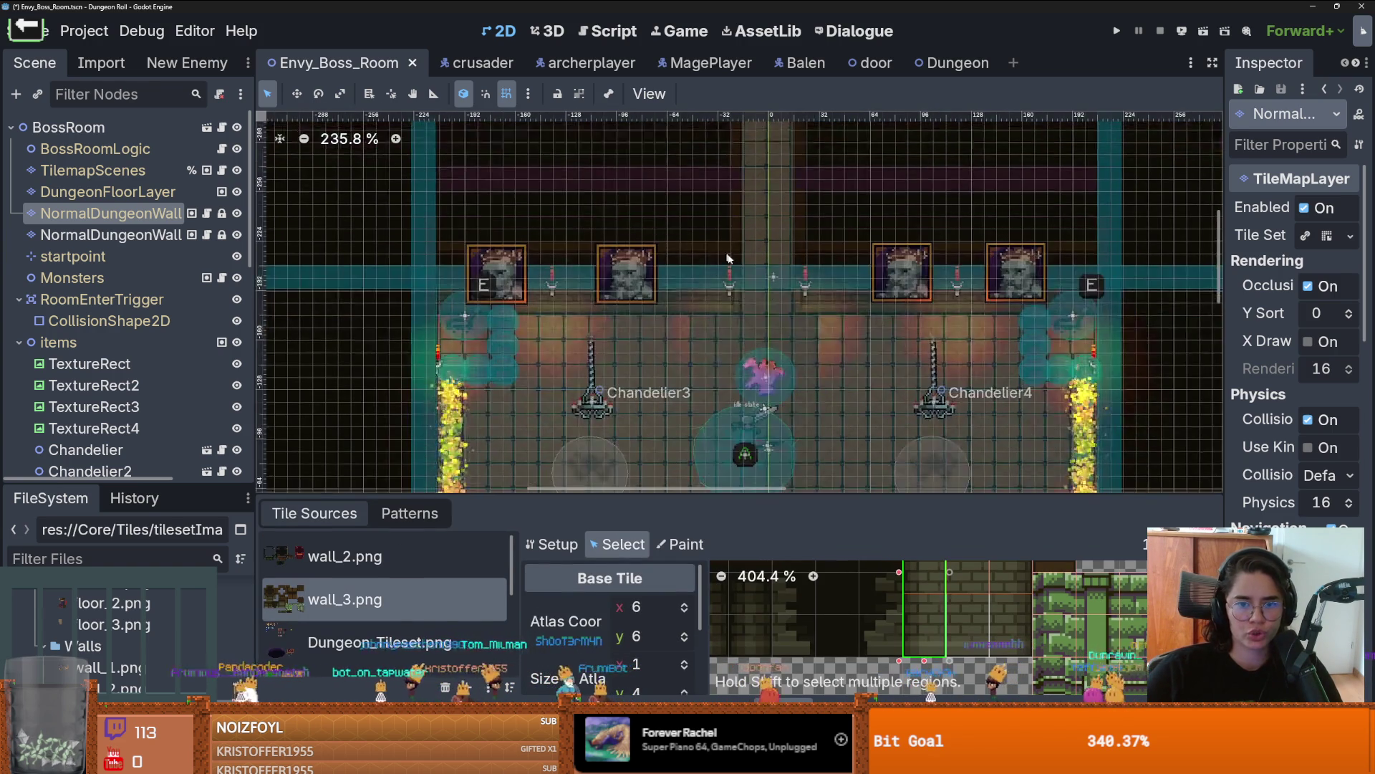
{"action": "left_click", "coordinate": [967, 609]}
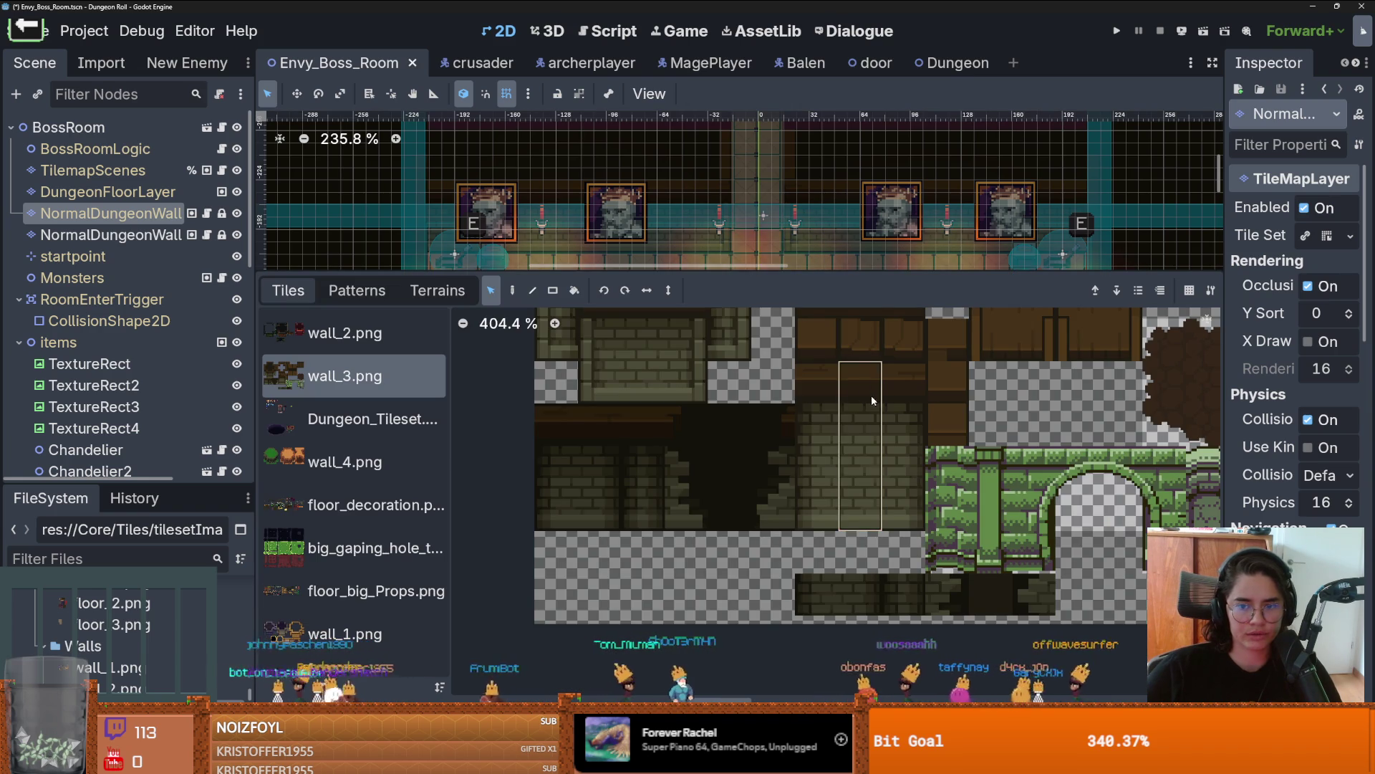
{"action": "left_click_drag", "start_coordinate": [730, 272], "coordinate": [730, 407]}
{"action": "scroll", "coordinate": [752, 243], "scroll_direction": "up", "scroll_amount": 1}
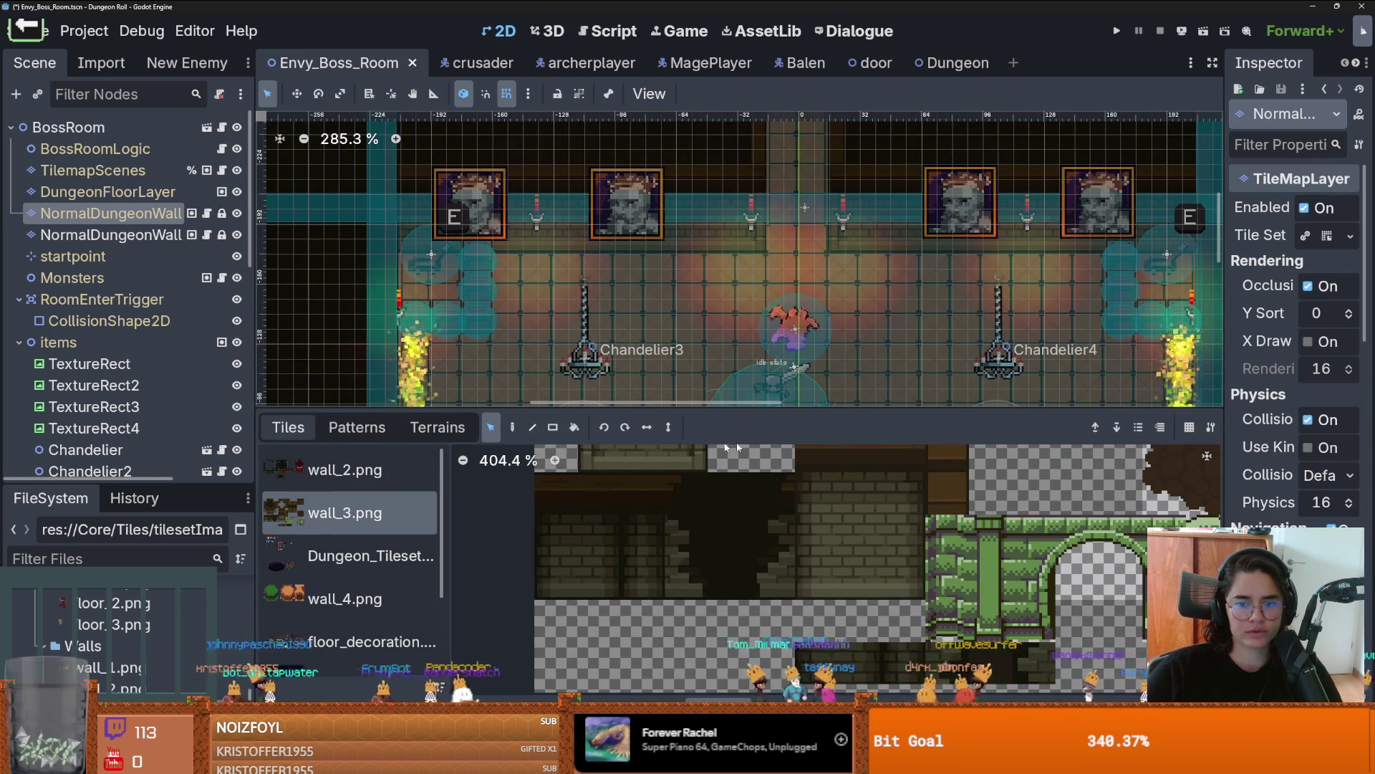
Step: Select the tall 1×4 brick tile for painting and enlarge the tileset editor
{"action": "left_click", "coordinate": [859, 527]}
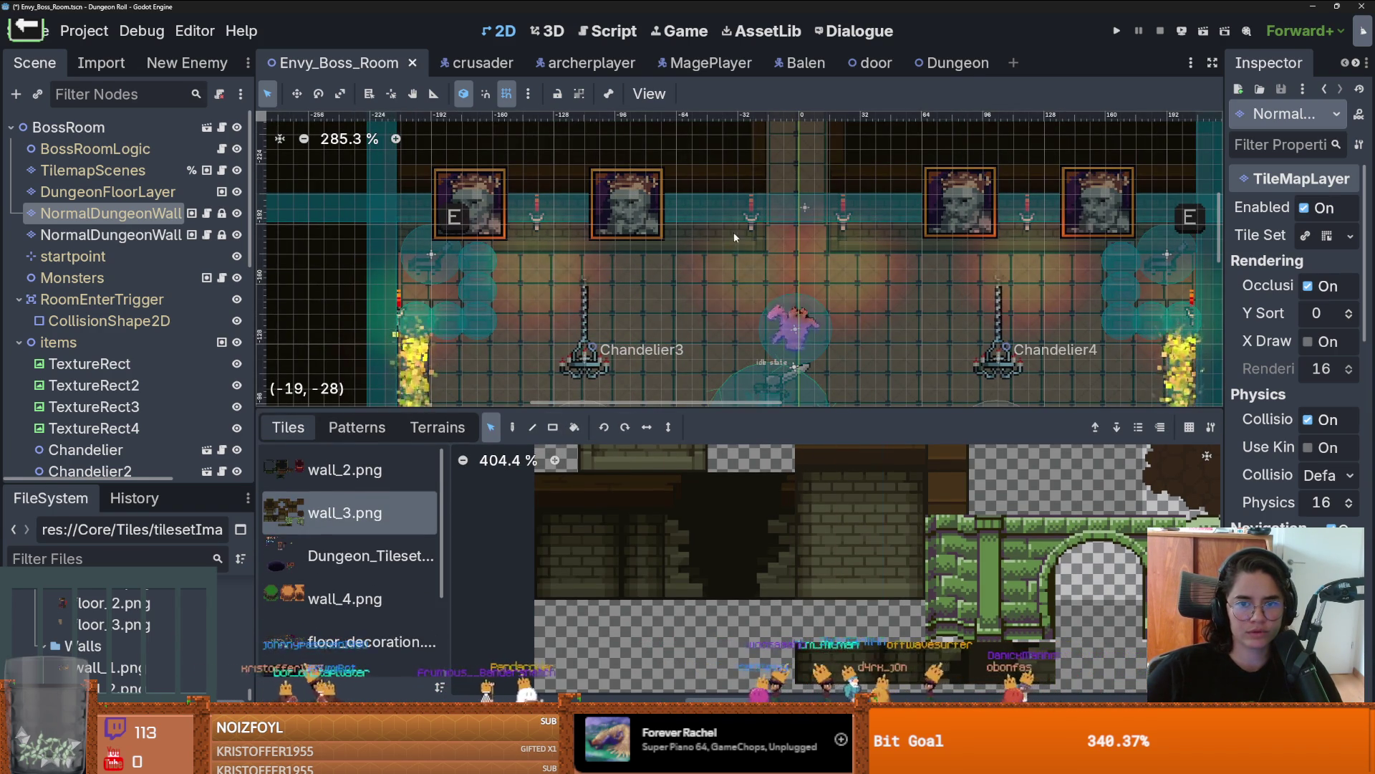
{"action": "left_click", "coordinate": [867, 510]}
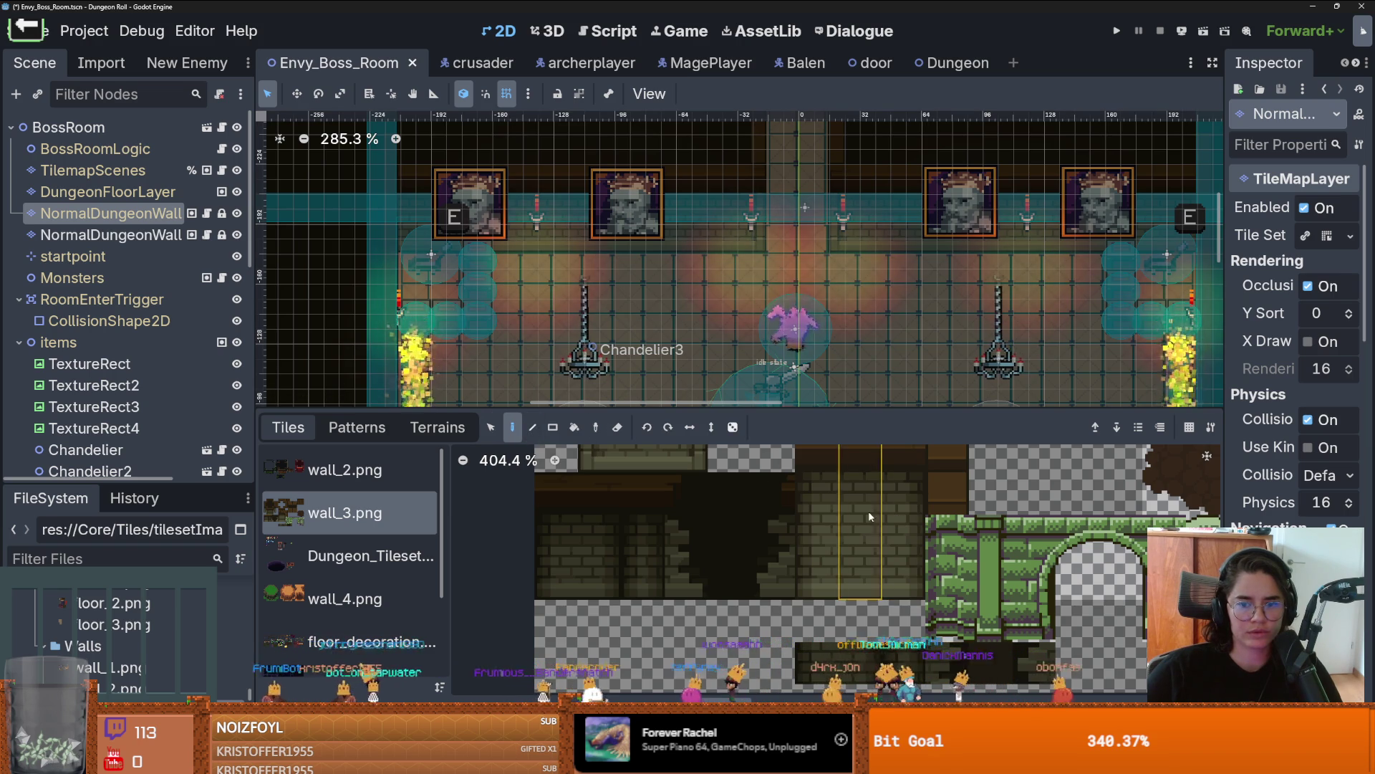
{"action": "scroll", "coordinate": [710, 250], "scroll_direction": "up", "scroll_amount": 1}
{"action": "scroll", "coordinate": [713, 258], "scroll_direction": "up", "scroll_amount": 2}
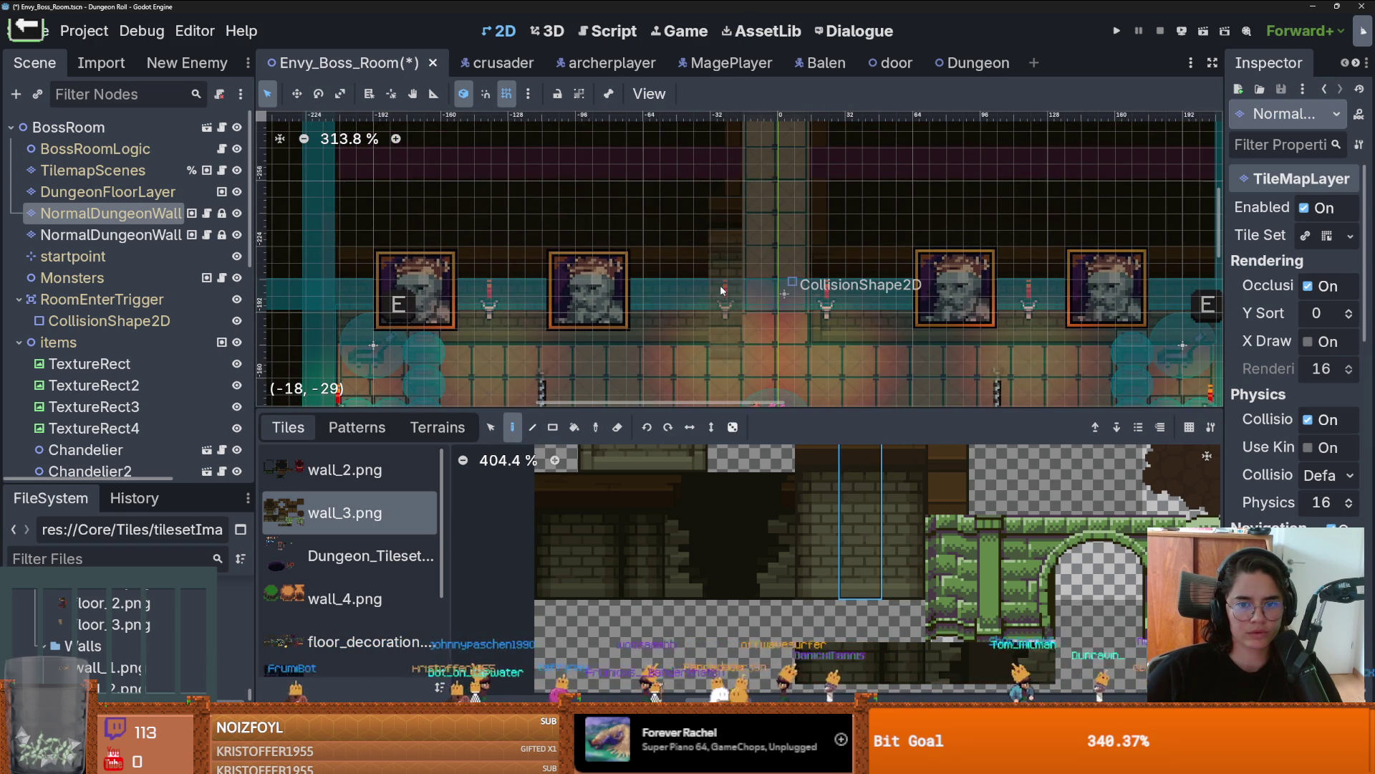
{"action": "scroll", "coordinate": [722, 280], "scroll_direction": "up", "scroll_amount": 3}
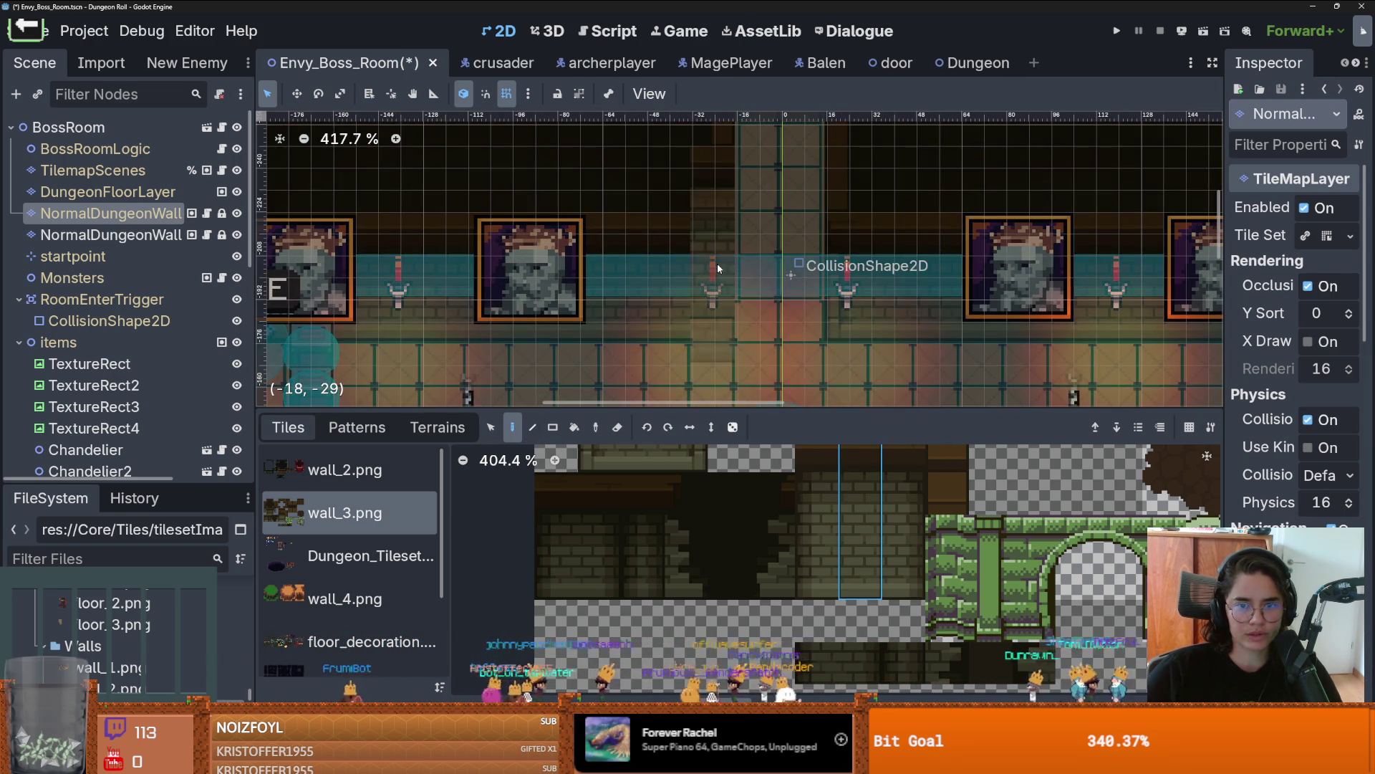
{"action": "scroll", "coordinate": [797, 378], "scroll_direction": "down", "scroll_amount": 2}
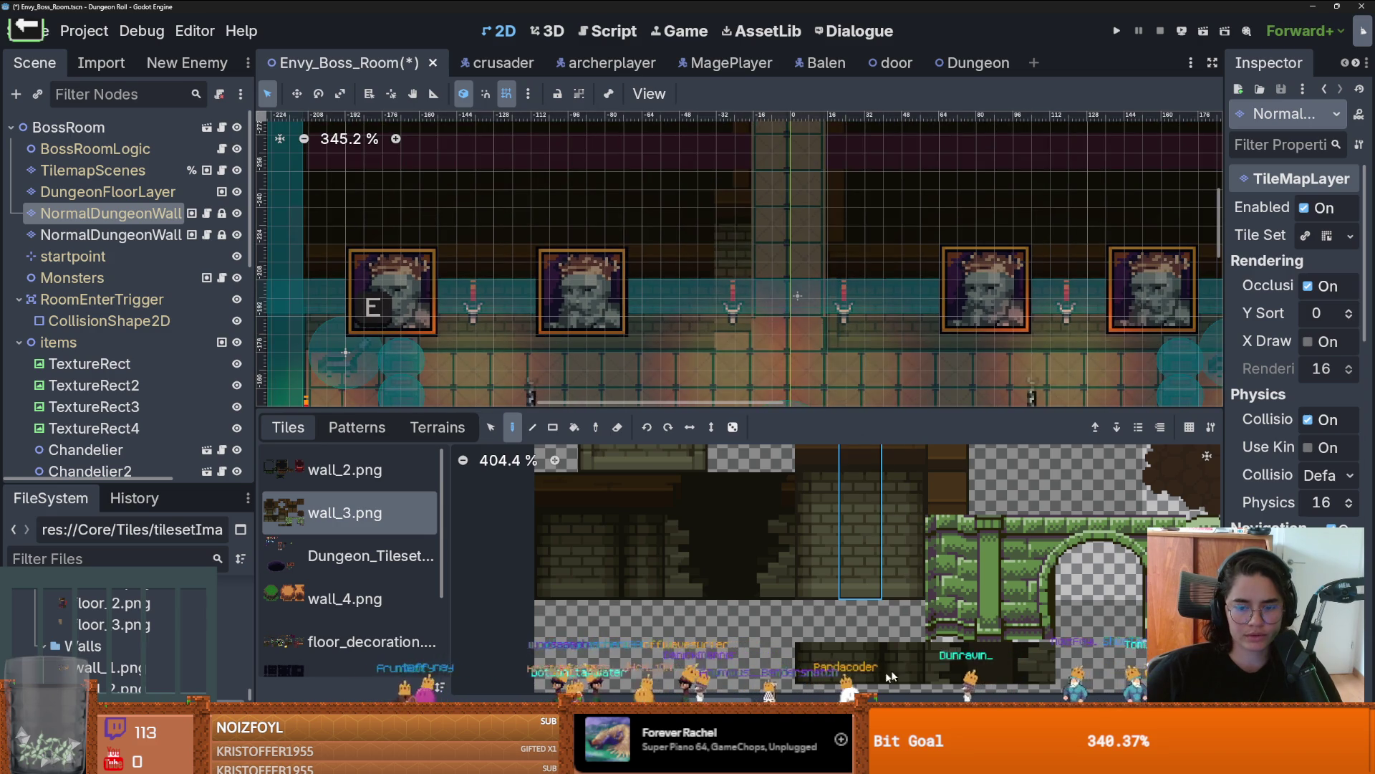
{"action": "mouse_move", "coordinate": [908, 493]}
{"action": "left_mouse_down"}
{"action": "mouse_move", "coordinate": [909, 361]}
{"action": "mouse_move", "coordinate": [903, 401]}
{"action": "left_mouse_up"}
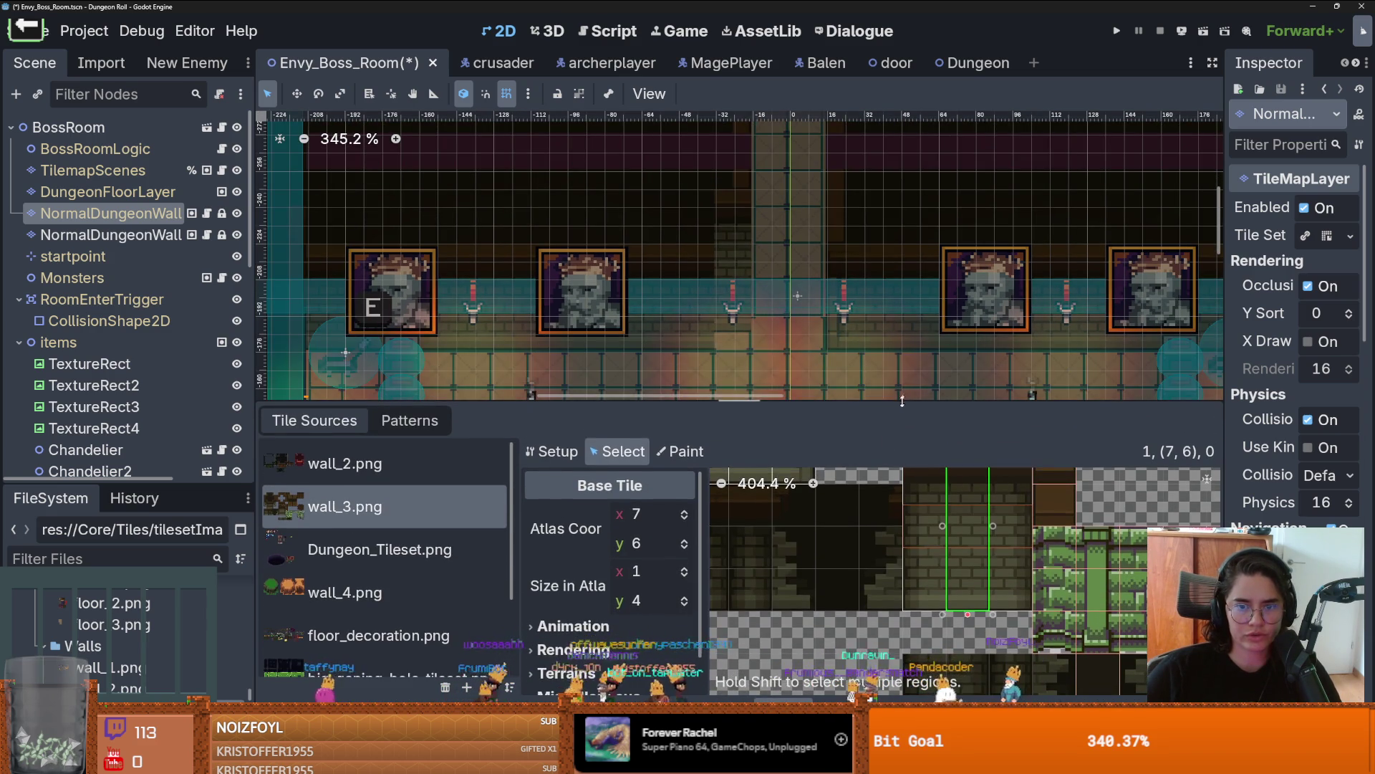
Step: Expand the tall wall tile's Rendering properties and resize the tileset editor panels
{"action": "left_click", "coordinate": [686, 452]}
{"action": "left_click", "coordinate": [618, 451]}
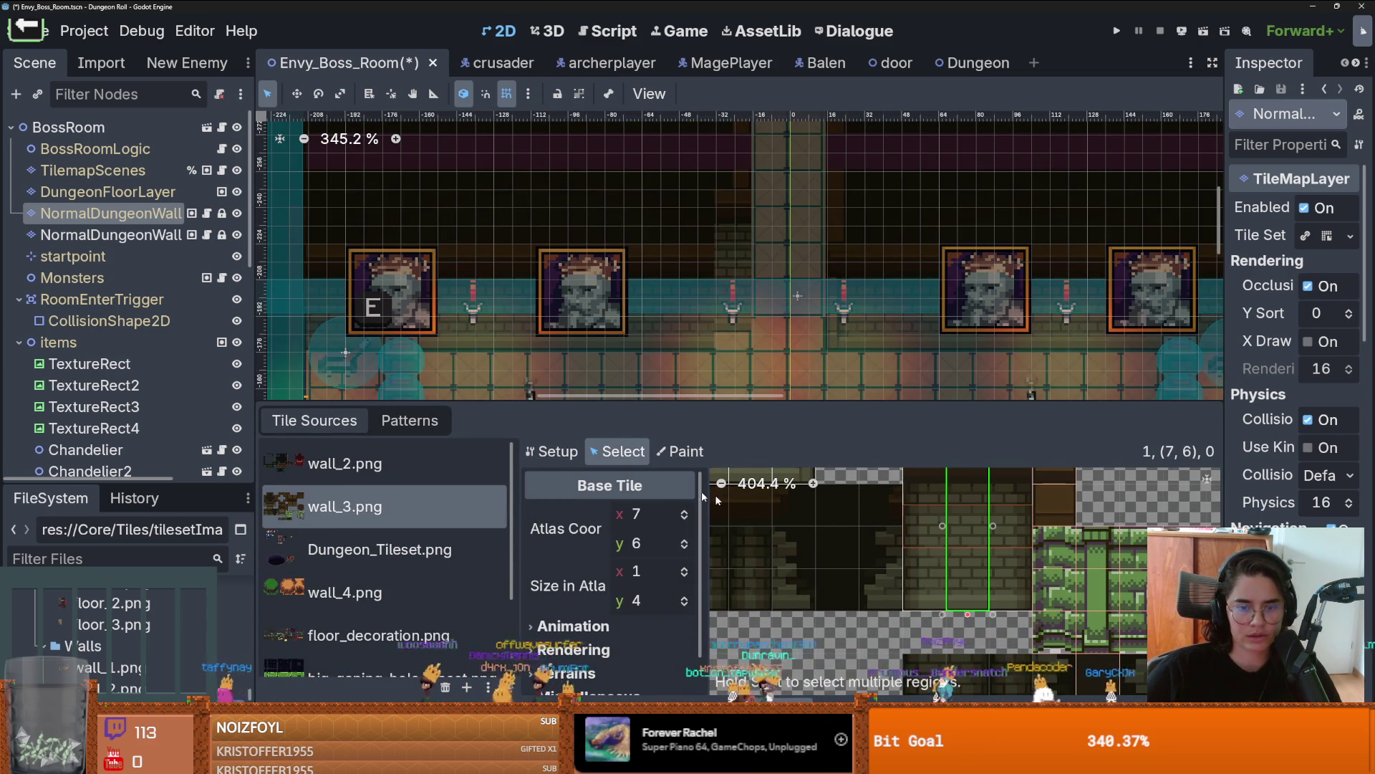
{"action": "scroll", "coordinate": [632, 573], "scroll_direction": "down", "scroll_amount": 2}
{"action": "left_click", "coordinate": [598, 609]}
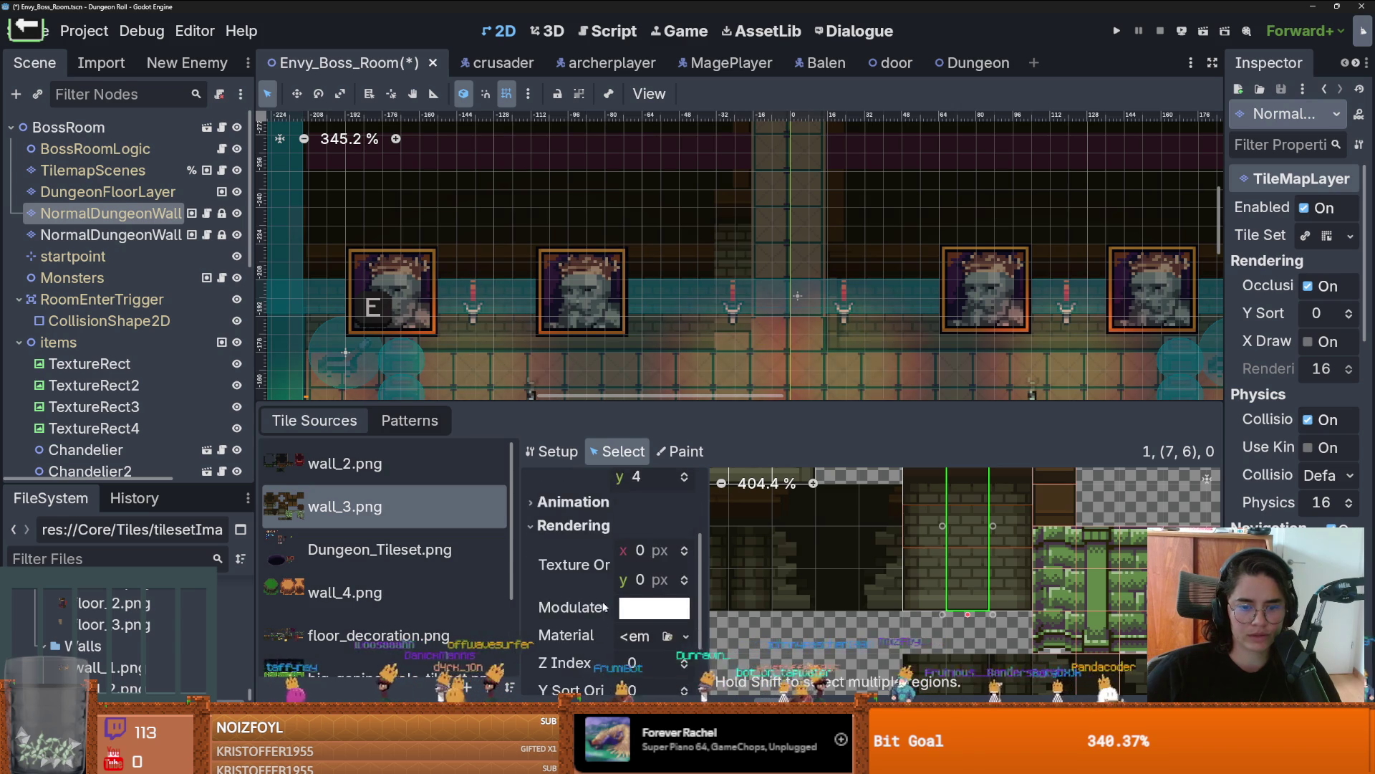
{"action": "scroll", "coordinate": [620, 606], "scroll_direction": "down", "scroll_amount": 4}
{"action": "scroll", "coordinate": [676, 587], "scroll_direction": "up", "scroll_amount": 4}
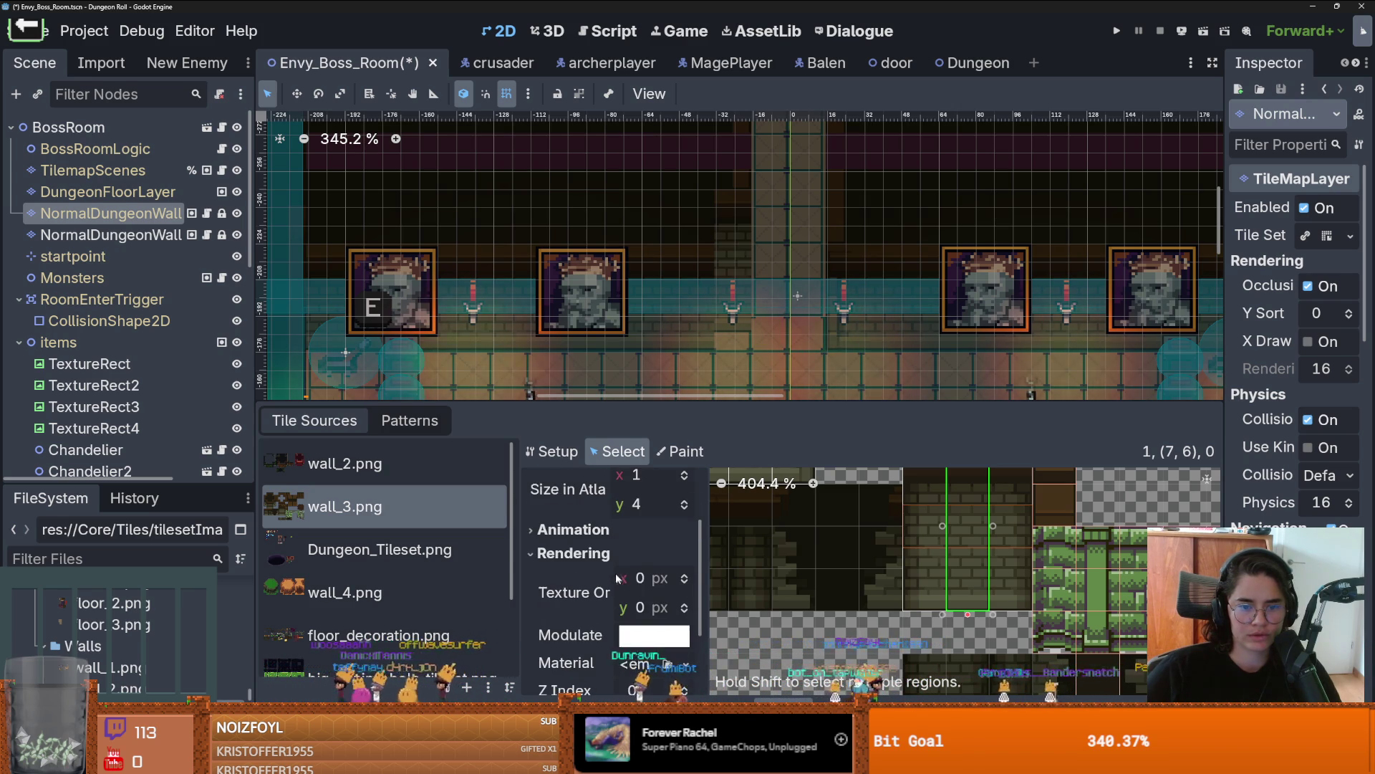
{"action": "scroll", "coordinate": [632, 547], "scroll_direction": "up", "scroll_amount": 3}
{"action": "scroll", "coordinate": [652, 556], "scroll_direction": "down", "scroll_amount": 5}
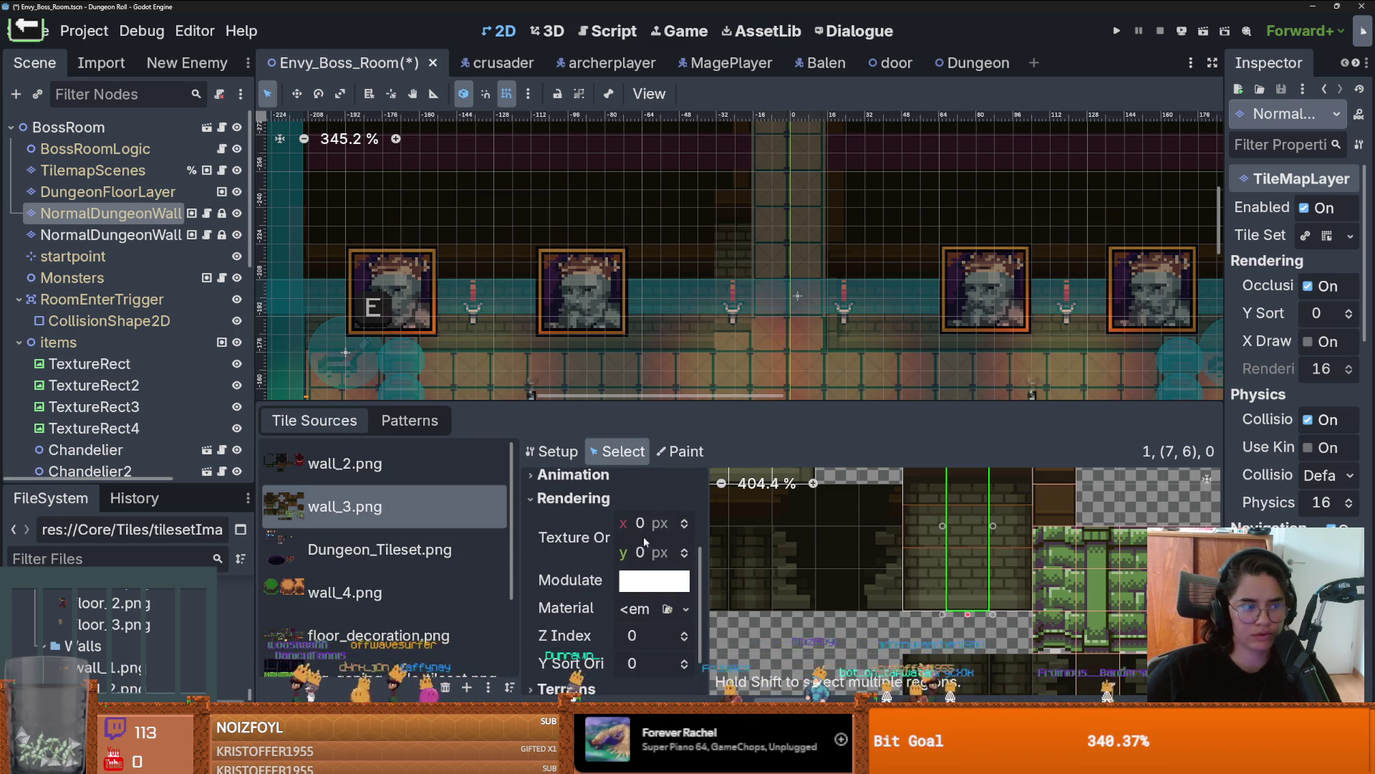
{"action": "mouse_move", "coordinate": [647, 407]}
{"action": "left_mouse_down"}
{"action": "mouse_move", "coordinate": [652, 247]}
{"action": "mouse_move", "coordinate": [654, 303]}
{"action": "left_mouse_up"}
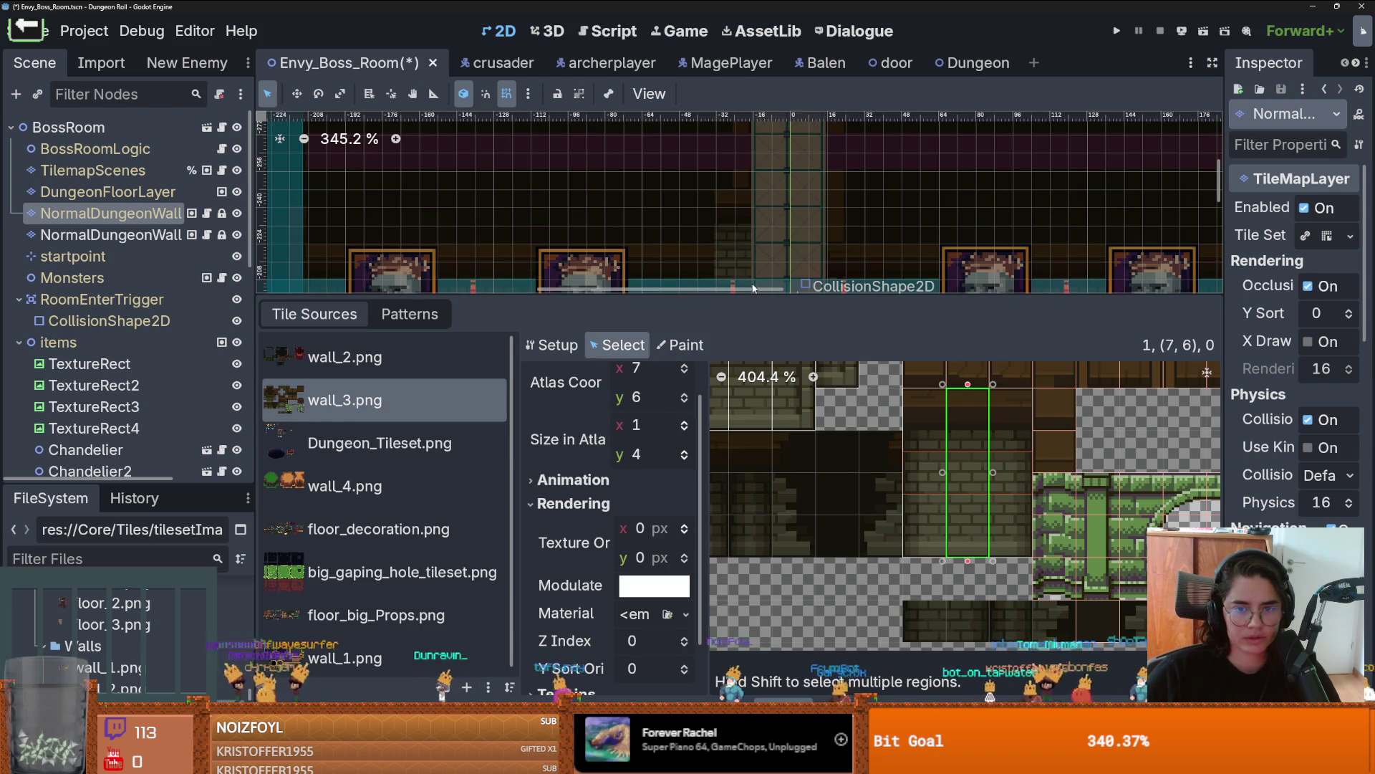
{"action": "left_click_drag", "start_coordinate": [750, 294], "coordinate": [716, 408]}
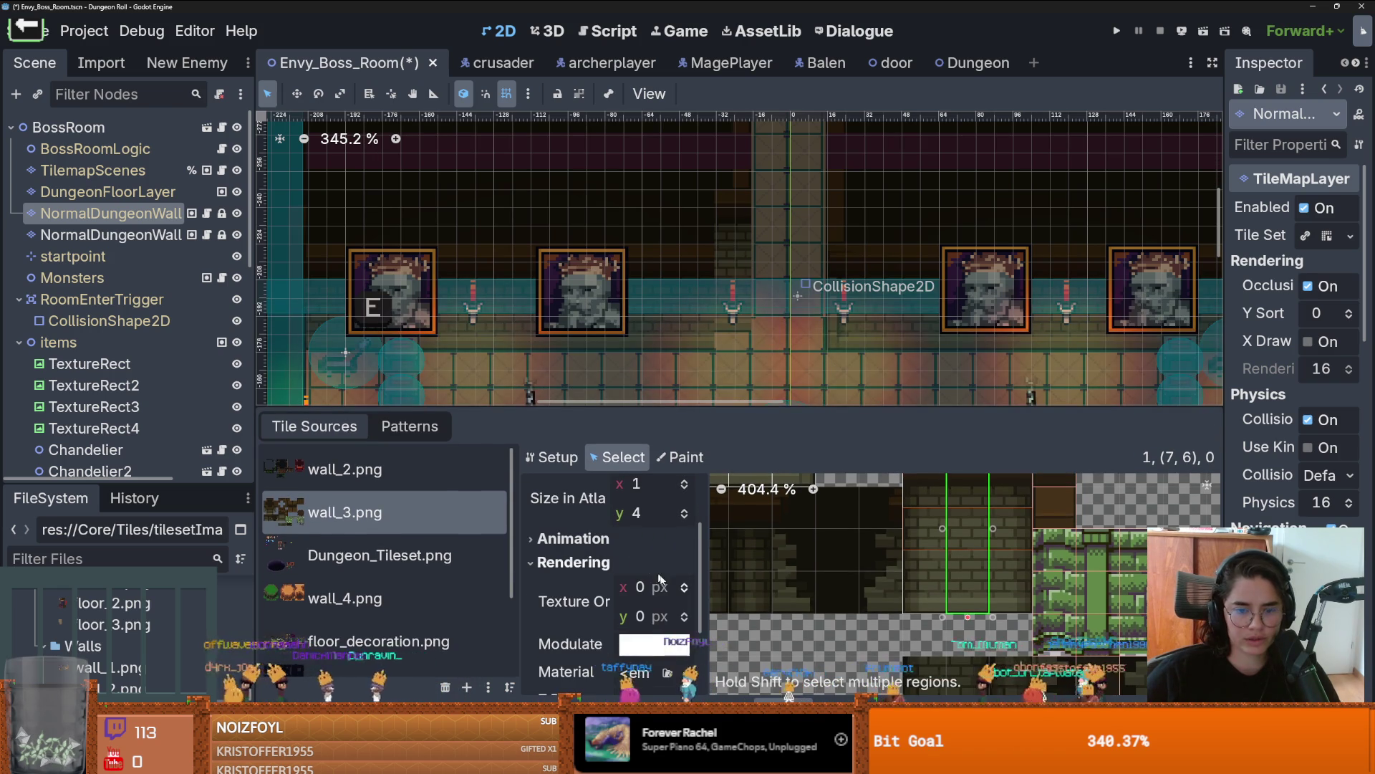
Step: Paint a Texture Origin of (0, -8) onto the wall_3 wall tile, then pick the wall column tile
{"action": "left_click", "coordinate": [685, 613]}
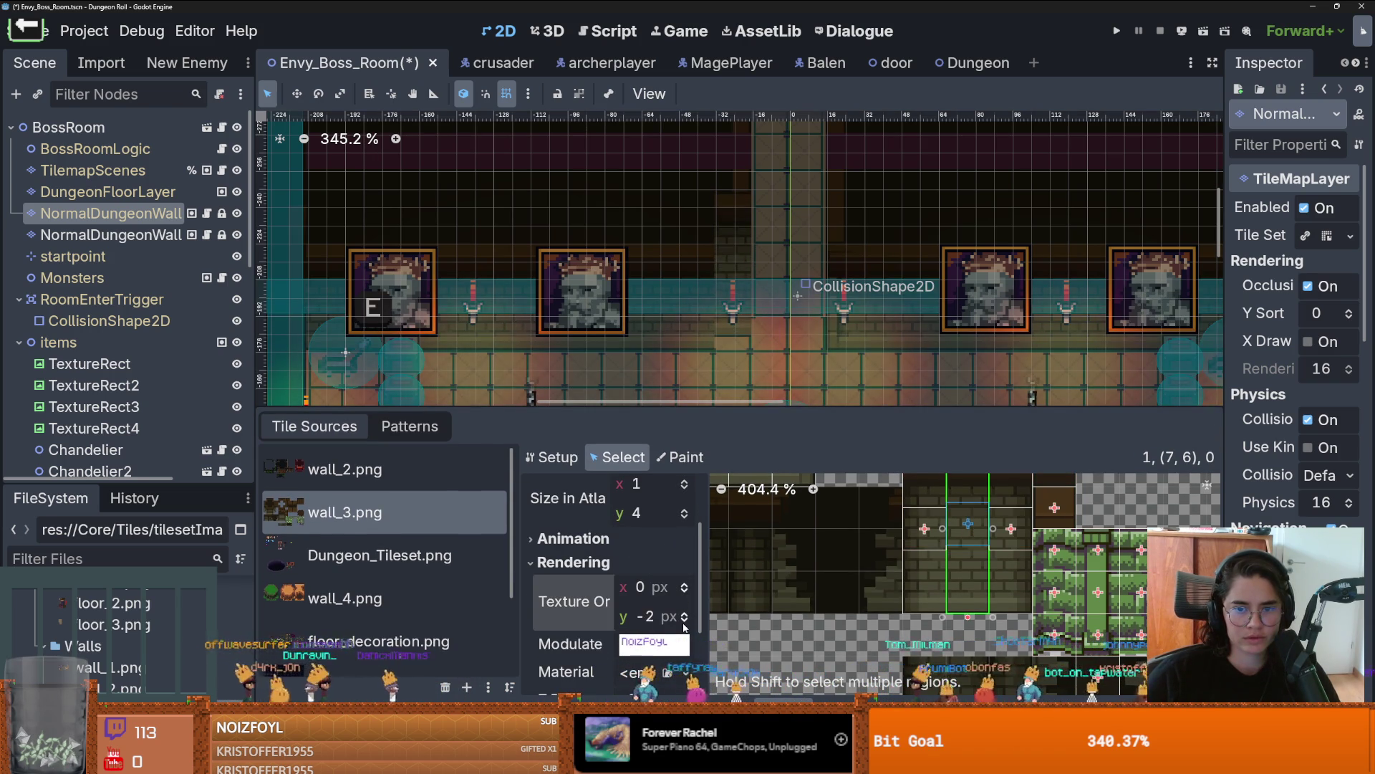
{"action": "scroll", "coordinate": [684, 625], "scroll_direction": "down", "scroll_amount": 3}
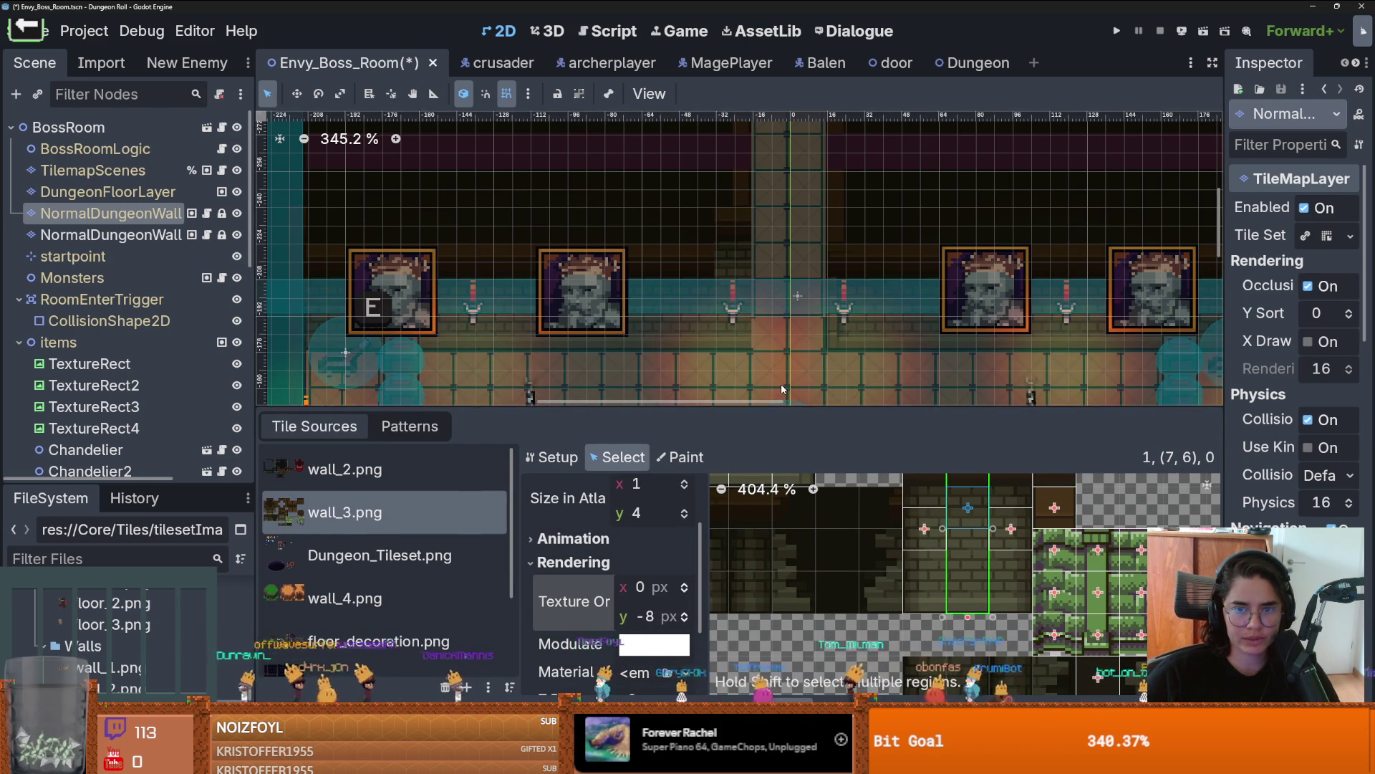
{"action": "scroll", "coordinate": [785, 401], "scroll_direction": "down", "scroll_amount": 1}
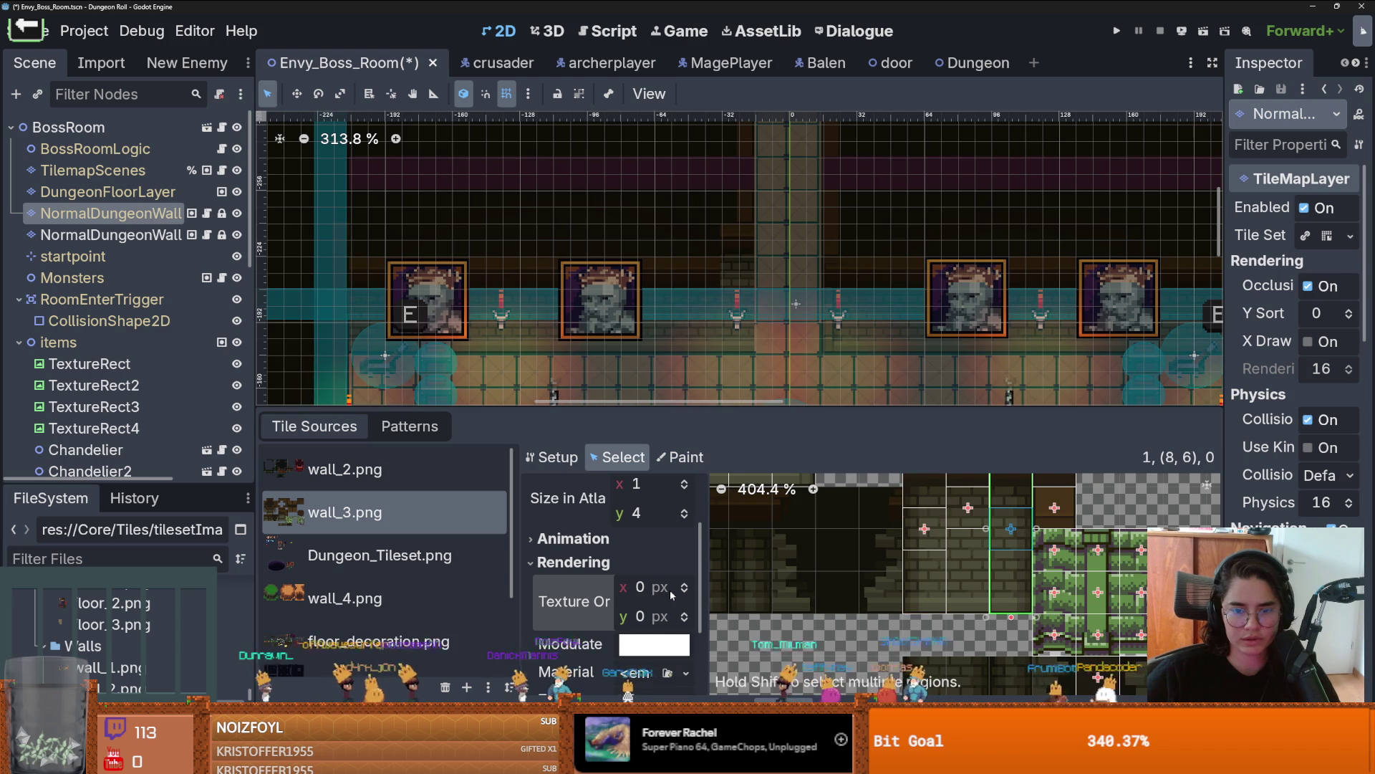
{"action": "left_click", "coordinate": [680, 457]}
{"action": "left_click", "coordinate": [642, 527]}
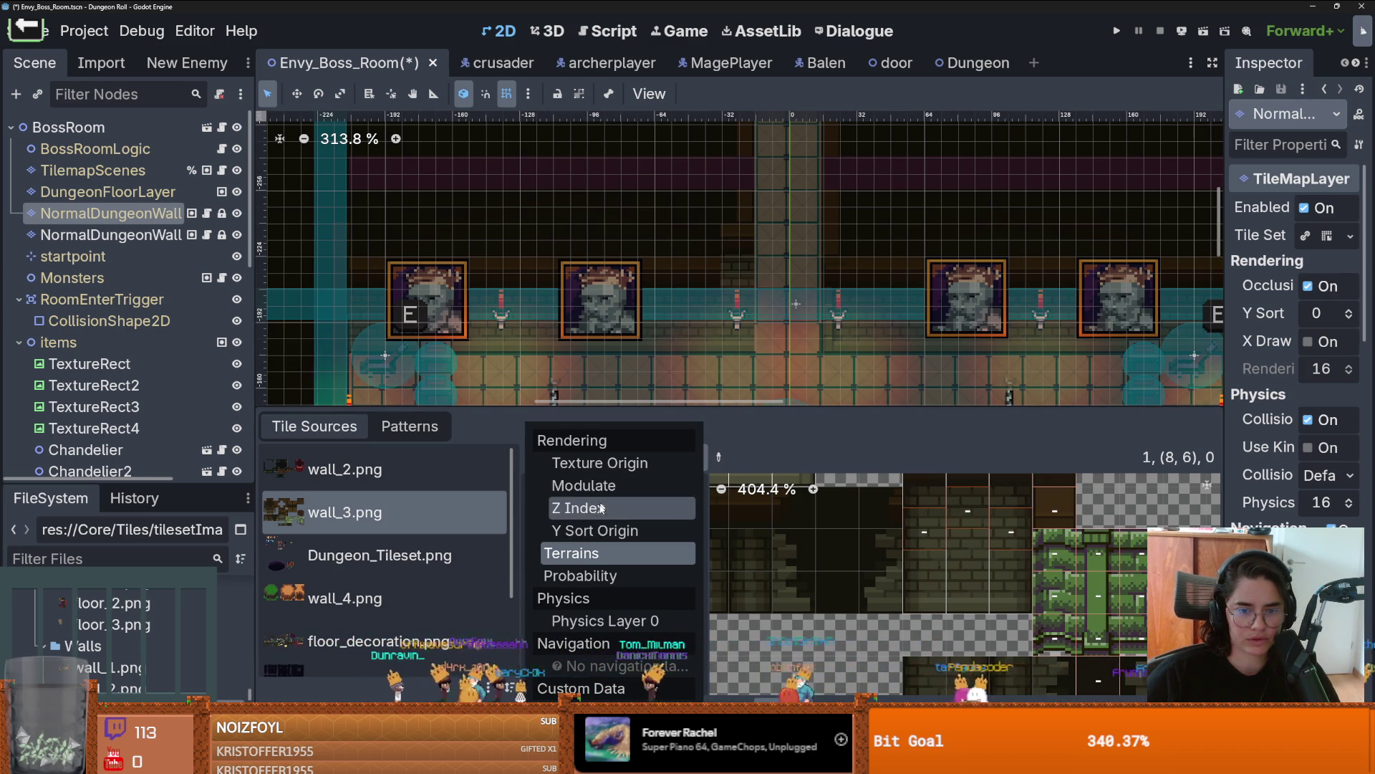
{"action": "left_click", "coordinate": [620, 464]}
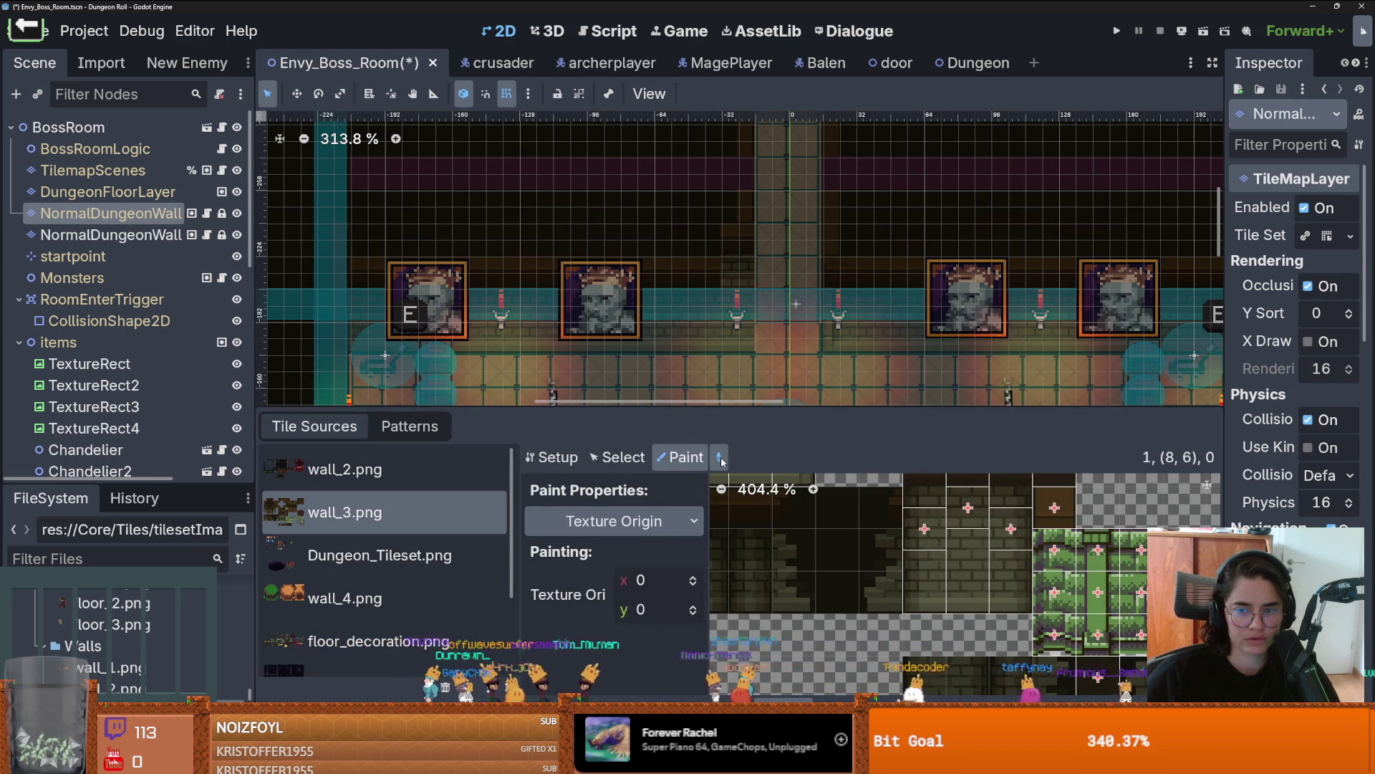
{"action": "left_click", "coordinate": [1010, 570]}
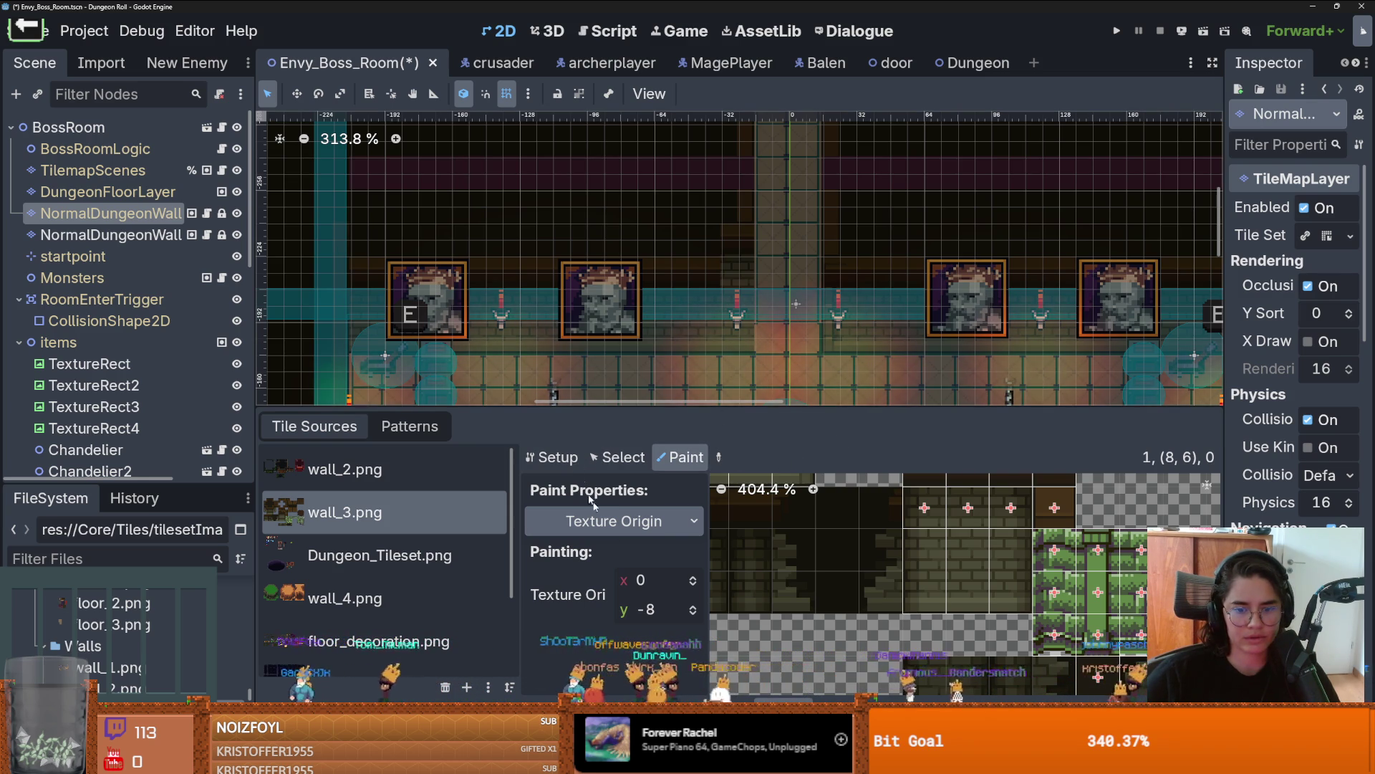
{"action": "key", "text": "alt+t"}
{"action": "left_click", "coordinate": [838, 499]}
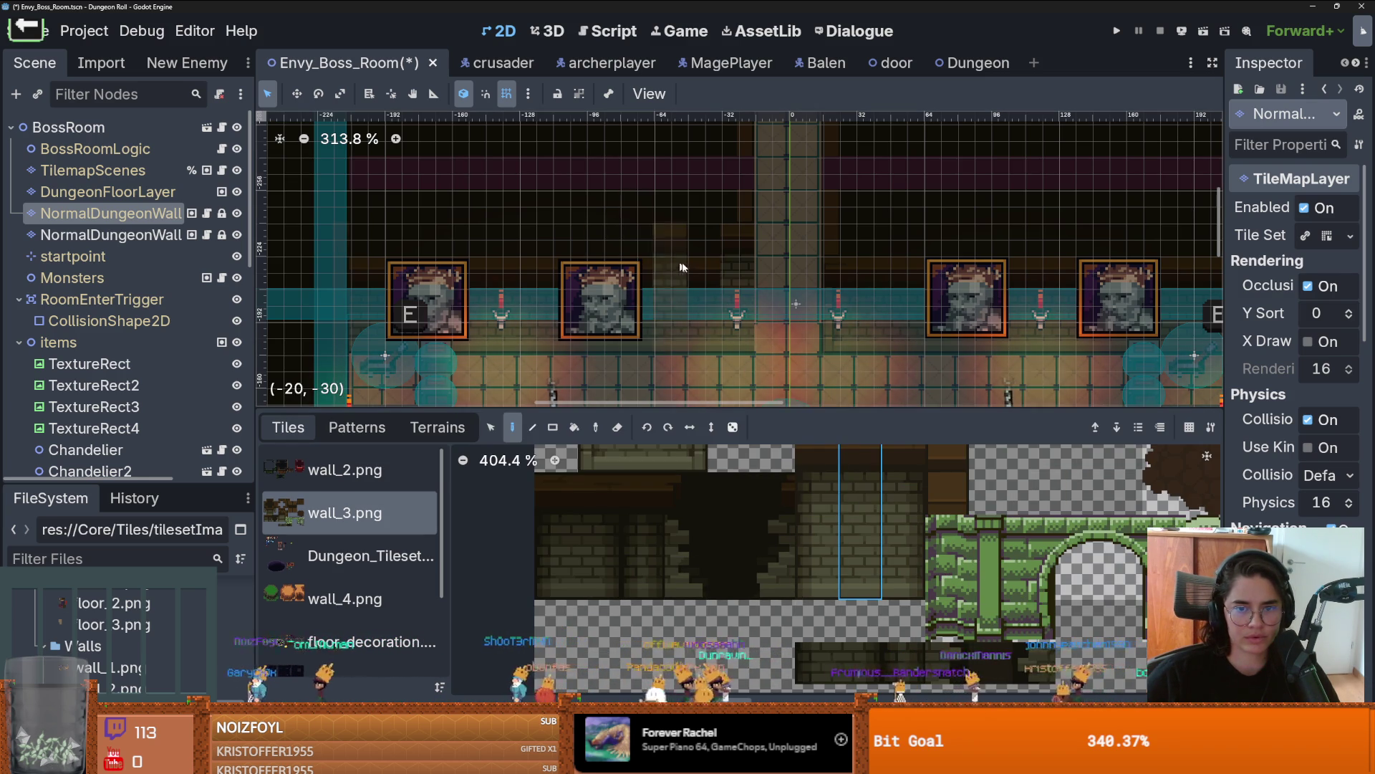
Step: Place the wall_3 column tile in the boss room, then switch to the Twitch clip
{"action": "left_click_drag", "start_coordinate": [653, 275], "coordinate": [392, 269]}
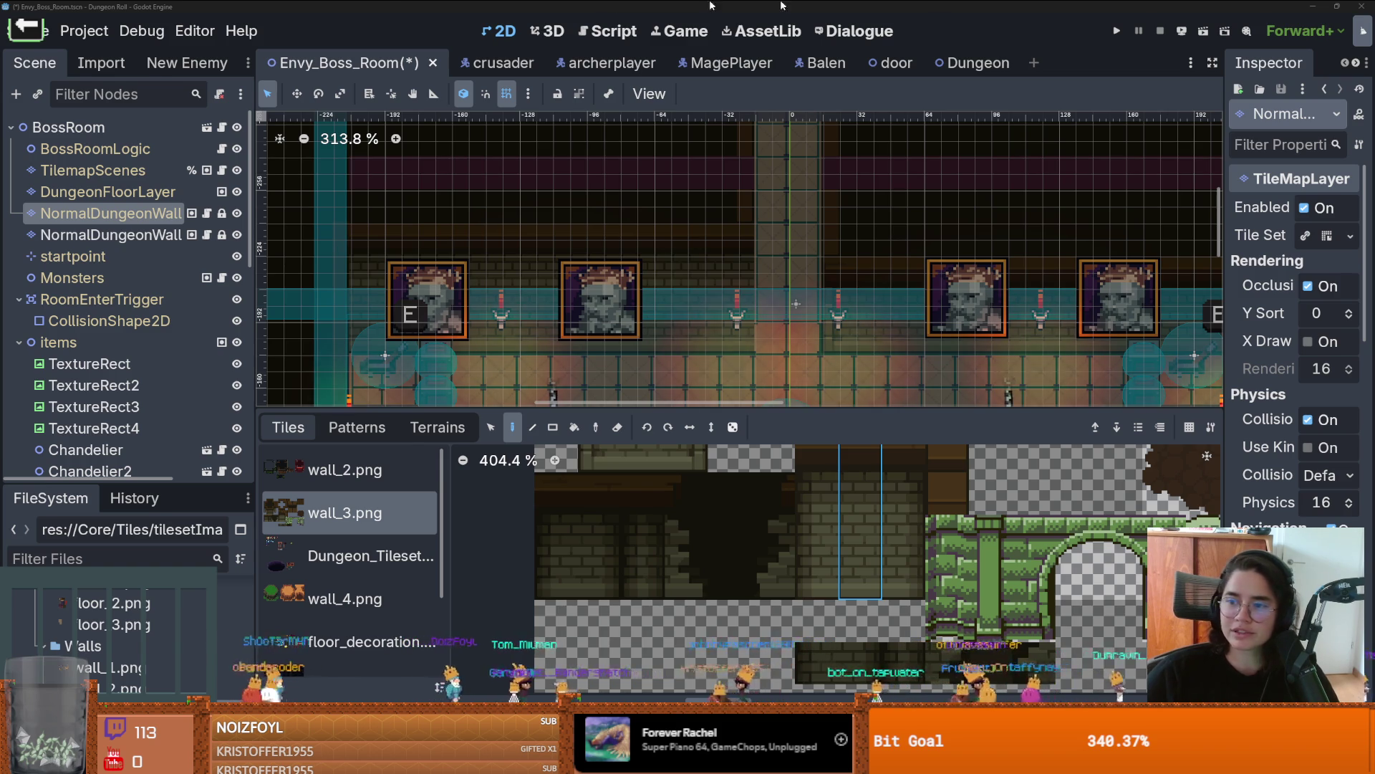
{"action": "key", "text": "alt+Tab"}
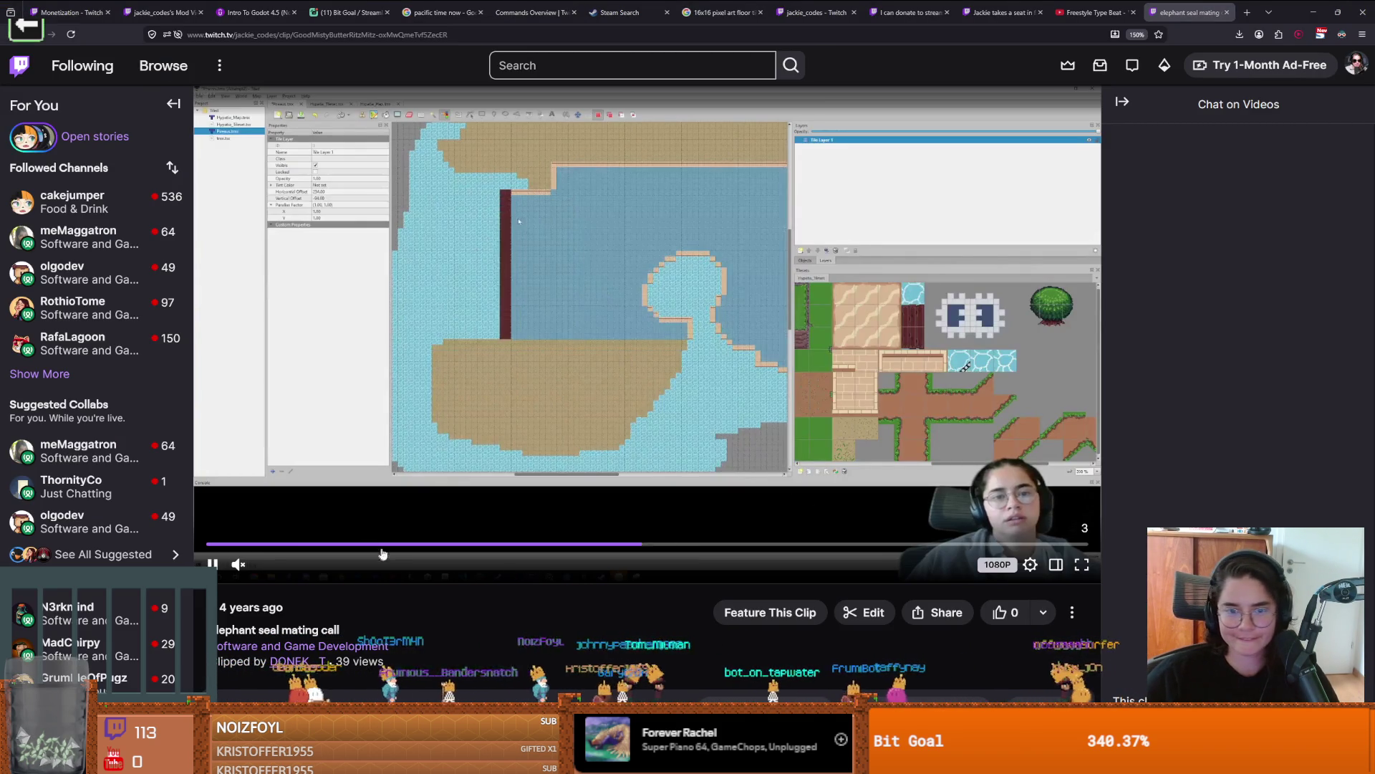
Step: Replay the 'elephant seal mating call' clip with sound, view it fullscreen, then return to Godot
{"action": "mouse_move", "coordinate": [283, 566]}
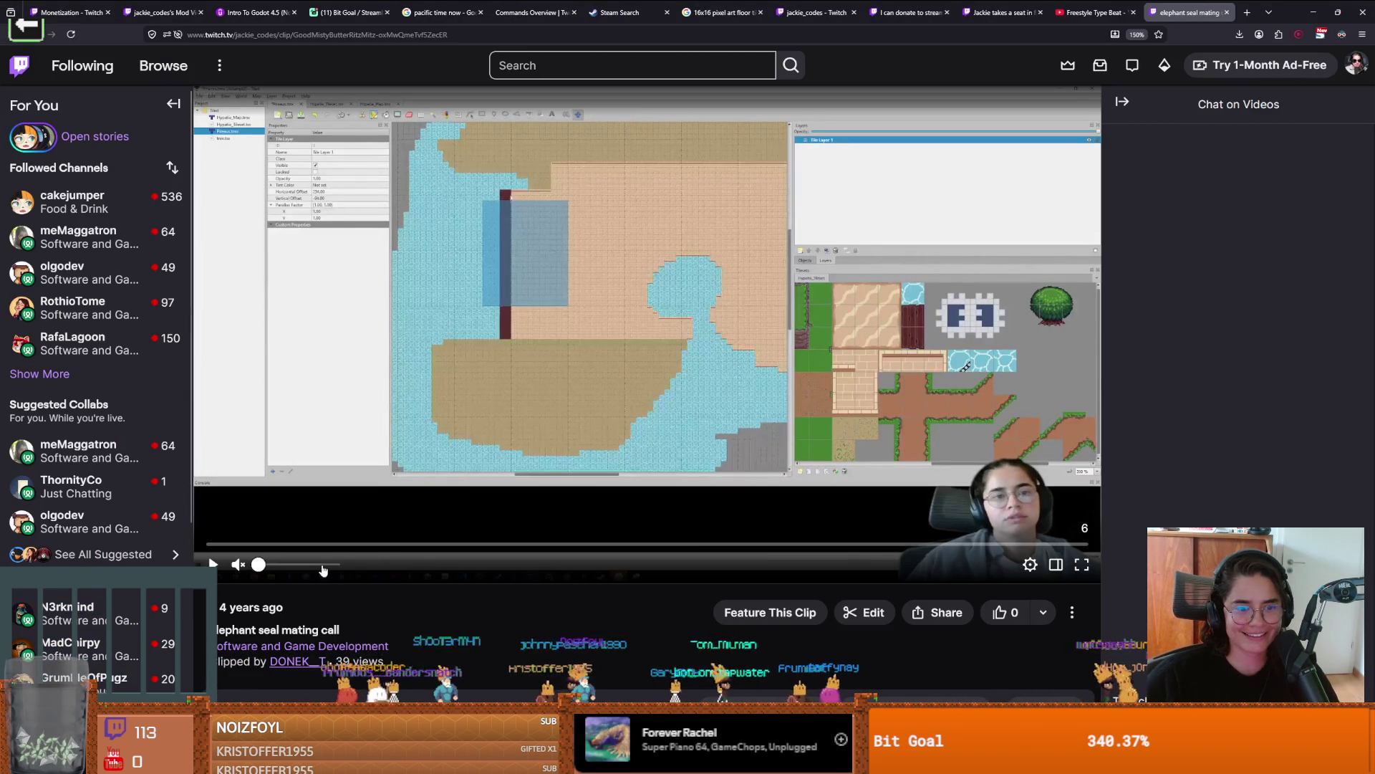
{"action": "left_click", "coordinate": [599, 565]}
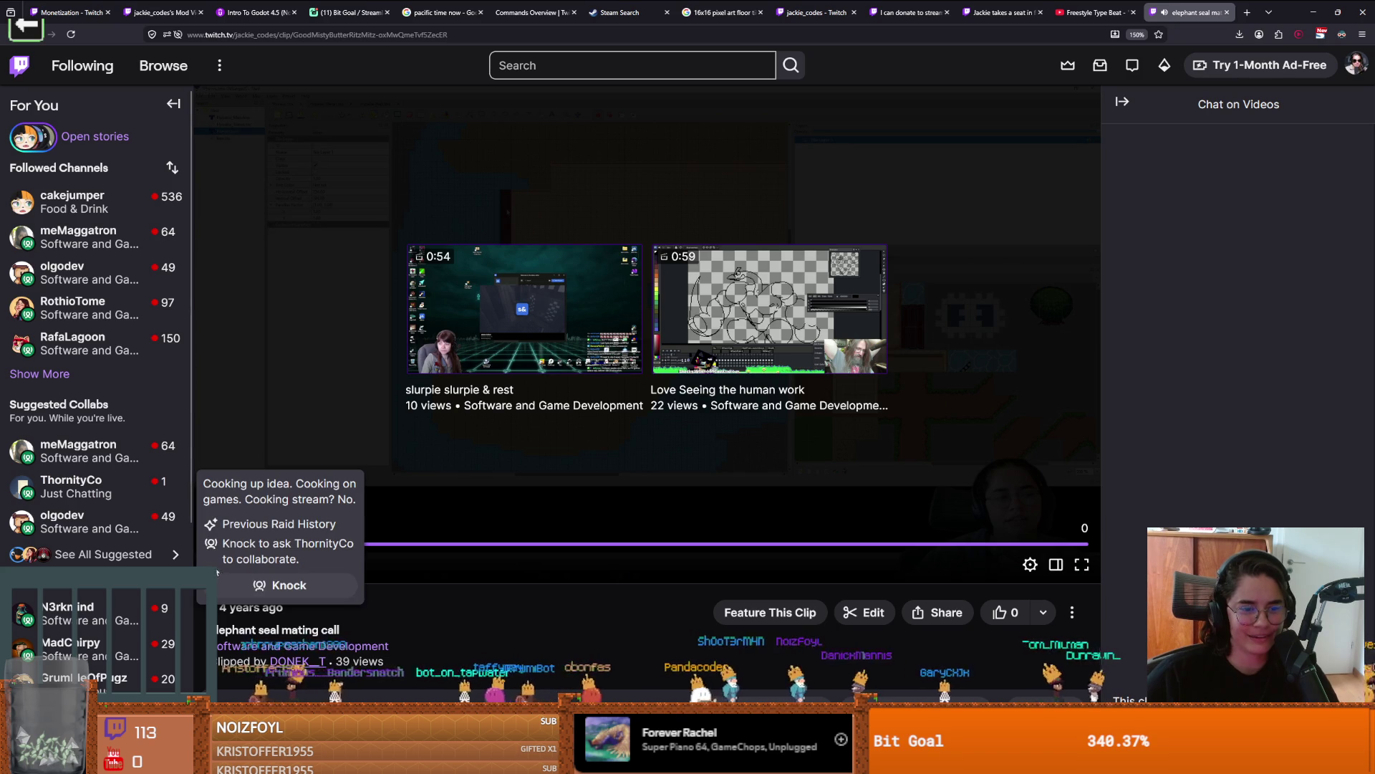
{"action": "left_click", "coordinate": [212, 564]}
{"action": "left_click", "coordinate": [214, 565]}
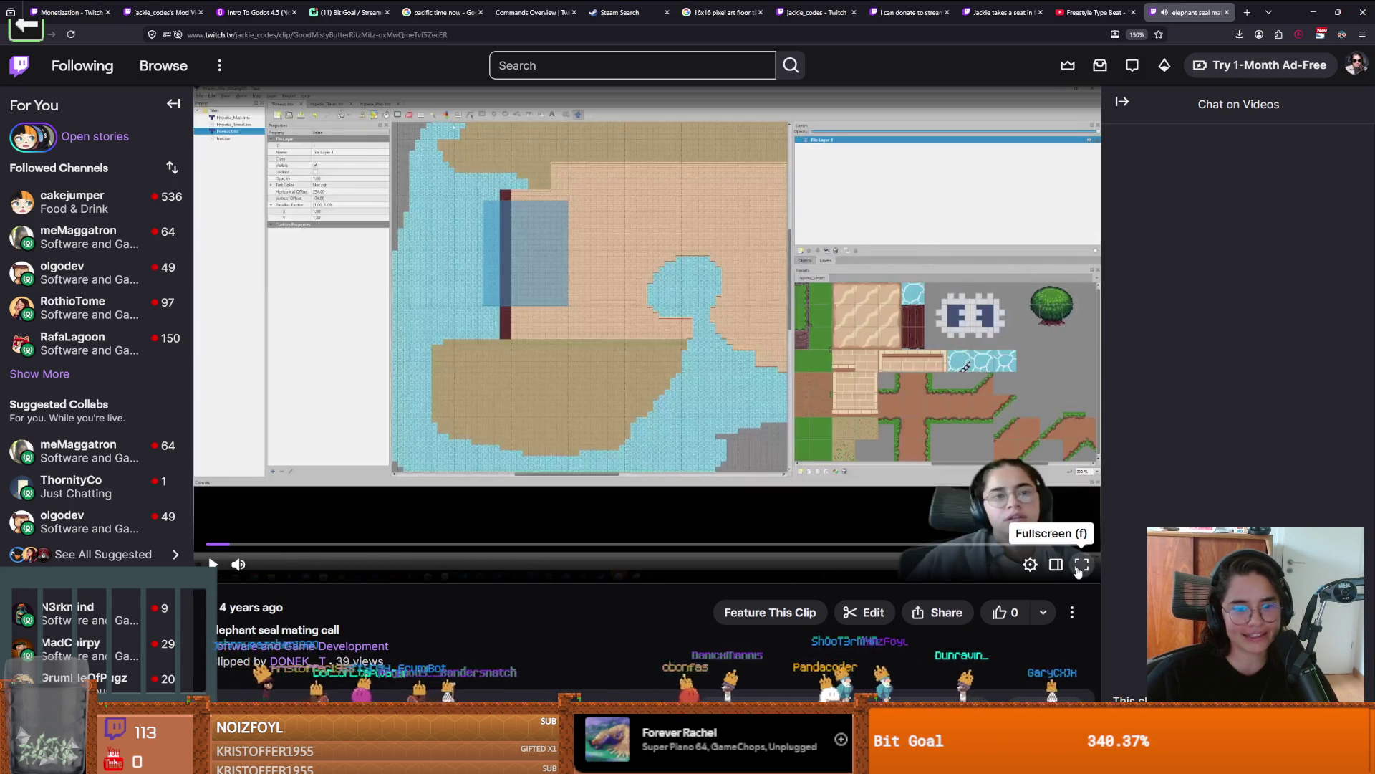
{"action": "left_click", "coordinate": [1075, 567]}
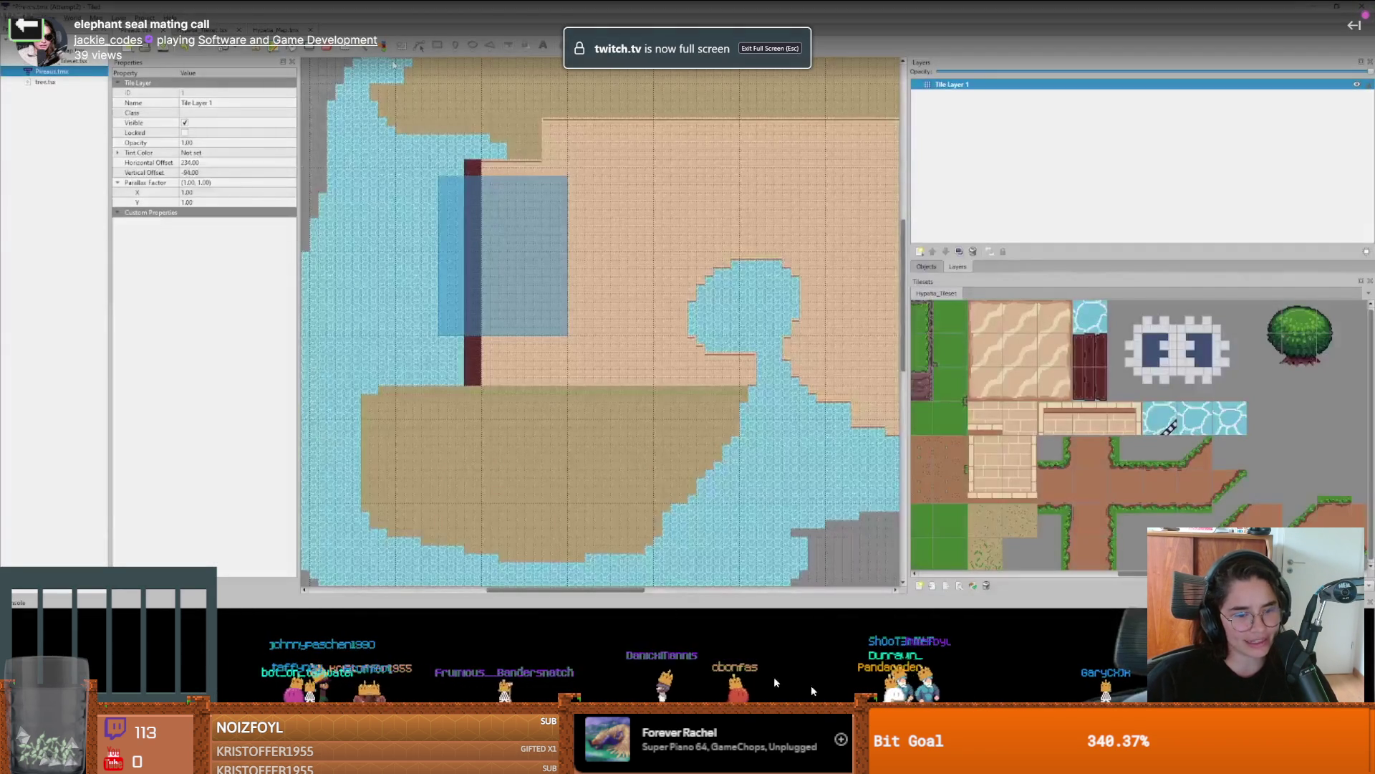
{"action": "key", "text": "Escape"}
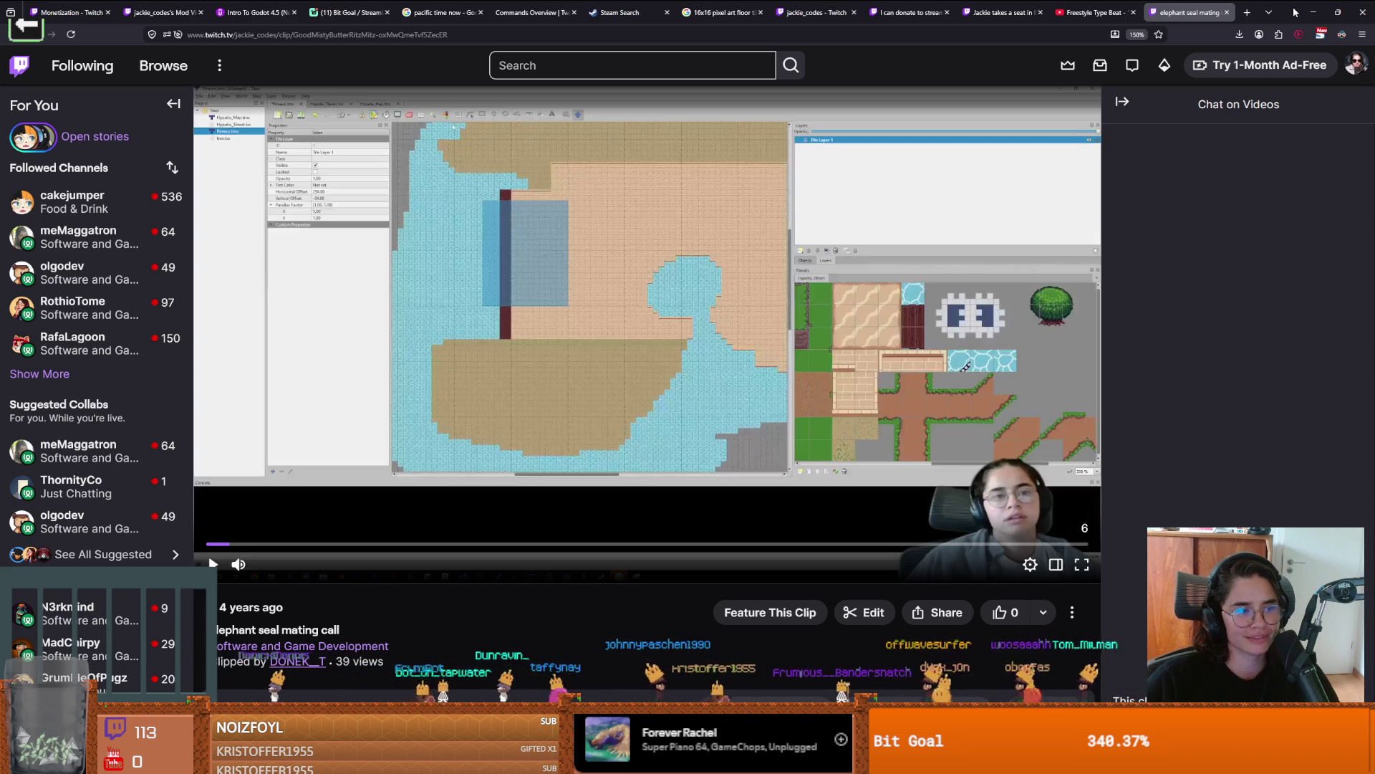
{"action": "key", "text": "alt+Tab"}
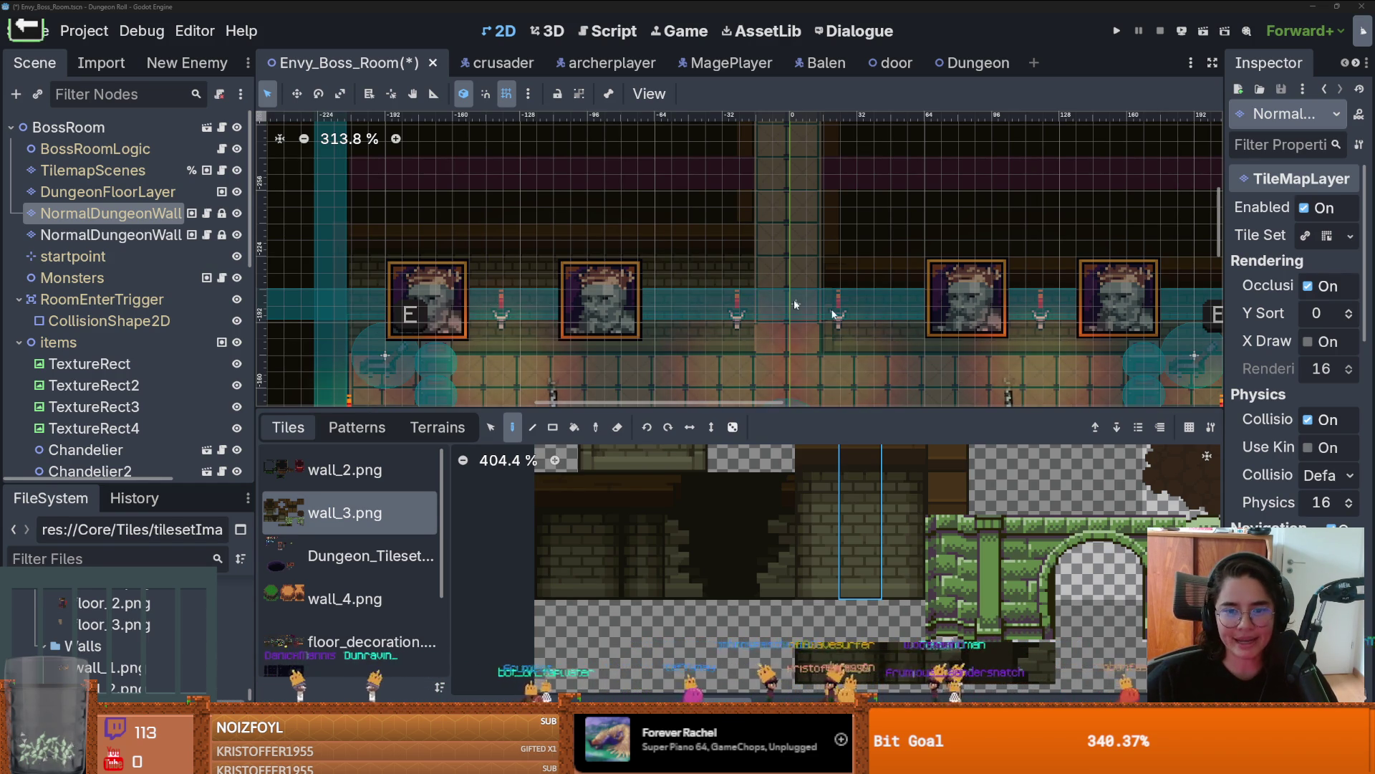
Step: Pick a different wall column tile from the wall_3 atlas
{"action": "scroll", "coordinate": [674, 273], "scroll_direction": "down", "scroll_amount": 1}
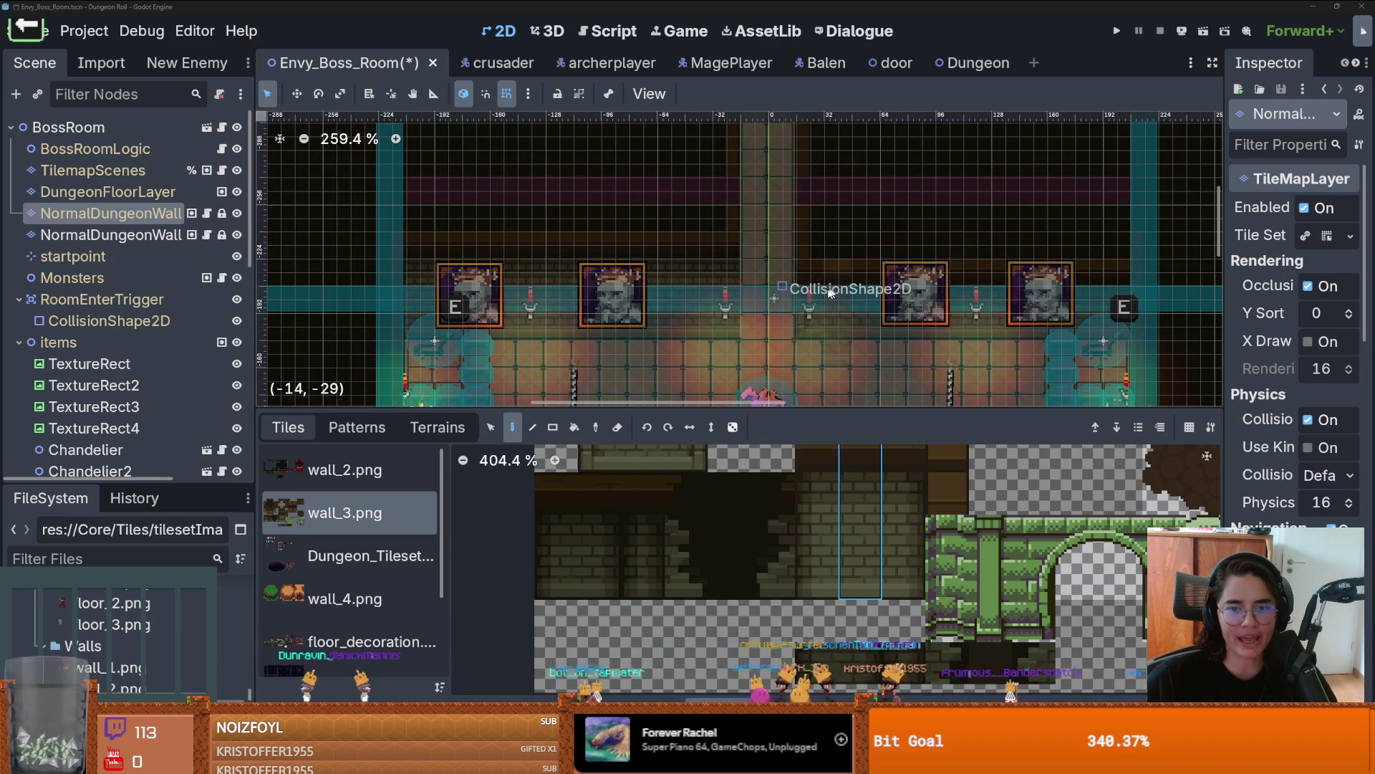
{"action": "scroll", "coordinate": [902, 496], "scroll_direction": "up", "scroll_amount": 1}
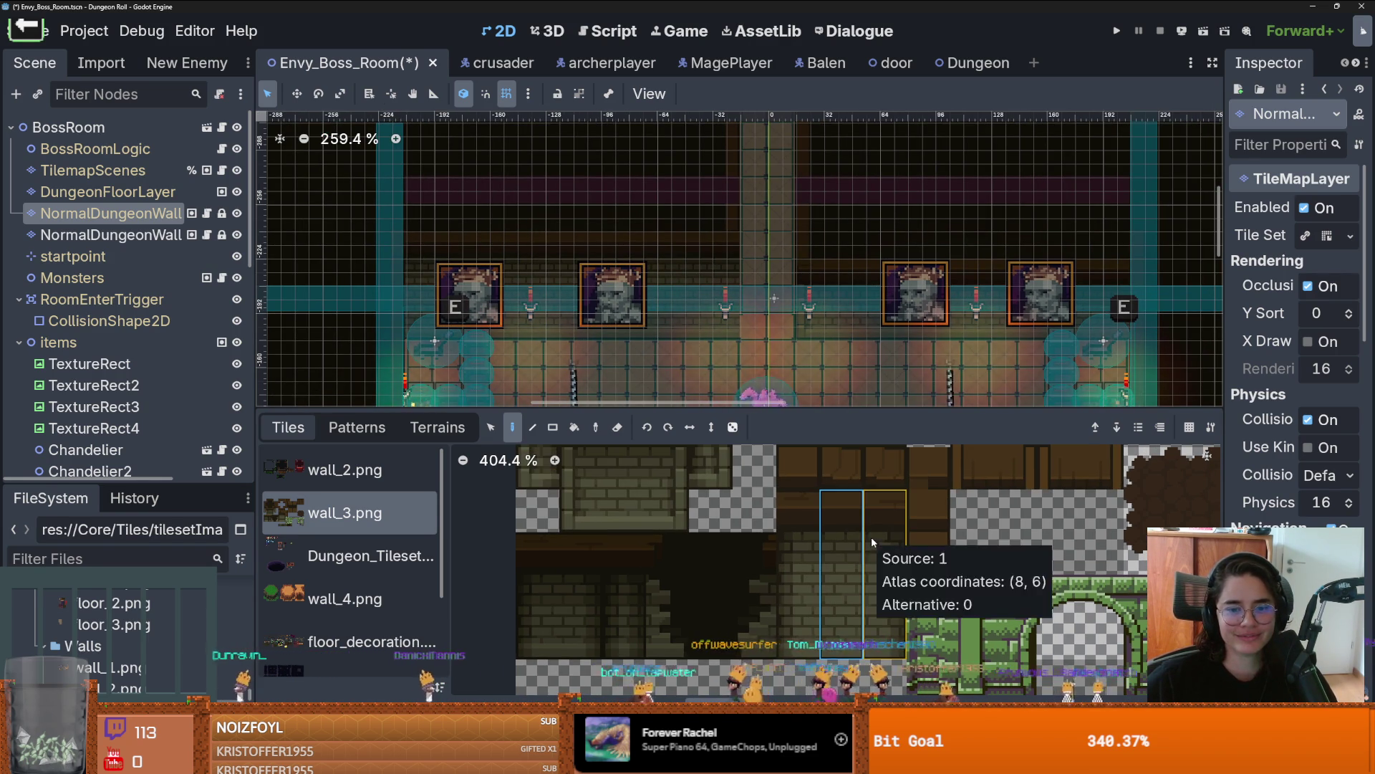
{"action": "scroll", "coordinate": [871, 536], "scroll_direction": "up", "scroll_amount": 2}
{"action": "scroll", "coordinate": [871, 536], "scroll_direction": "right", "scroll_amount": 2}
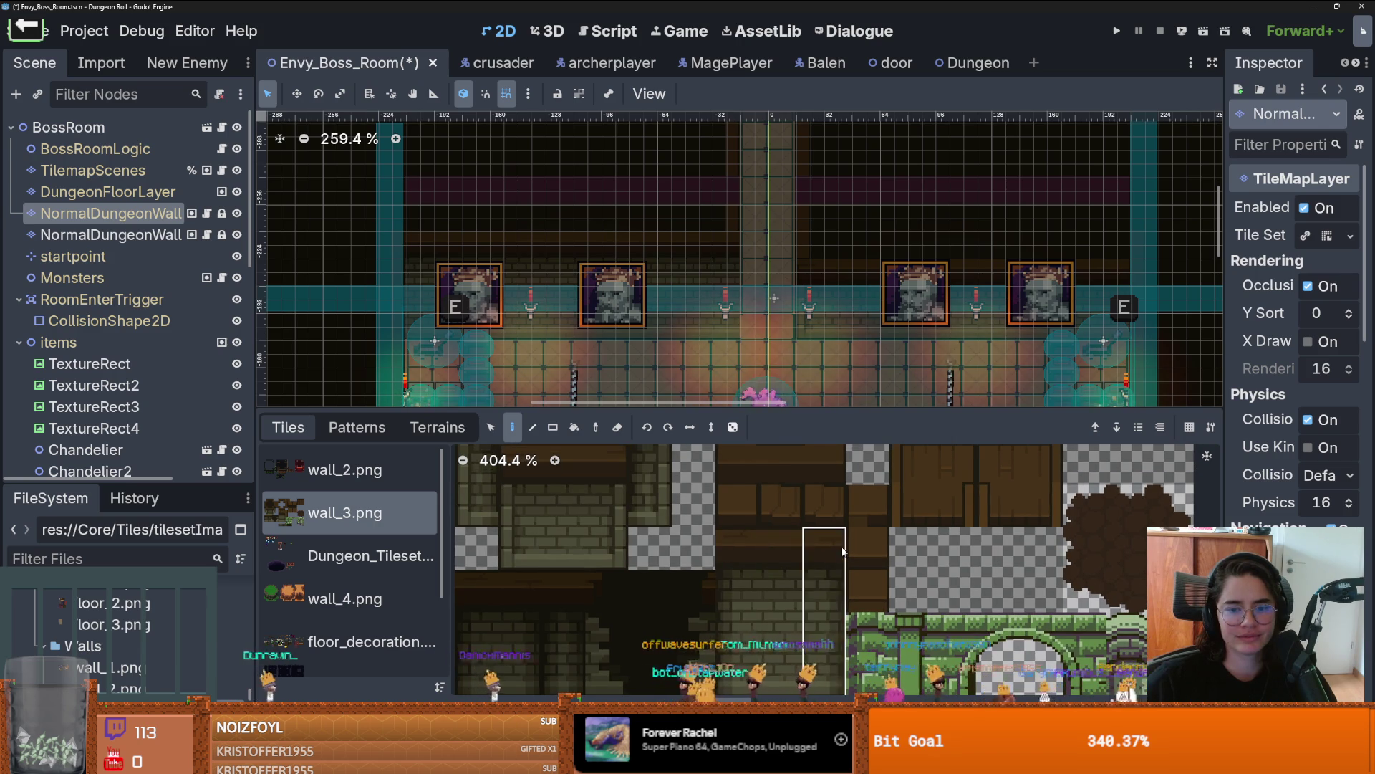
{"action": "scroll", "coordinate": [752, 301], "scroll_direction": "up", "scroll_amount": 2}
{"action": "left_click", "coordinate": [740, 570]}
{"action": "scroll", "coordinate": [842, 295], "scroll_direction": "down", "scroll_amount": 1}
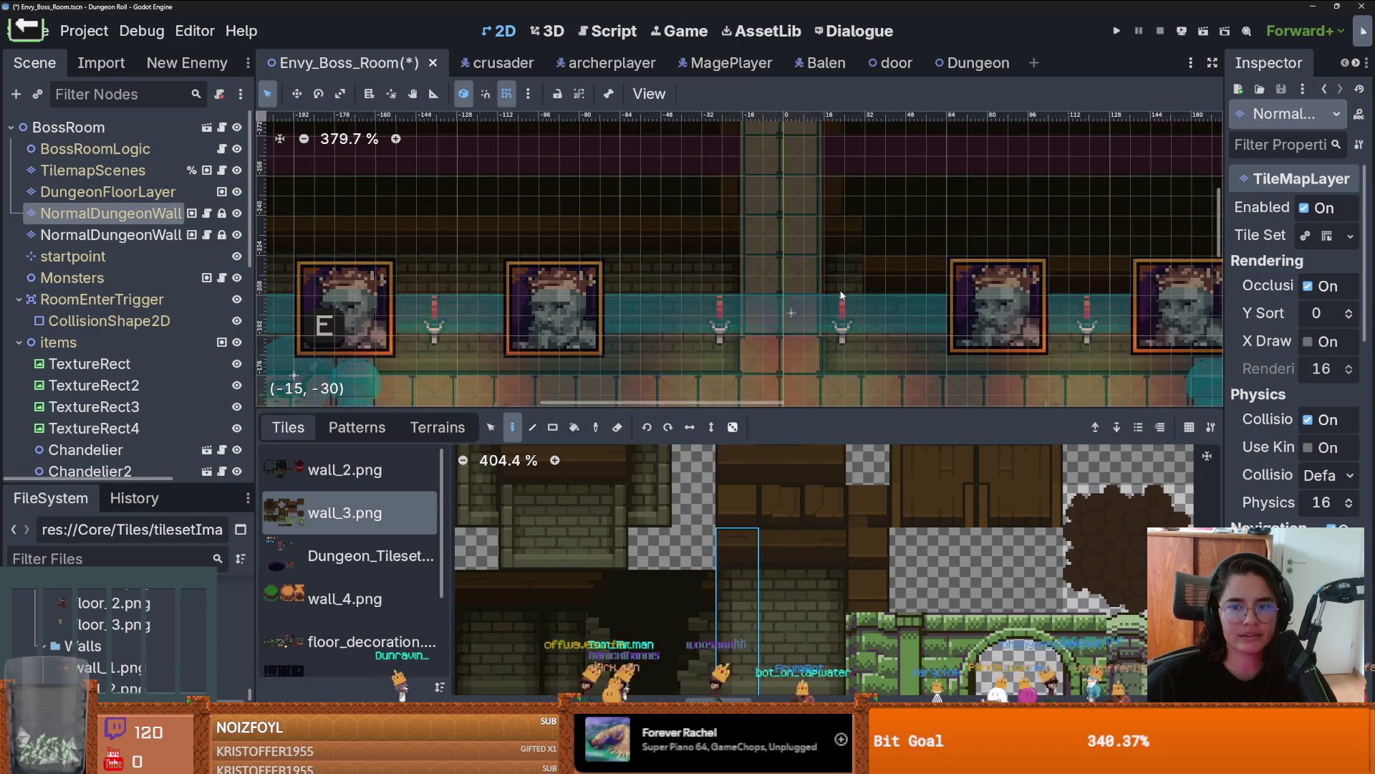
{"action": "scroll", "coordinate": [841, 295], "scroll_direction": "down", "scroll_amount": 1}
{"action": "scroll", "coordinate": [883, 285], "scroll_direction": "right", "scroll_amount": 3}
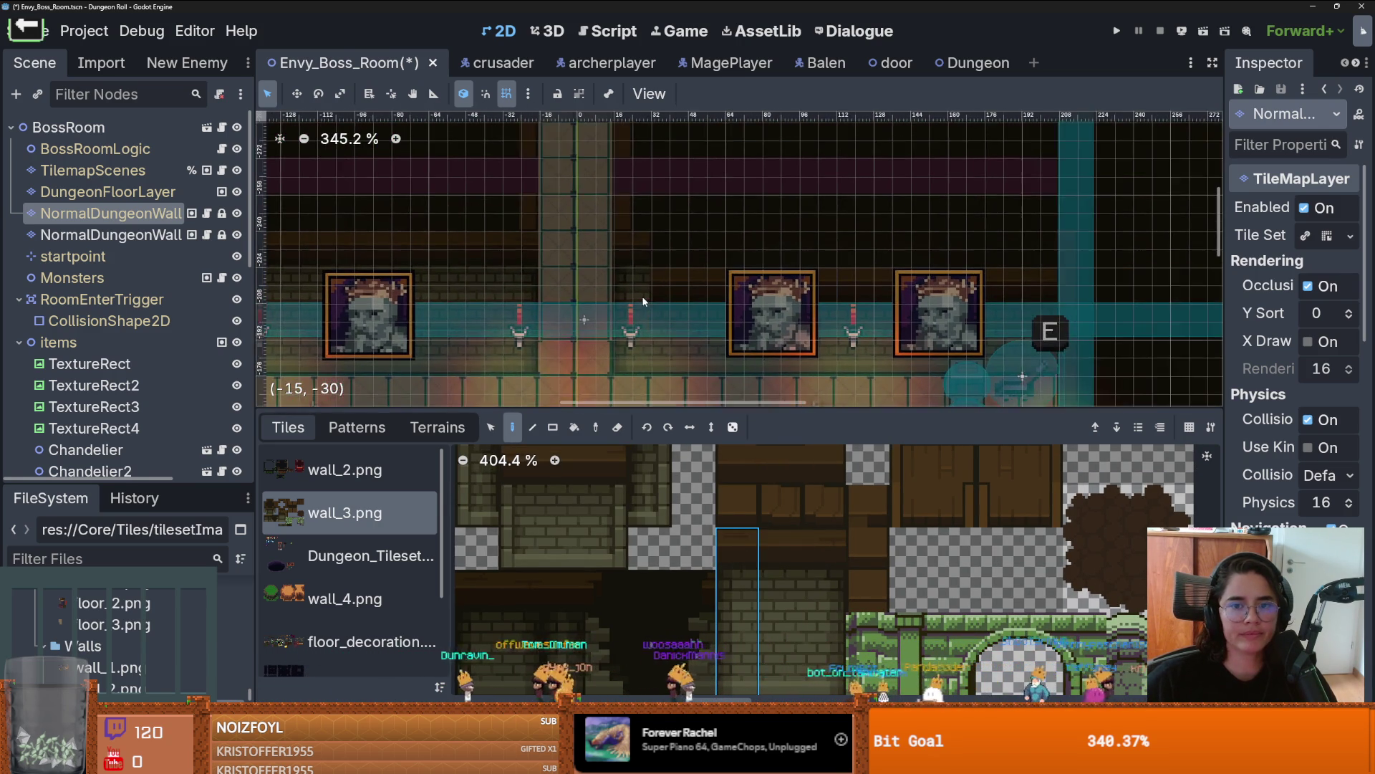
{"action": "scroll", "coordinate": [643, 301], "scroll_direction": "down", "scroll_amount": 1}
{"action": "left_click", "coordinate": [780, 534]}
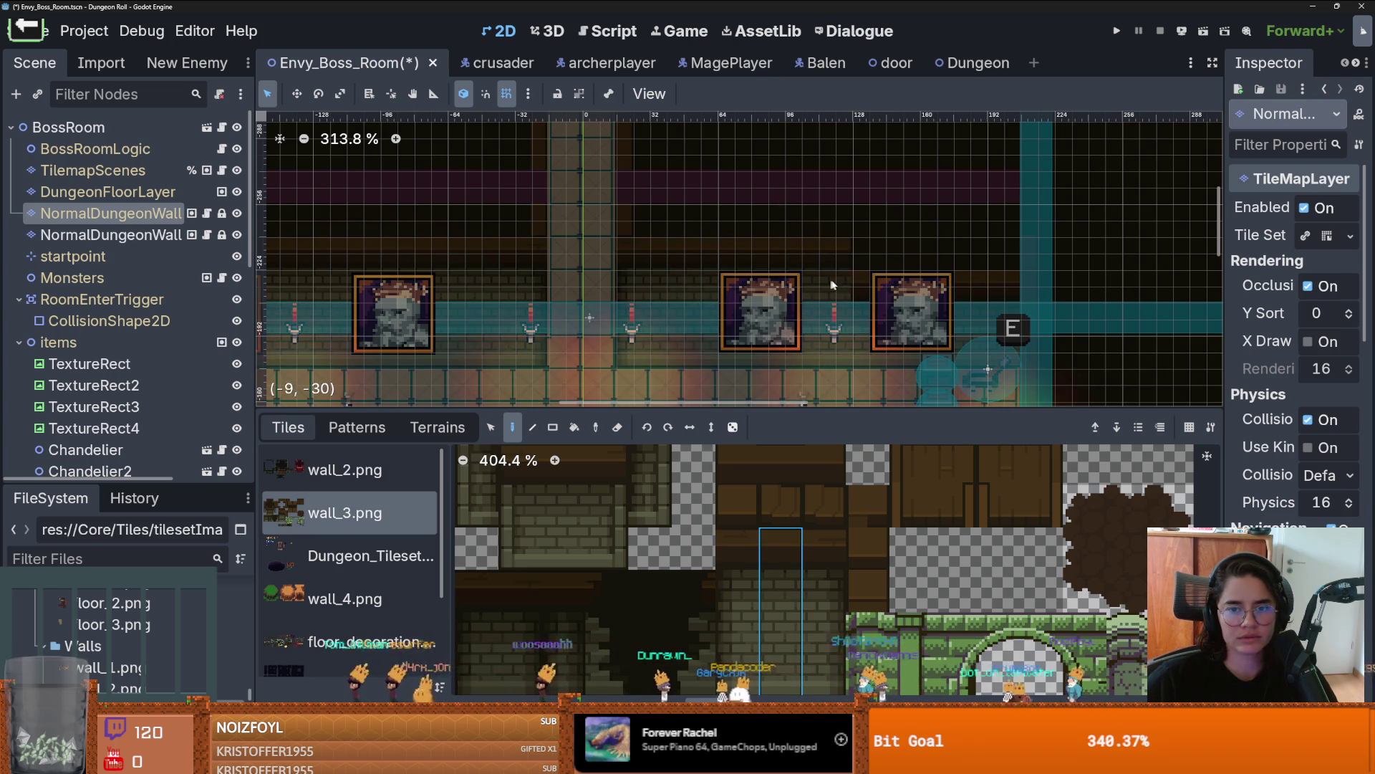
{"action": "scroll", "coordinate": [888, 293], "scroll_direction": "down", "scroll_amount": 3}
Step: Save the Envy_Boss_Room scene and show the terrain sets
{"action": "key", "text": "ctrl+s"}
{"action": "scroll", "coordinate": [645, 304], "scroll_direction": "down", "scroll_amount": 2}
{"action": "scroll", "coordinate": [644, 304], "scroll_direction": "up", "scroll_amount": 1}
{"action": "scroll", "coordinate": [644, 304], "scroll_direction": "down", "scroll_amount": 1}
{"action": "scroll", "coordinate": [672, 270], "scroll_direction": "up", "scroll_amount": 1}
{"action": "scroll", "coordinate": [664, 453], "scroll_direction": "up", "scroll_amount": 2}
{"action": "left_click", "coordinate": [437, 427]}
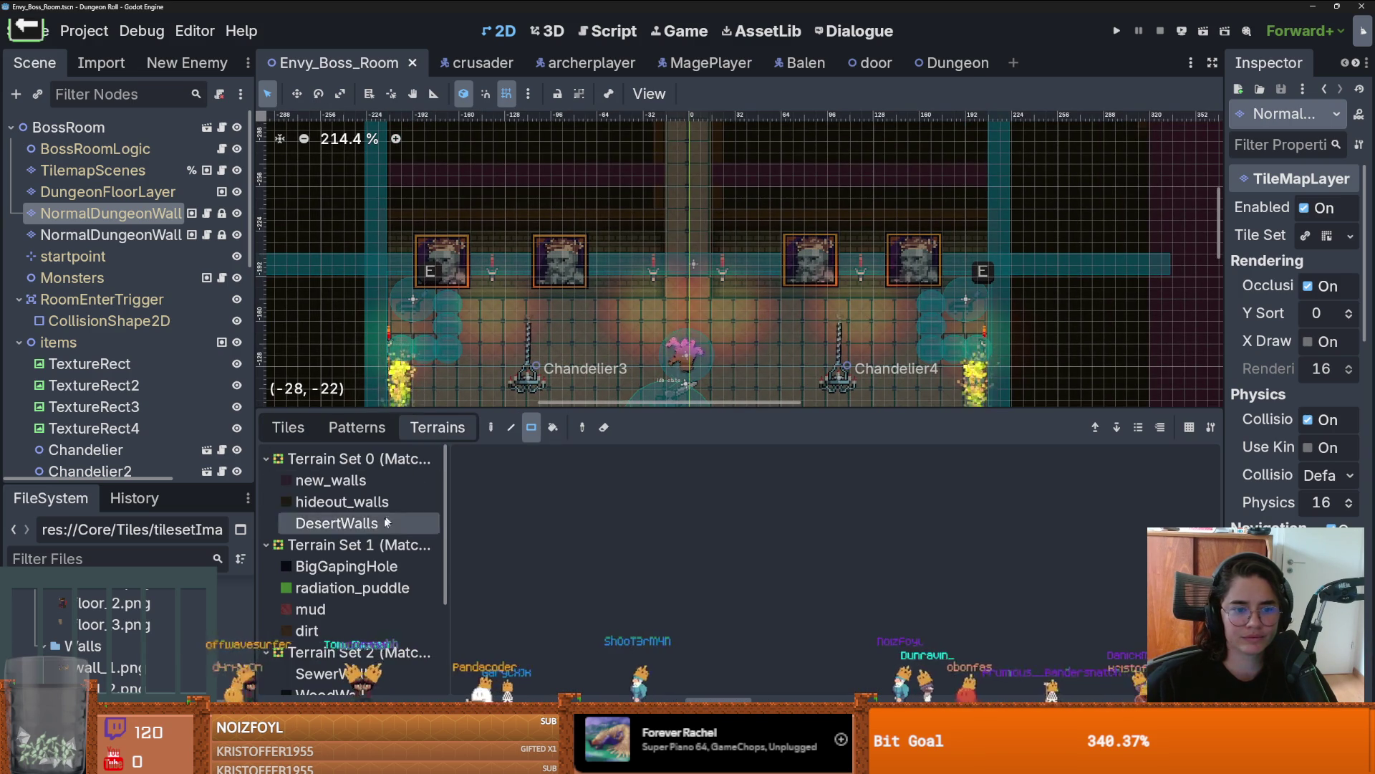
Step: With grid snapping off, paint hideout_walls terrain across the upper wall corner gap
{"action": "scroll", "coordinate": [549, 181], "scroll_direction": "up", "scroll_amount": 1}
{"action": "scroll", "coordinate": [549, 181], "scroll_direction": "up", "scroll_amount": 2}
{"action": "scroll", "coordinate": [676, 316], "scroll_direction": "up", "scroll_amount": 3}
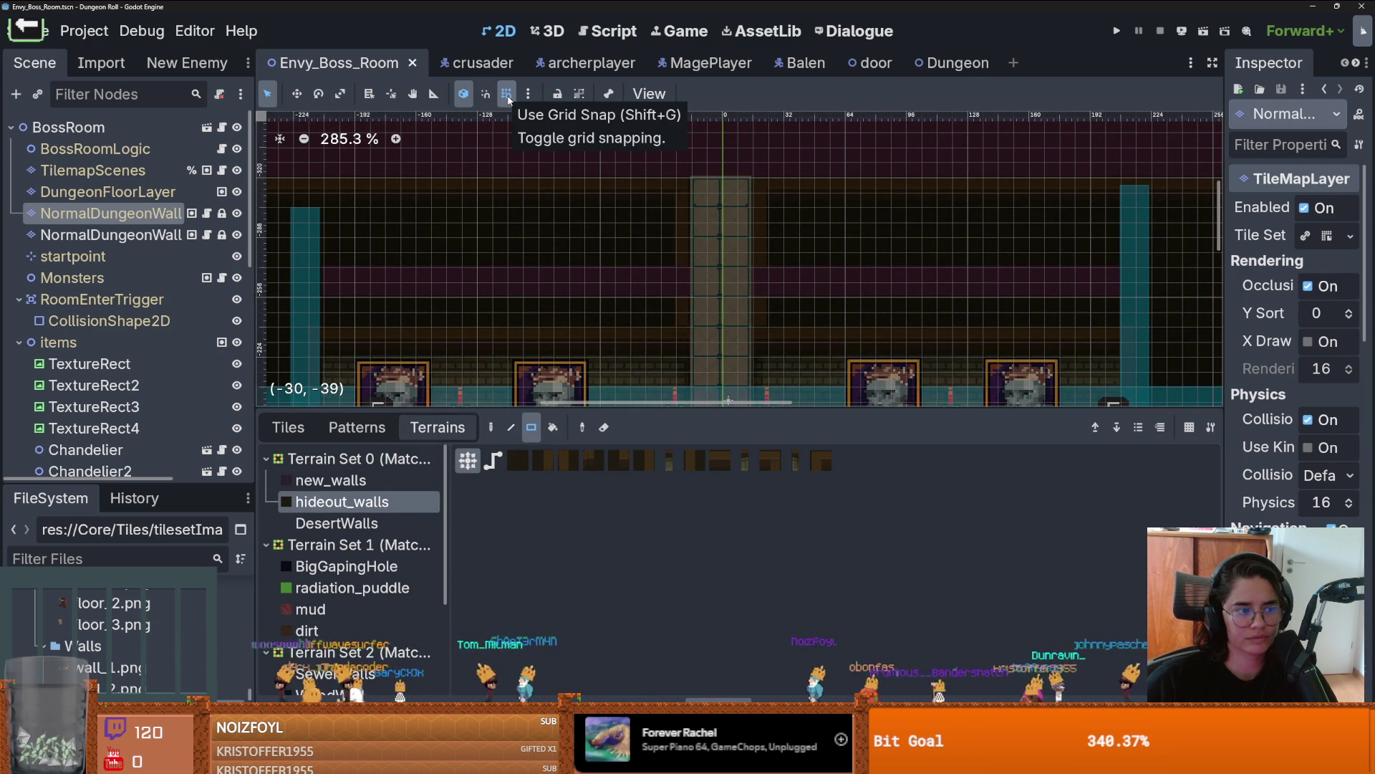
{"action": "left_click", "coordinate": [506, 94]}
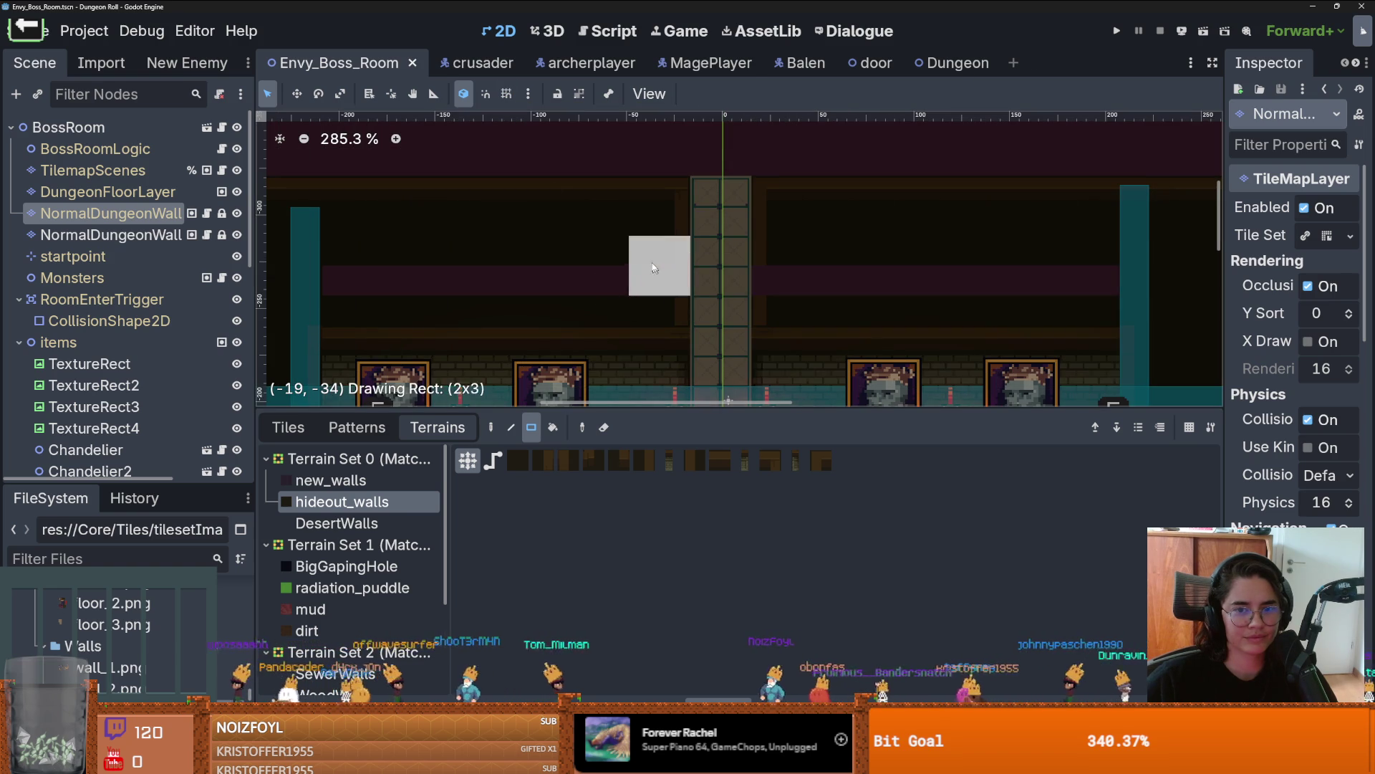
{"action": "left_click_drag", "start_coordinate": [657, 273], "coordinate": [651, 273]}
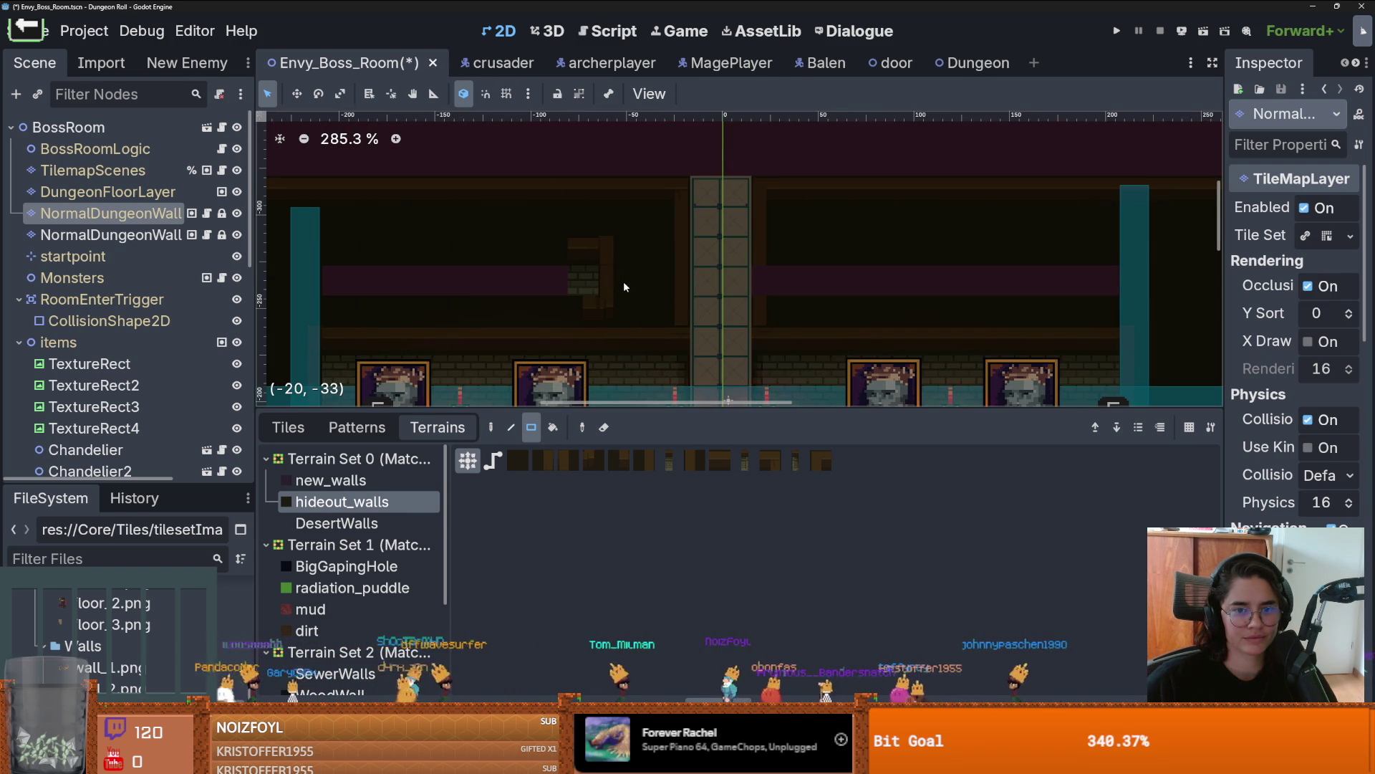
{"action": "mouse_move", "coordinate": [555, 264]}
{"action": "left_mouse_down"}
{"action": "mouse_move", "coordinate": [752, 252]}
{"action": "mouse_move", "coordinate": [629, 261]}
{"action": "left_mouse_up"}
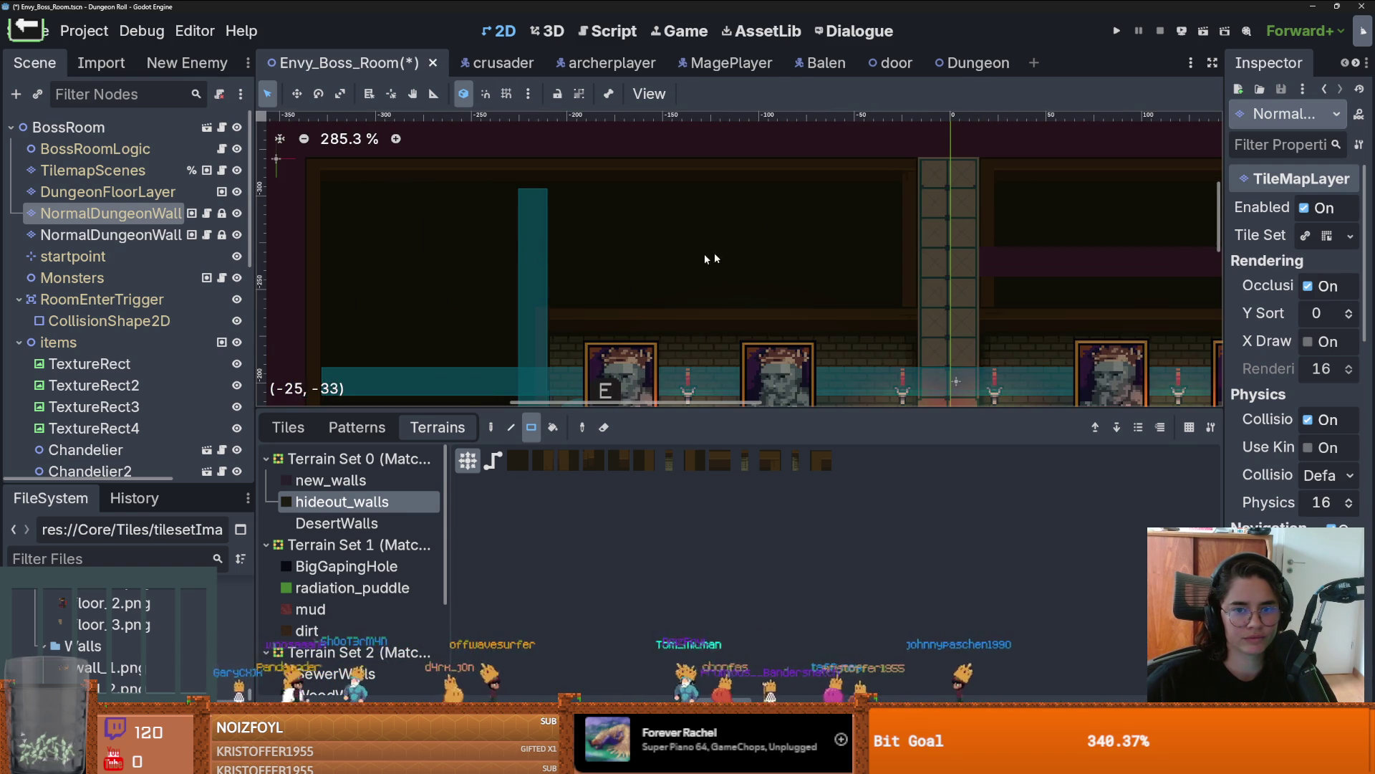
{"action": "left_click_drag", "start_coordinate": [830, 251], "coordinate": [341, 240]}
{"action": "left_click_drag", "start_coordinate": [516, 259], "coordinate": [643, 261]}
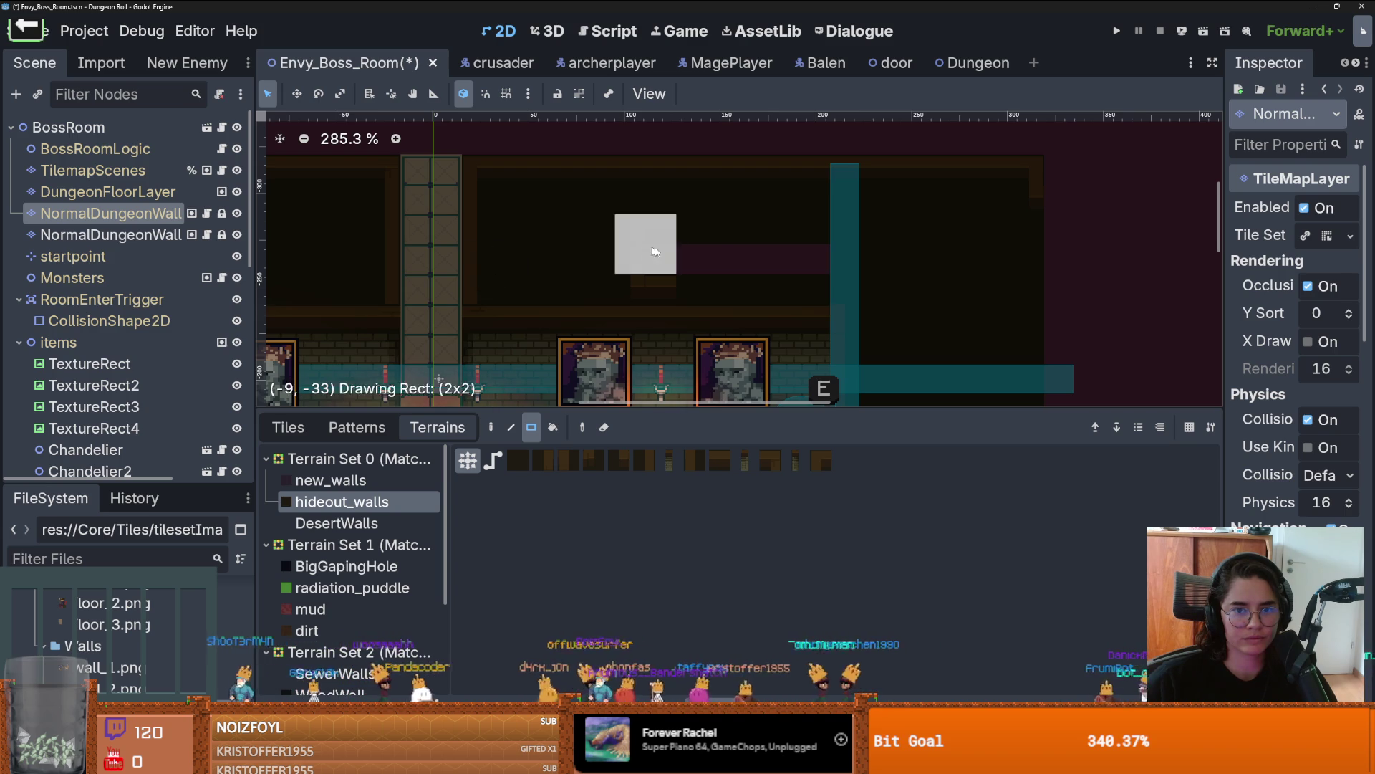
{"action": "left_click_drag", "start_coordinate": [698, 273], "coordinate": [843, 279]}
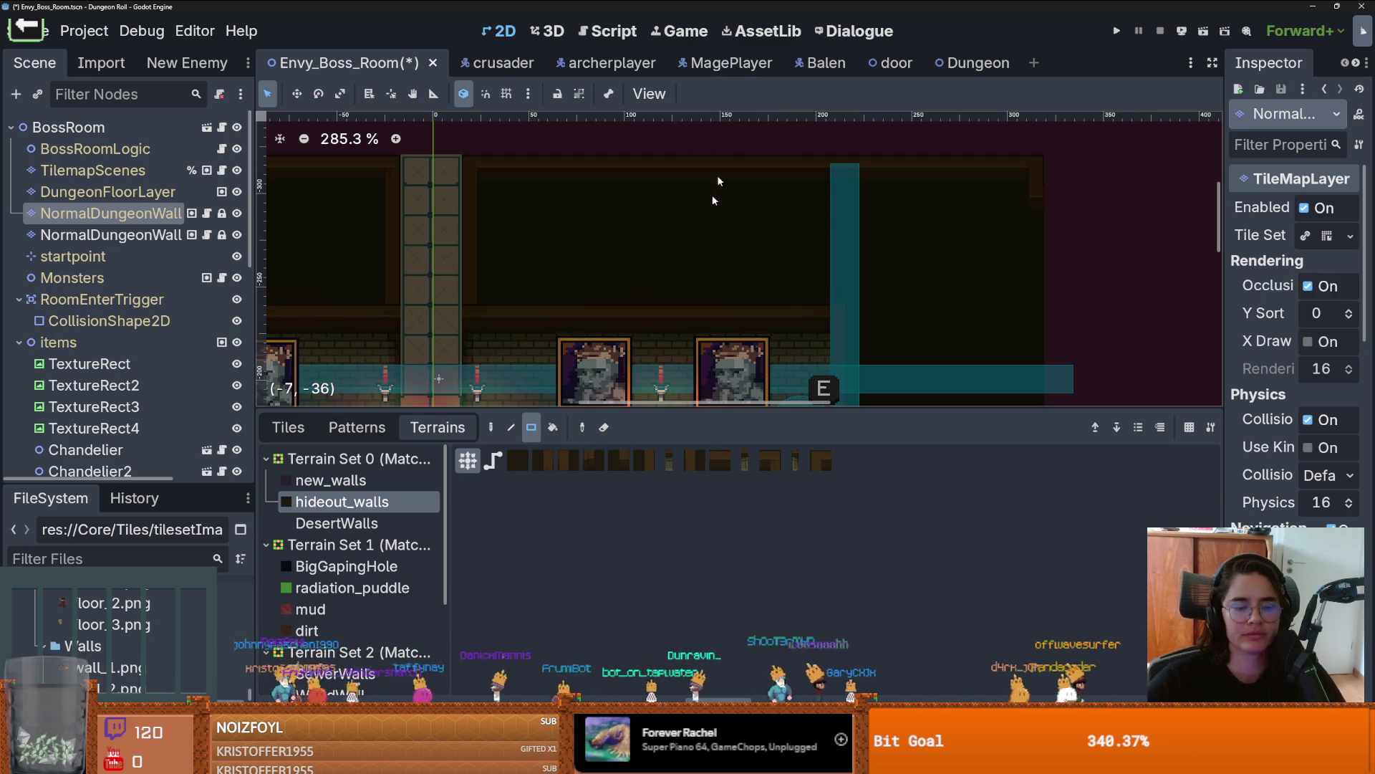
{"action": "scroll", "coordinate": [785, 200], "scroll_direction": "down", "scroll_amount": 4}
{"action": "mouse_move", "coordinate": [541, 404]}
{"action": "left_mouse_down"}
{"action": "mouse_move", "coordinate": [627, 223]}
{"action": "mouse_move", "coordinate": [618, 246]}
{"action": "left_mouse_up"}
{"action": "left_click_drag", "start_coordinate": [607, 232], "coordinate": [607, 232]}
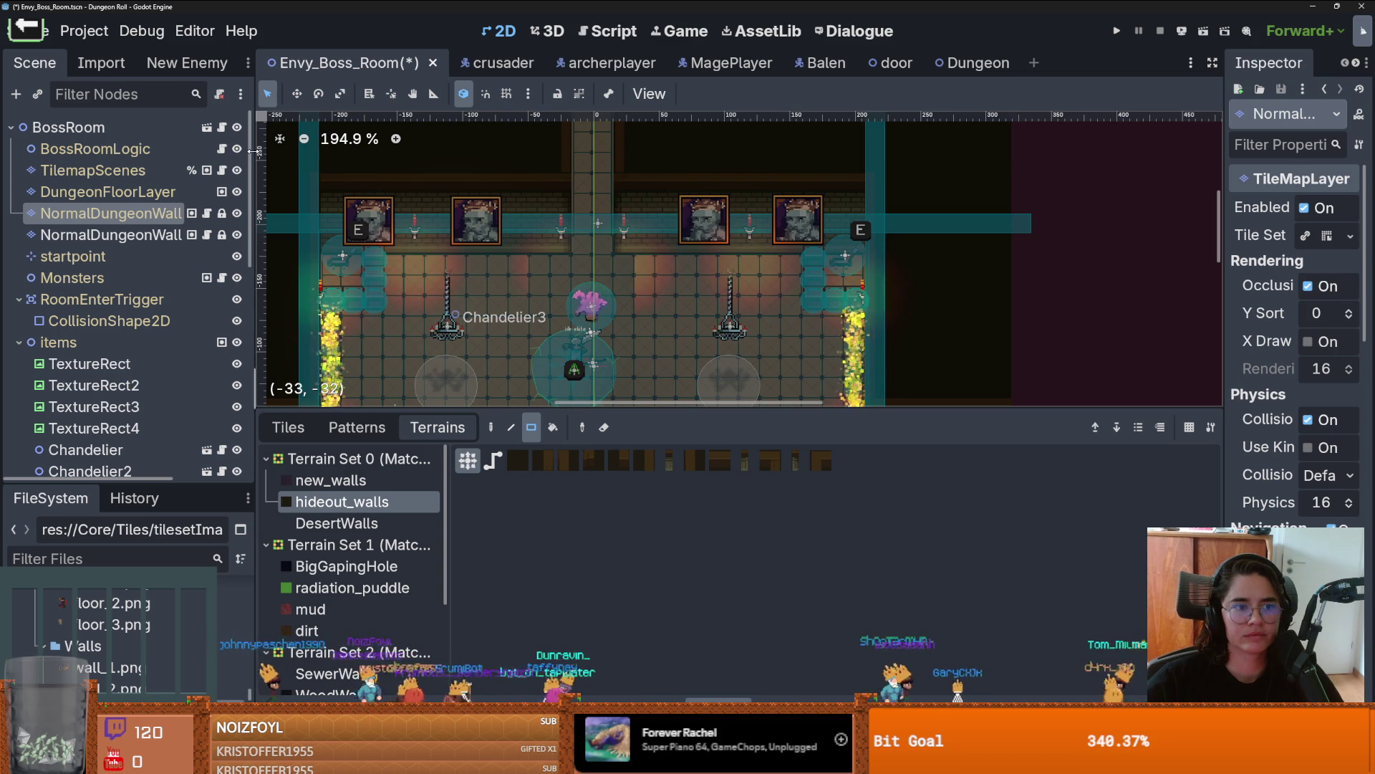
Step: Move MonsterStaticTrap's CollisionShape2D down to Position y -18
{"action": "left_click", "coordinate": [114, 192]}
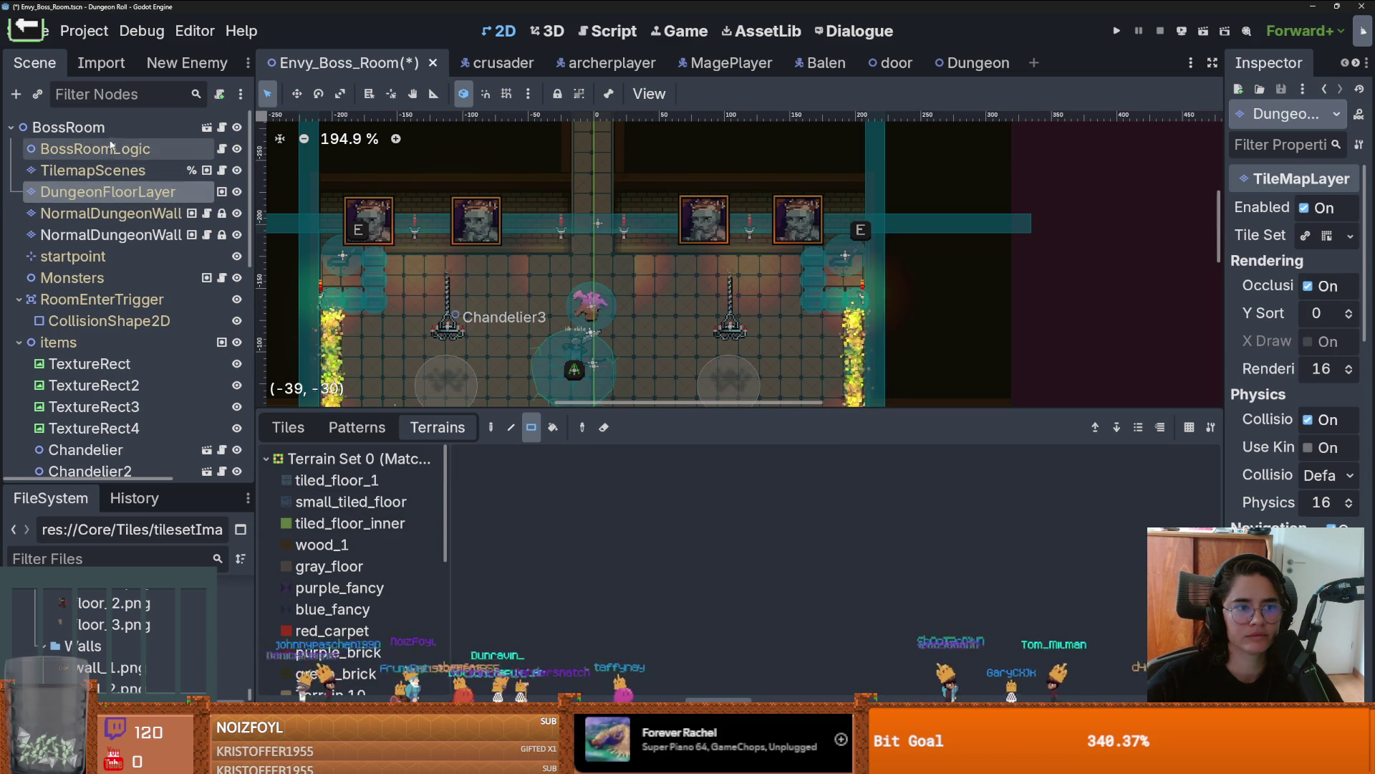
{"action": "left_click", "coordinate": [94, 126]}
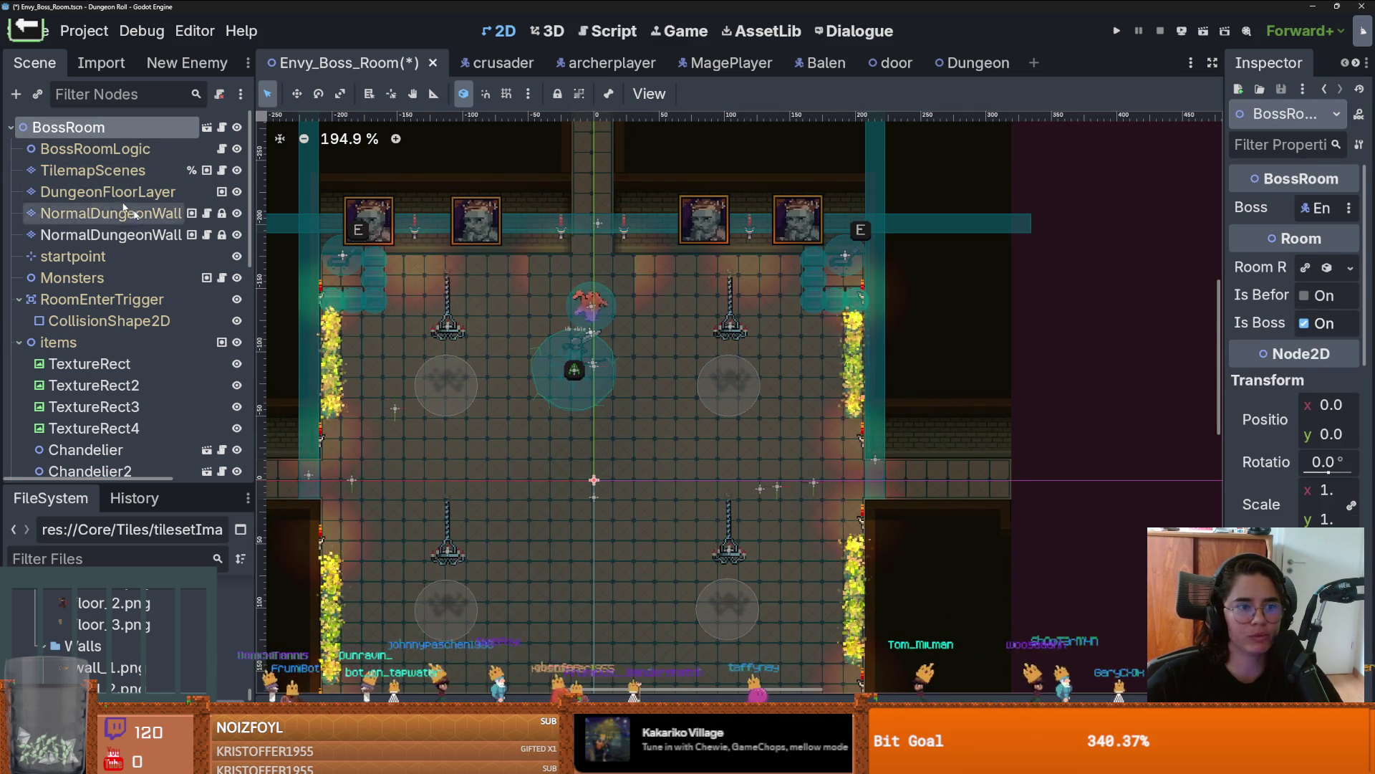
{"action": "left_click", "coordinate": [118, 148]}
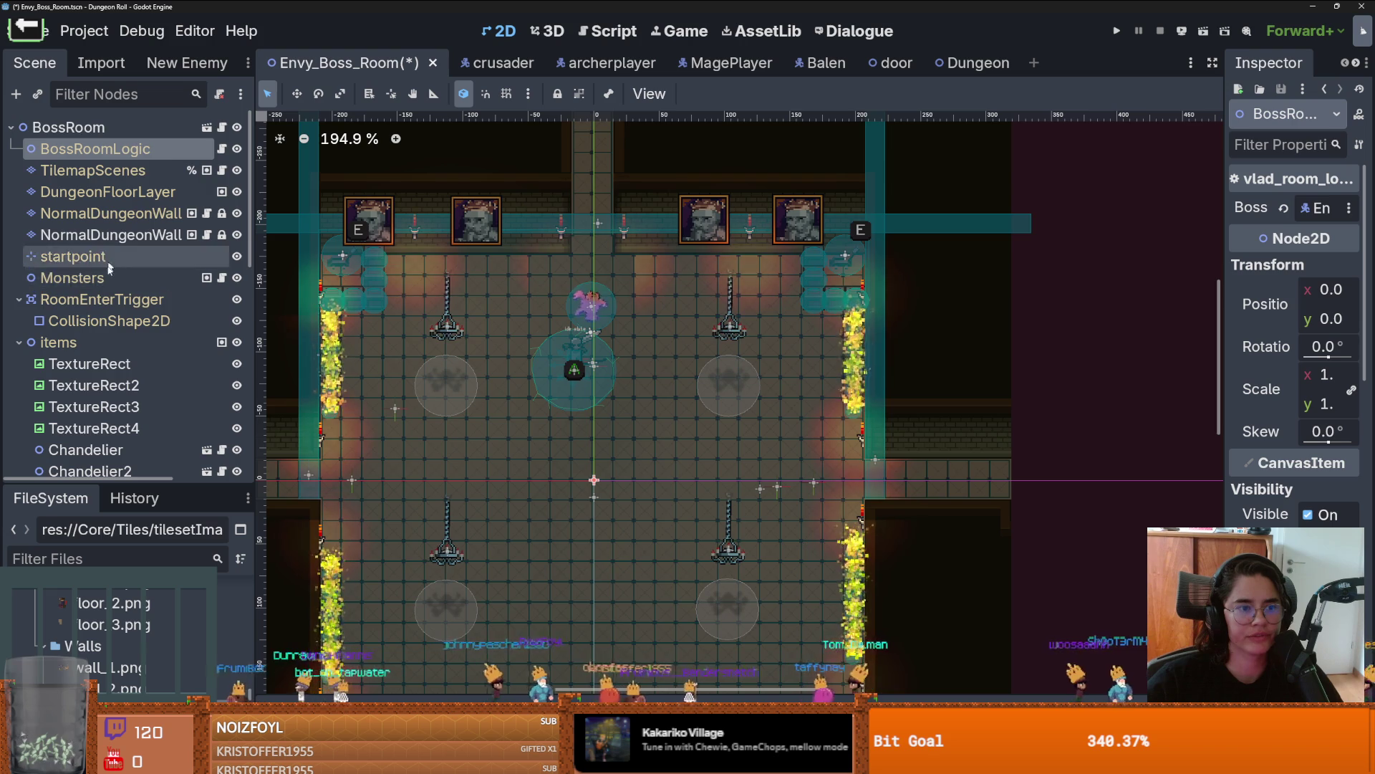
{"action": "scroll", "coordinate": [117, 318], "scroll_direction": "down", "scroll_amount": 3}
{"action": "scroll", "coordinate": [118, 318], "scroll_direction": "down", "scroll_amount": 3}
{"action": "left_click", "coordinate": [108, 380]}
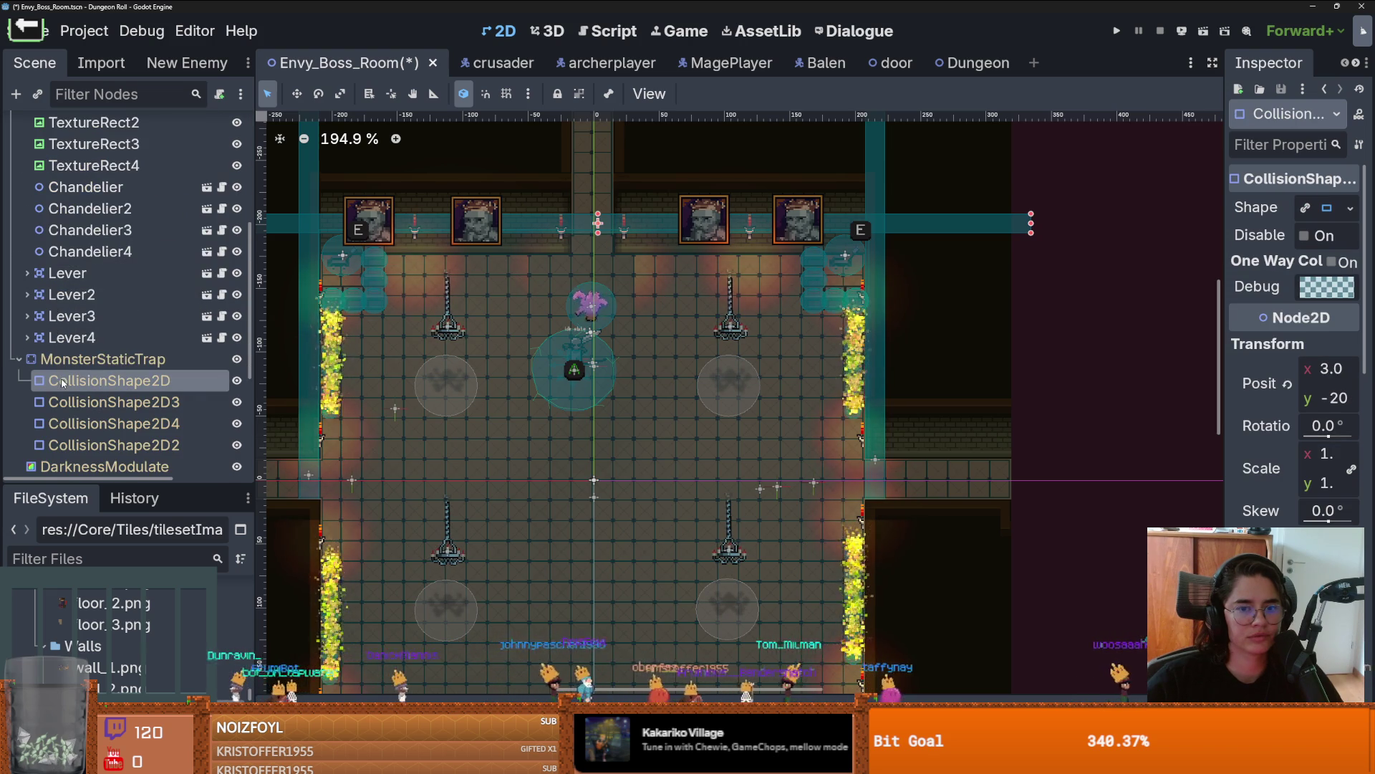
{"action": "left_click_drag", "start_coordinate": [612, 219], "coordinate": [612, 240]}
Step: Save the boss room scene and run the project
{"action": "key", "text": "ctrl+s"}
{"action": "scroll", "coordinate": [682, 279], "scroll_direction": "down", "scroll_amount": 3}
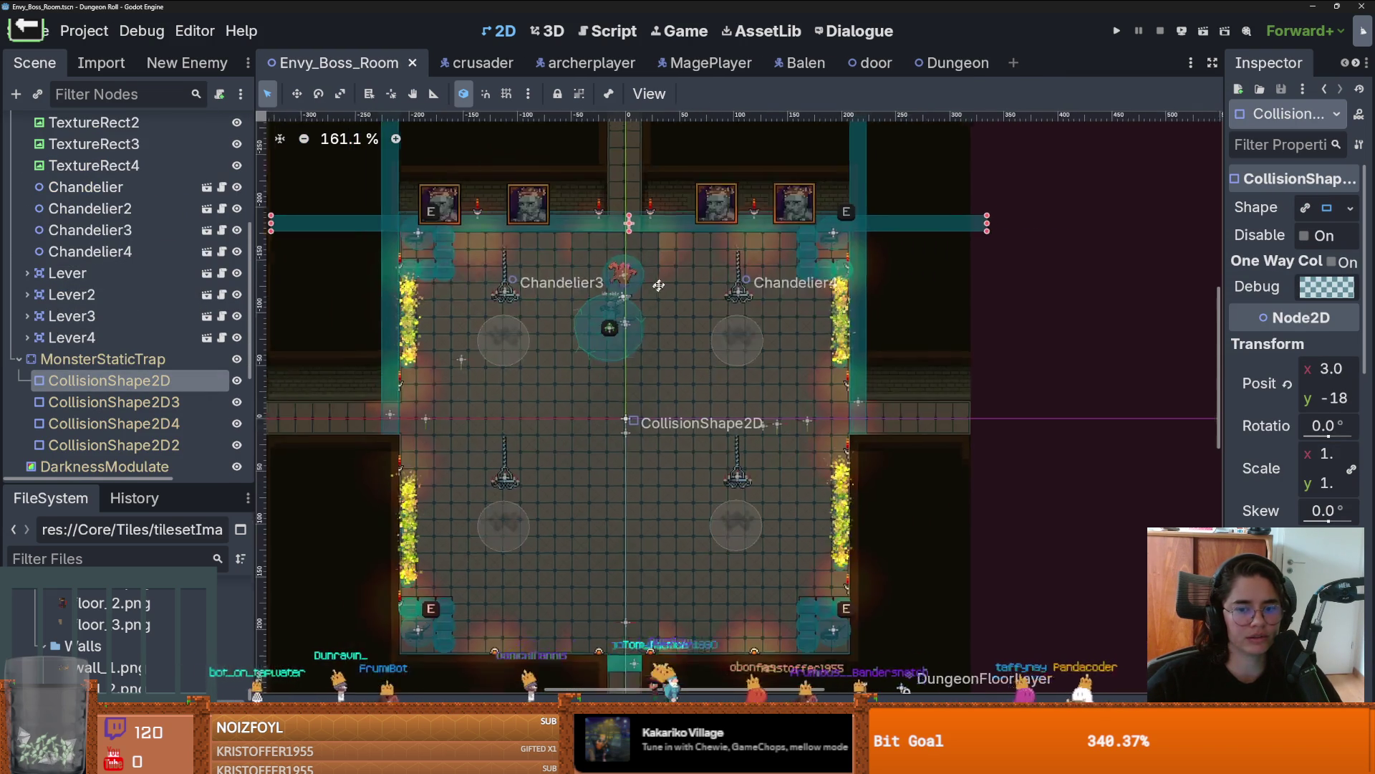
{"action": "left_click", "coordinate": [1116, 31]}
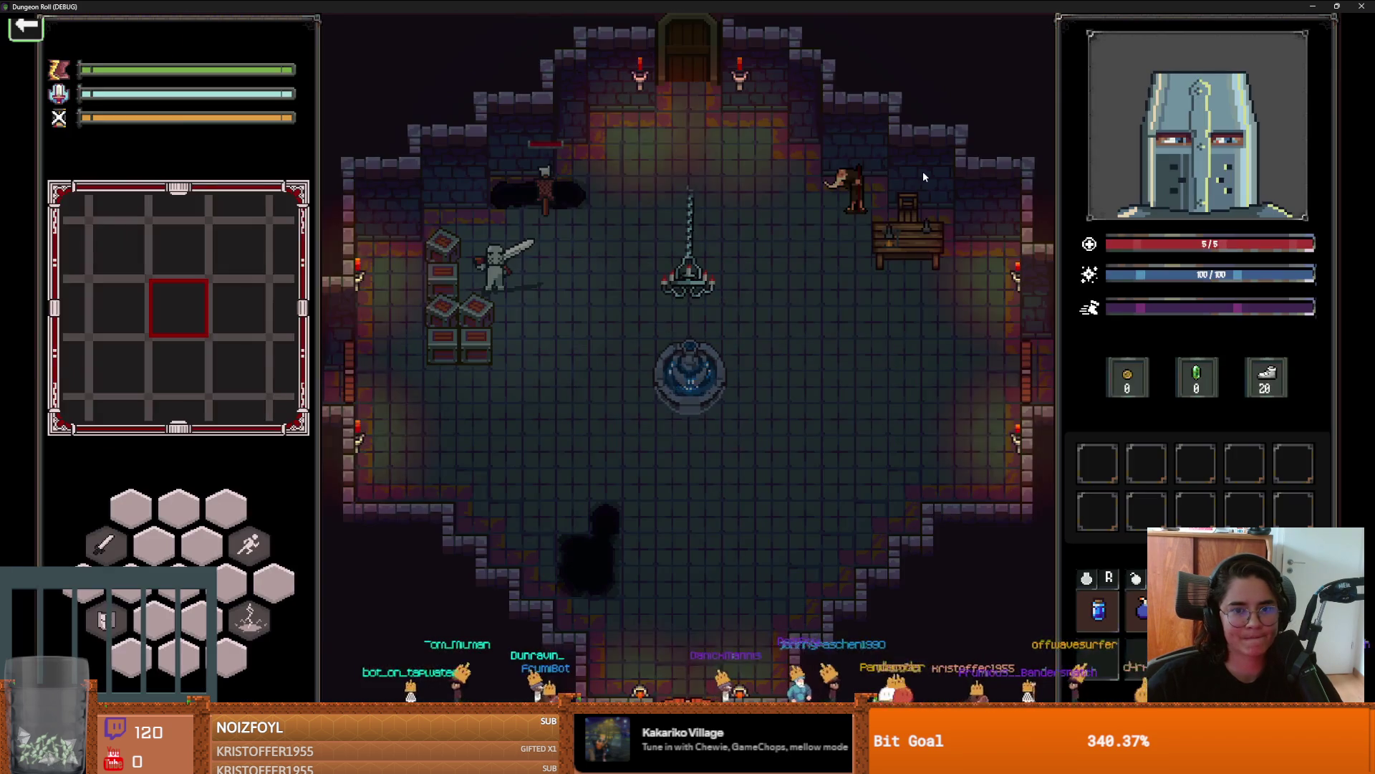
Step: Teleport with tp_to_before_boss in the dev console and walk the knight toward the boss
{"action": "key", "text": "grave"}
{"action": "type", "text": "tp"}
{"action": "key", "text": "Tab"}
{"action": "key", "text": "Return"}
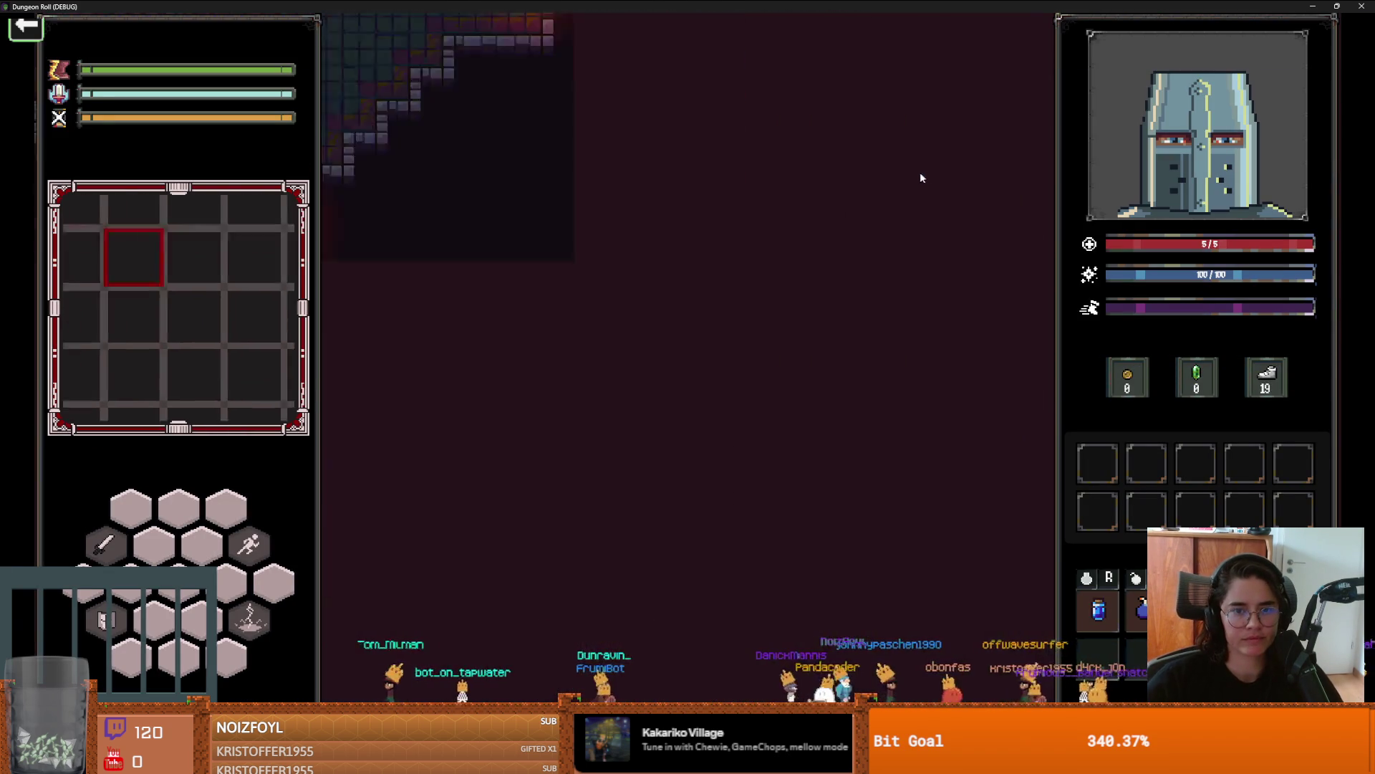
{"action": "key", "text": "s"}
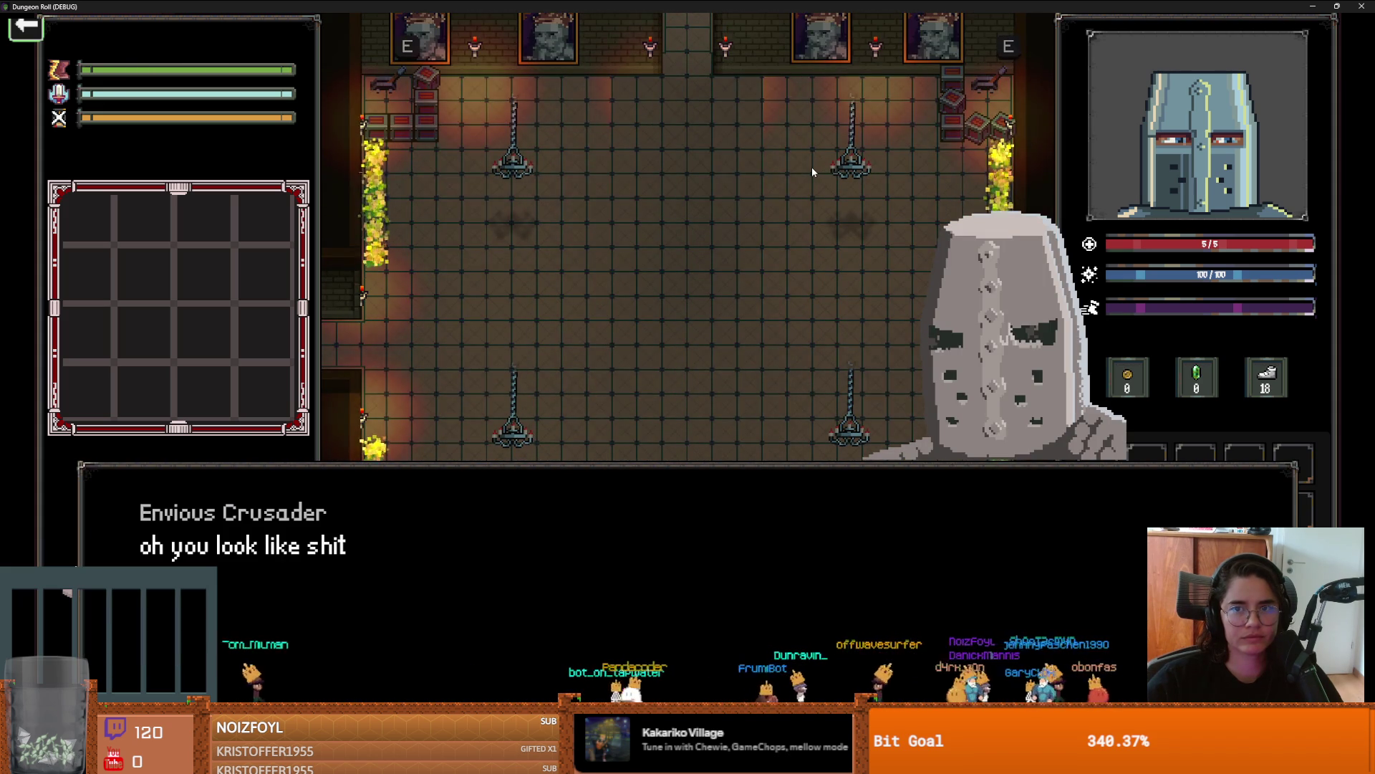
Step: Click through the Envious Crusader dialogue, fight the boss, then restore the game window
{"action": "left_click", "coordinate": [798, 172]}
{"action": "left_click", "coordinate": [791, 172]}
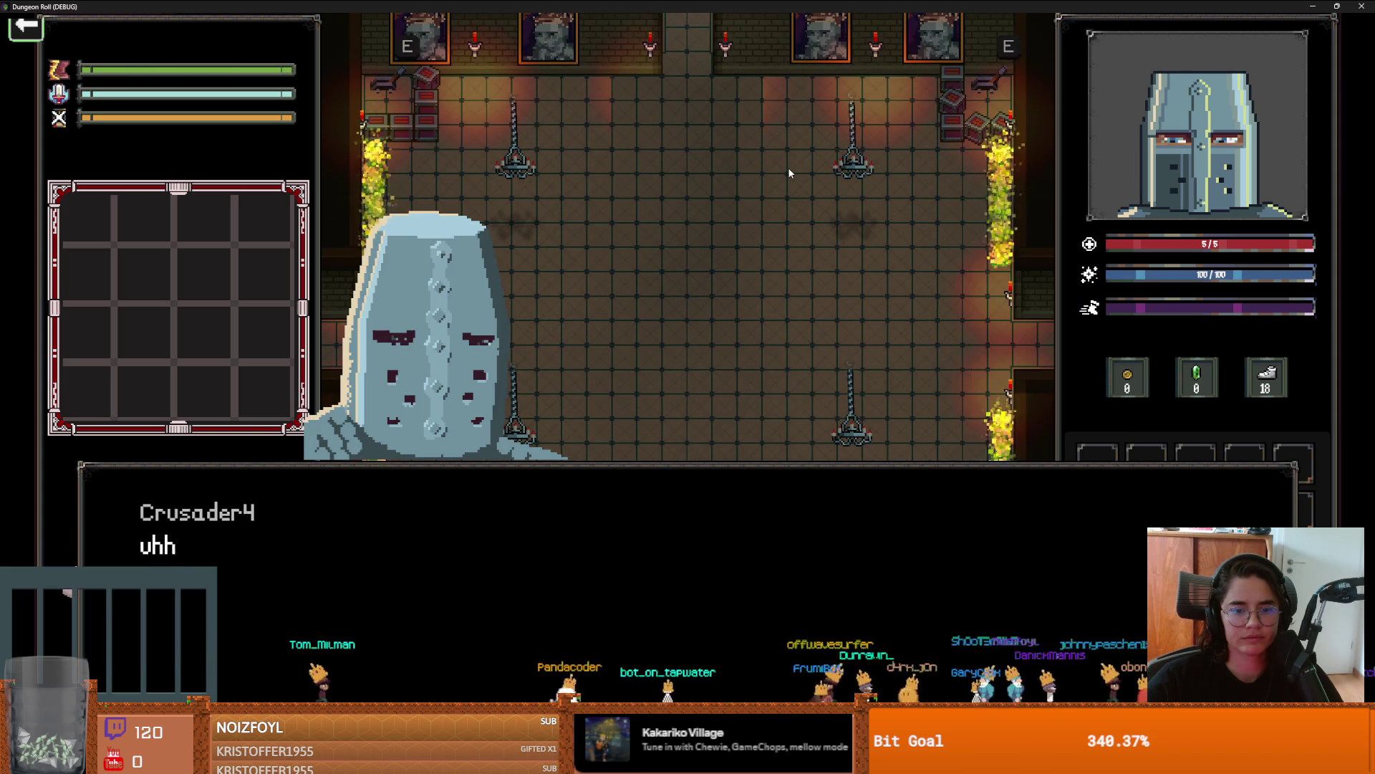
{"action": "left_click", "coordinate": [791, 172]}
{"action": "left_click", "coordinate": [790, 173]}
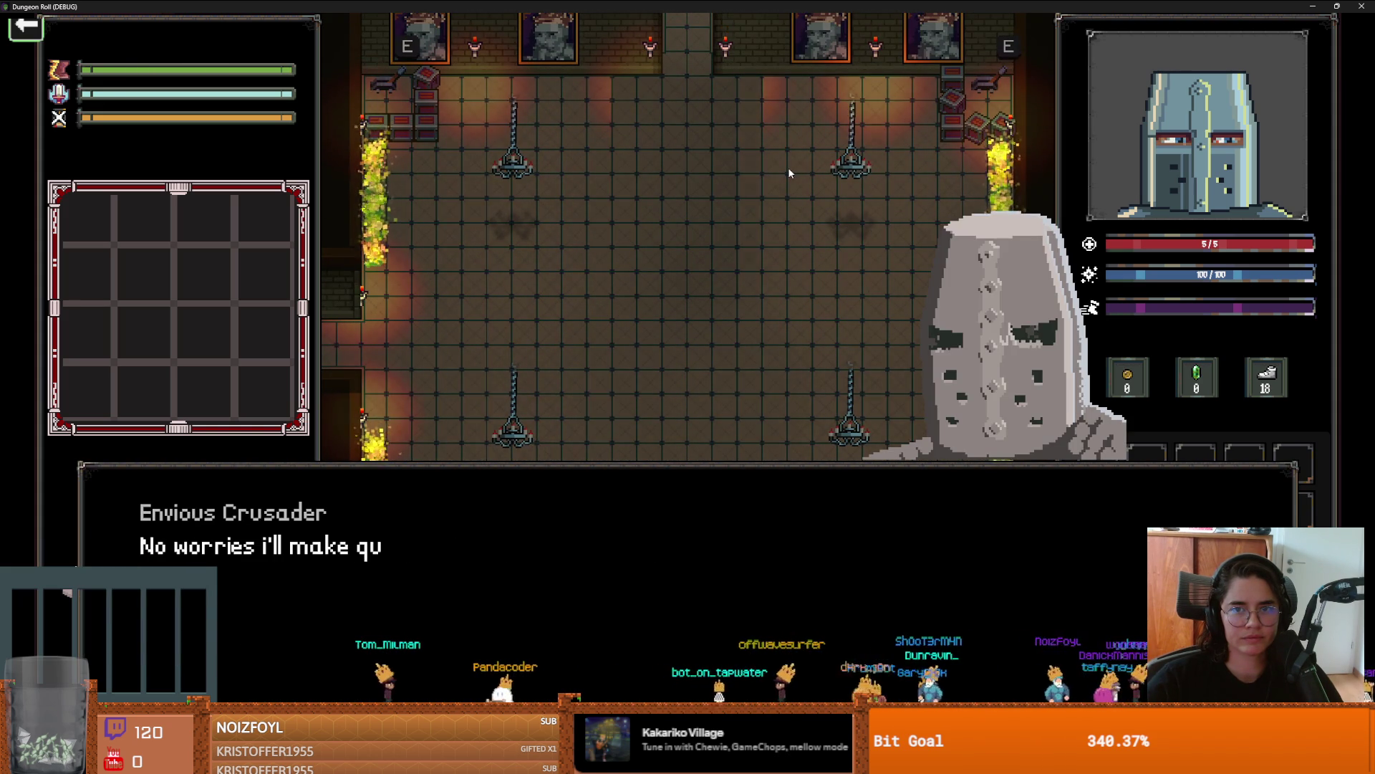
{"action": "left_click", "coordinate": [790, 173]}
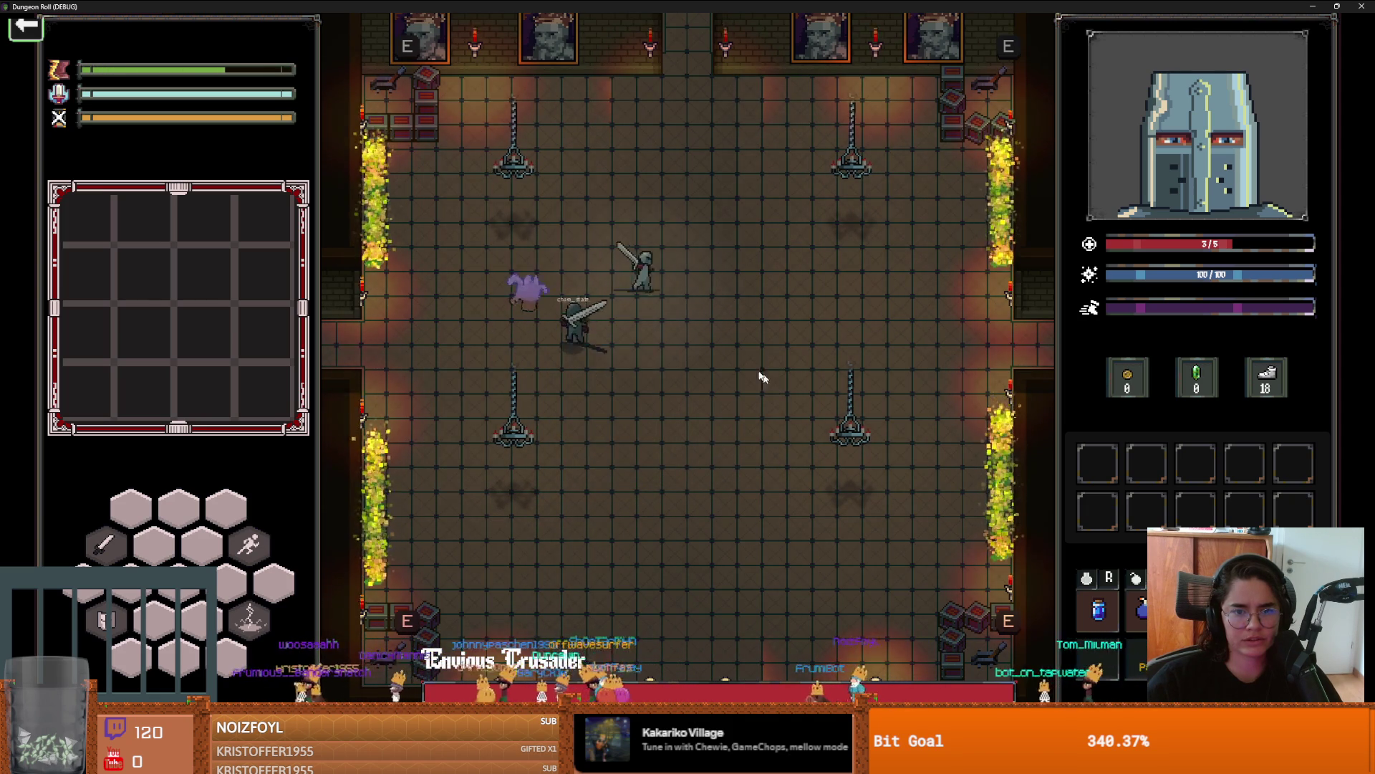
{"action": "left_click", "coordinate": [1337, 6]}
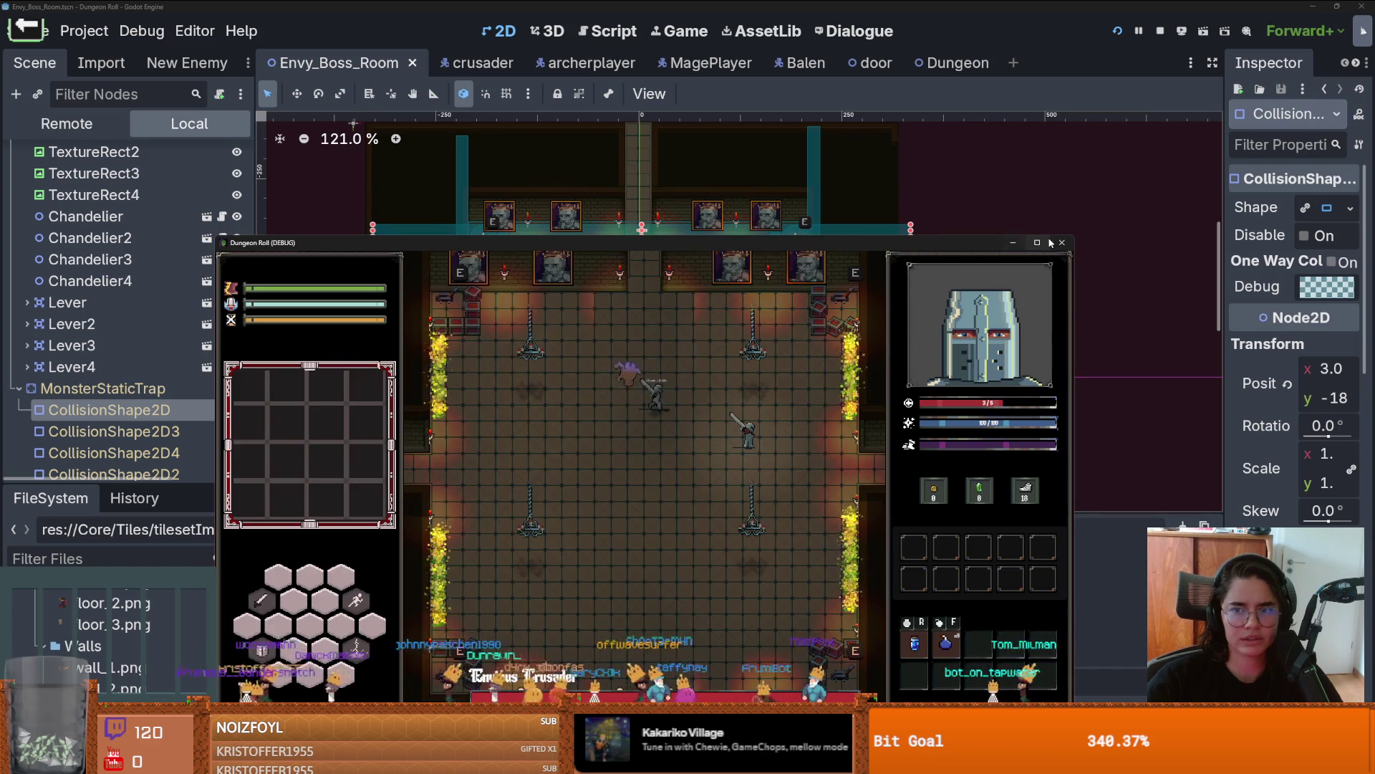
Step: Close the running game, view wall_3.png maximized in Aseprite, then return to Godot
{"action": "left_click", "coordinate": [1062, 243]}
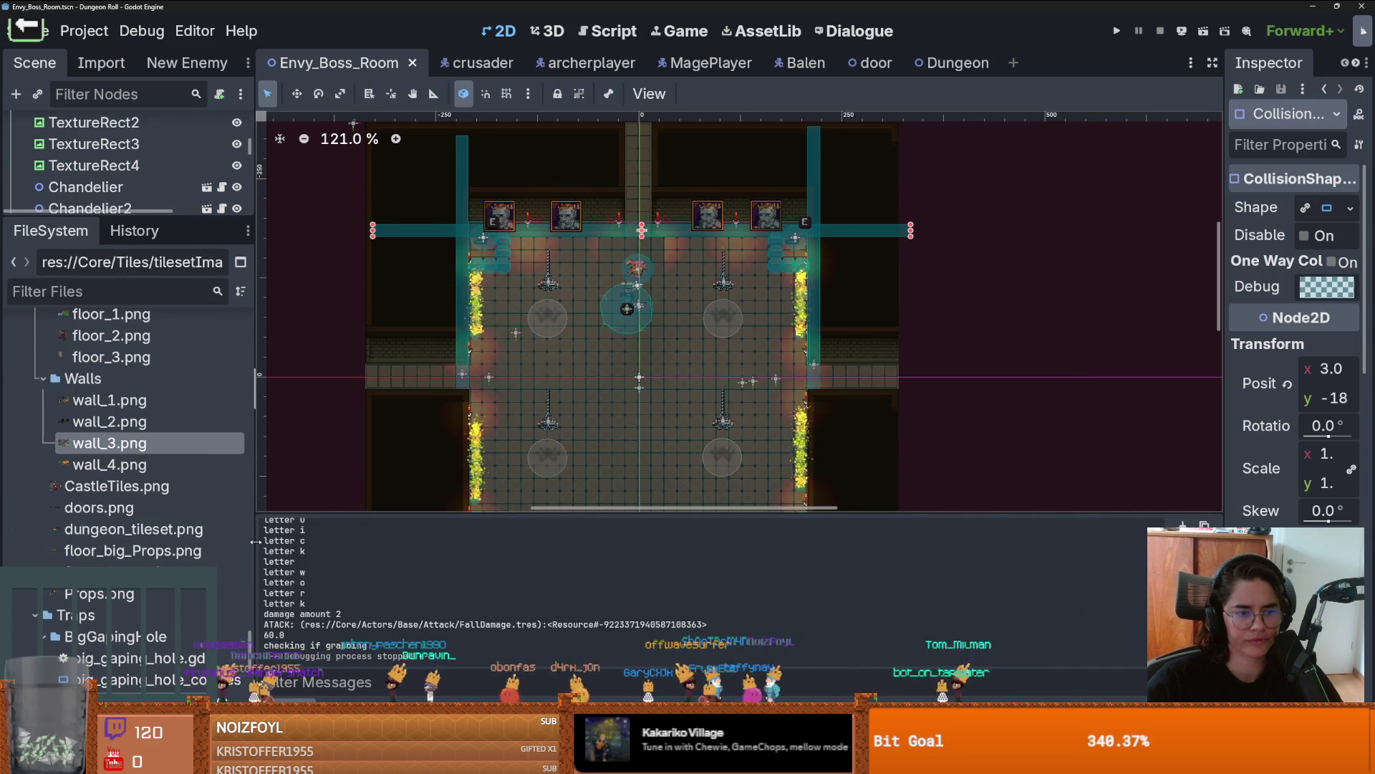
{"action": "key", "text": "alt+Tab"}
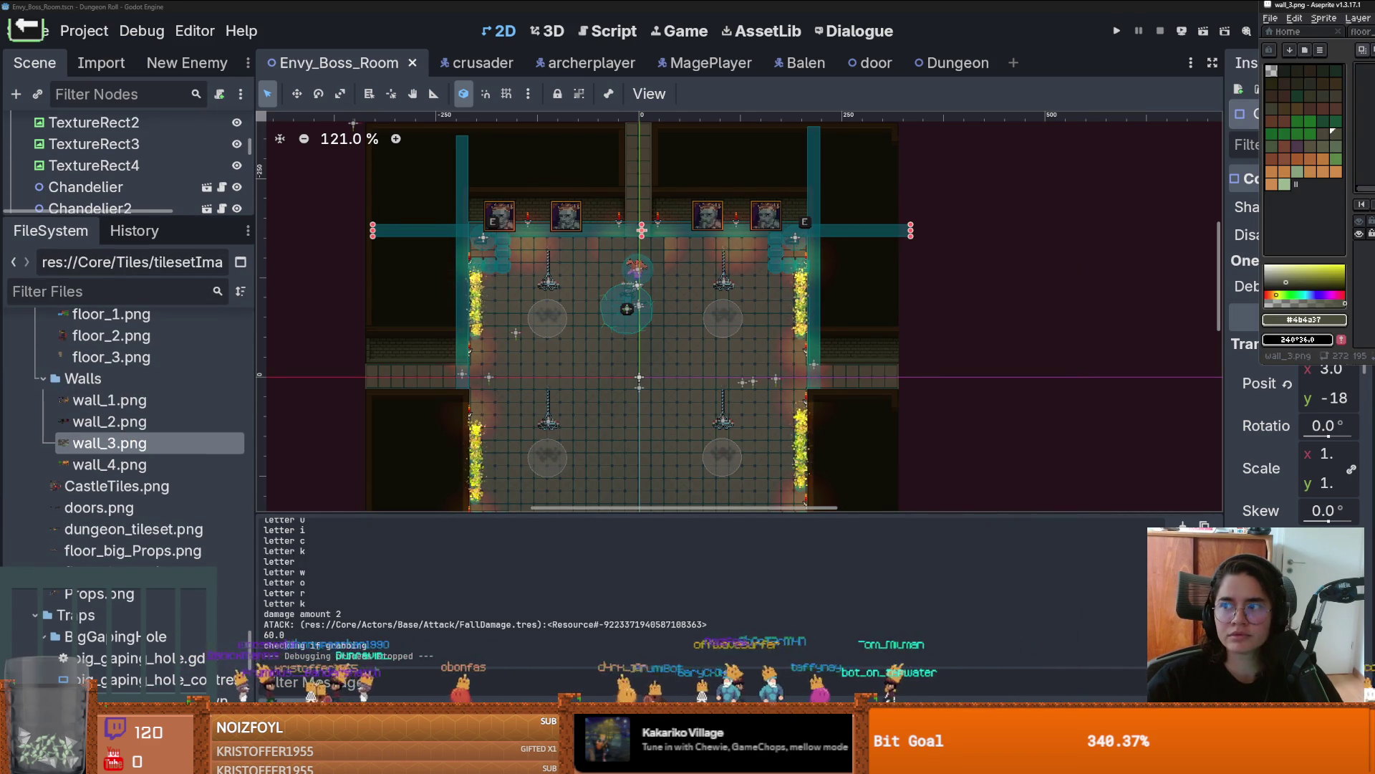
{"action": "key", "text": "super+Up"}
{"action": "key", "text": "alt+Tab"}
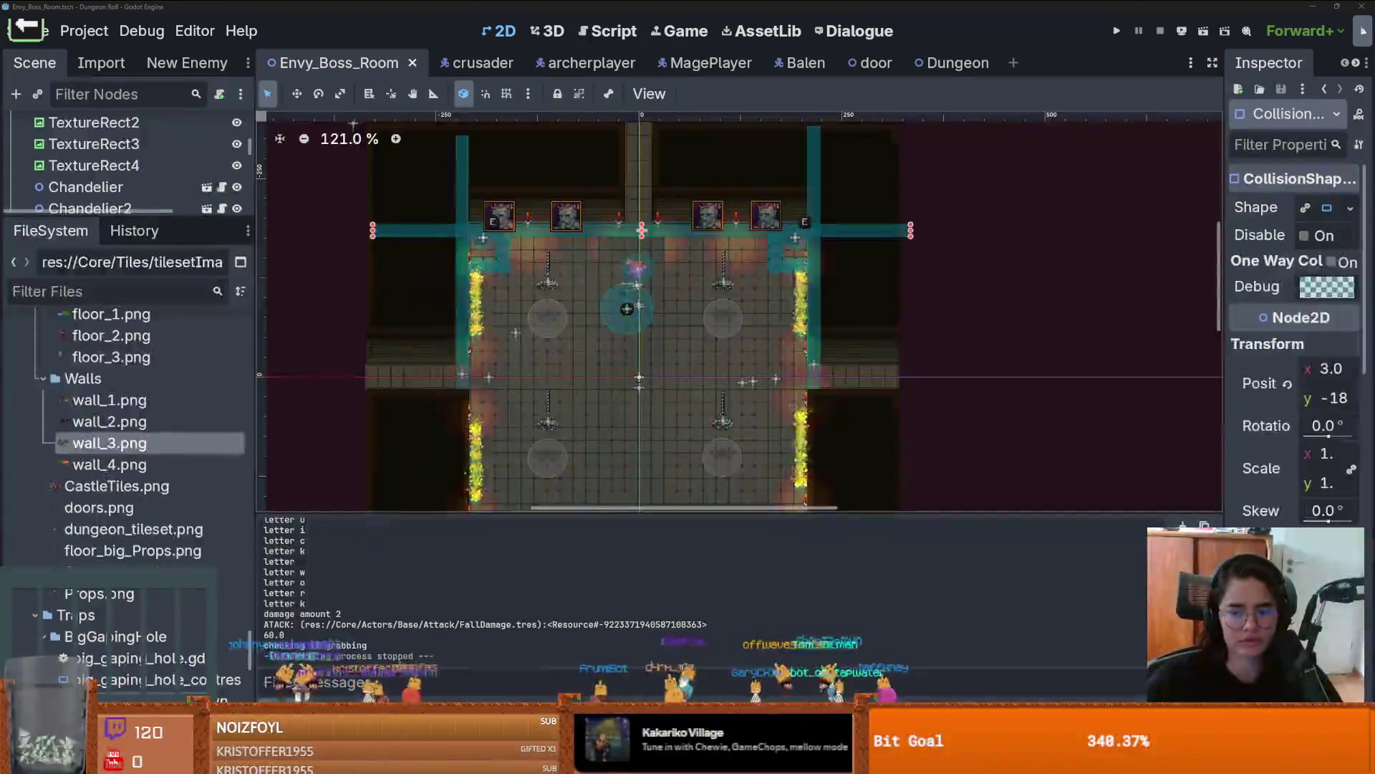
Step: Filter the FileSystem panel to files matching 'en'
{"action": "left_click", "coordinate": [139, 292]}
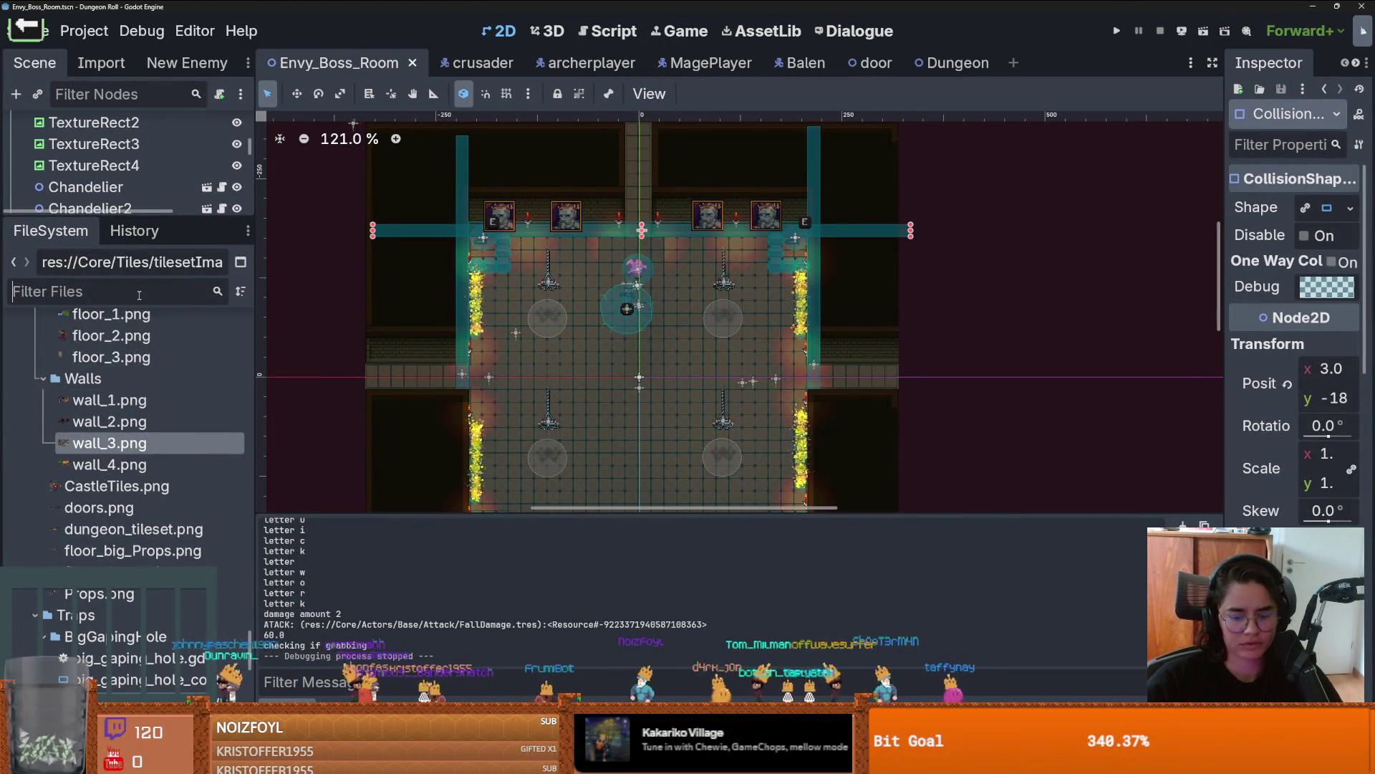
{"action": "type", "text": "enviou"}
{"action": "key", "text": "BackSpace"}
{"action": "key", "text": "BackSpace"}
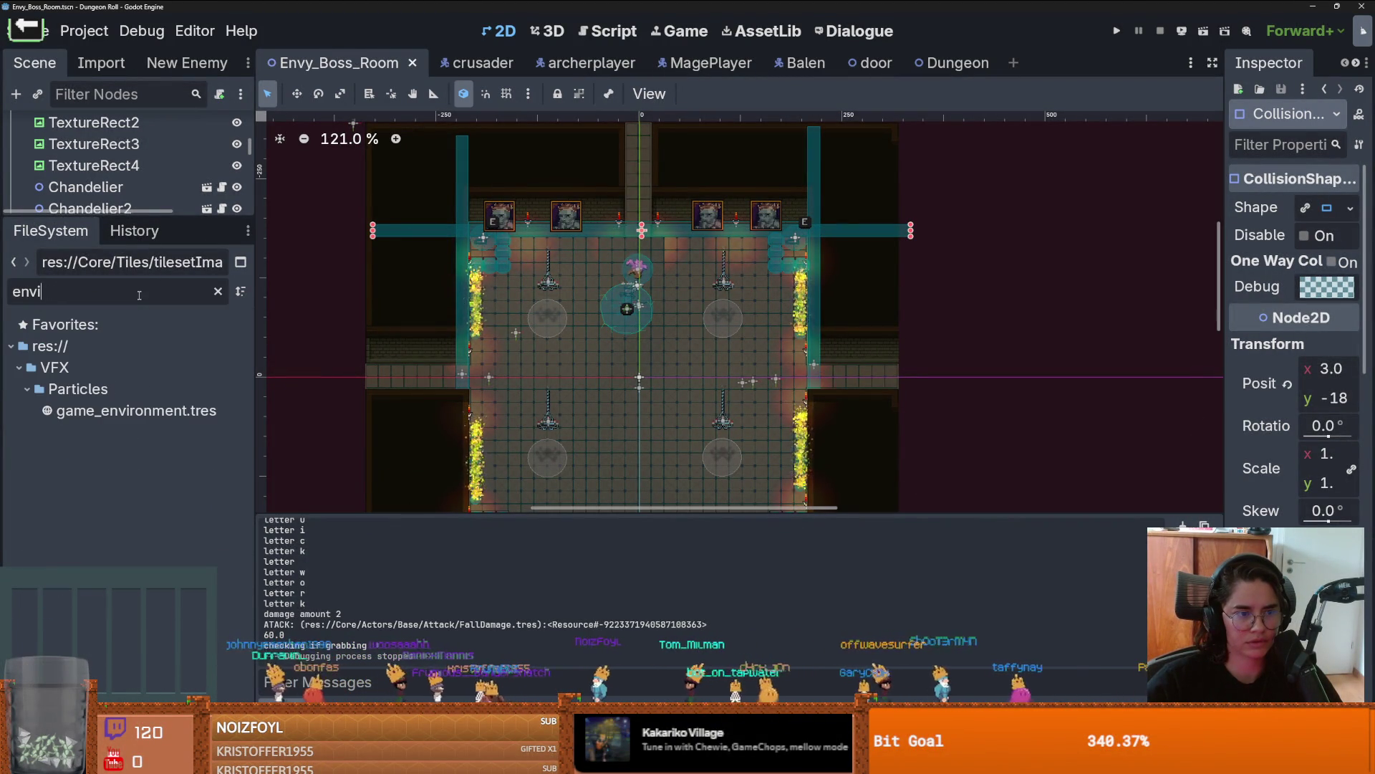
{"action": "key", "text": "BackSpace"}
{"action": "key", "text": "BackSpace"}
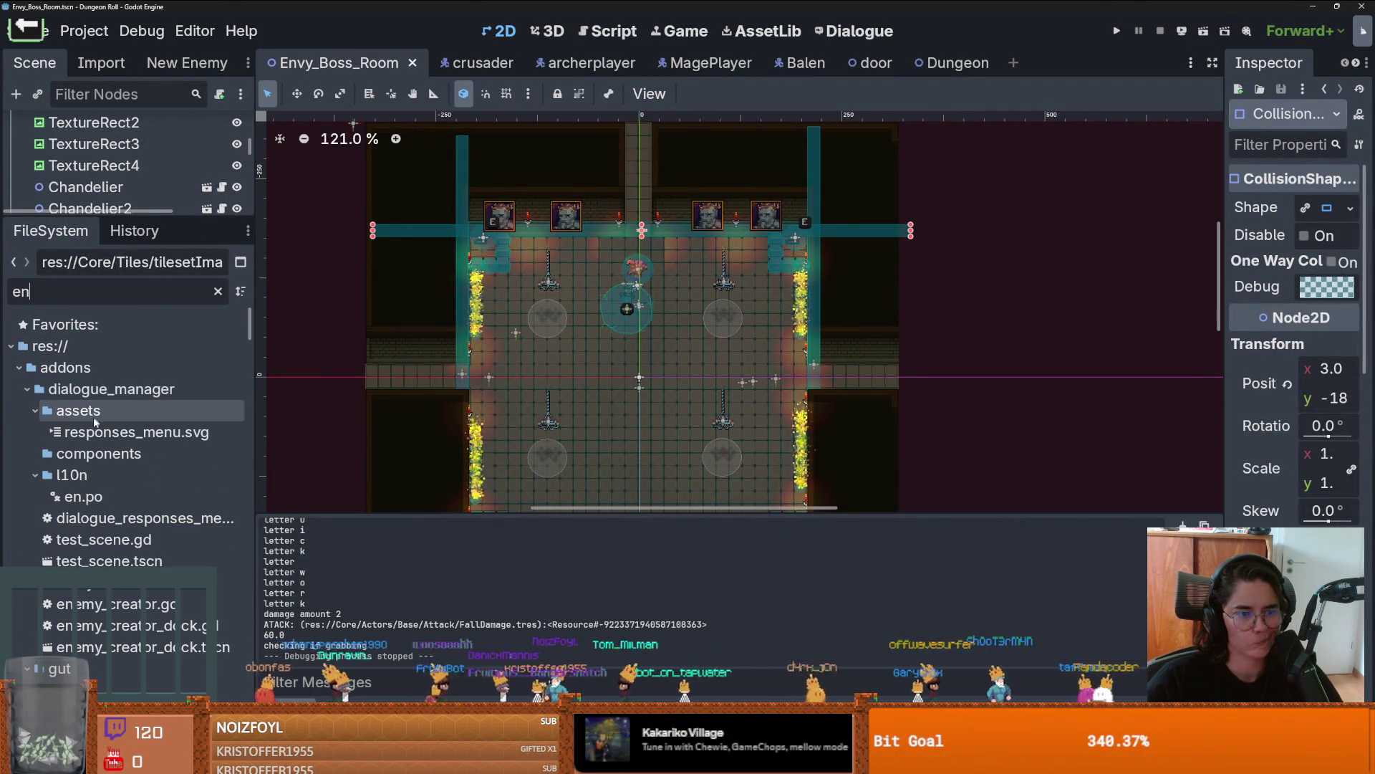
{"action": "scroll", "coordinate": [92, 493], "scroll_direction": "down", "scroll_amount": 2}
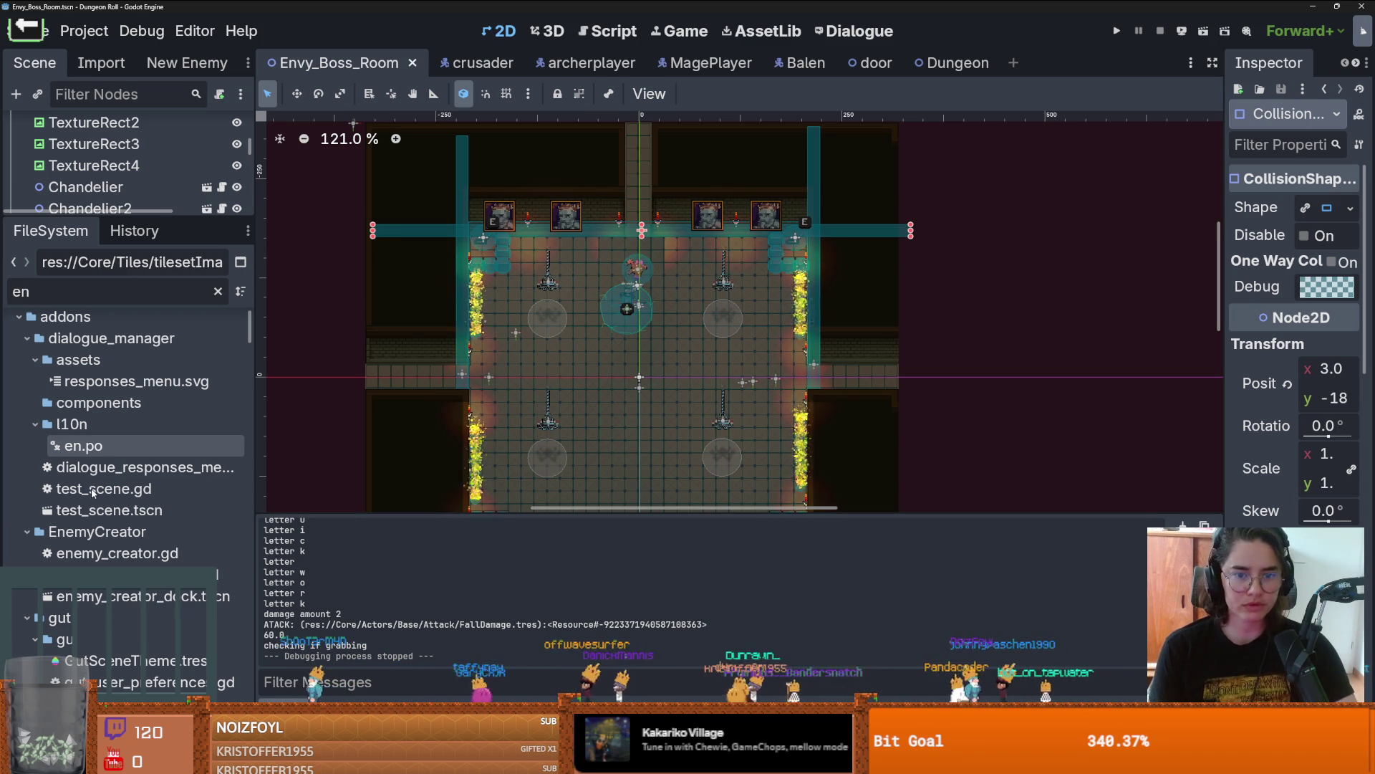
Step: Select enemy_creator_dock.tscn, look around the boss room, and save the scene
{"action": "left_click", "coordinate": [61, 605]}
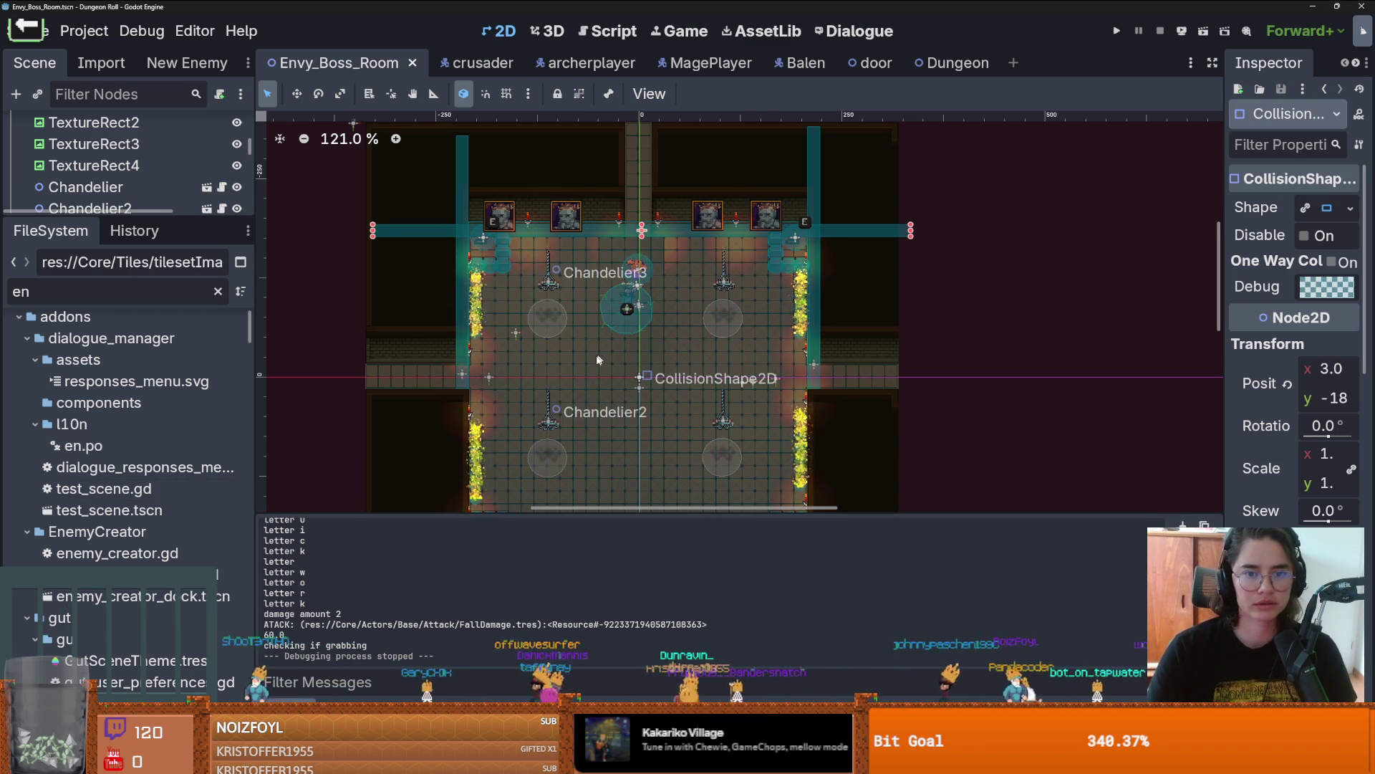
{"action": "scroll", "coordinate": [599, 352], "scroll_direction": "down", "scroll_amount": 2}
{"action": "key", "text": "ctrl+s"}
{"action": "scroll", "coordinate": [558, 305], "scroll_direction": "up", "scroll_amount": 2}
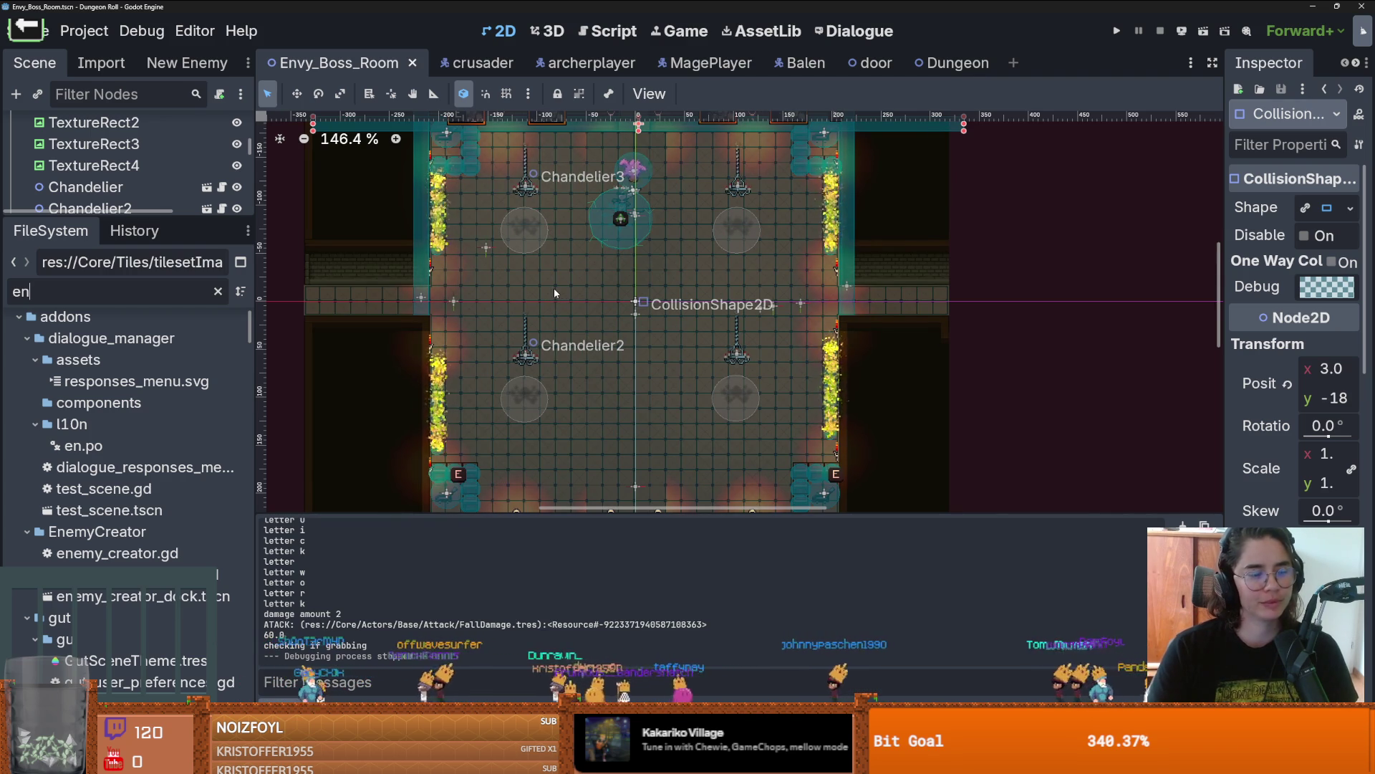
{"action": "scroll", "coordinate": [553, 287], "scroll_direction": "right", "scroll_amount": 2}
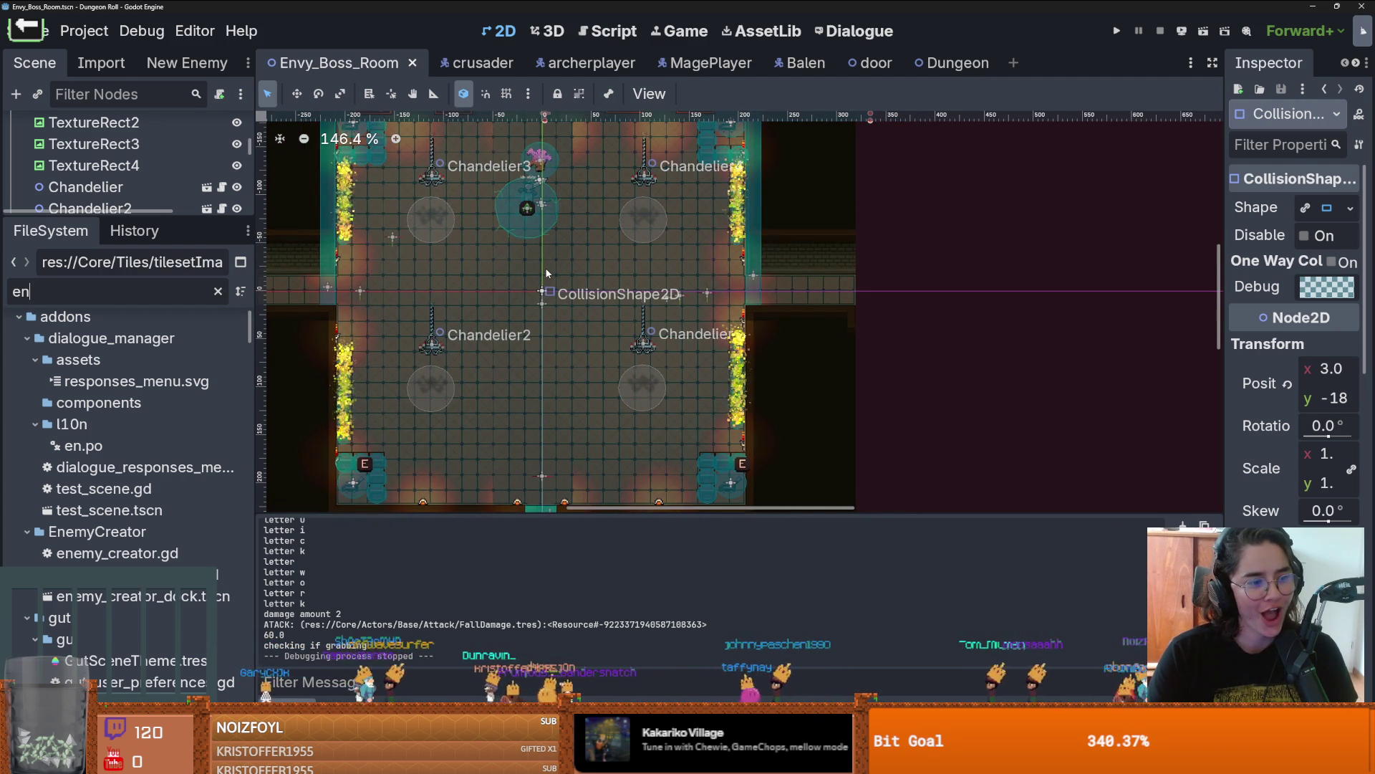
{"action": "scroll", "coordinate": [547, 273], "scroll_direction": "up", "scroll_amount": 2}
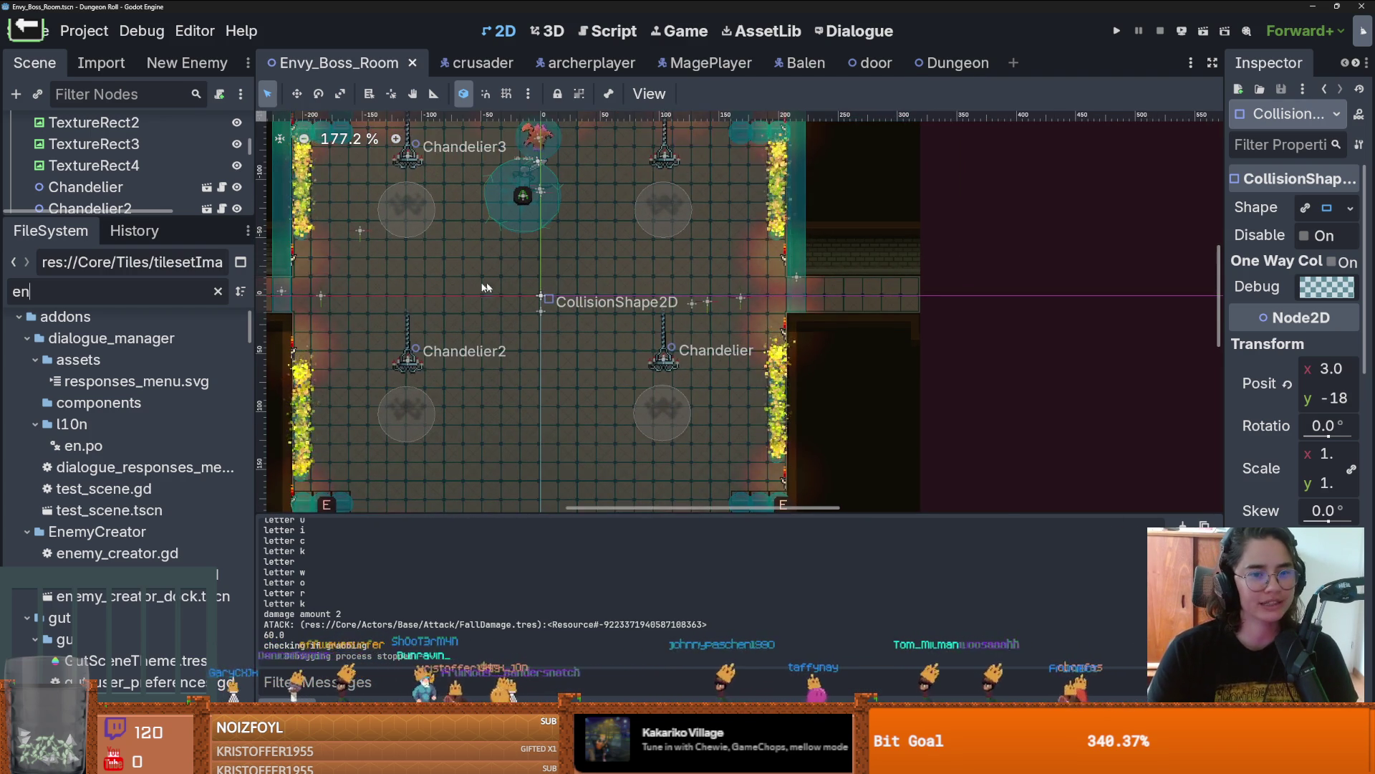
{"action": "scroll", "coordinate": [519, 281], "scroll_direction": "left", "scroll_amount": 2}
{"action": "key", "text": "ctrl+s"}
{"action": "scroll", "coordinate": [517, 303], "scroll_direction": "down", "scroll_amount": 5}
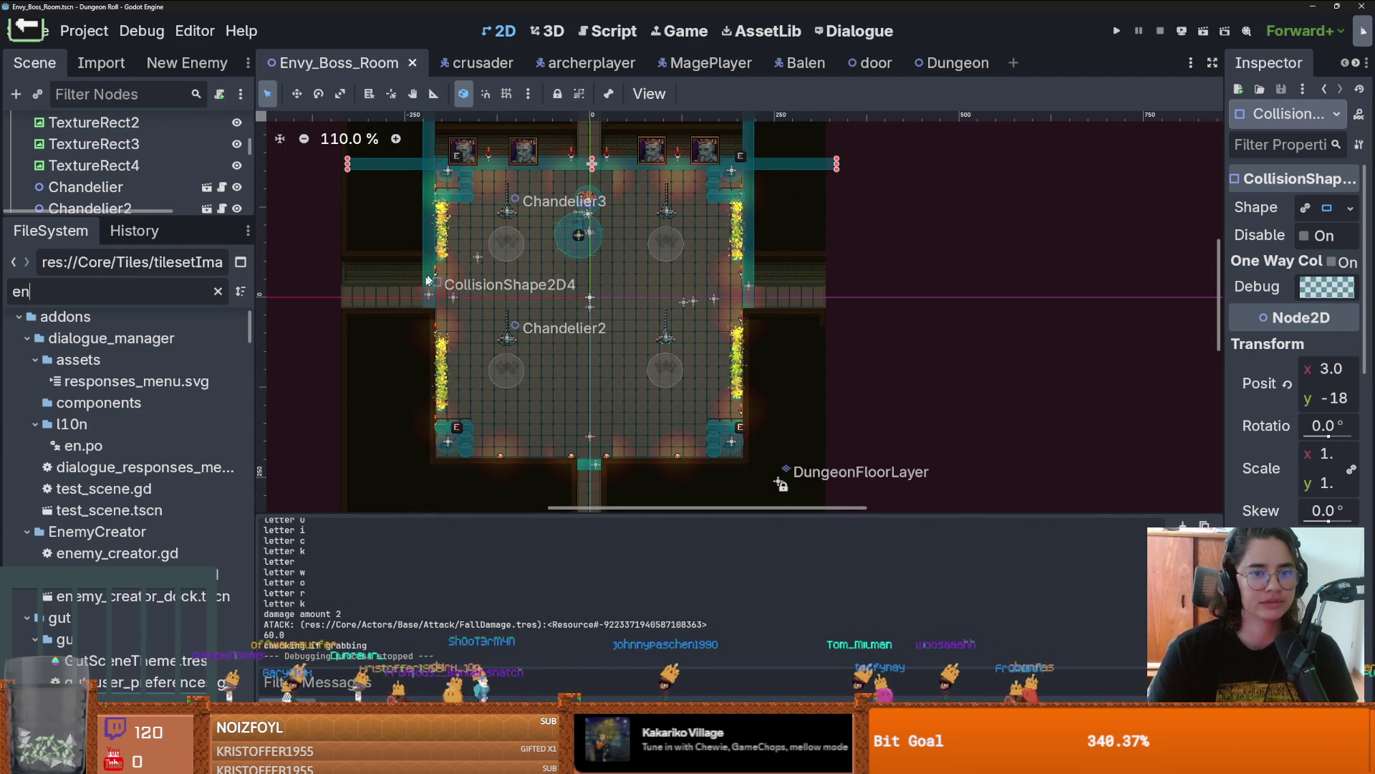
Step: Enlarge the Scene dock, collapse MonsterStaticTrap's children, review the layout, and save Envy_Boss_Room
{"action": "left_click_drag", "start_coordinate": [115, 215], "coordinate": [114, 573]}
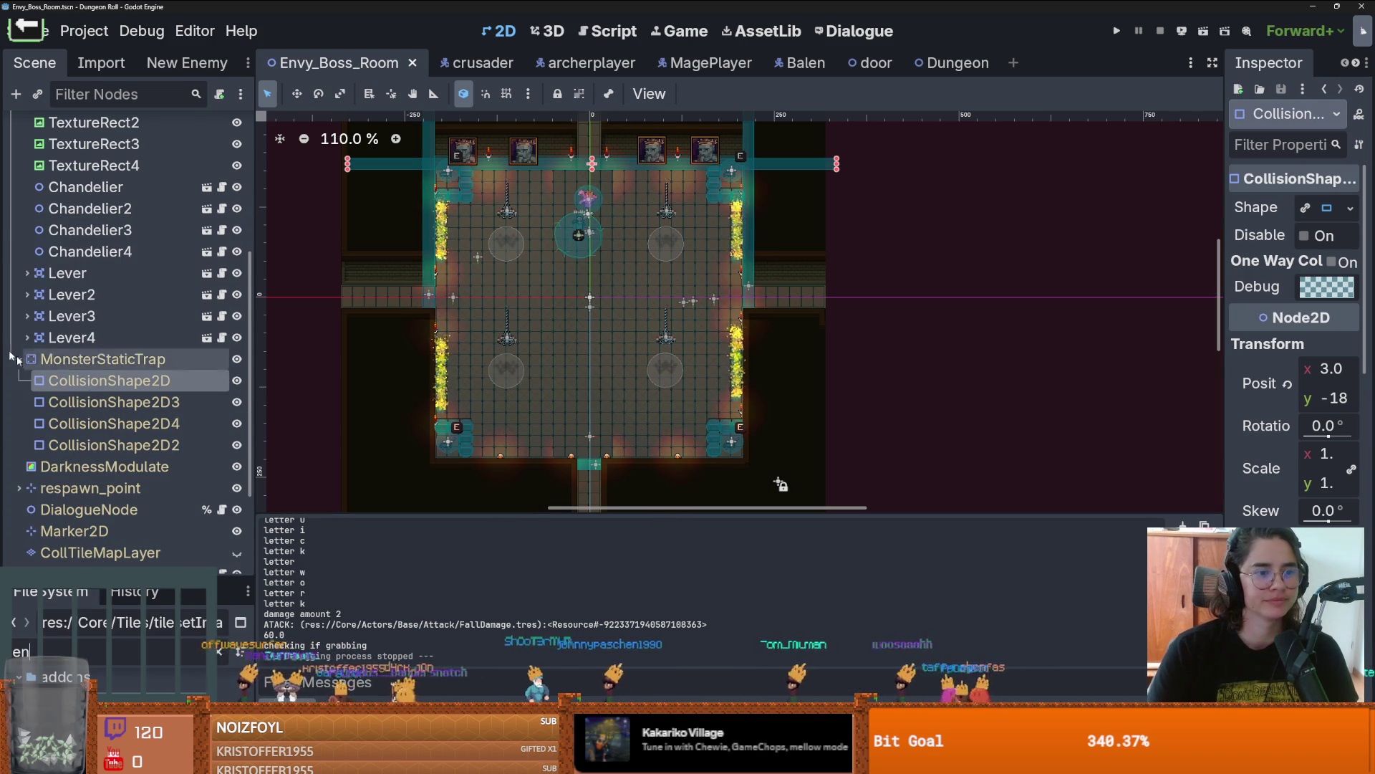
{"action": "left_click", "coordinate": [11, 361]}
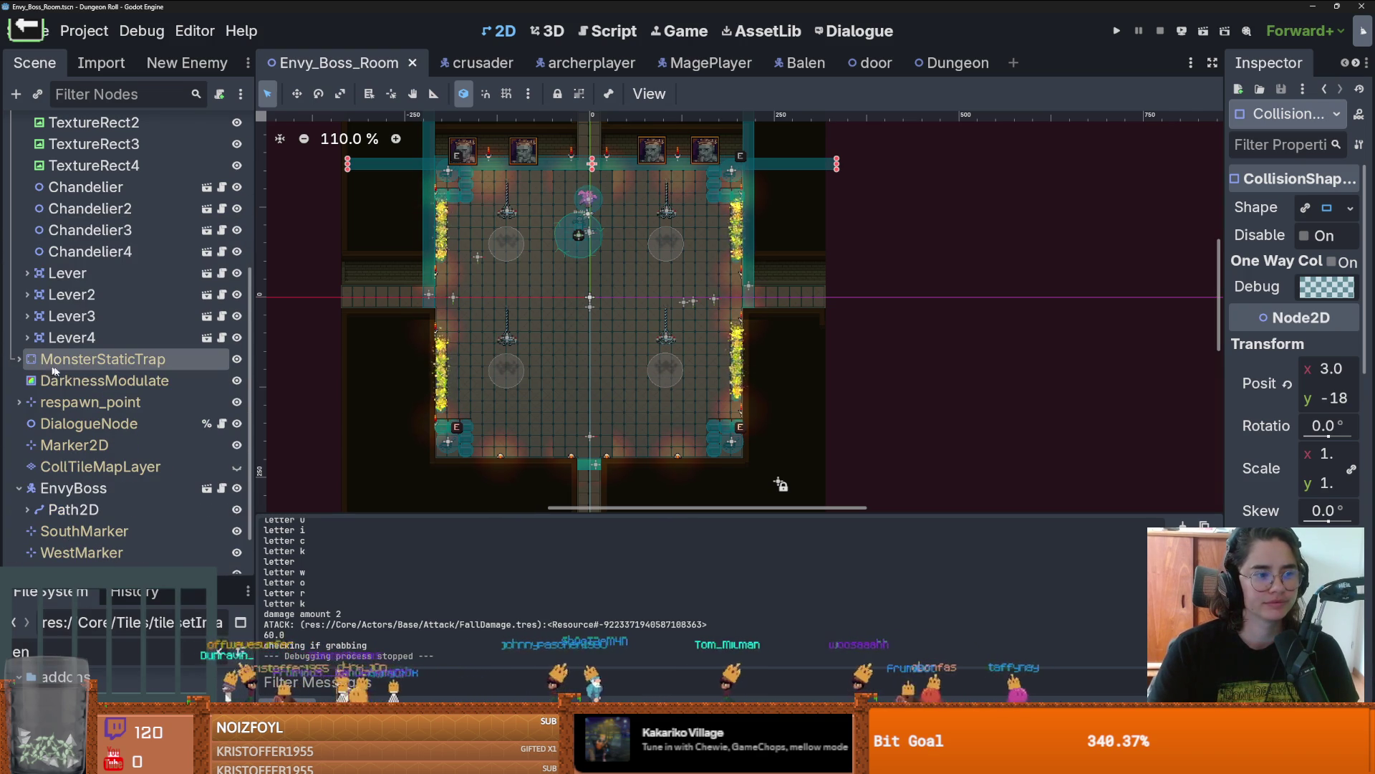
{"action": "scroll", "coordinate": [390, 411], "scroll_direction": "up", "scroll_amount": 1}
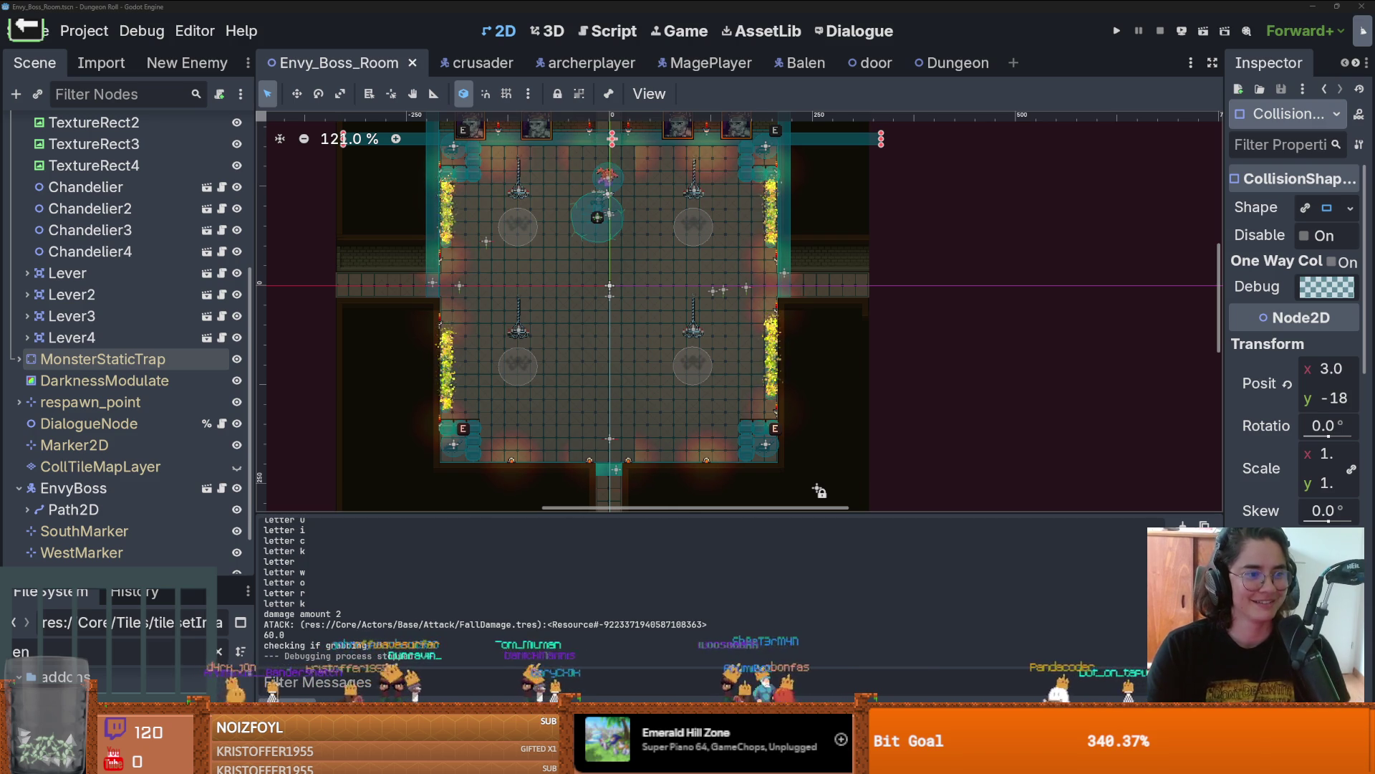
{"action": "scroll", "coordinate": [483, 393], "scroll_direction": "up", "scroll_amount": 1}
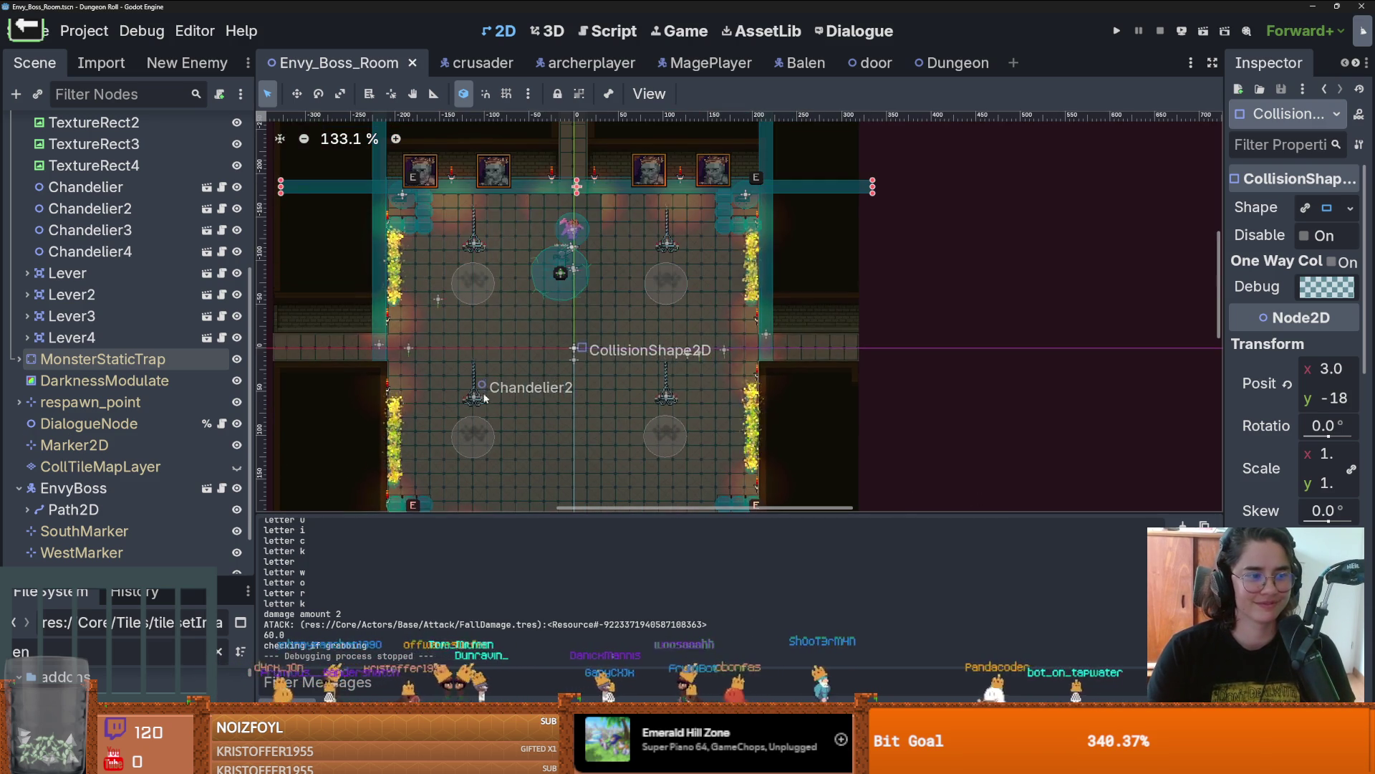
{"action": "scroll", "coordinate": [557, 346], "scroll_direction": "down", "scroll_amount": 1}
{"action": "scroll", "coordinate": [578, 216], "scroll_direction": "up", "scroll_amount": 2}
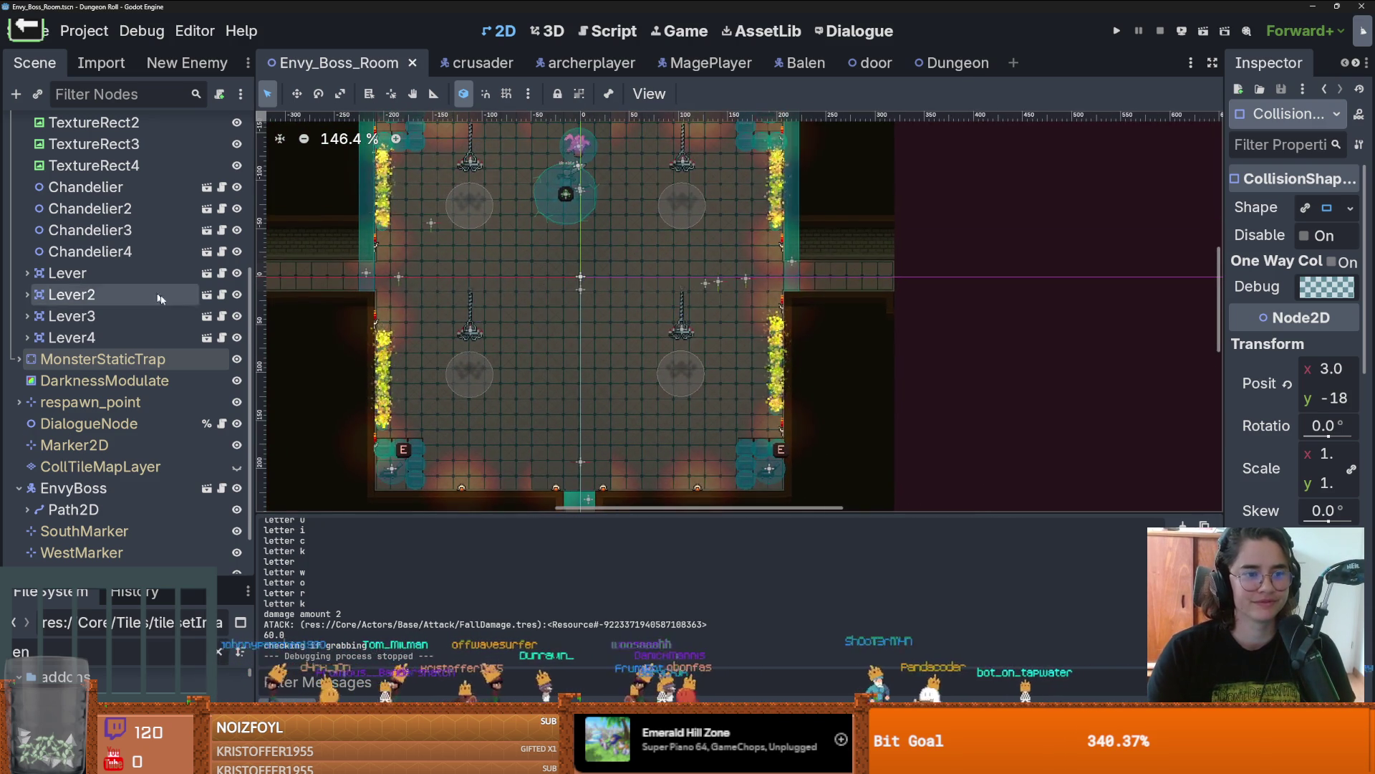
{"action": "scroll", "coordinate": [21, 303], "scroll_direction": "up", "scroll_amount": 4}
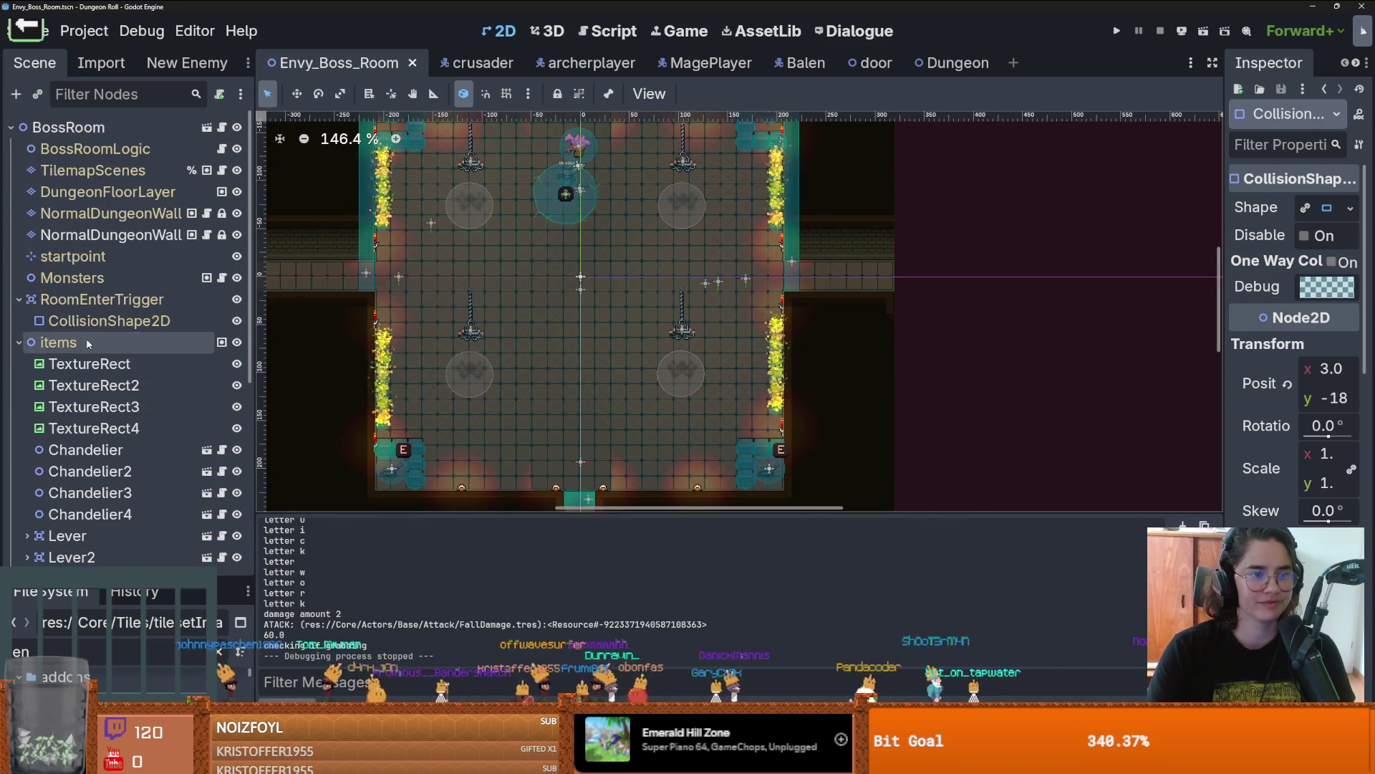
{"action": "scroll", "coordinate": [169, 344], "scroll_direction": "down", "scroll_amount": 4}
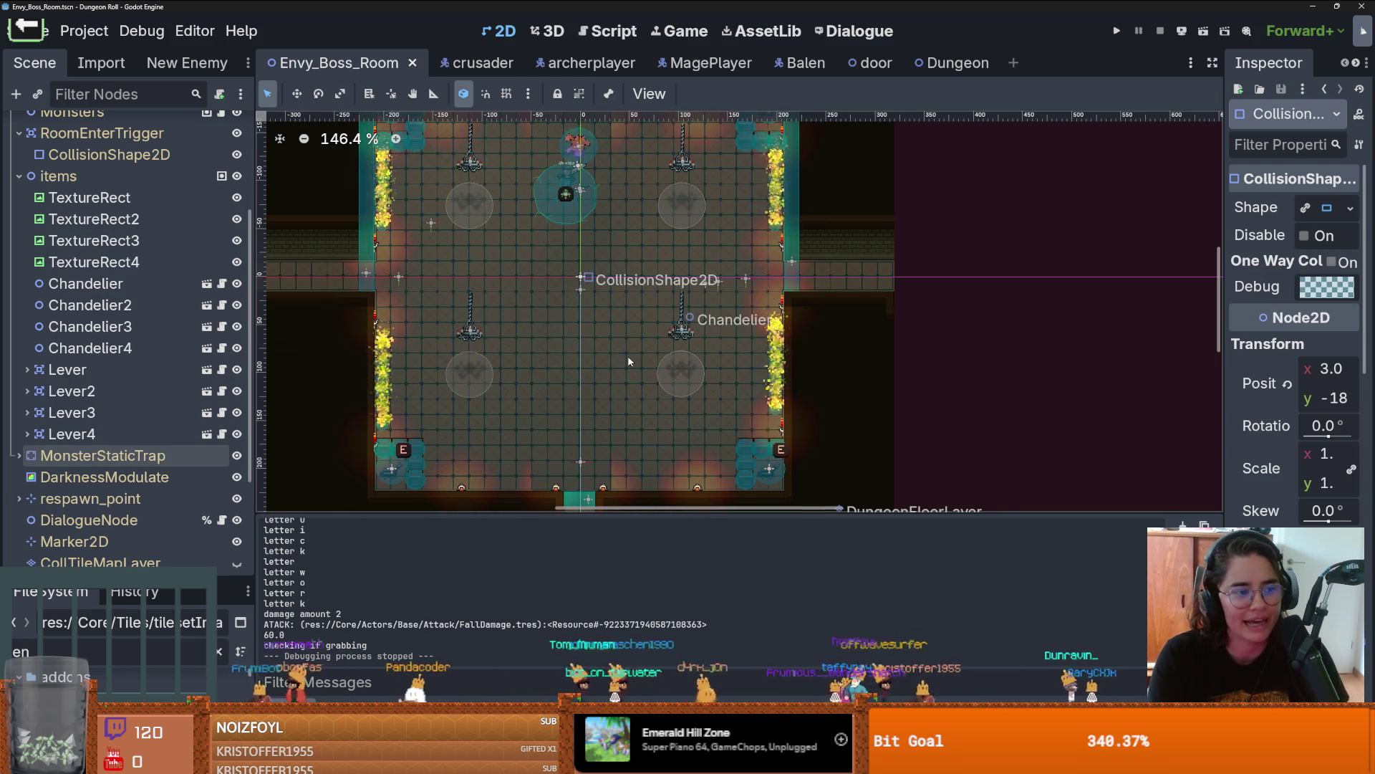
{"action": "scroll", "coordinate": [567, 360], "scroll_direction": "down", "scroll_amount": 1}
{"action": "scroll", "coordinate": [566, 359], "scroll_direction": "up", "scroll_amount": 1}
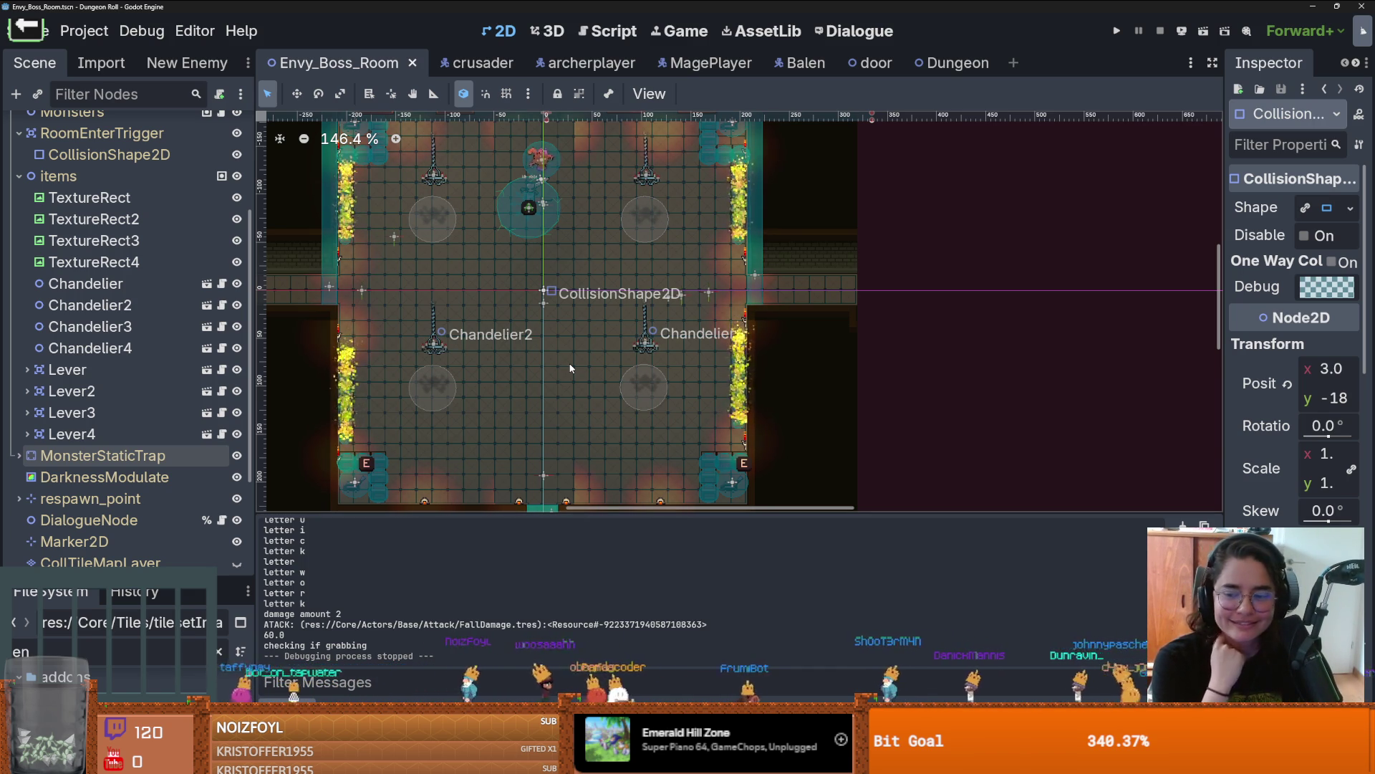
{"action": "left_click_drag", "start_coordinate": [668, 377], "coordinate": [675, 393]}
{"action": "scroll", "coordinate": [685, 407], "scroll_direction": "down", "scroll_amount": 1}
{"action": "key", "text": "ctrl+s"}
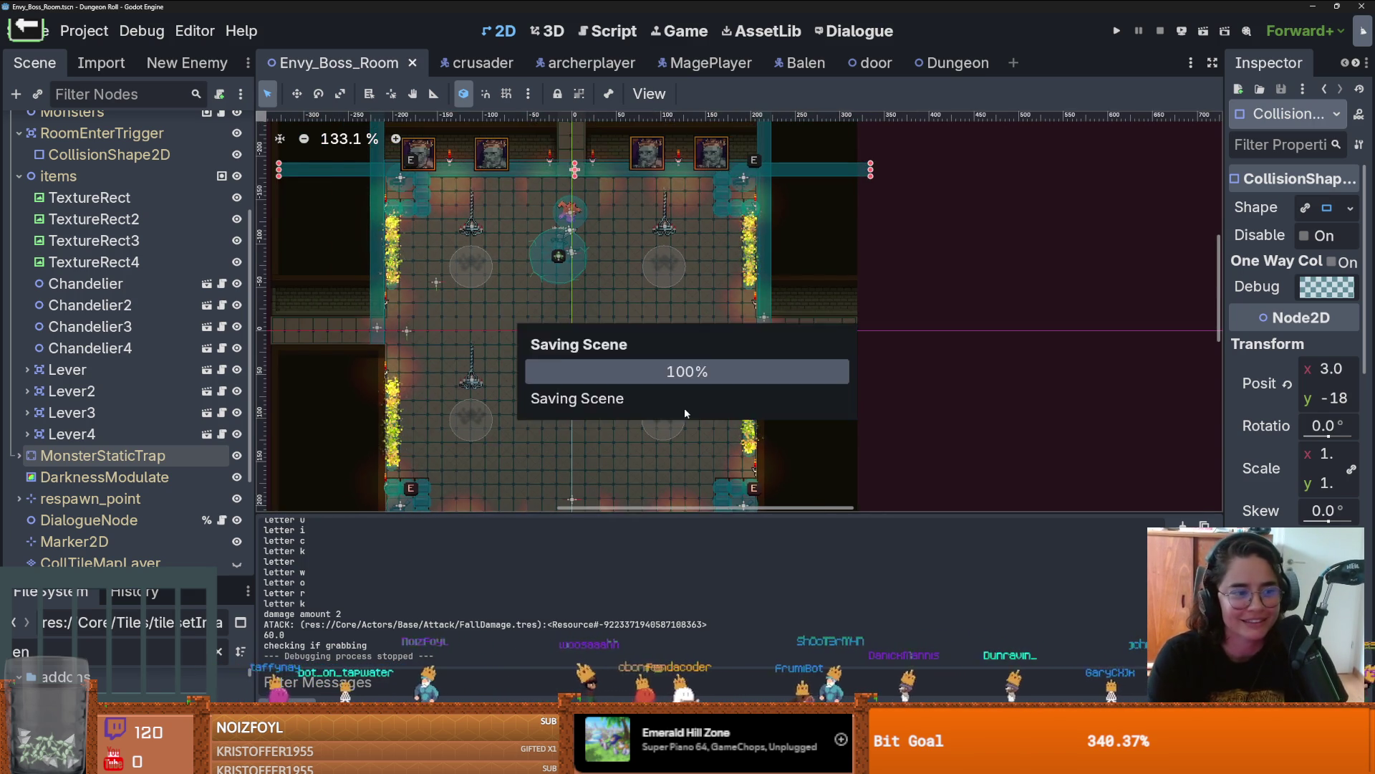
Step: Zoom the 2D viewport around the boss room and save Envy_Boss_Room
{"action": "scroll", "coordinate": [556, 372], "scroll_direction": "up", "scroll_amount": 2}
{"action": "scroll", "coordinate": [597, 395], "scroll_direction": "down", "scroll_amount": 1}
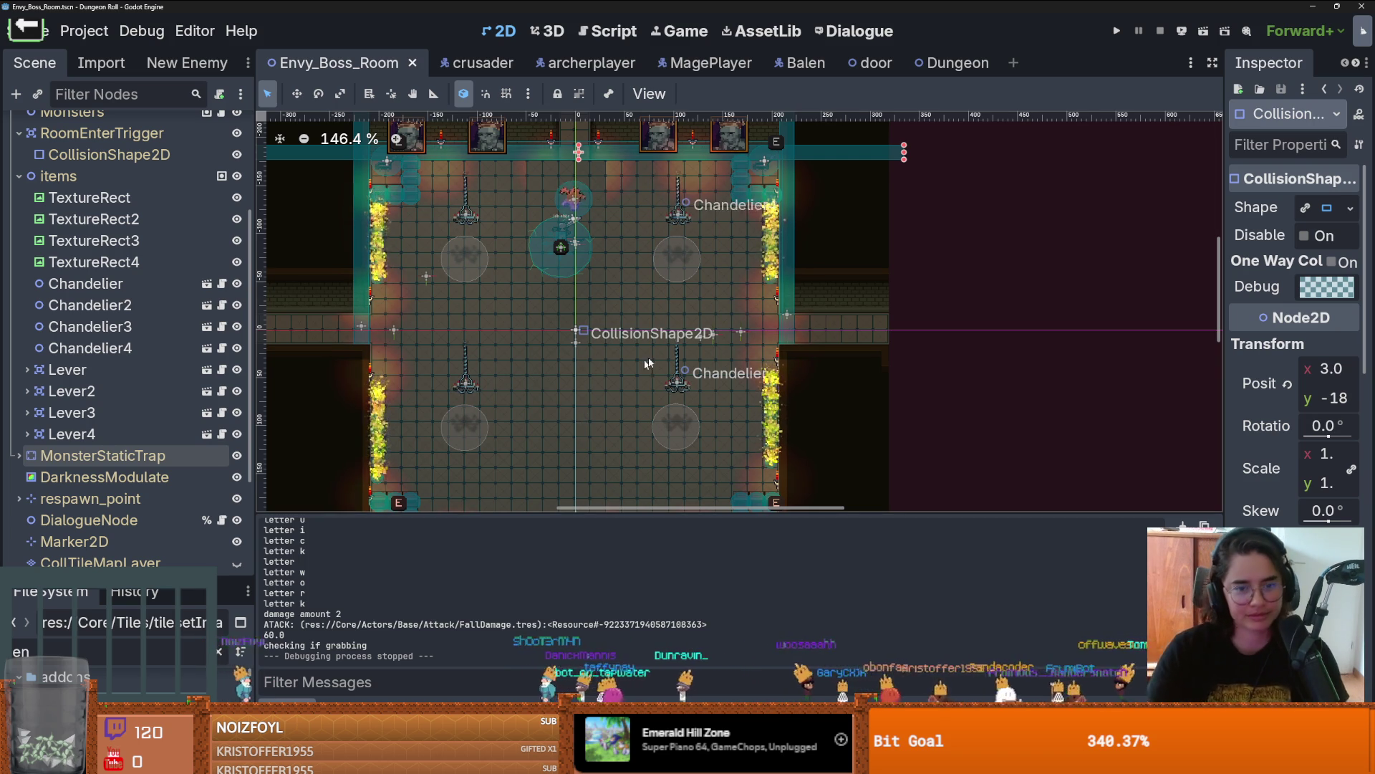
{"action": "scroll", "coordinate": [713, 290], "scroll_direction": "down", "scroll_amount": 3}
{"action": "scroll", "coordinate": [713, 290], "scroll_direction": "up", "scroll_amount": 3}
{"action": "key", "text": "ctrl+s"}
Step: Zoom in and out over the room again, then switch to the Bourbon whiskey article
{"action": "scroll", "coordinate": [676, 338], "scroll_direction": "down", "scroll_amount": 1}
{"action": "scroll", "coordinate": [671, 326], "scroll_direction": "up", "scroll_amount": 1}
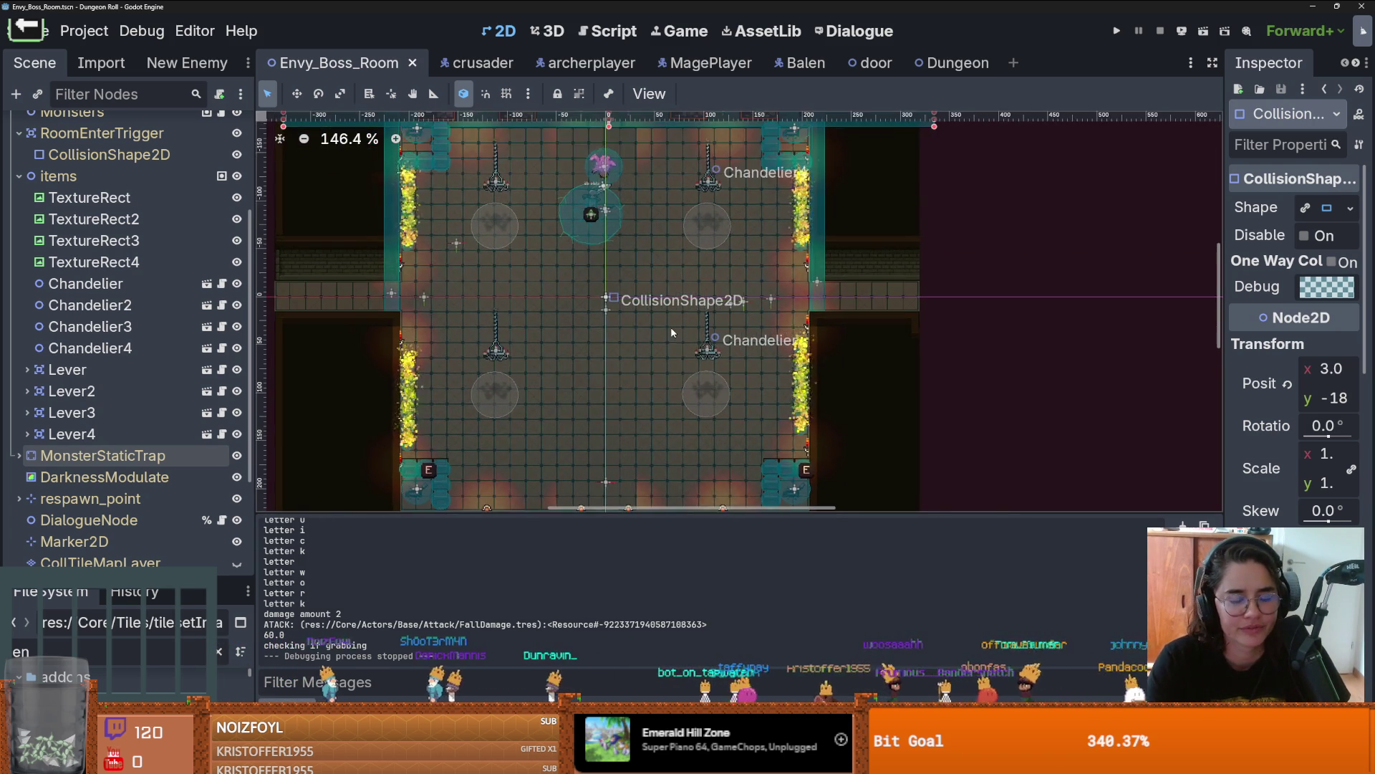
{"action": "scroll", "coordinate": [699, 364], "scroll_direction": "down", "scroll_amount": 1}
{"action": "scroll", "coordinate": [702, 359], "scroll_direction": "up", "scroll_amount": 1}
{"action": "scroll", "coordinate": [693, 458], "scroll_direction": "up", "scroll_amount": 1}
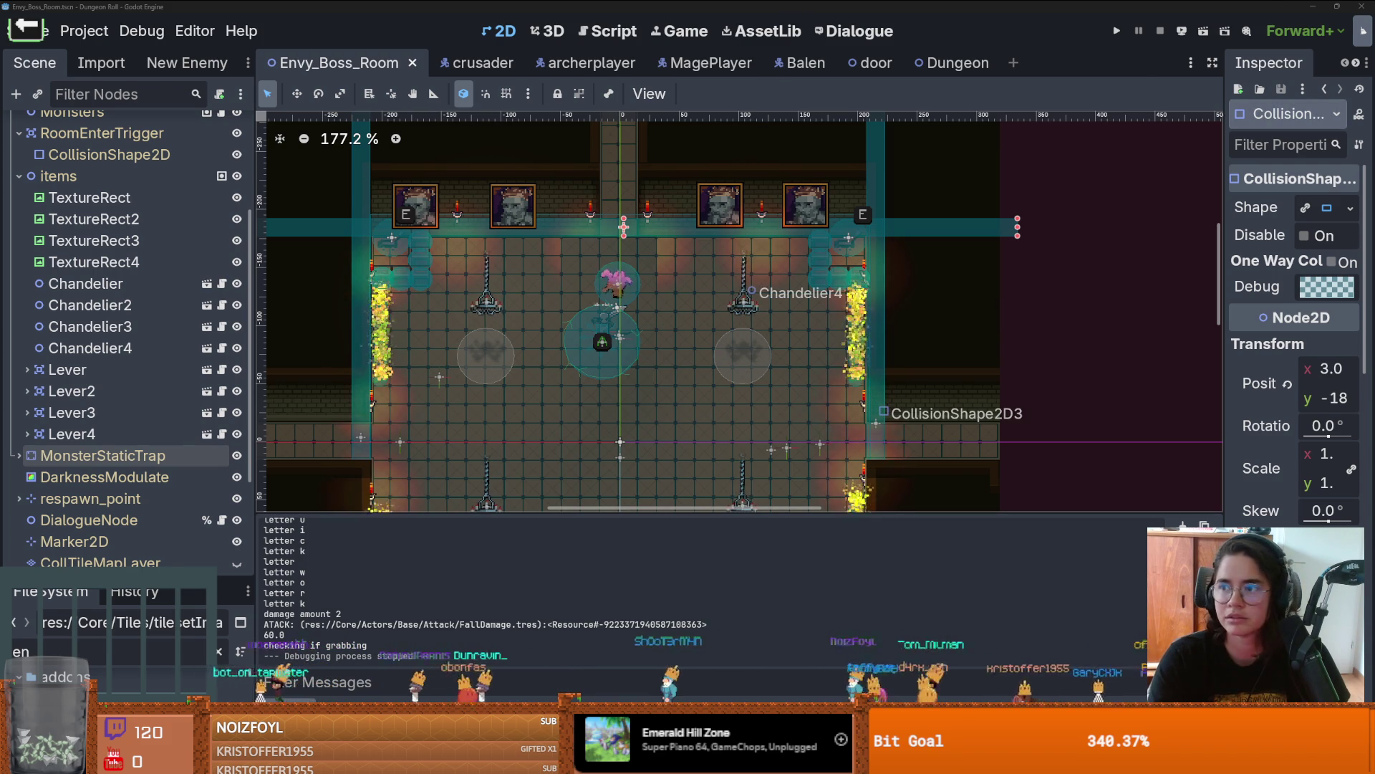
{"action": "key", "text": "alt+Tab"}
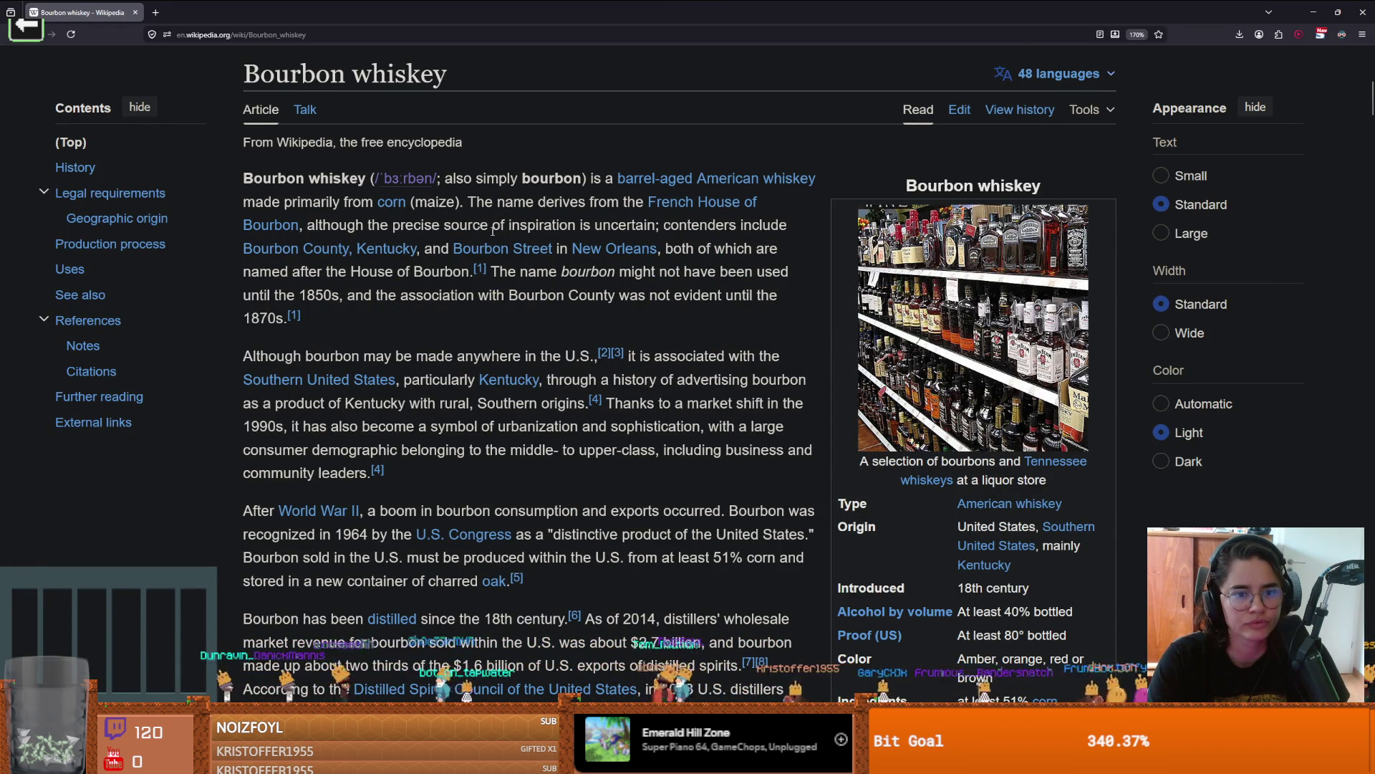
Step: Highlight 'particularly Kentucky' in the Bourbon whiskey article, deselect it, and return to Godot
{"action": "scroll", "coordinate": [493, 230], "scroll_direction": "down", "scroll_amount": 2}
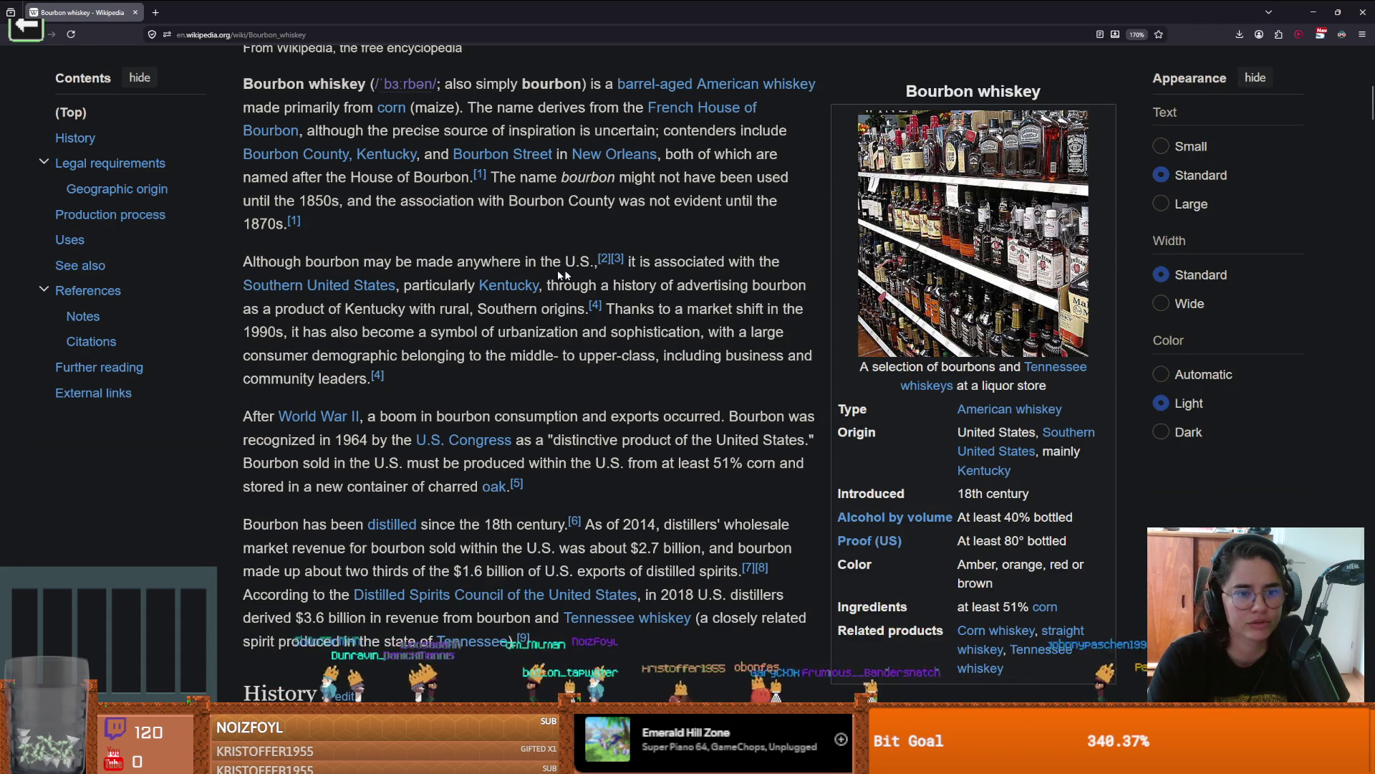
{"action": "mouse_move", "coordinate": [426, 292]}
{"action": "left_mouse_down"}
{"action": "mouse_move", "coordinate": [586, 310]}
{"action": "mouse_move", "coordinate": [566, 287]}
{"action": "left_mouse_up"}
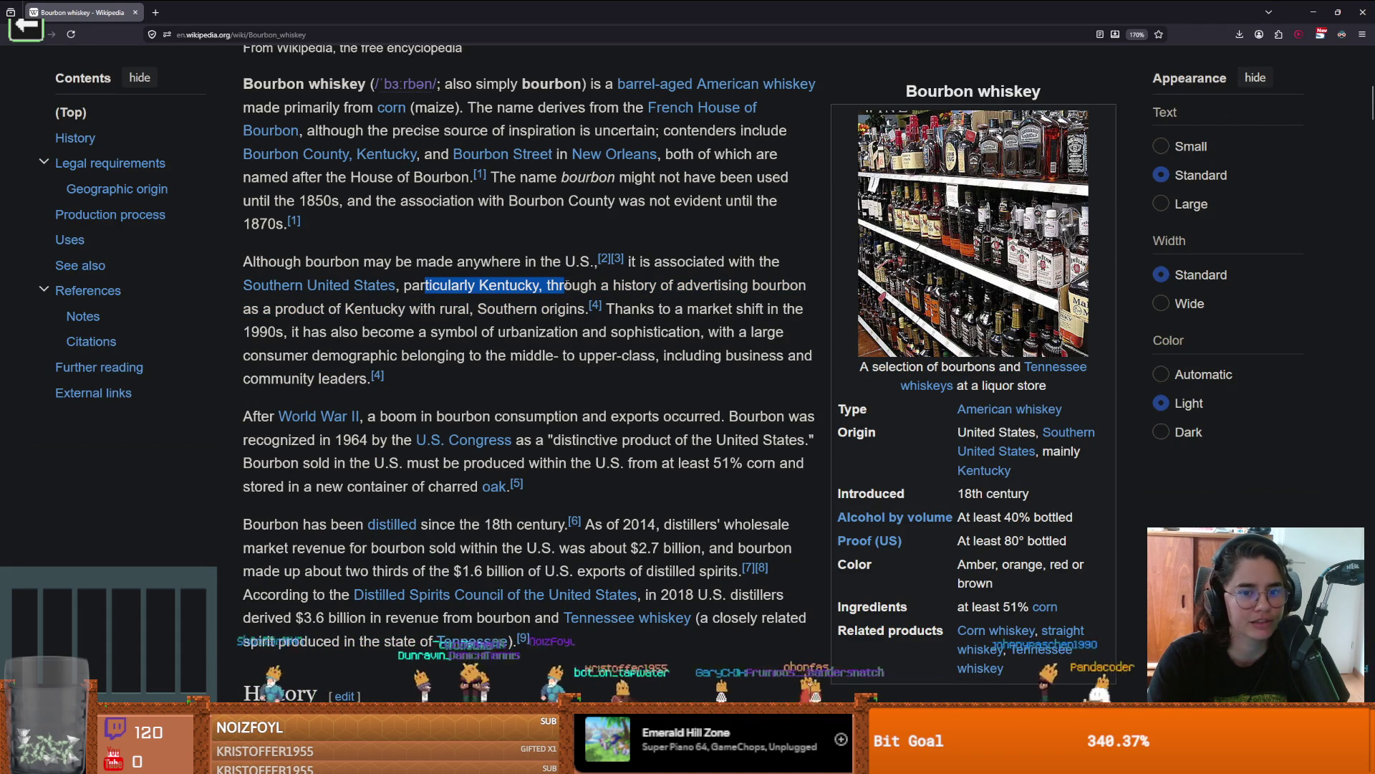
{"action": "left_click", "coordinate": [555, 282]}
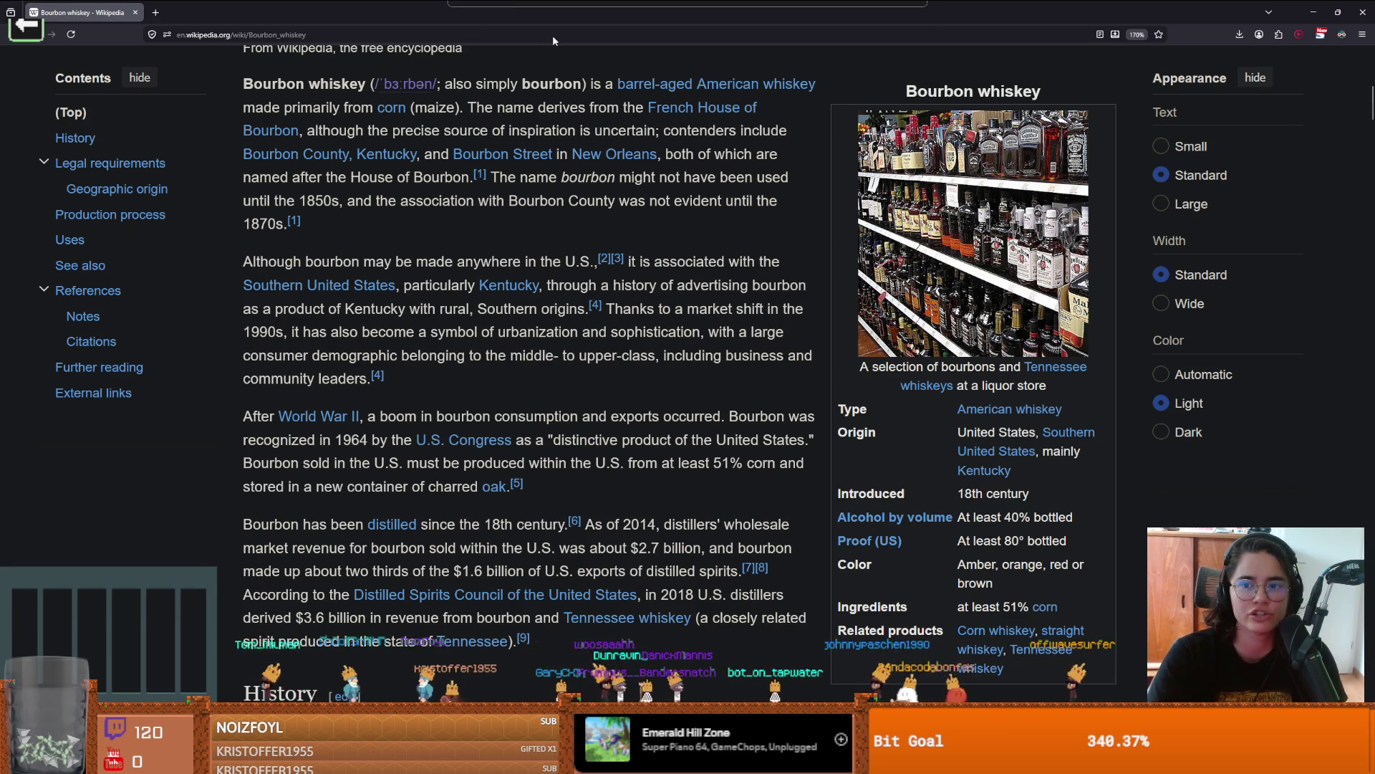
{"action": "key", "text": "alt+Tab"}
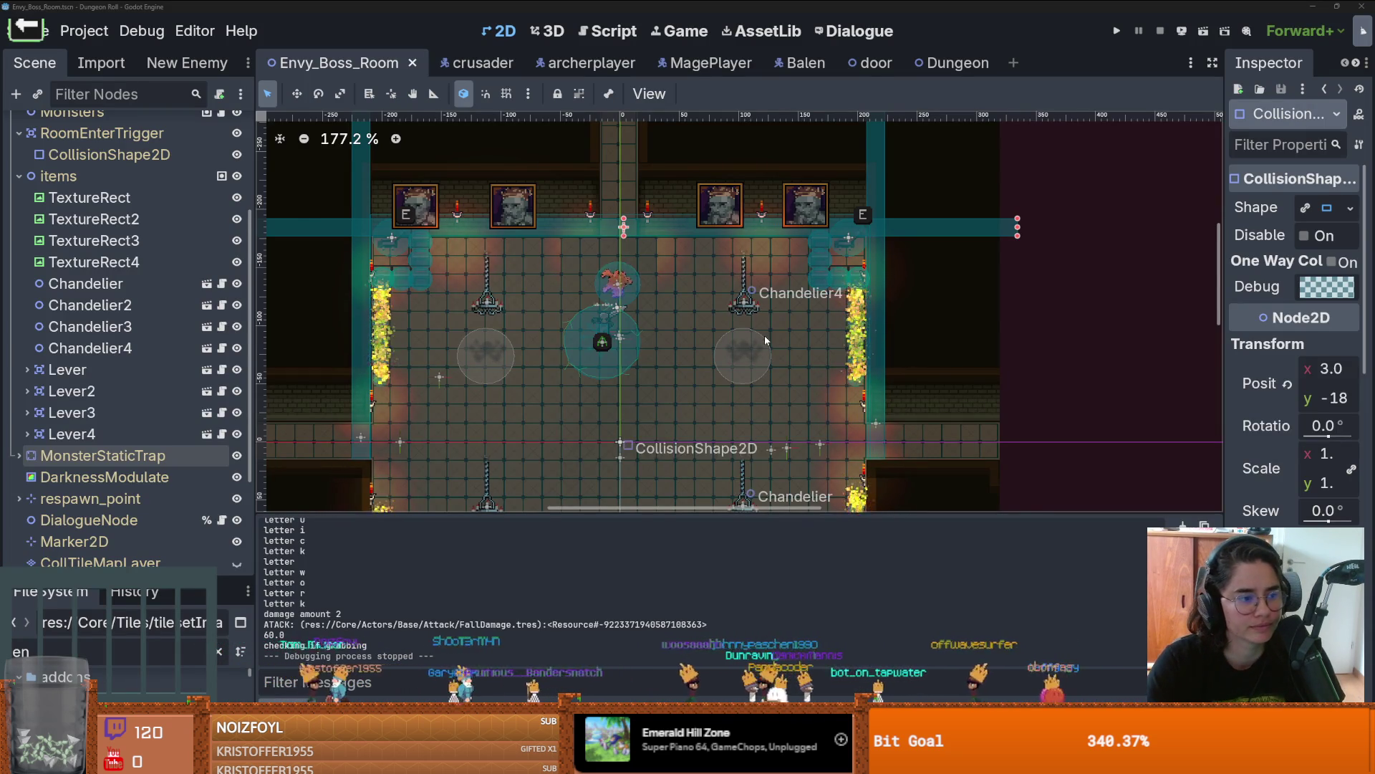
Step: Pan the boss room view up and right and save Envy_Boss_Room
{"action": "scroll", "coordinate": [763, 335], "scroll_direction": "up", "scroll_amount": 1}
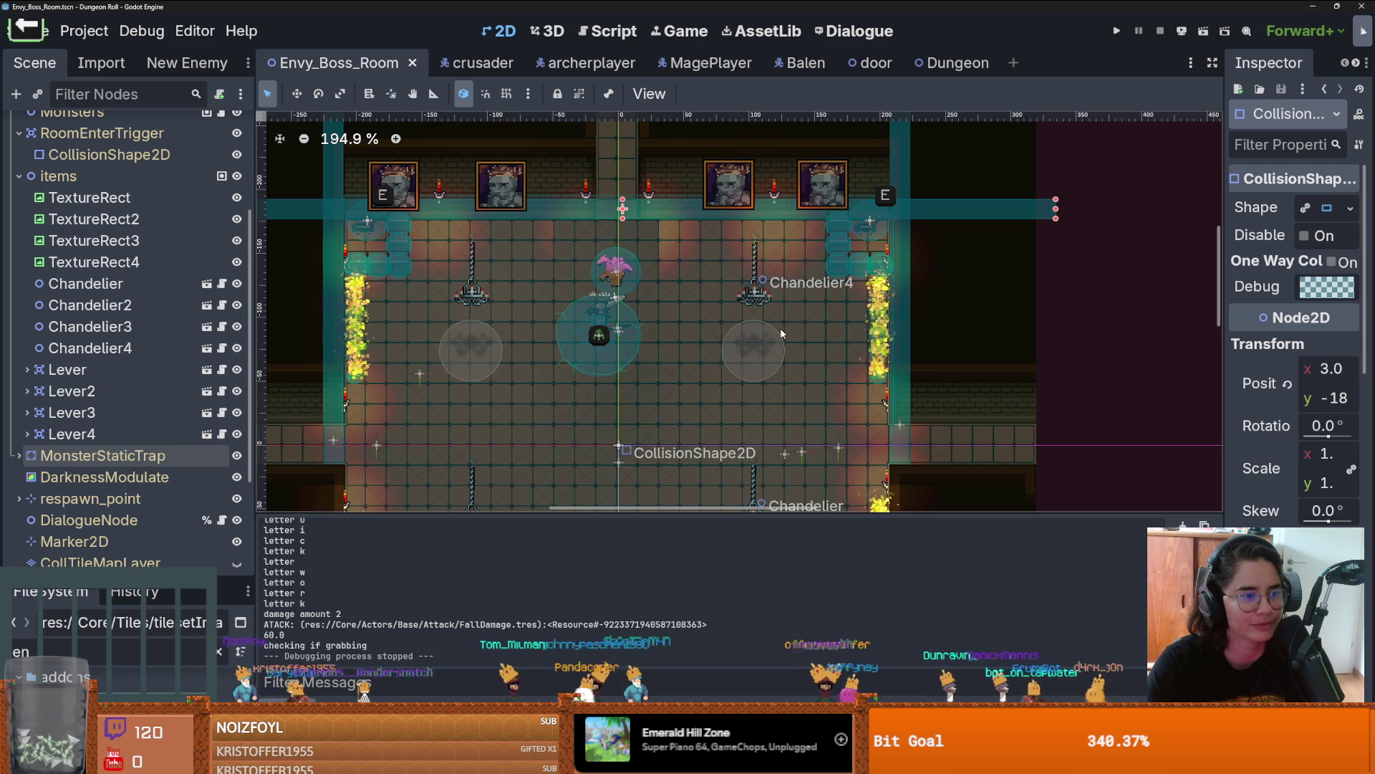
{"action": "scroll", "coordinate": [782, 333], "scroll_direction": "down", "scroll_amount": 1}
{"action": "scroll", "coordinate": [782, 333], "scroll_direction": "up", "scroll_amount": 1}
{"action": "left_click_drag", "start_coordinate": [782, 333], "coordinate": [849, 268]}
{"action": "scroll", "coordinate": [849, 267], "scroll_direction": "down", "scroll_amount": 6}
{"action": "key", "text": "ctrl+s"}
Step: Pan and zoom across the boss room to look over the top and sides of the layout
{"action": "scroll", "coordinate": [932, 364], "scroll_direction": "up", "scroll_amount": 1}
{"action": "left_click_drag", "start_coordinate": [933, 364], "coordinate": [924, 345]}
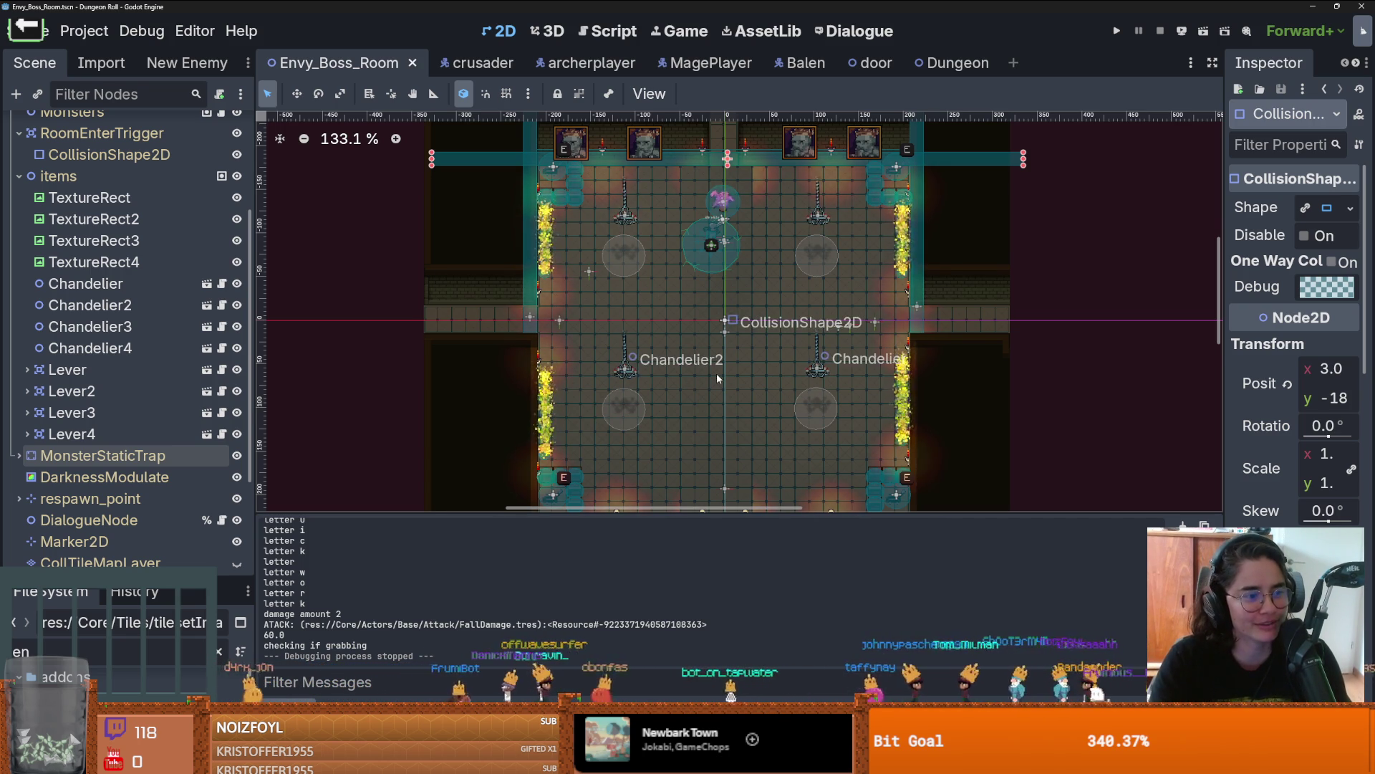
{"action": "scroll", "coordinate": [503, 427], "scroll_direction": "right", "scroll_amount": 3}
{"action": "scroll", "coordinate": [503, 427], "scroll_direction": "down", "scroll_amount": 1}
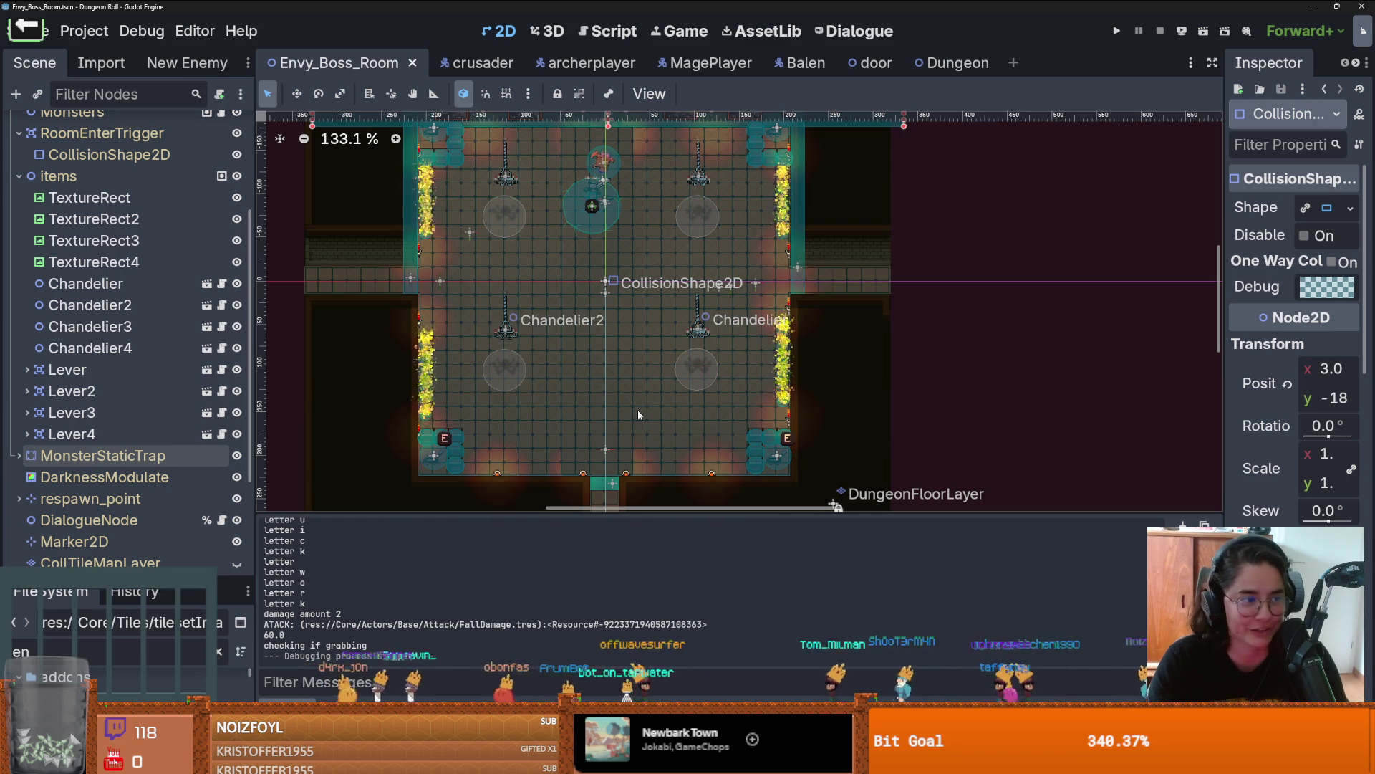
{"action": "scroll", "coordinate": [645, 408], "scroll_direction": "left", "scroll_amount": 2}
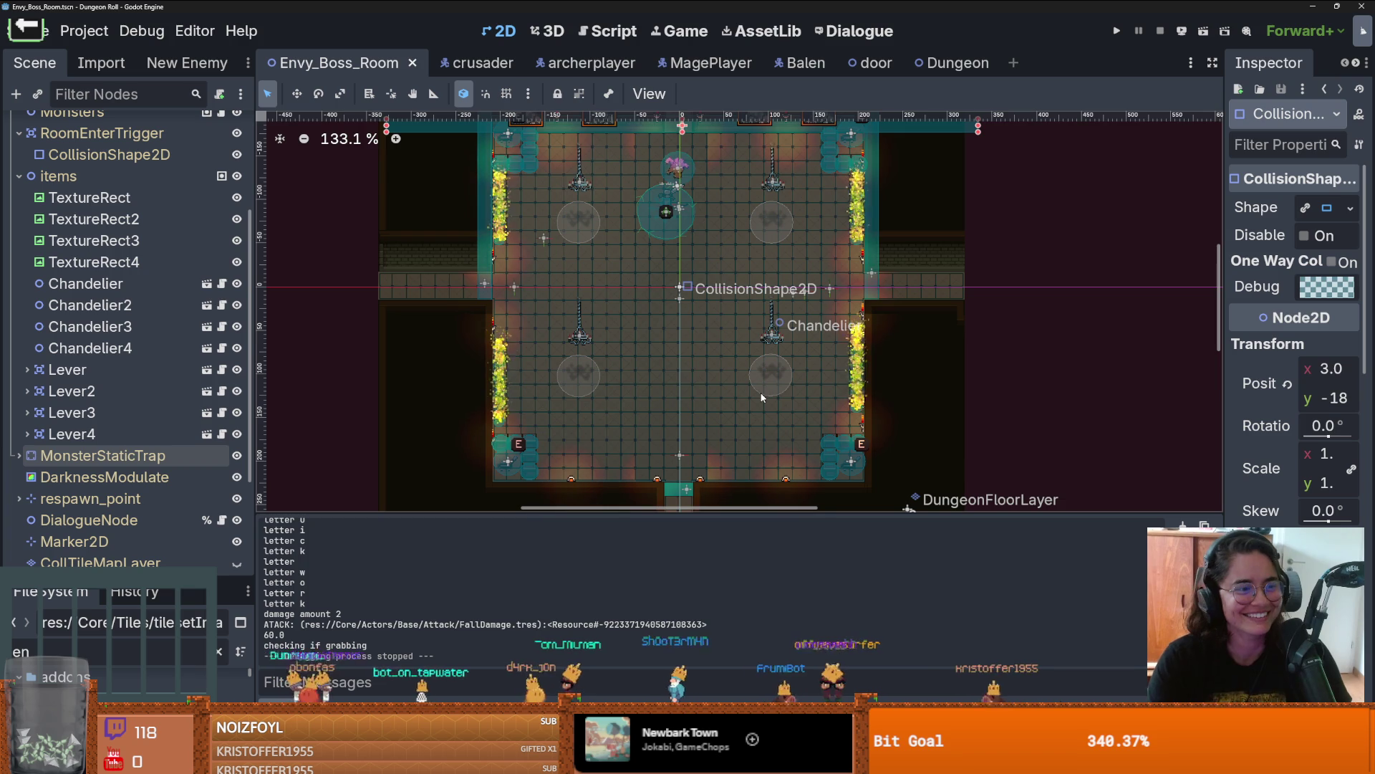
{"action": "left_click_drag", "start_coordinate": [758, 376], "coordinate": [672, 397]}
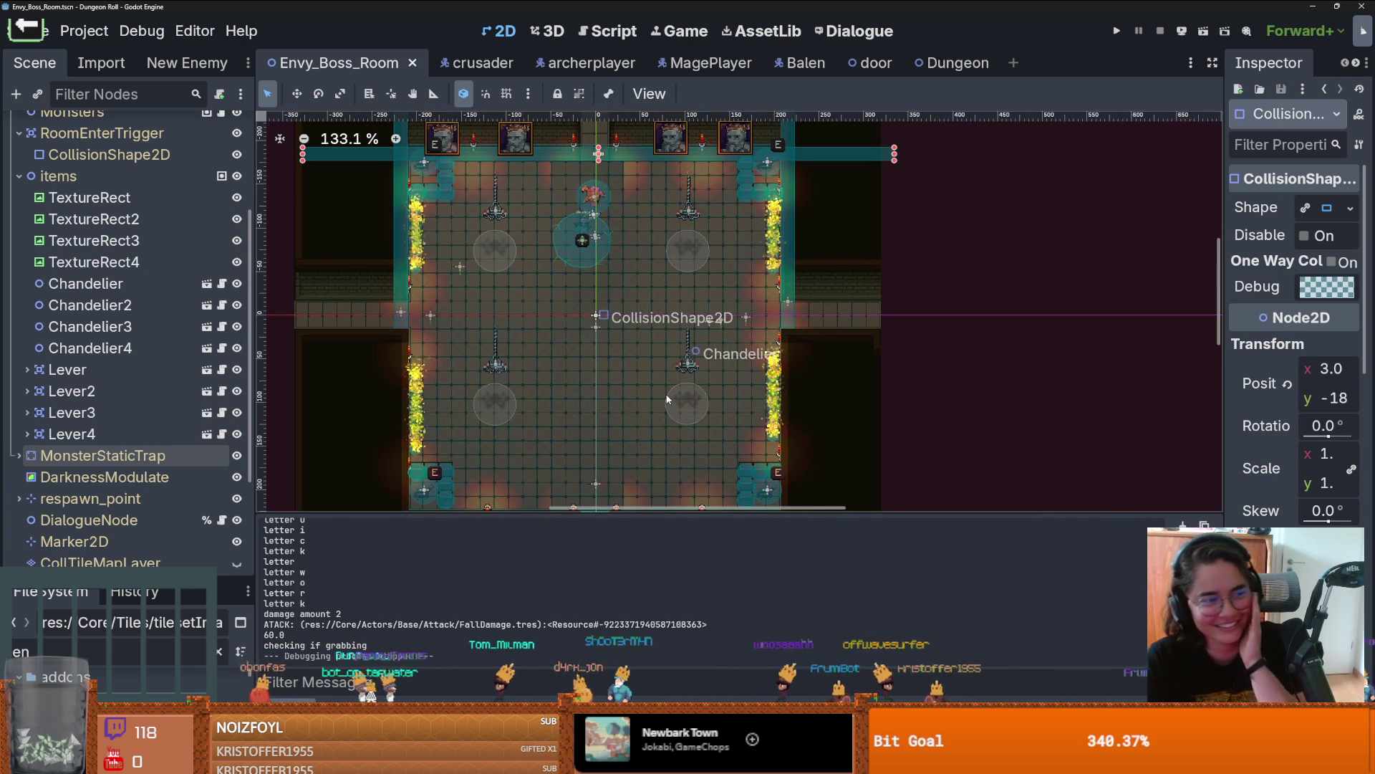
{"action": "left_click_drag", "start_coordinate": [607, 355], "coordinate": [636, 335]}
{"action": "scroll", "coordinate": [672, 374], "scroll_direction": "up", "scroll_amount": 6}
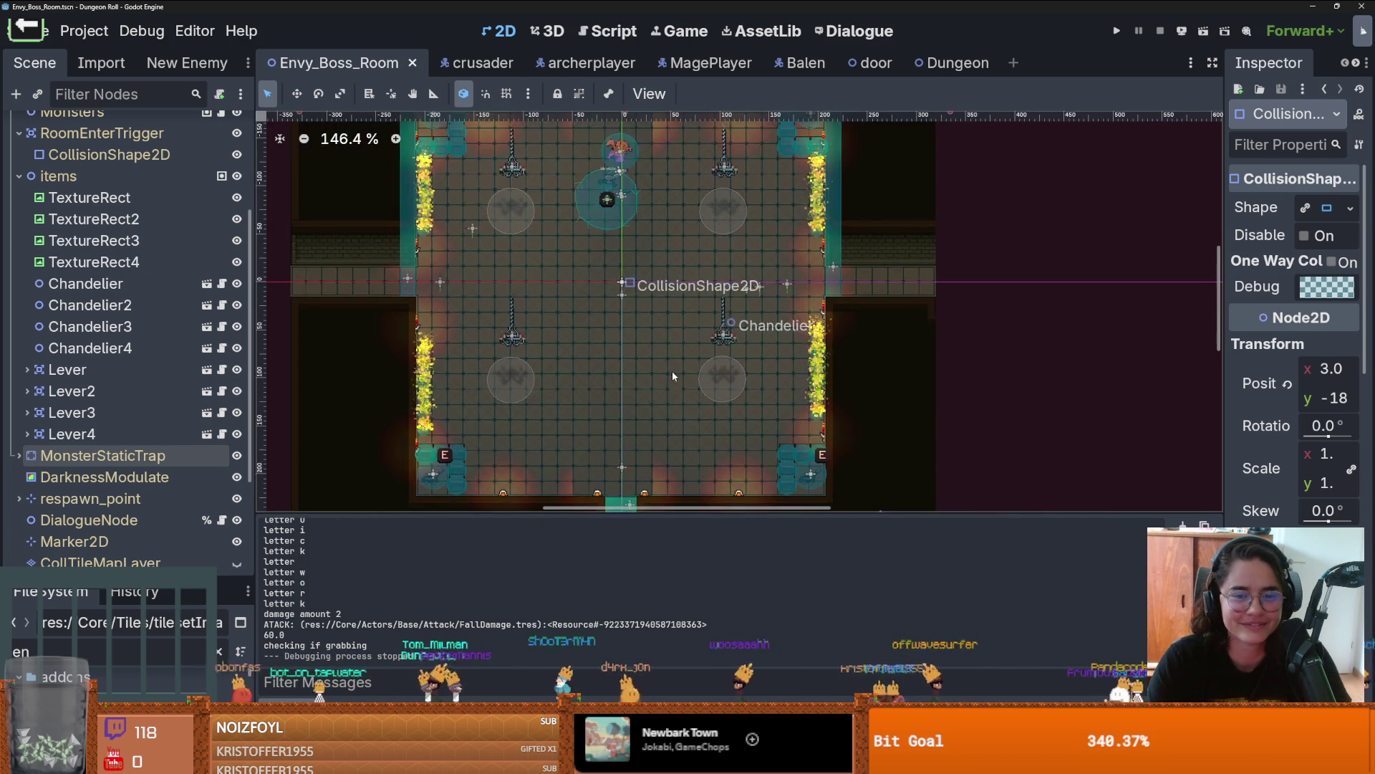
{"action": "scroll", "coordinate": [671, 373], "scroll_direction": "down", "scroll_amount": 2}
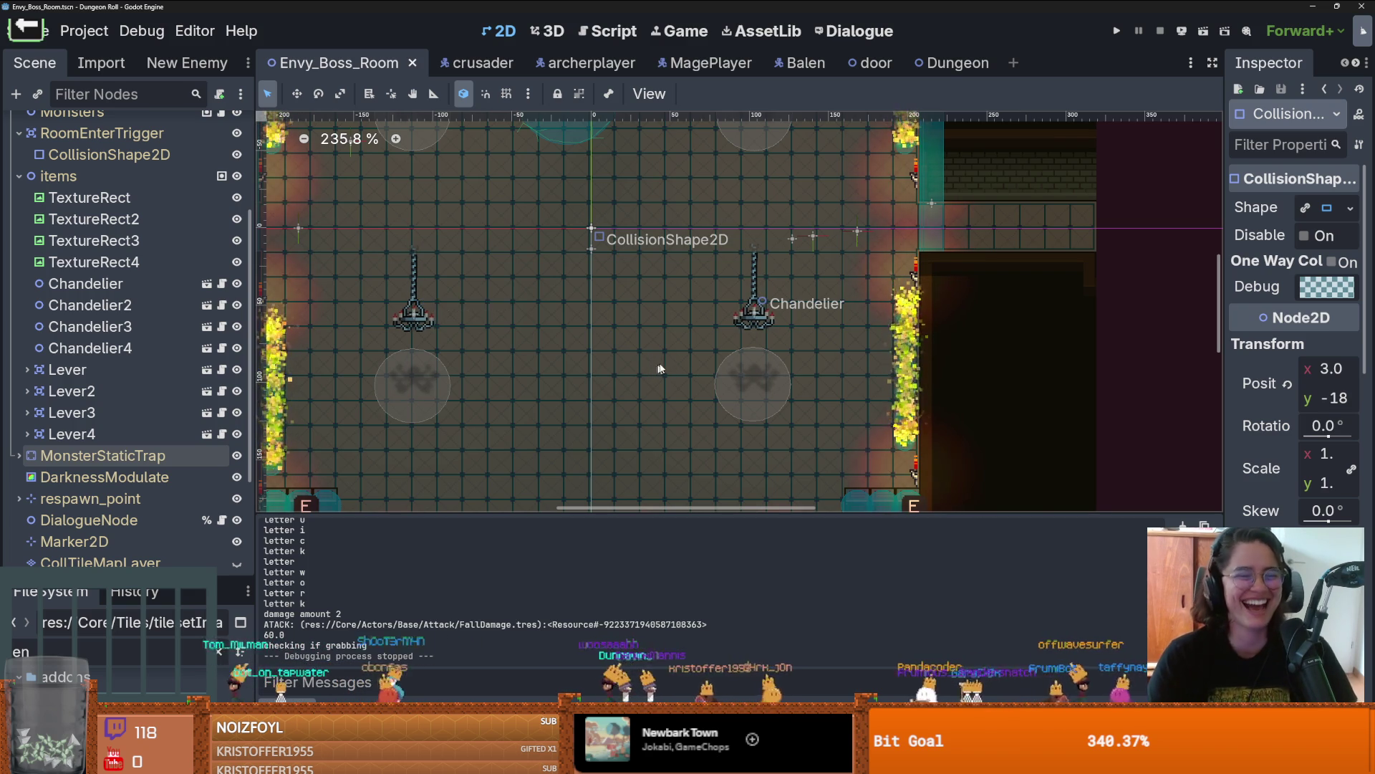
{"action": "scroll", "coordinate": [630, 351], "scroll_direction": "down", "scroll_amount": 1}
{"action": "scroll", "coordinate": [612, 344], "scroll_direction": "up", "scroll_amount": 1}
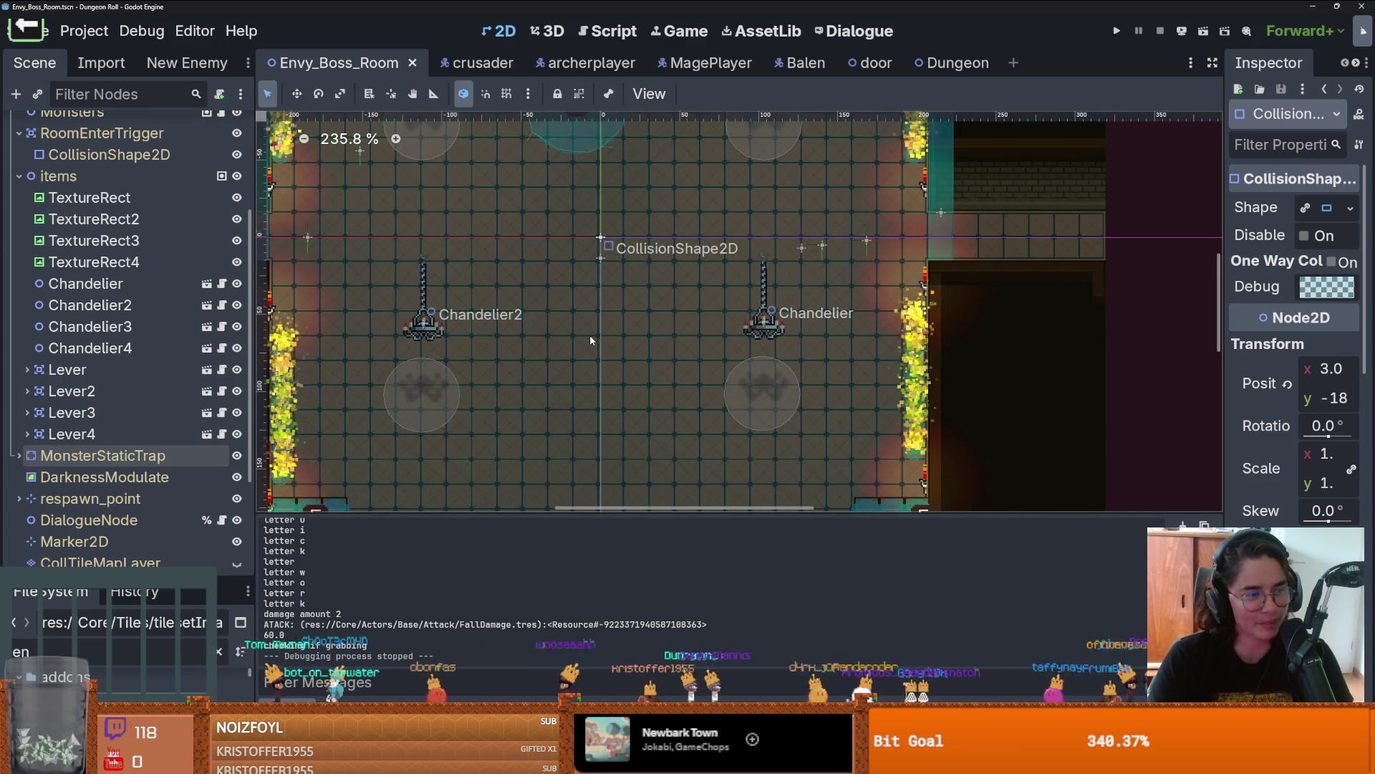
{"action": "scroll", "coordinate": [597, 329], "scroll_direction": "up", "scroll_amount": 2}
{"action": "scroll", "coordinate": [601, 259], "scroll_direction": "down", "scroll_amount": 5}
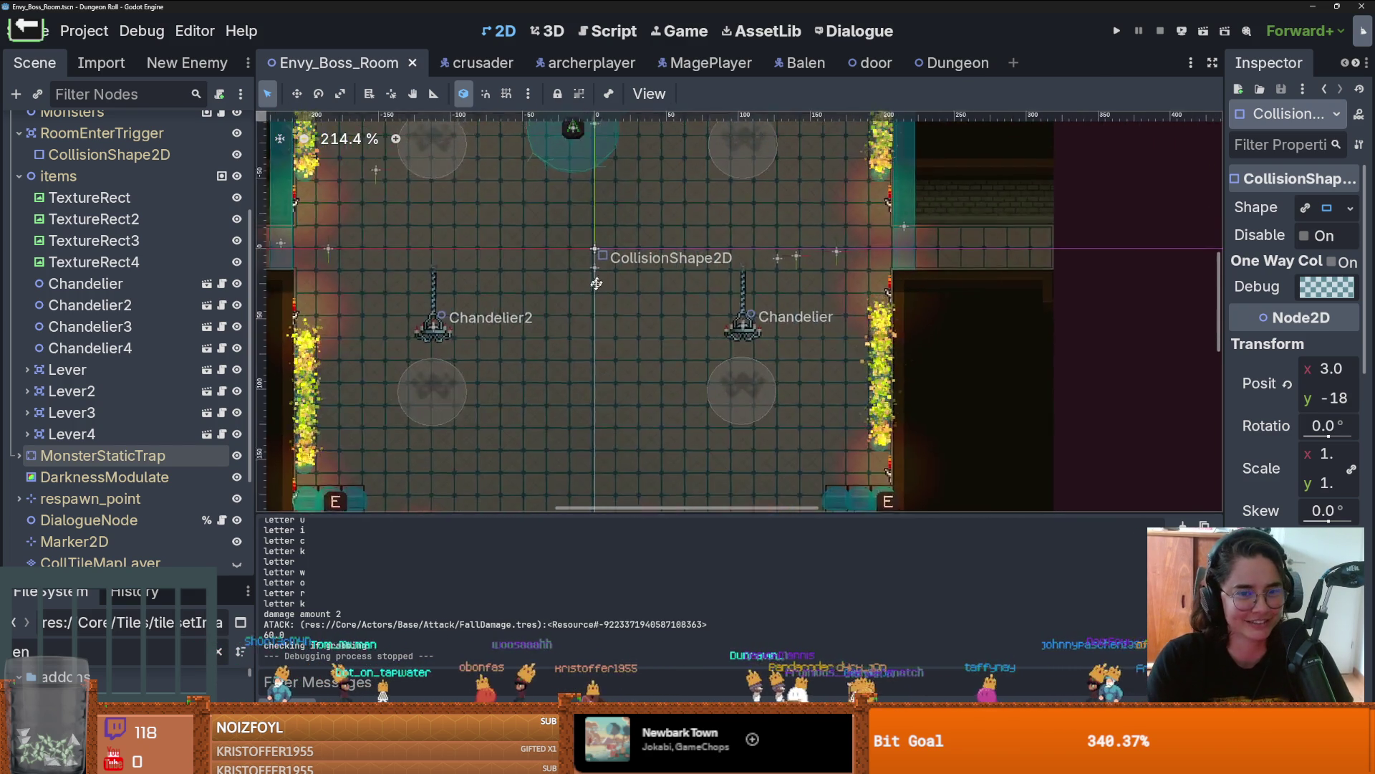
{"action": "scroll", "coordinate": [589, 321], "scroll_direction": "up", "scroll_amount": 3}
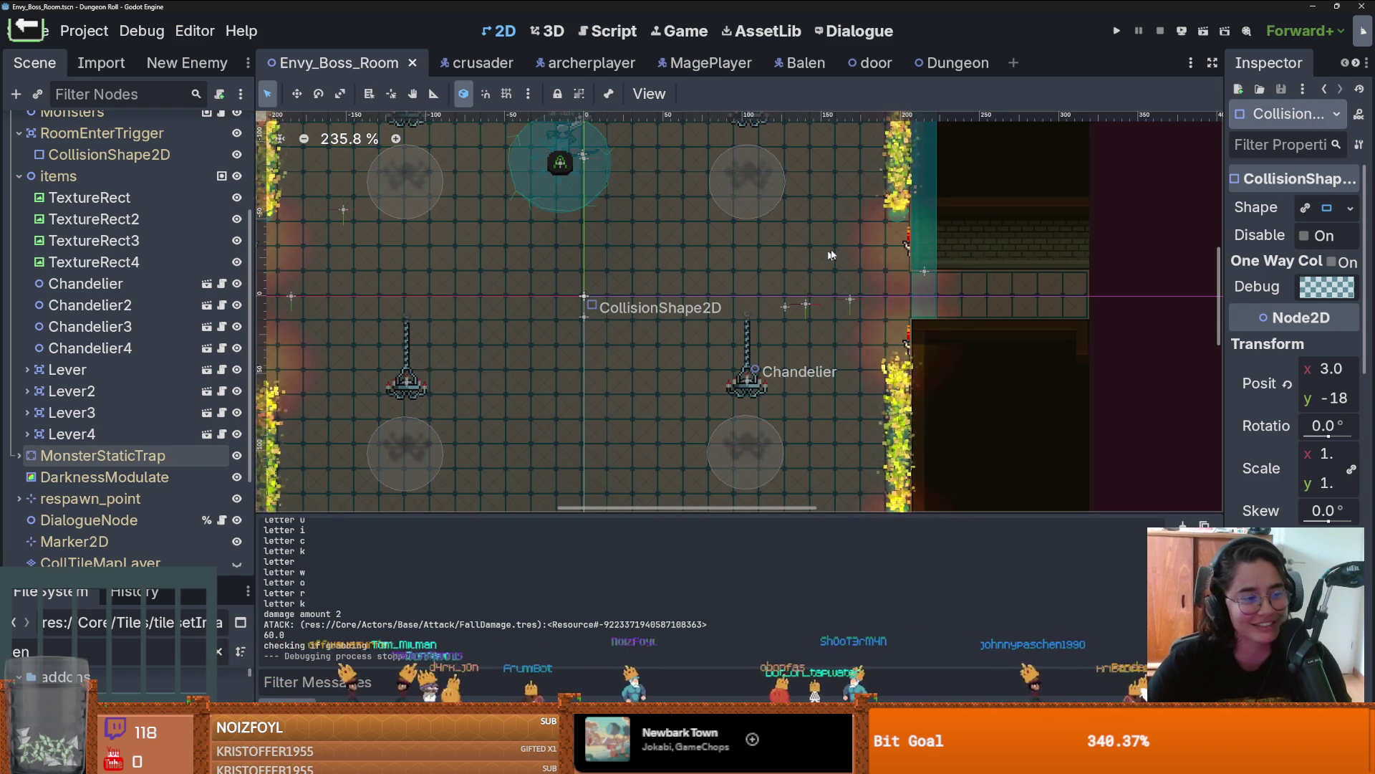
Step: Save Envy_Boss_Room.tscn again with Ctrl+S
{"action": "key", "text": "ctrl+s"}
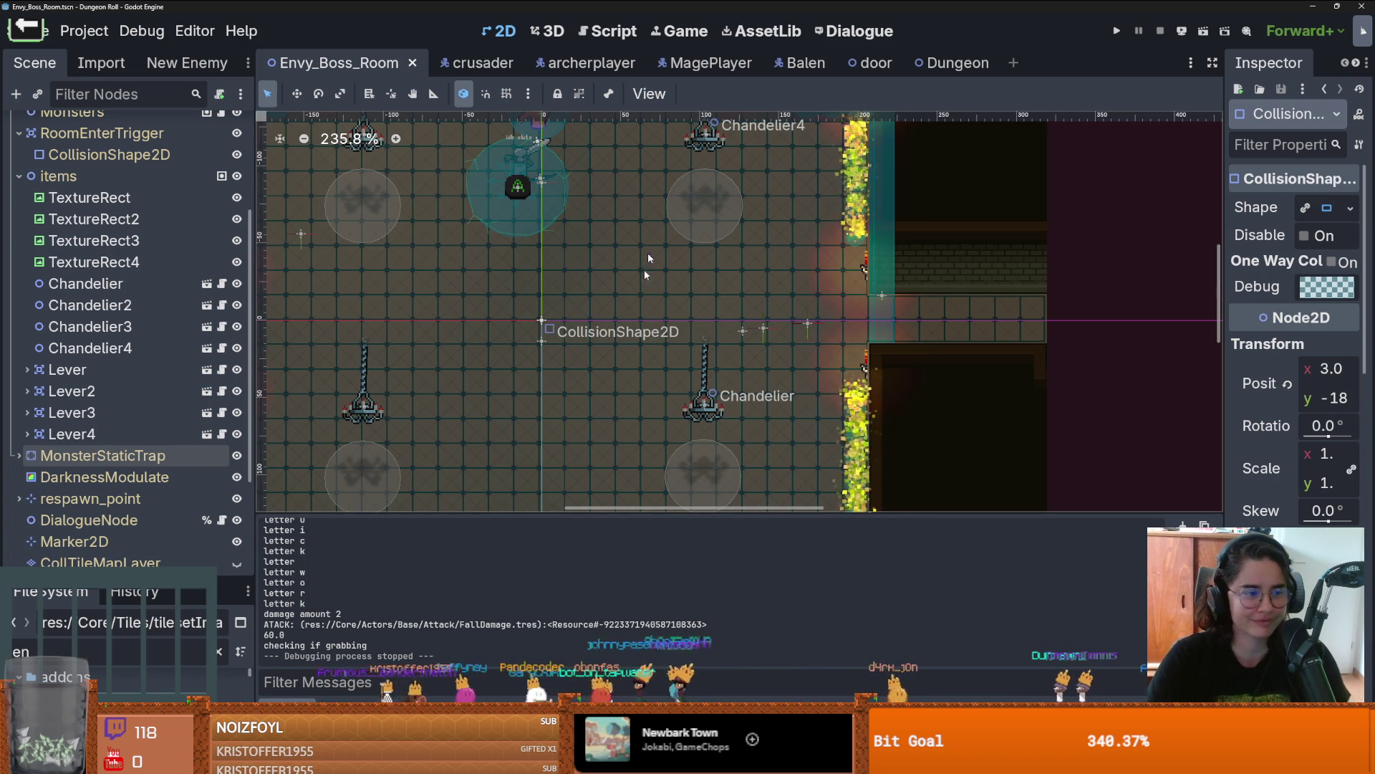
{"action": "scroll", "coordinate": [672, 307], "scroll_direction": "left", "scroll_amount": 3}
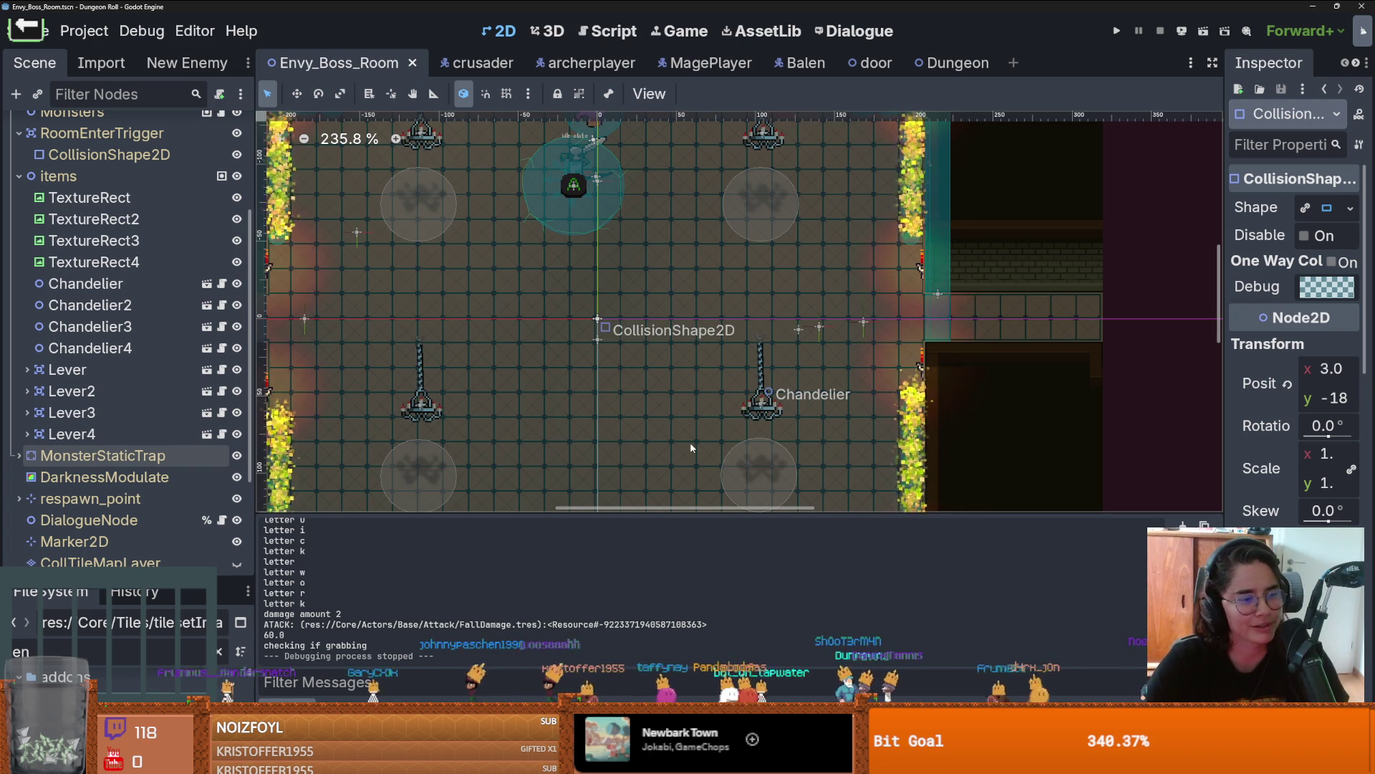
Step: Zoom and pan the boss room canvas, saving Envy_Boss_Room twice along the way
{"action": "scroll", "coordinate": [560, 324], "scroll_direction": "down", "scroll_amount": 2}
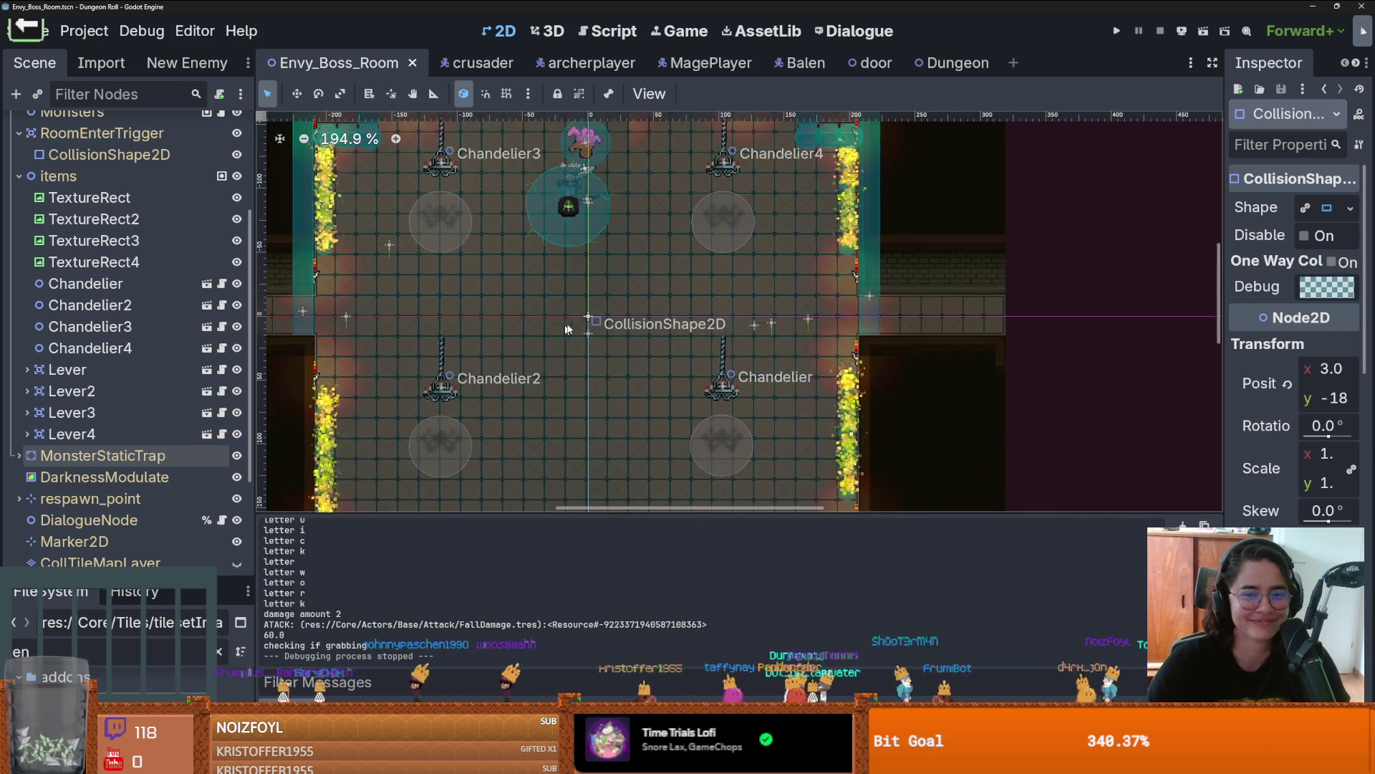
{"action": "scroll", "coordinate": [745, 299], "scroll_direction": "left", "scroll_amount": 3}
{"action": "key", "text": "ctrl+s"}
{"action": "scroll", "coordinate": [745, 299], "scroll_direction": "down", "scroll_amount": 4}
{"action": "scroll", "coordinate": [614, 384], "scroll_direction": "up", "scroll_amount": 1}
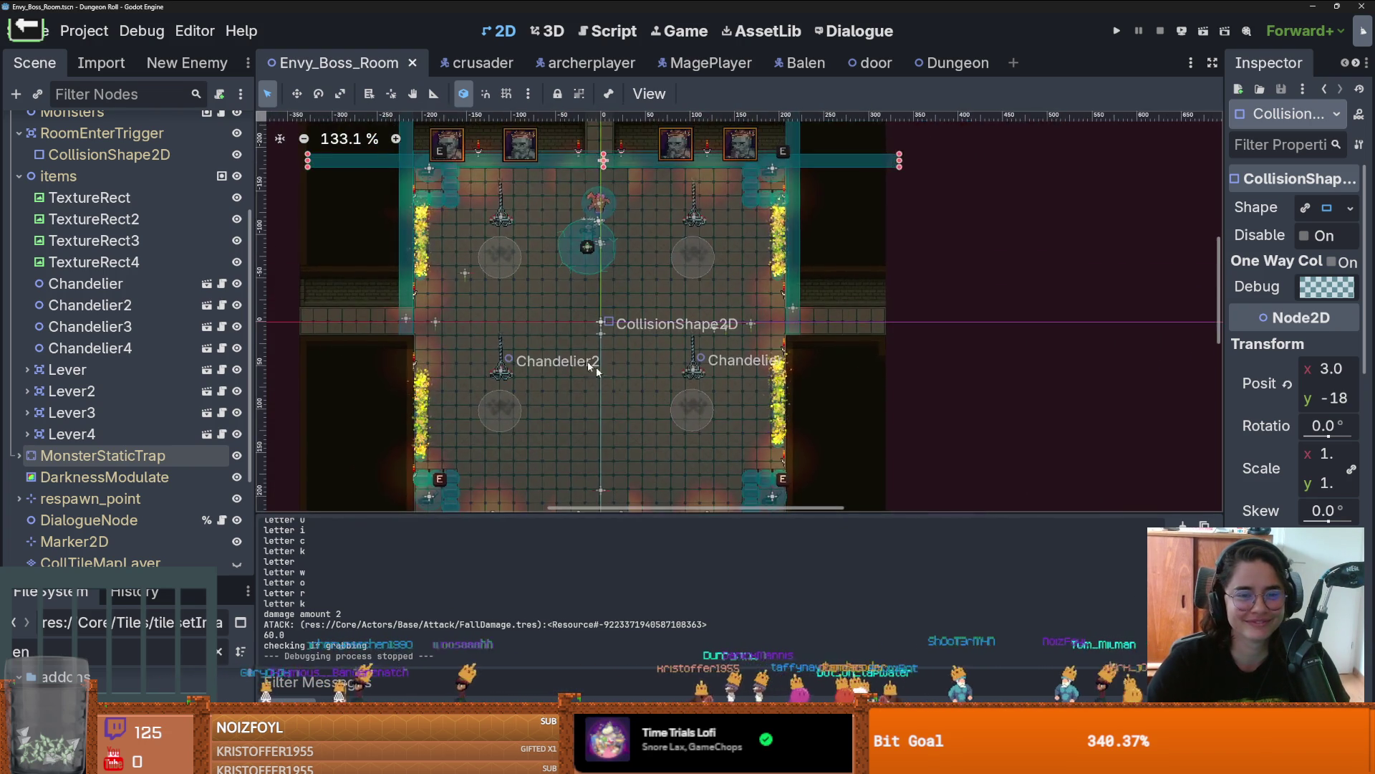
{"action": "scroll", "coordinate": [563, 354], "scroll_direction": "up", "scroll_amount": 3}
{"action": "scroll", "coordinate": [664, 390], "scroll_direction": "right", "scroll_amount": 1}
{"action": "scroll", "coordinate": [664, 389], "scroll_direction": "up", "scroll_amount": 1}
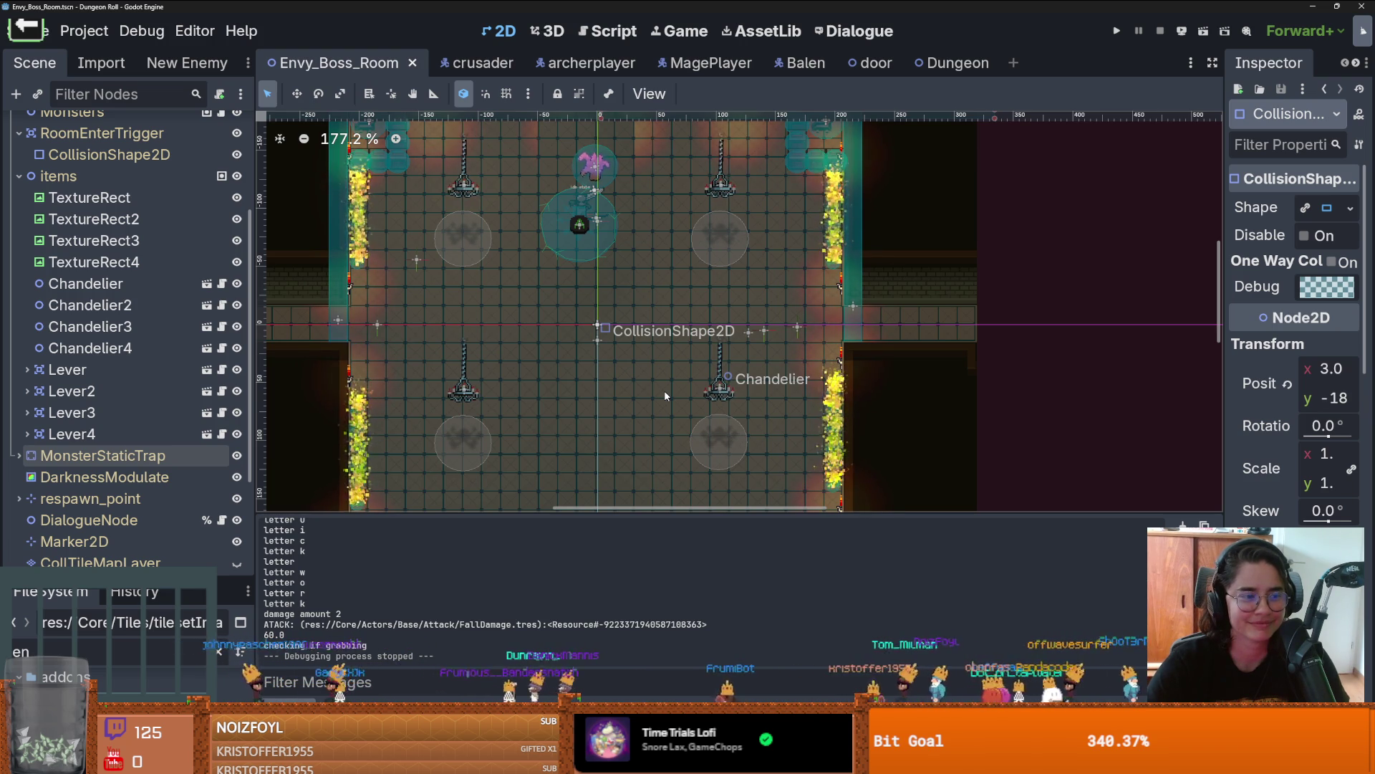
{"action": "scroll", "coordinate": [664, 389], "scroll_direction": "down", "scroll_amount": 1}
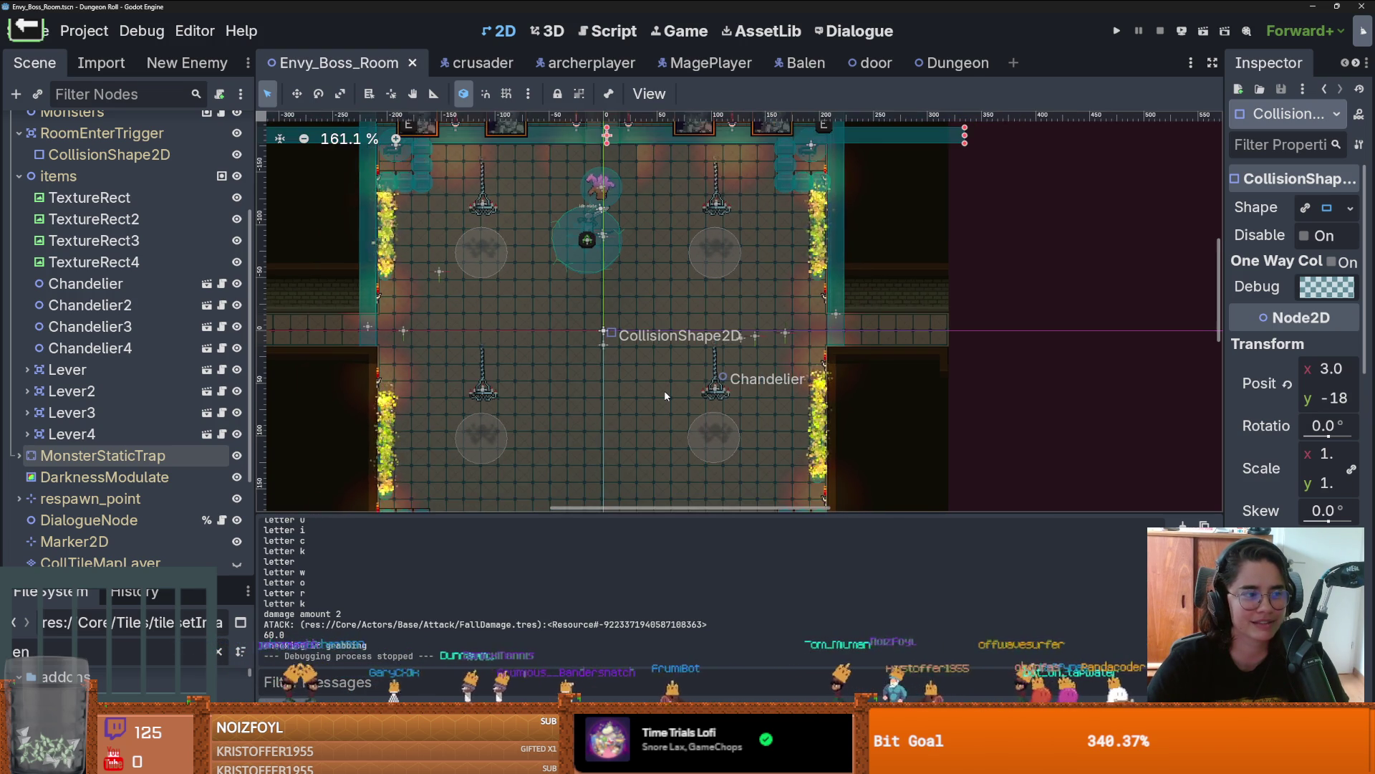
{"action": "scroll", "coordinate": [665, 394], "scroll_direction": "down", "scroll_amount": 1}
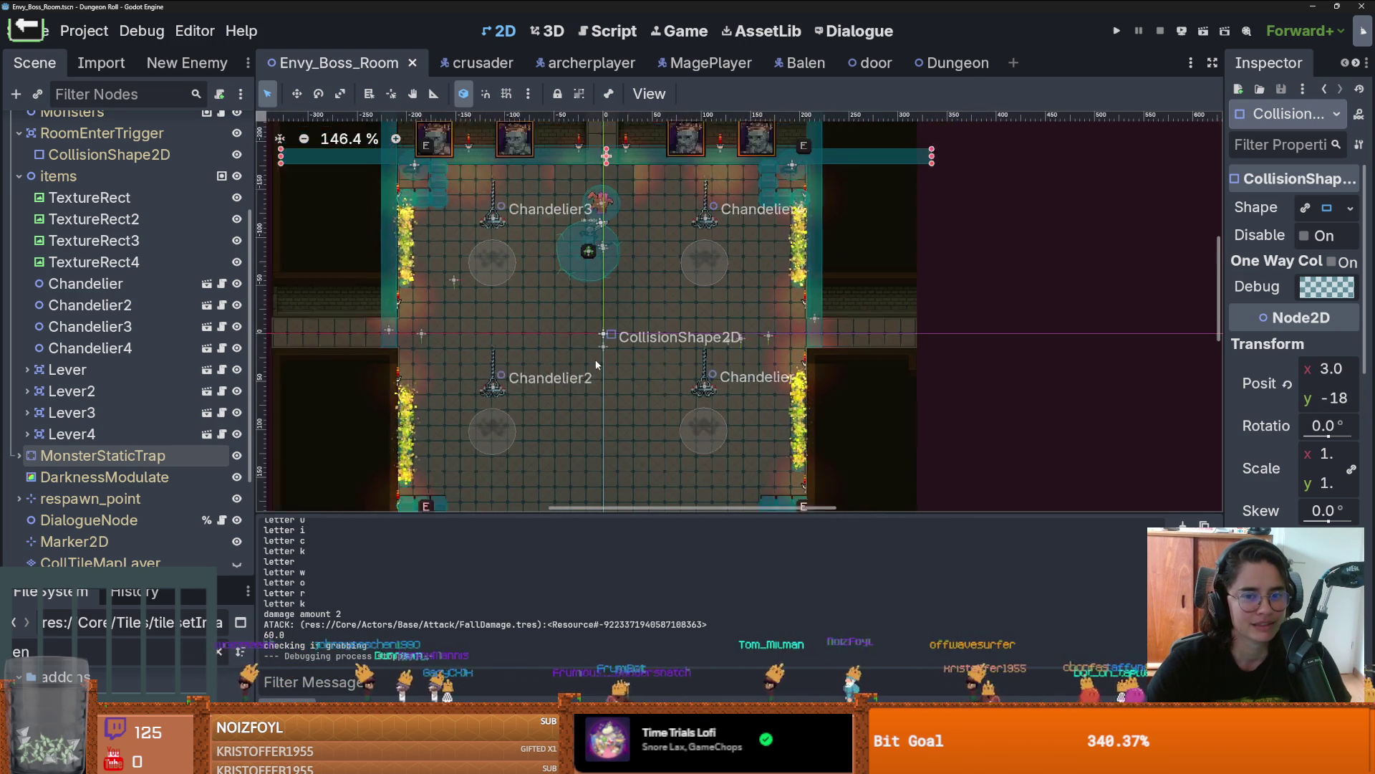
{"action": "scroll", "coordinate": [596, 362], "scroll_direction": "up", "scroll_amount": 1}
{"action": "scroll", "coordinate": [528, 302], "scroll_direction": "up", "scroll_amount": 3}
{"action": "key", "text": "ctrl+s"}
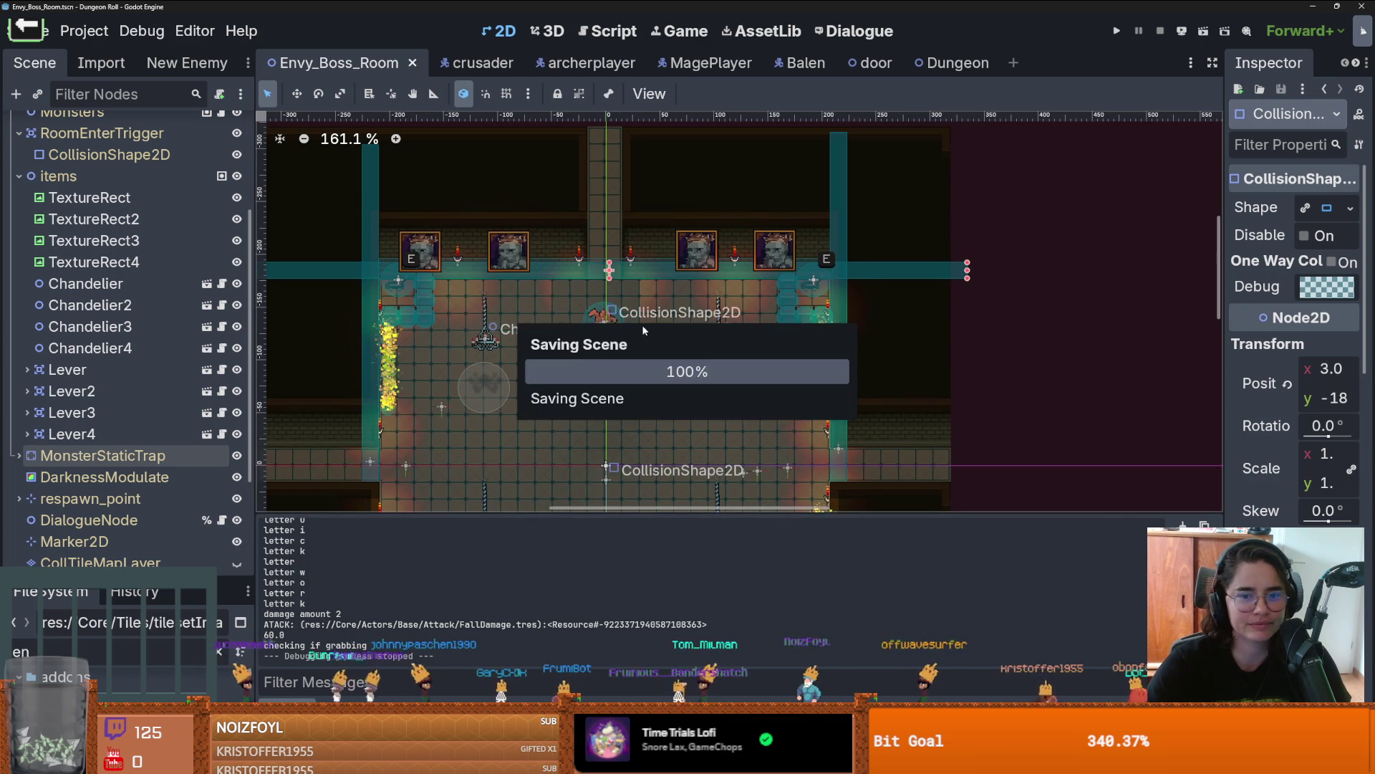
Step: Zoom the canvas a few more times, then switch to the Dungeon scene
{"action": "scroll", "coordinate": [648, 328], "scroll_direction": "down", "scroll_amount": 2}
{"action": "scroll", "coordinate": [661, 281], "scroll_direction": "down", "scroll_amount": 3}
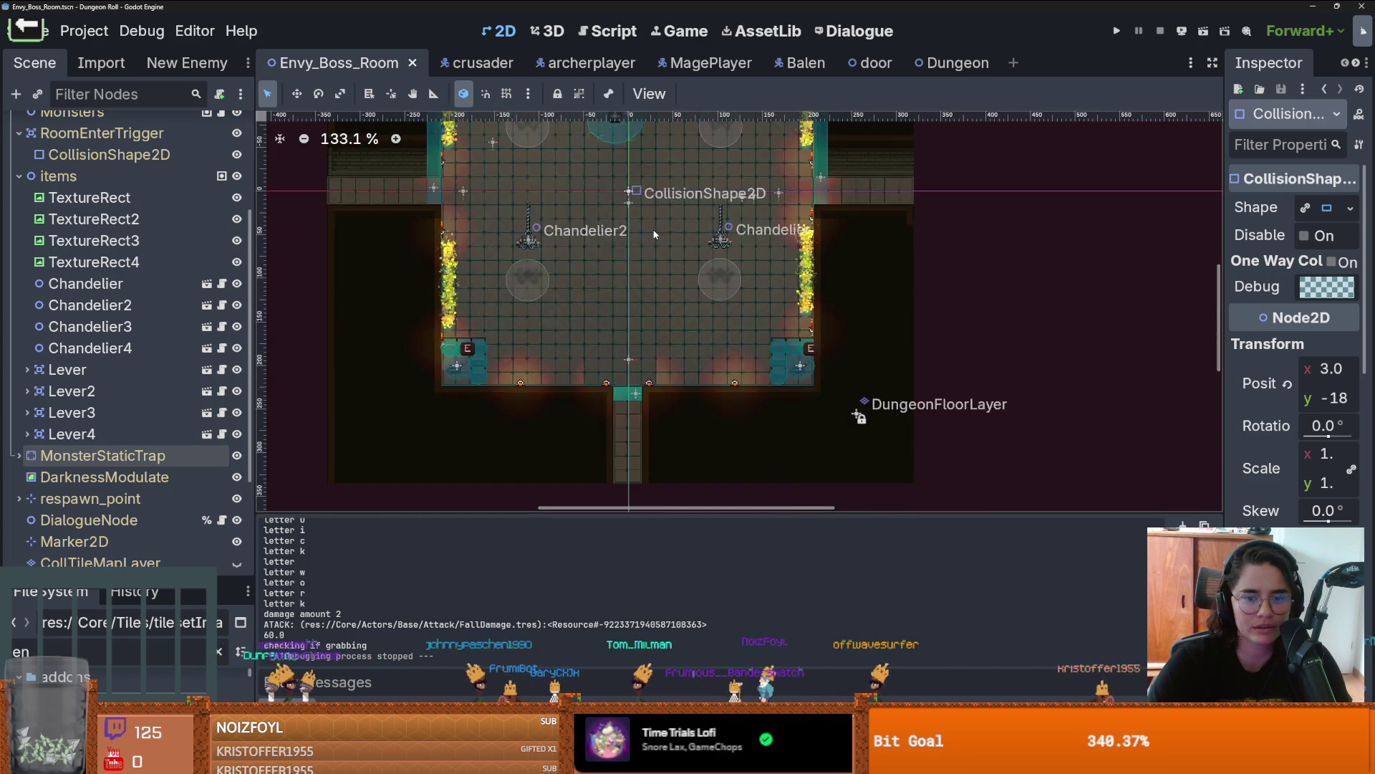
{"action": "scroll", "coordinate": [625, 354], "scroll_direction": "up", "scroll_amount": 1}
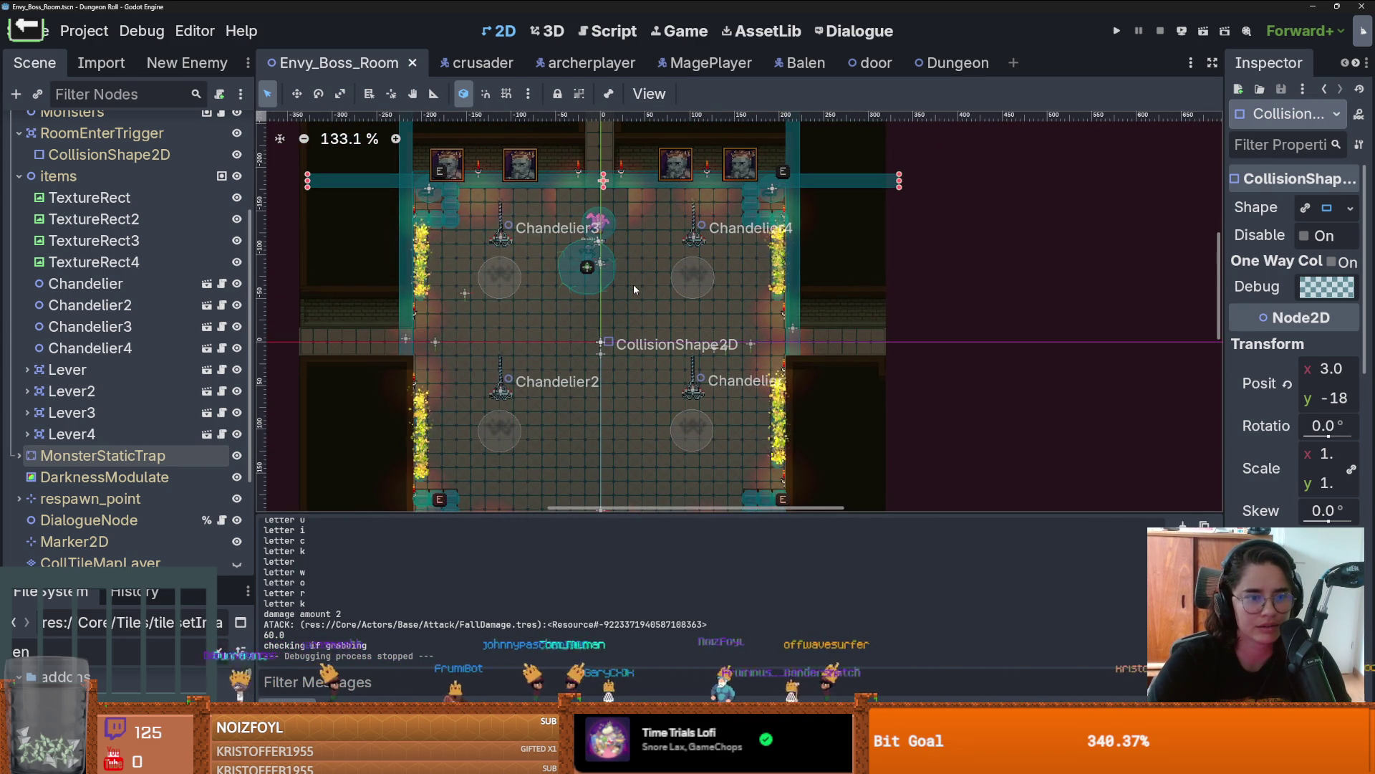
{"action": "scroll", "coordinate": [634, 251], "scroll_direction": "down", "scroll_amount": 2}
{"action": "scroll", "coordinate": [637, 233], "scroll_direction": "down", "scroll_amount": 1}
{"action": "scroll", "coordinate": [638, 238], "scroll_direction": "up", "scroll_amount": 3}
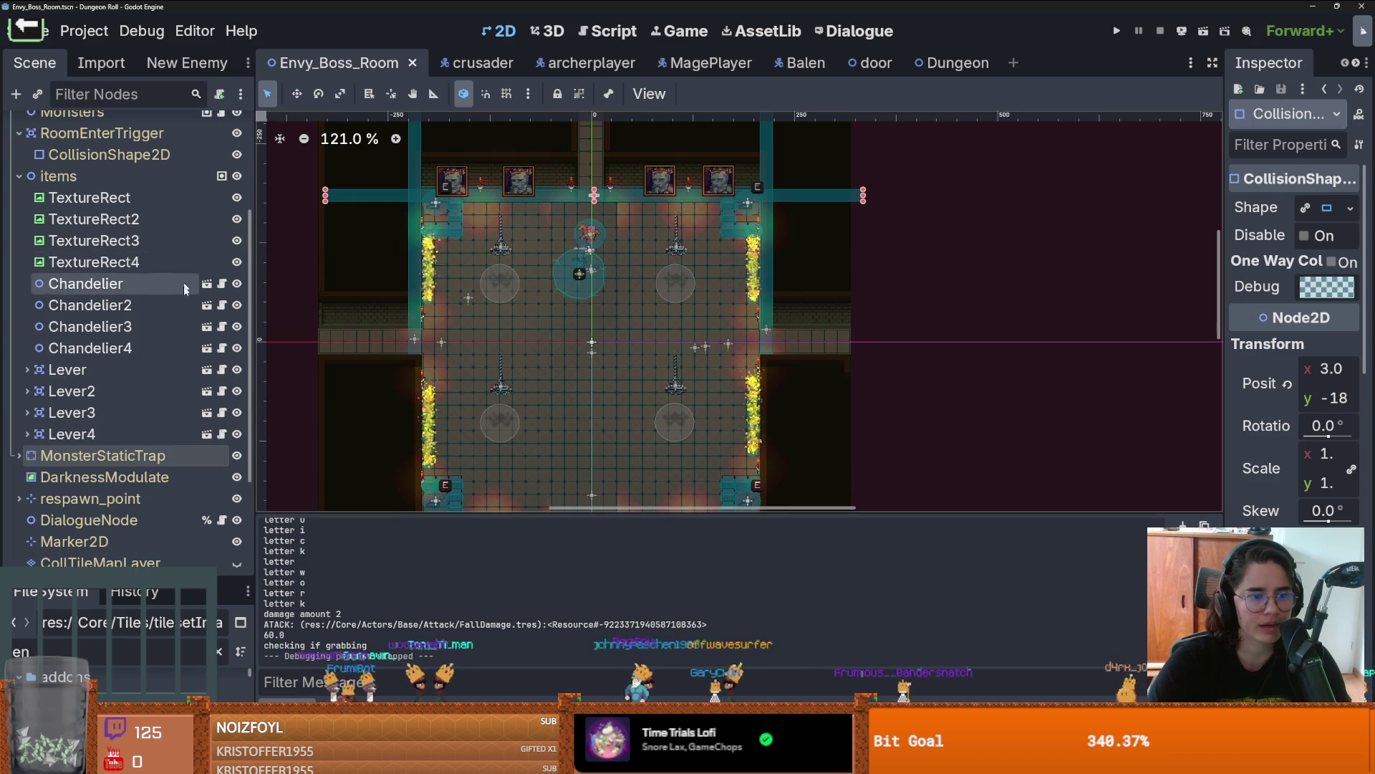
{"action": "scroll", "coordinate": [115, 287], "scroll_direction": "up", "scroll_amount": 4}
{"action": "left_click", "coordinate": [953, 63]}
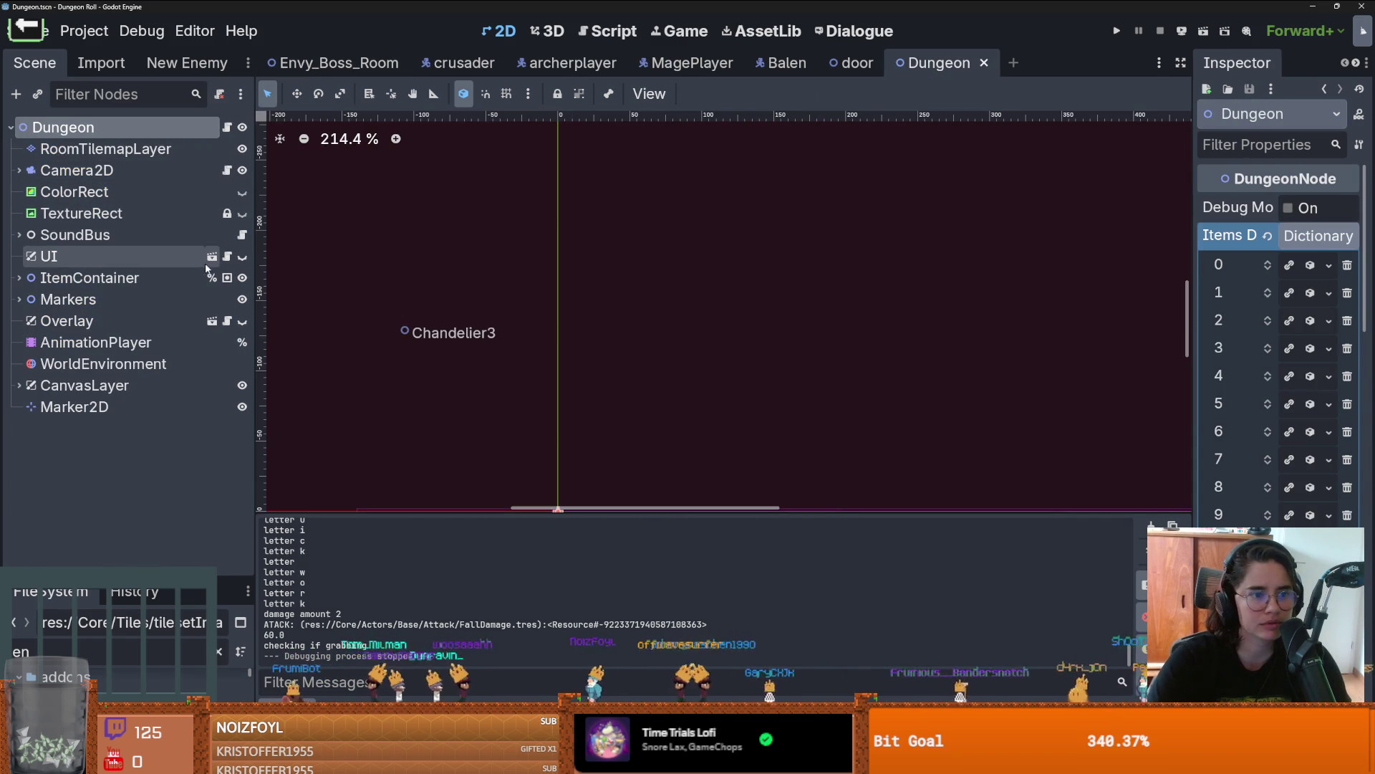
Step: Open the Dungeon scene's arena.gd and inspect the Globals direction and camera_pos references
{"action": "left_click", "coordinate": [229, 128]}
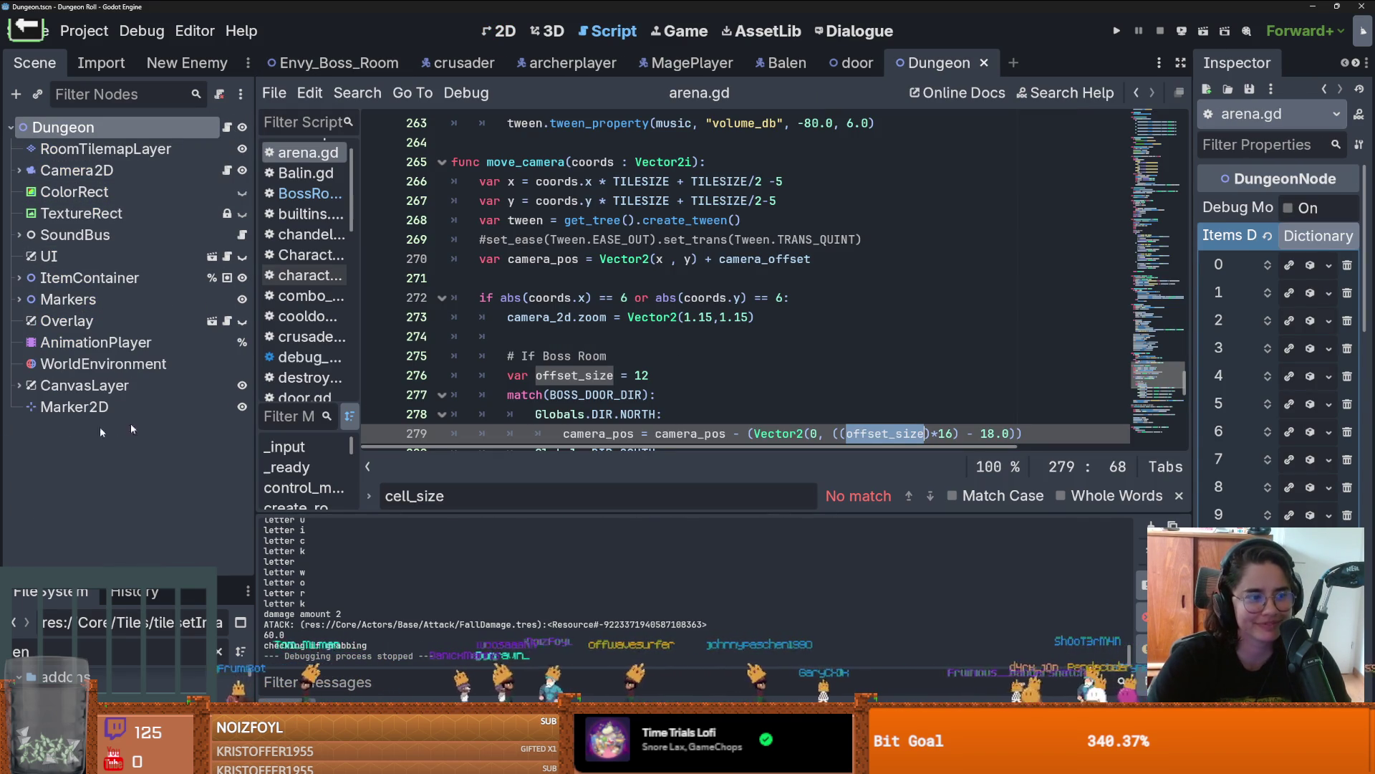
{"action": "scroll", "coordinate": [521, 430], "scroll_direction": "down", "scroll_amount": 3}
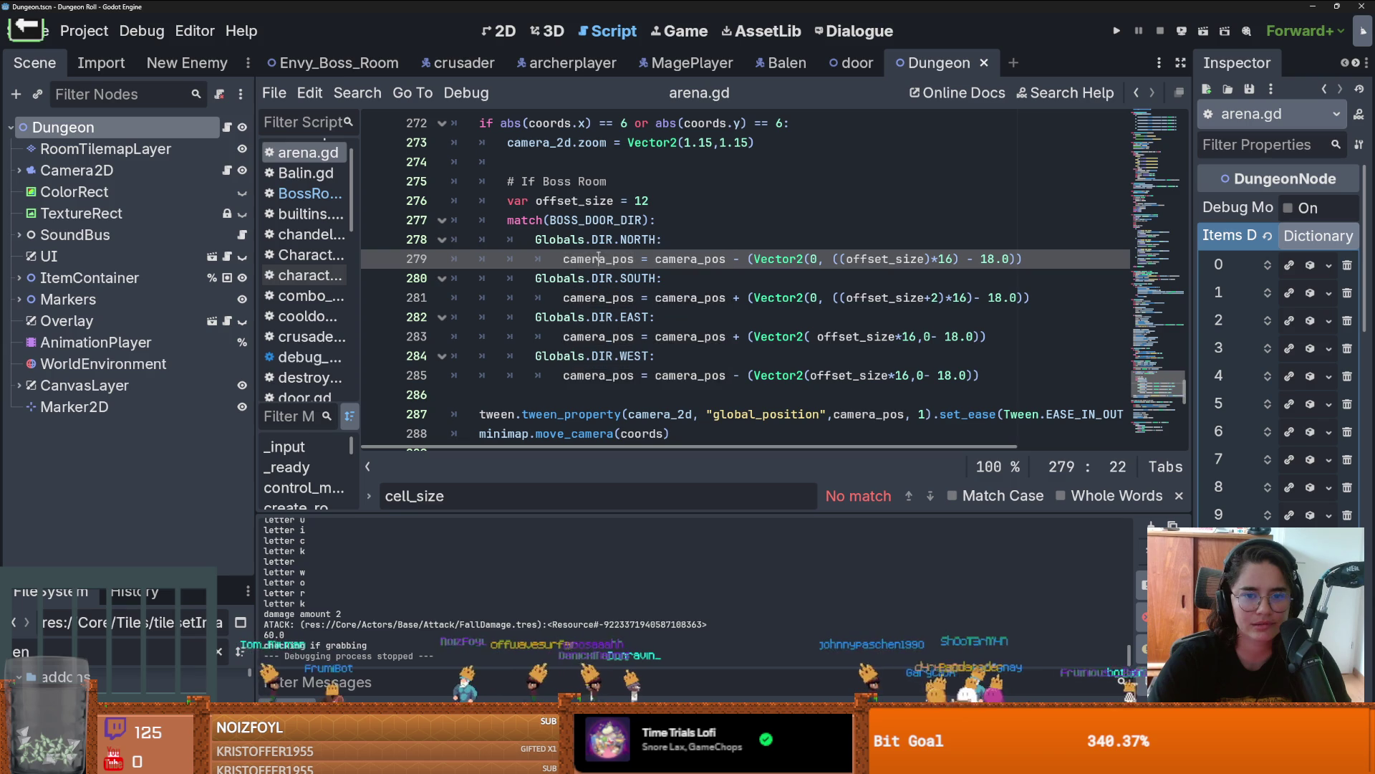
{"action": "double_click", "coordinate": [561, 240]}
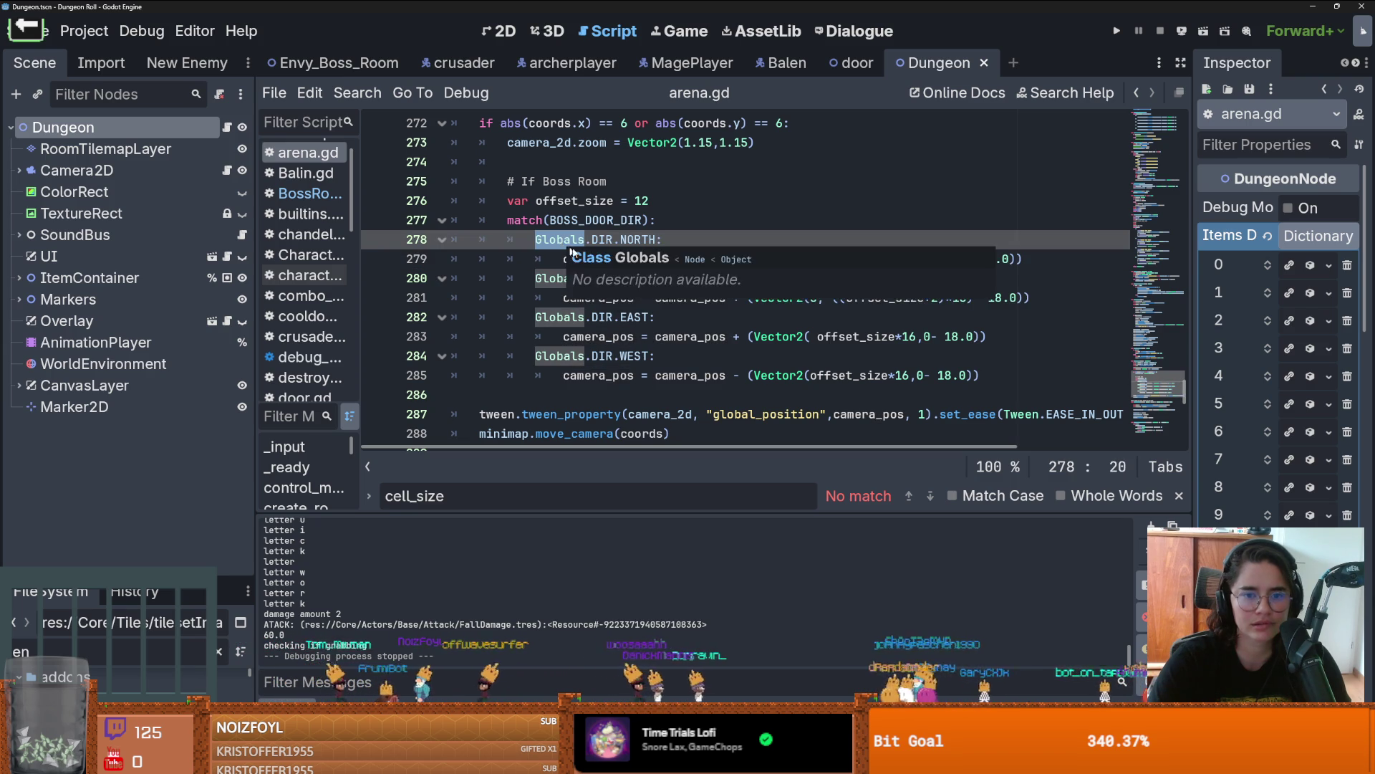
{"action": "double_click", "coordinate": [597, 258]}
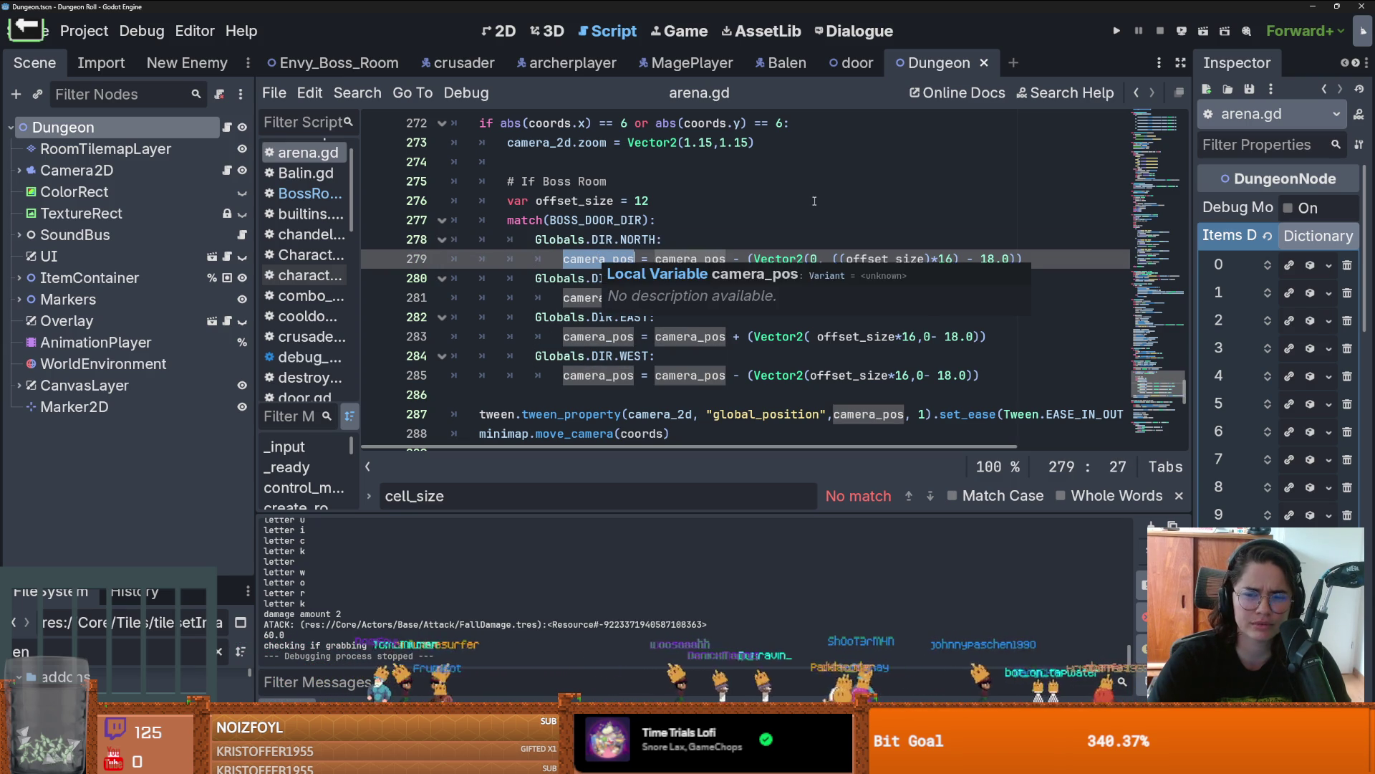
{"action": "key", "text": "Up"}
{"action": "key", "text": "Up"}
{"action": "key", "text": "Up"}
{"action": "key", "text": "End"}
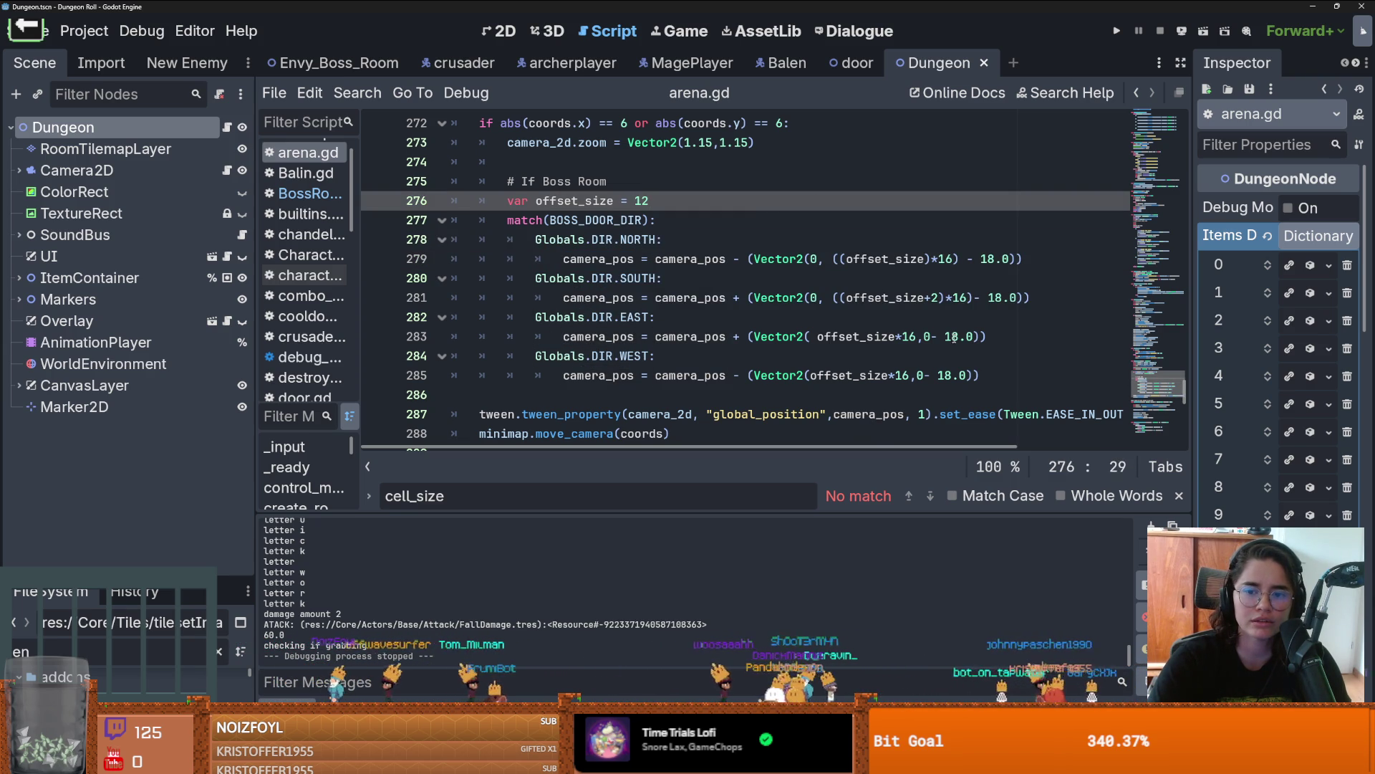
Step: Change the north, south, east and west boss-door offsets from 18.0 to 25.0
{"action": "double_click", "coordinate": [953, 337]}
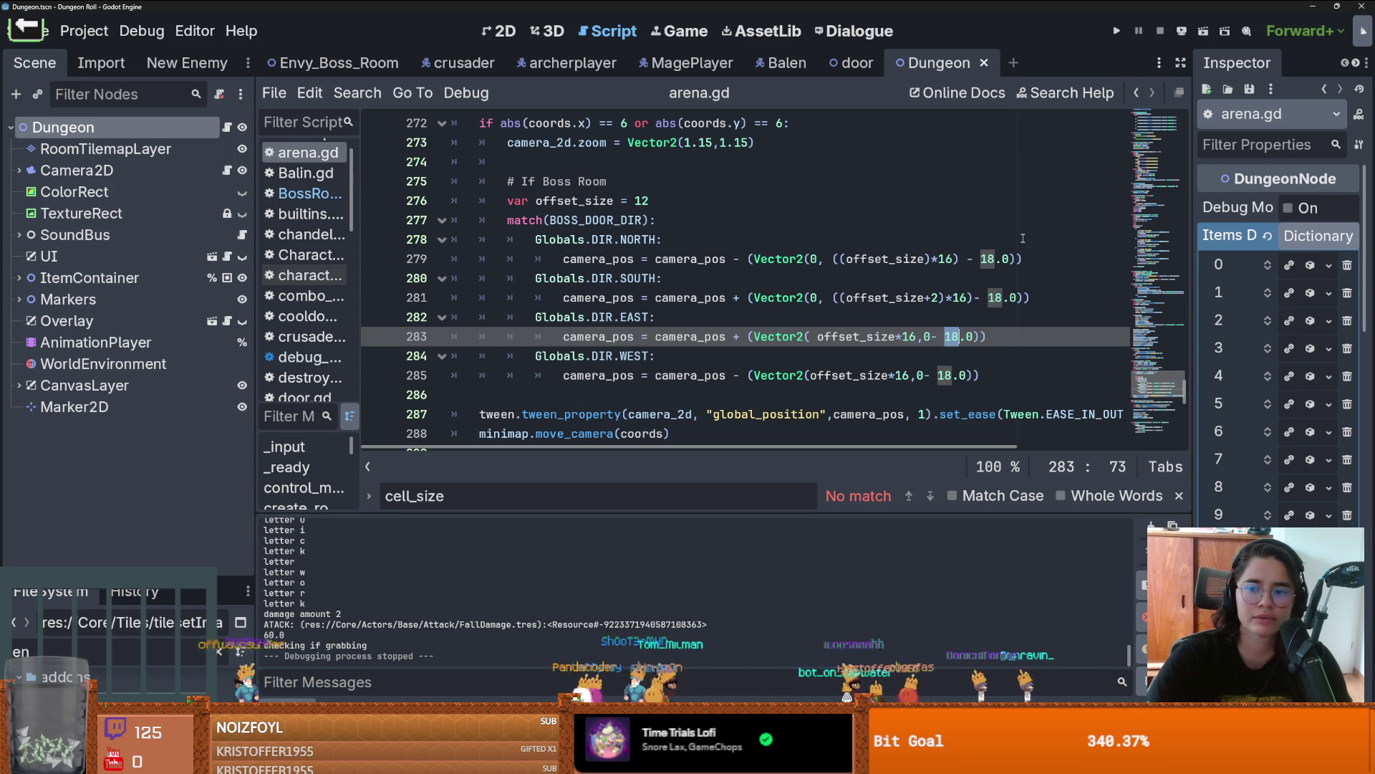
{"action": "double_click", "coordinate": [987, 258]}
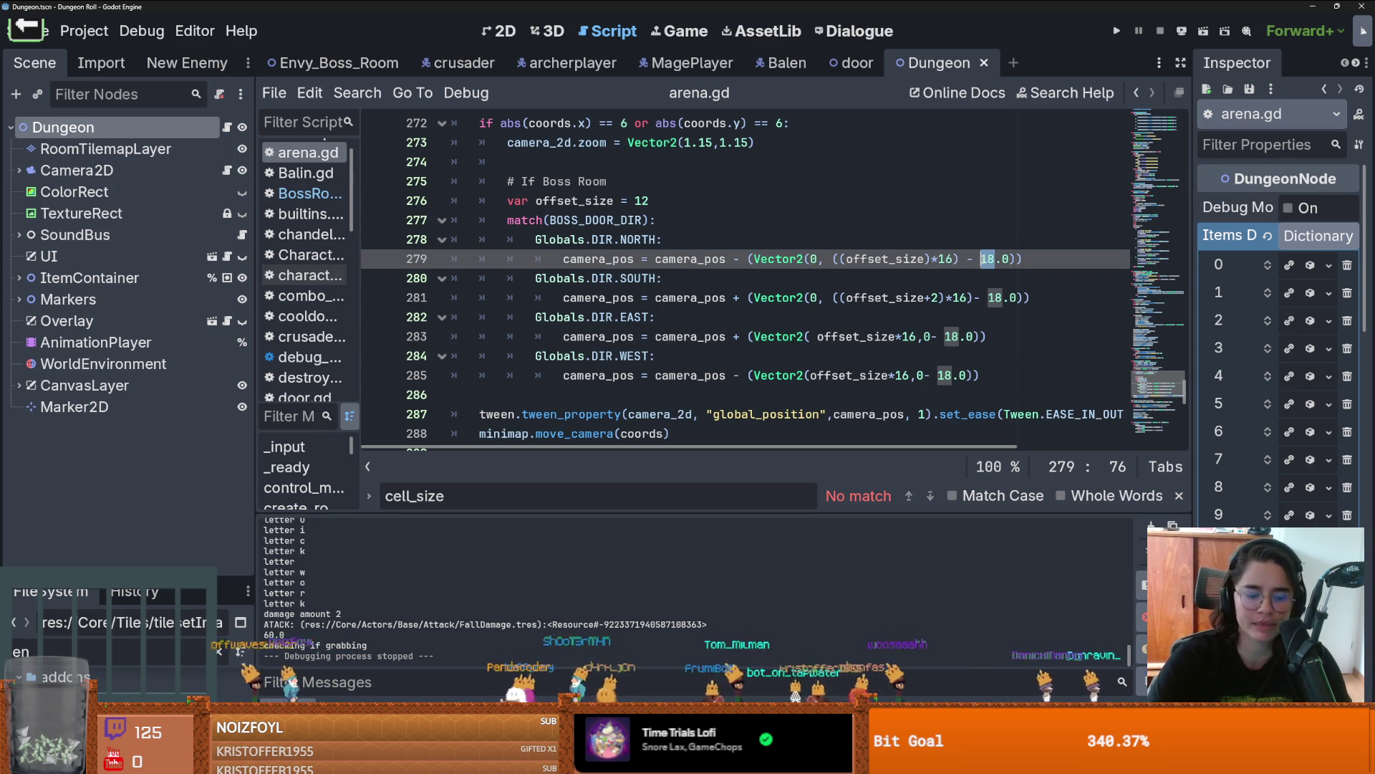
{"action": "type", "text": "25"}
{"action": "double_click", "coordinate": [997, 297]}
{"action": "type", "text": "245"}
{"action": "double_click", "coordinate": [955, 335]}
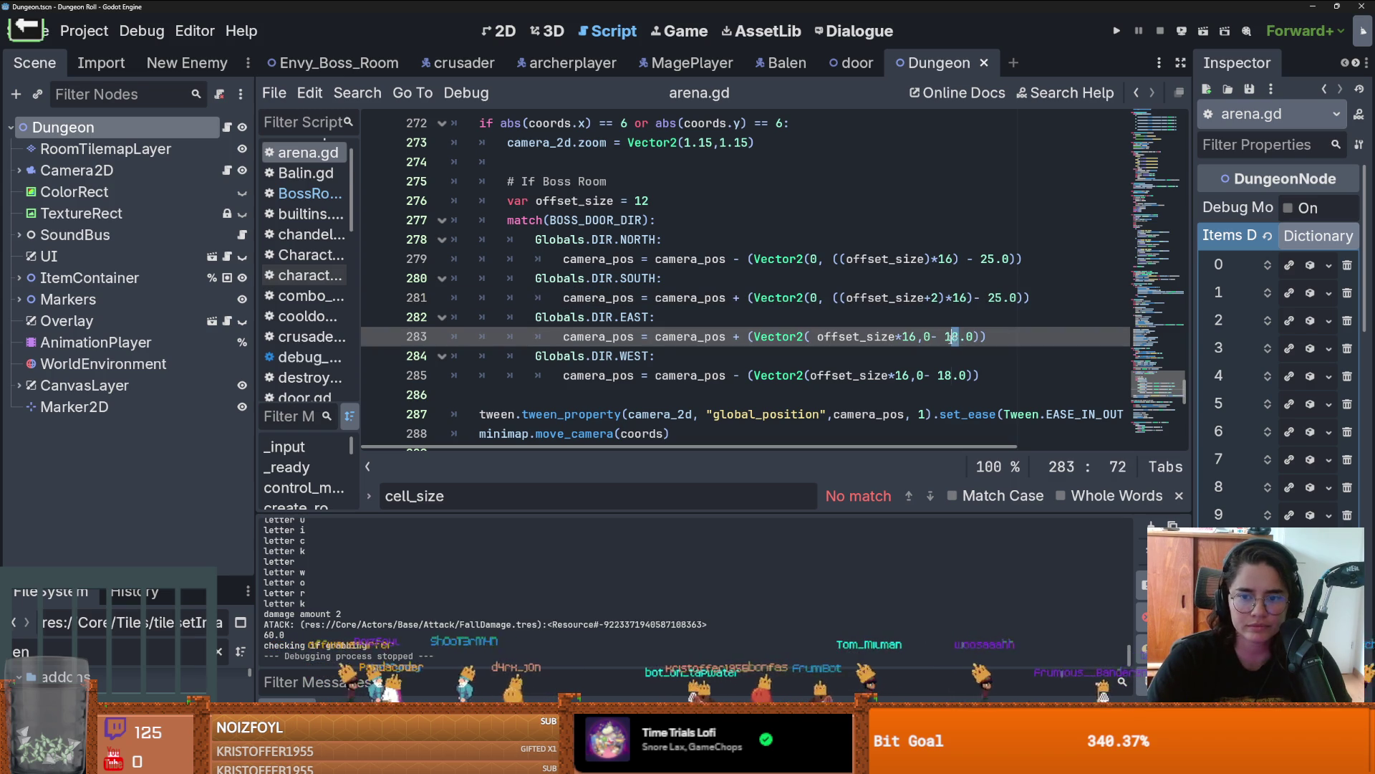
{"action": "type", "text": "25"}
{"action": "double_click", "coordinate": [953, 375]}
{"action": "type", "text": "25"}
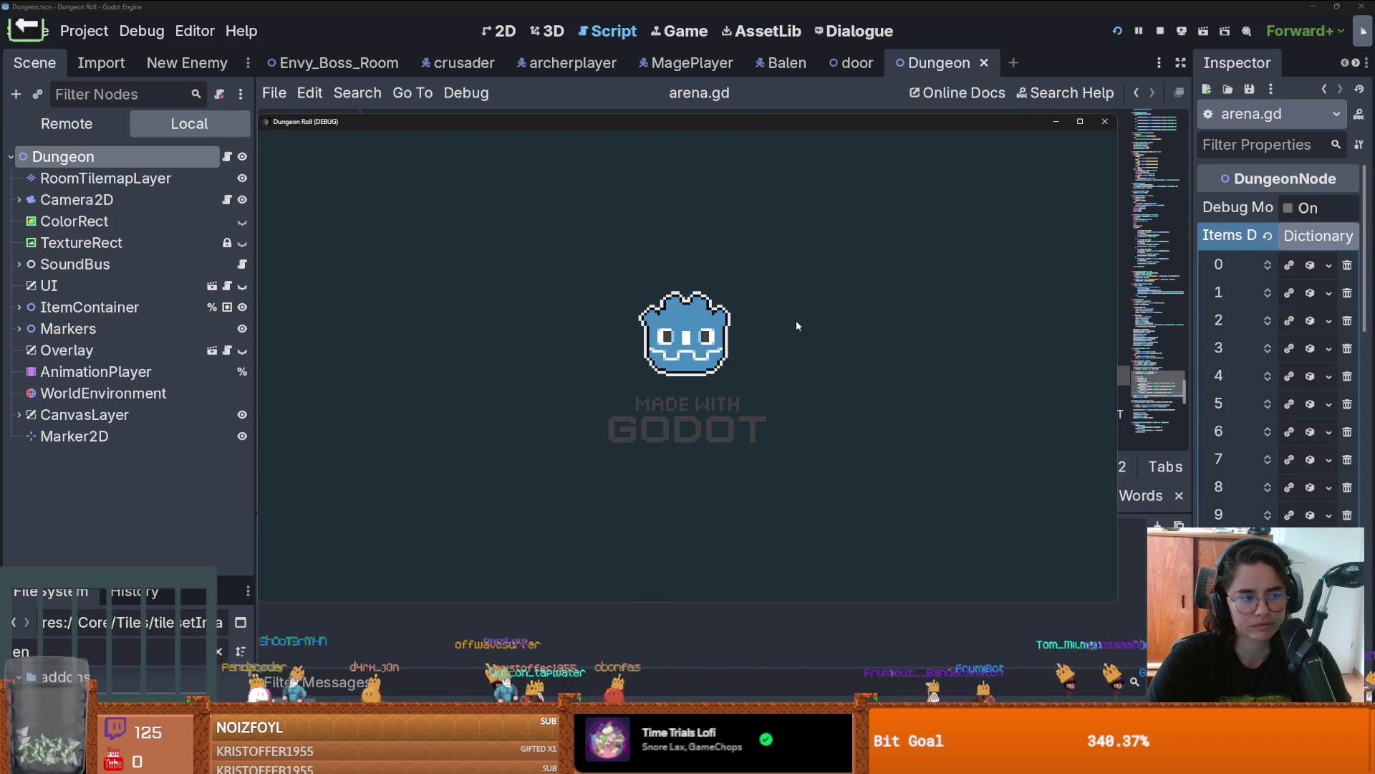
Step: Run tp_to_before_boss from the in-game developer console
{"action": "key", "text": "grave"}
{"action": "type", "text": "spawn_enemy"}
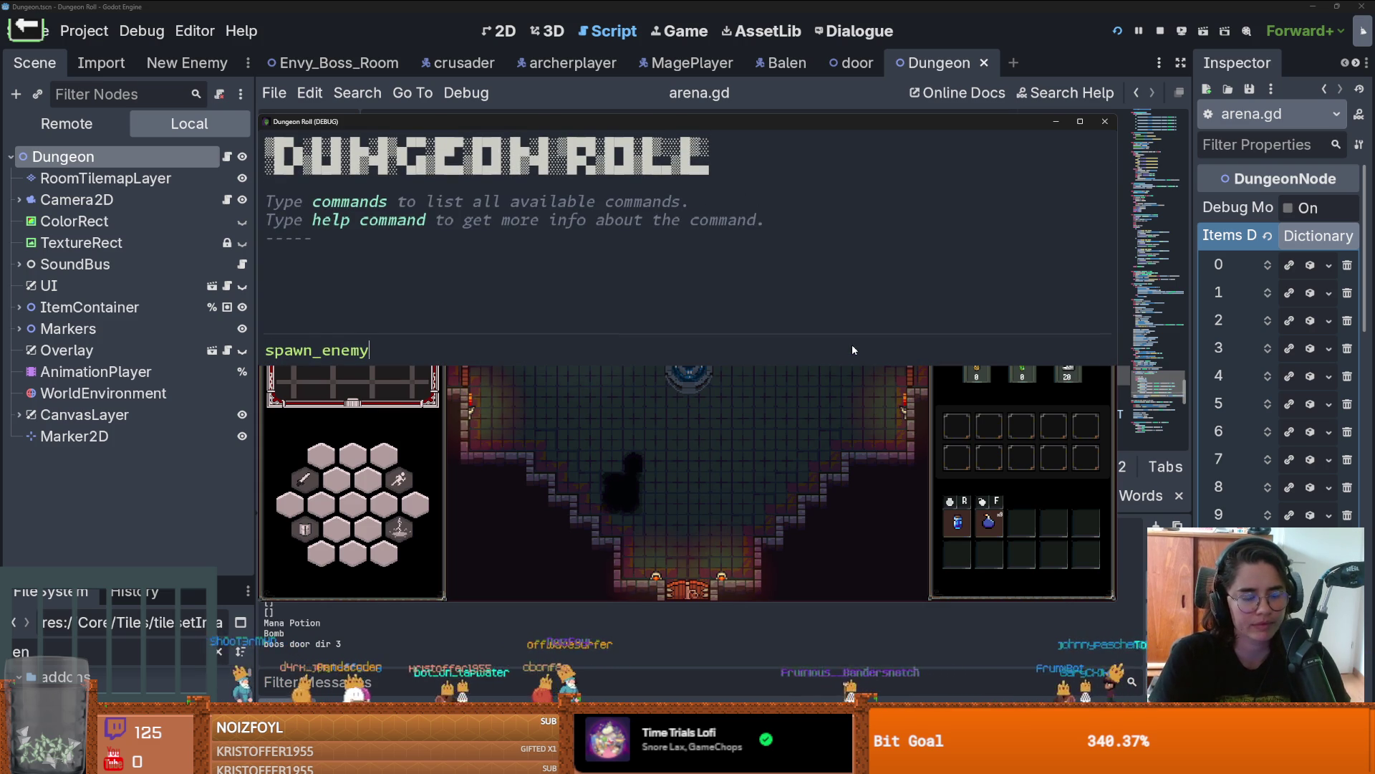
{"action": "key", "text": "ctrl+a"}
{"action": "type", "text": "tp"}
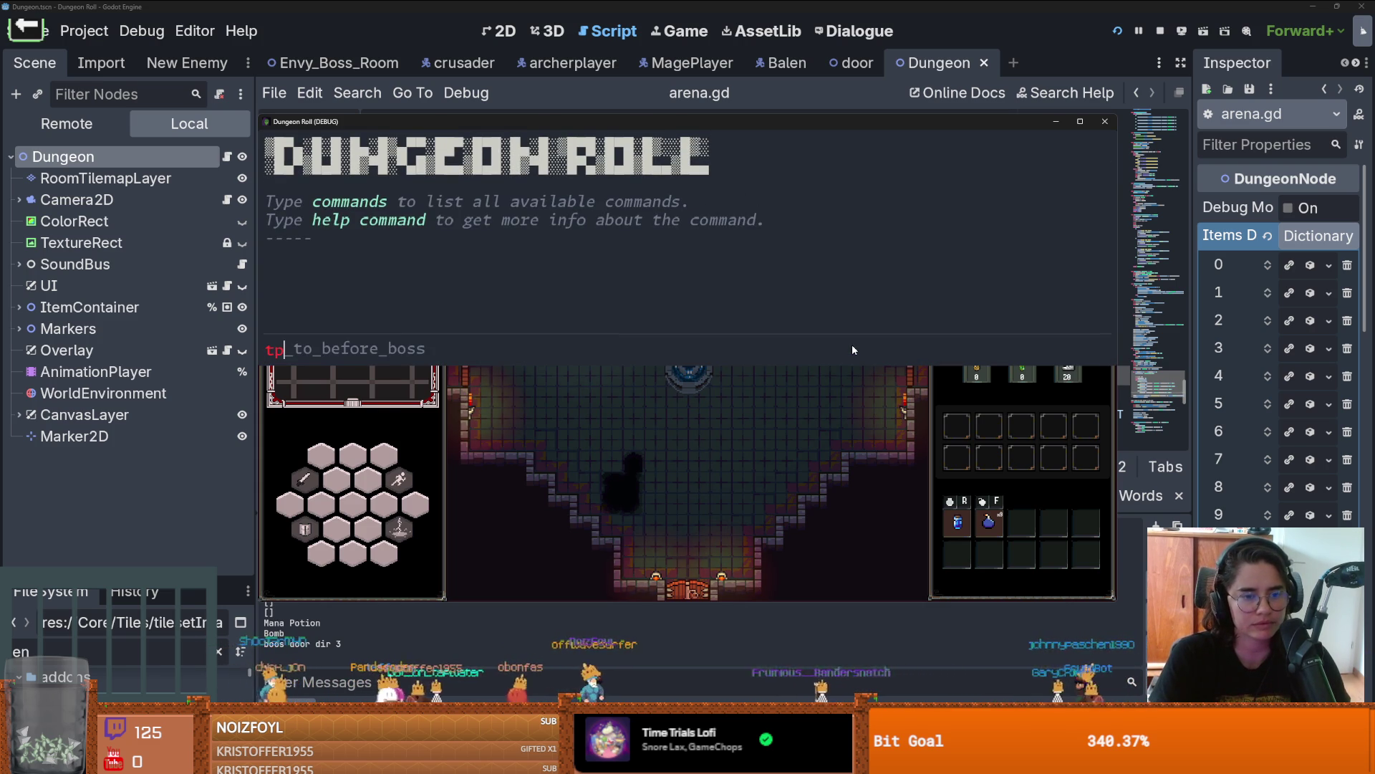
{"action": "key", "text": "Tab"}
{"action": "key", "text": "Return"}
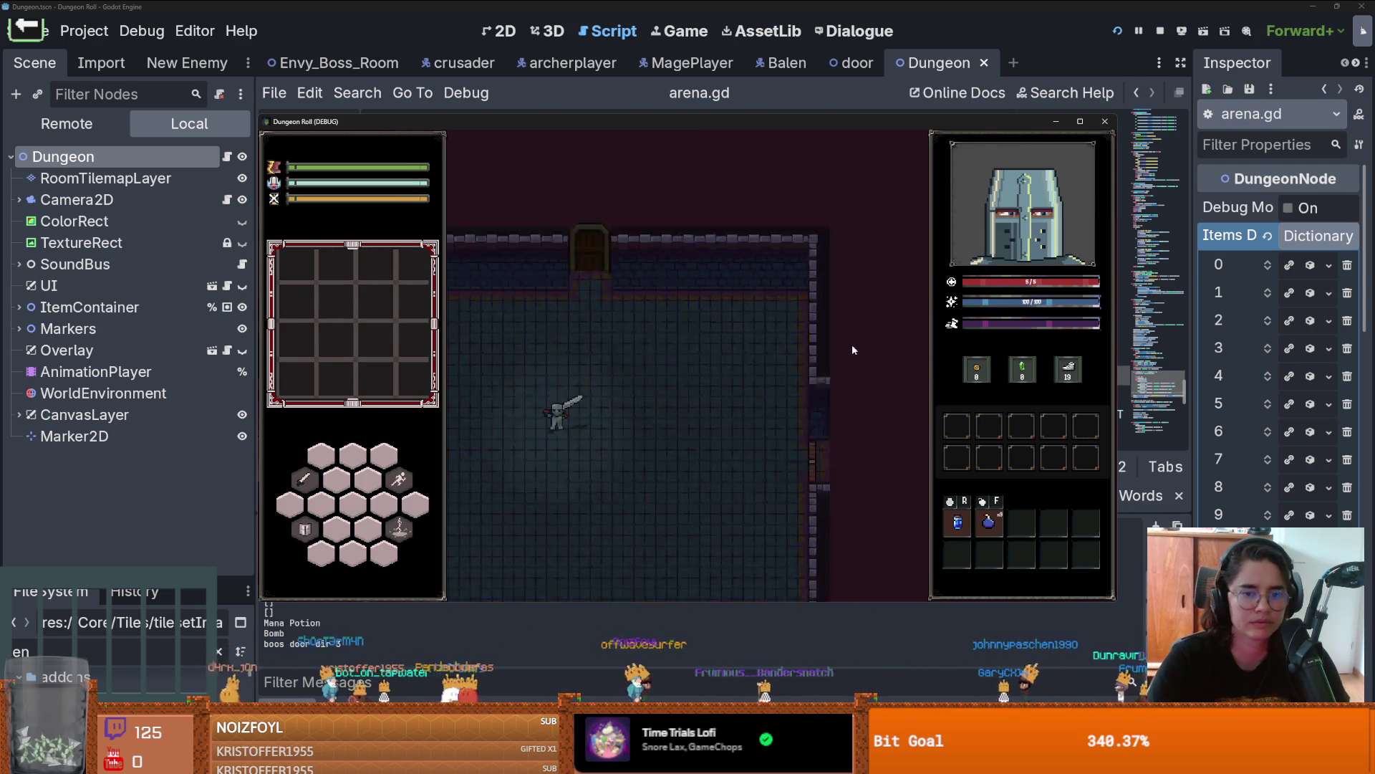
Step: Walk into the Envy boss room, advance the Envious Crusader dialogue, and close the game
{"action": "key", "text": "a"}
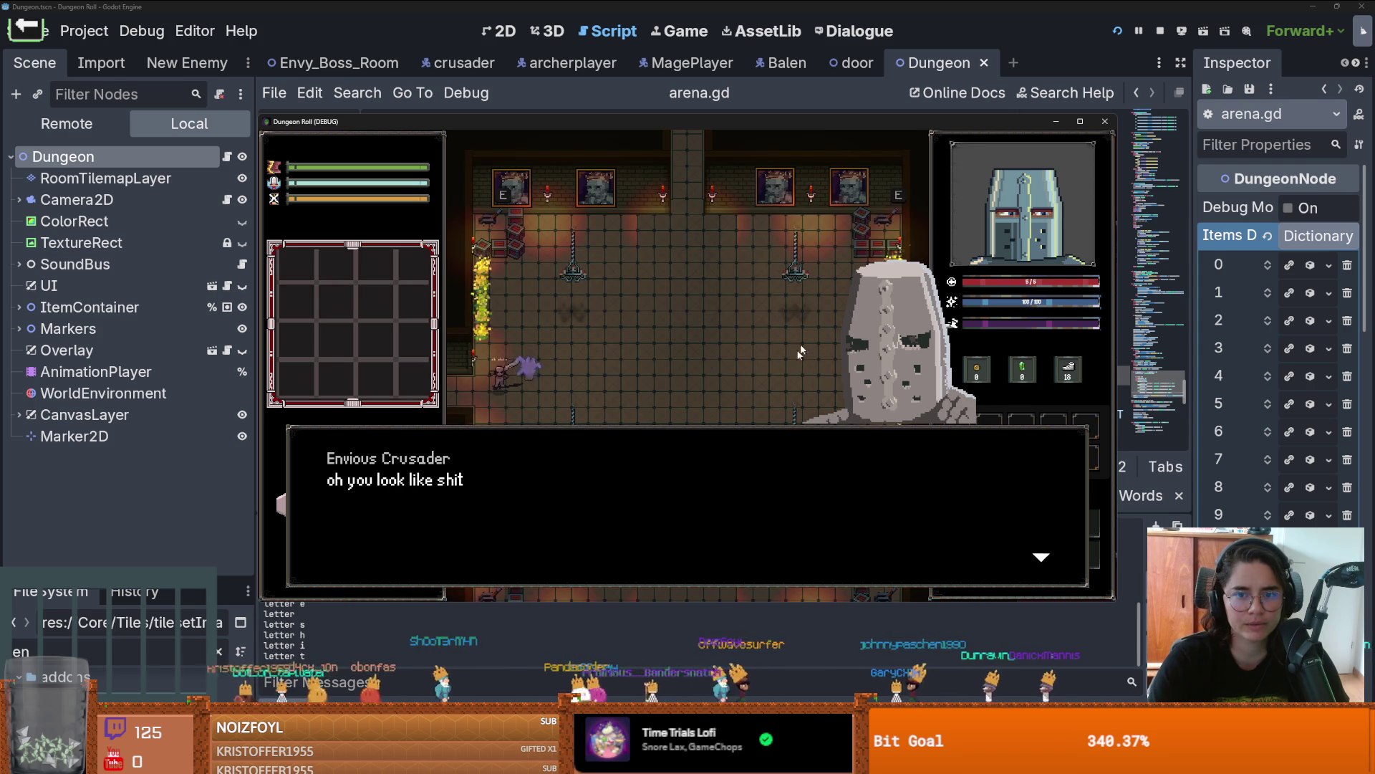
{"action": "key", "text": "space"}
{"action": "key", "text": "space"}
{"action": "key", "text": "space"}
{"action": "key", "text": "space"}
{"action": "key", "text": "space"}
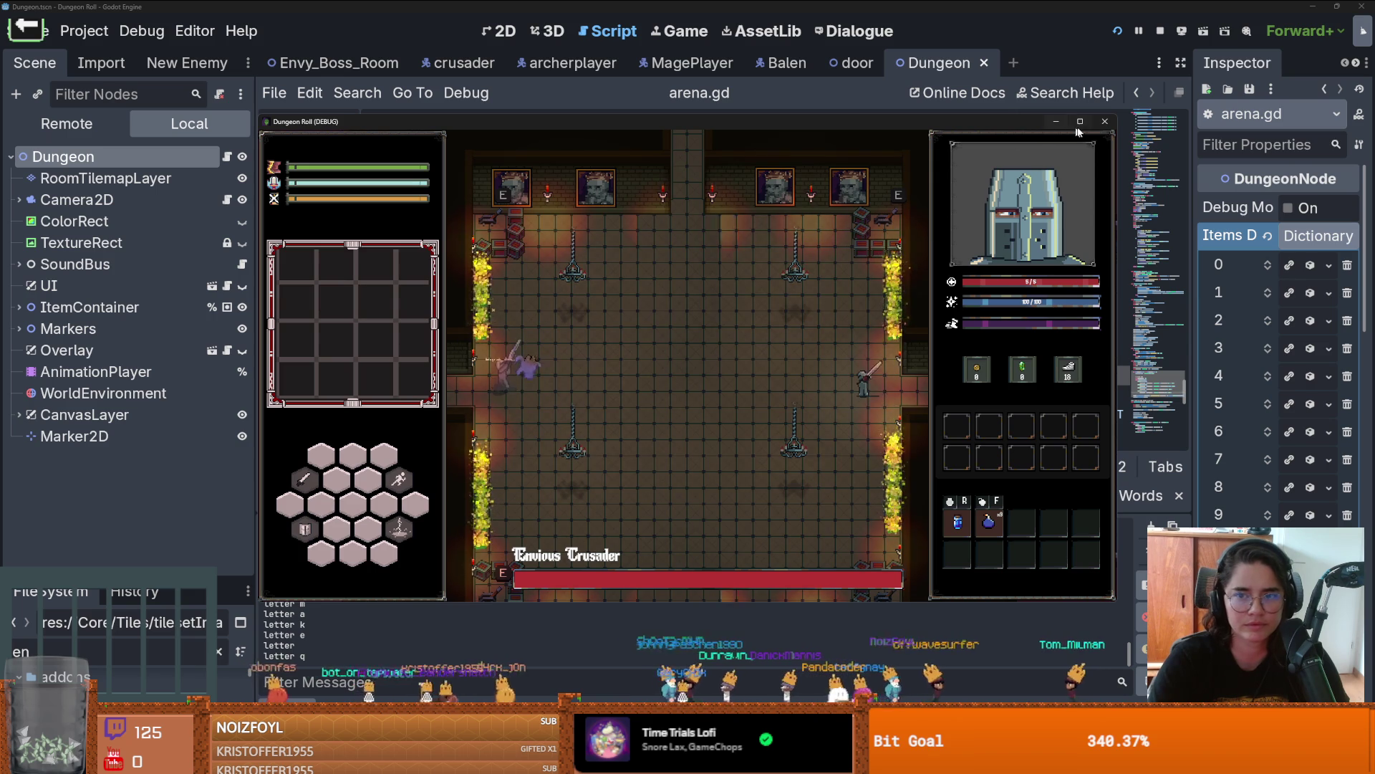
{"action": "left_click", "coordinate": [1105, 123]}
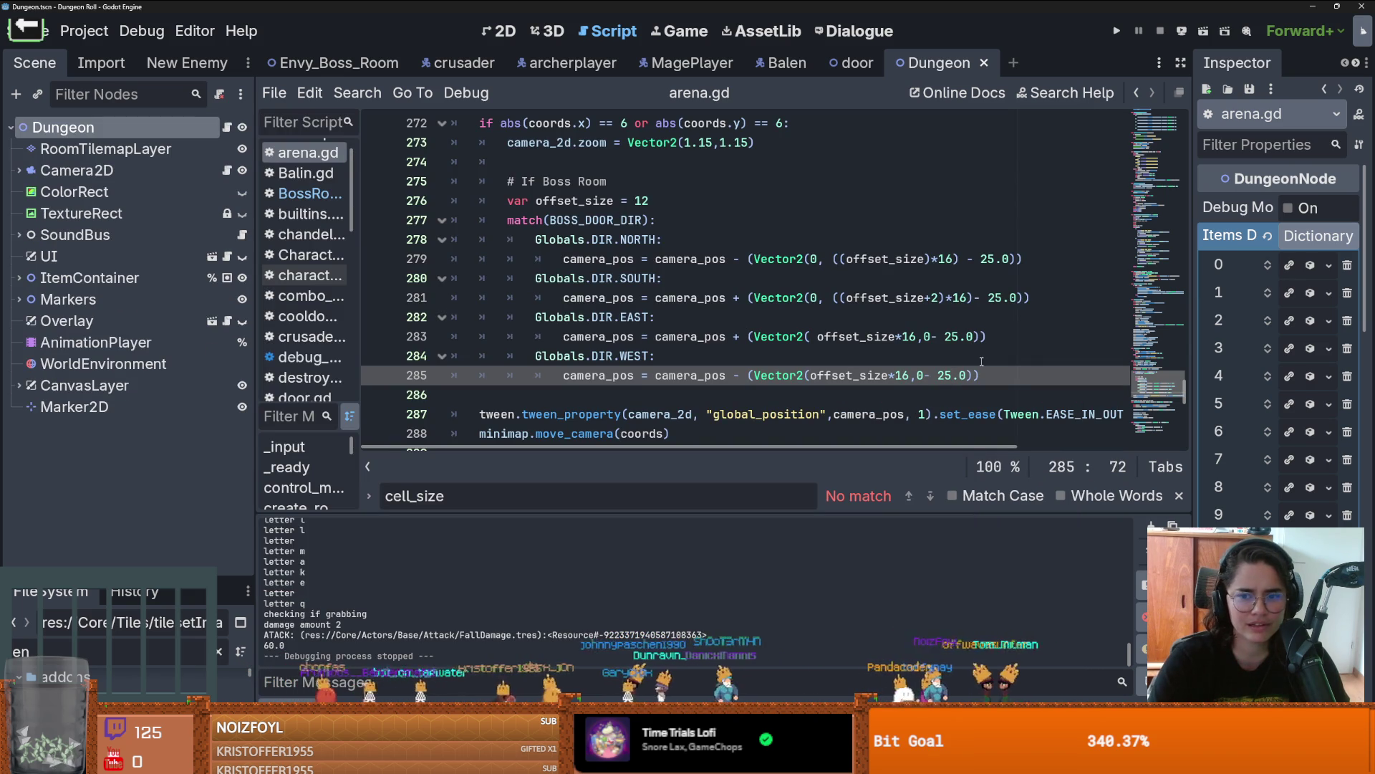
{"action": "left_click", "coordinate": [996, 258]}
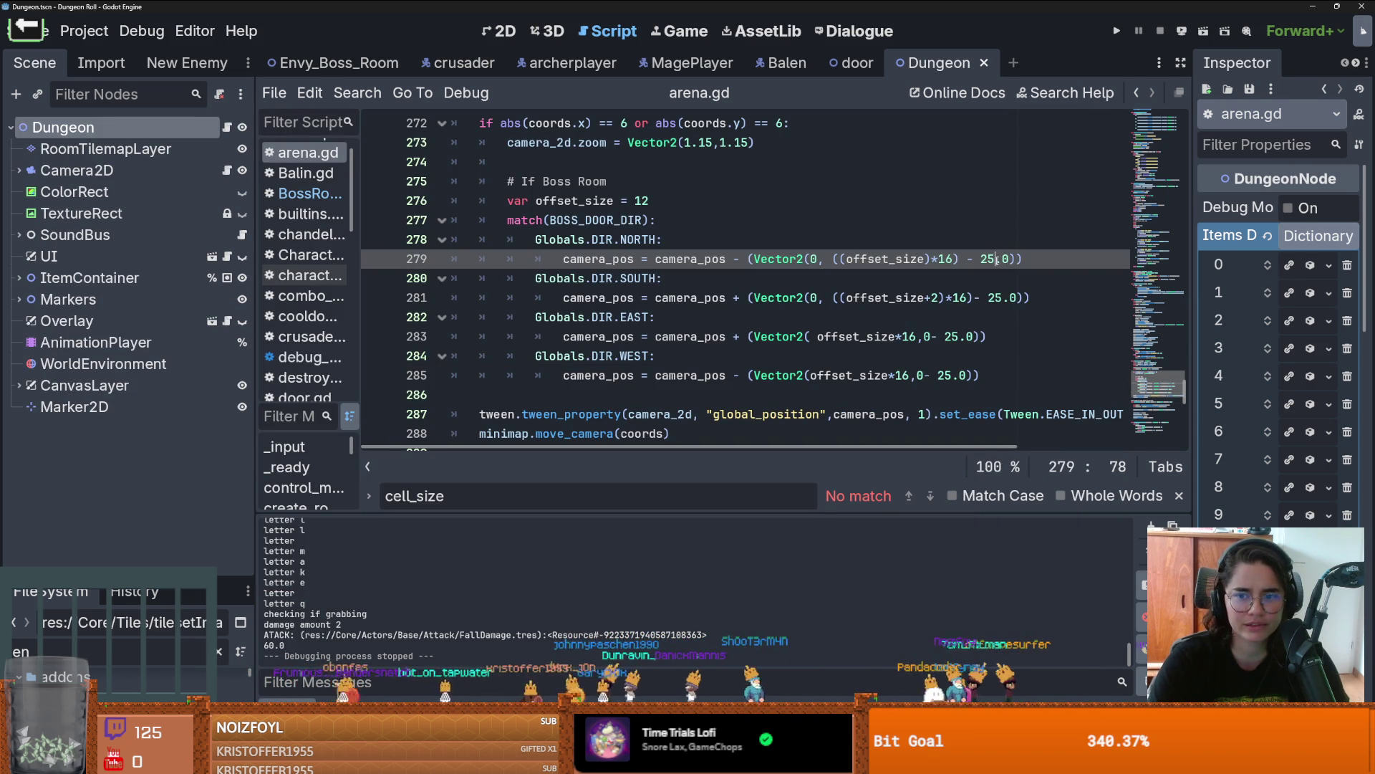
{"action": "type", "text": "1"}
Step: Change the boss-door camera offsets from 25.0 to 21.0
{"action": "left_click", "coordinate": [1002, 298]}
{"action": "type", "text": "1"}
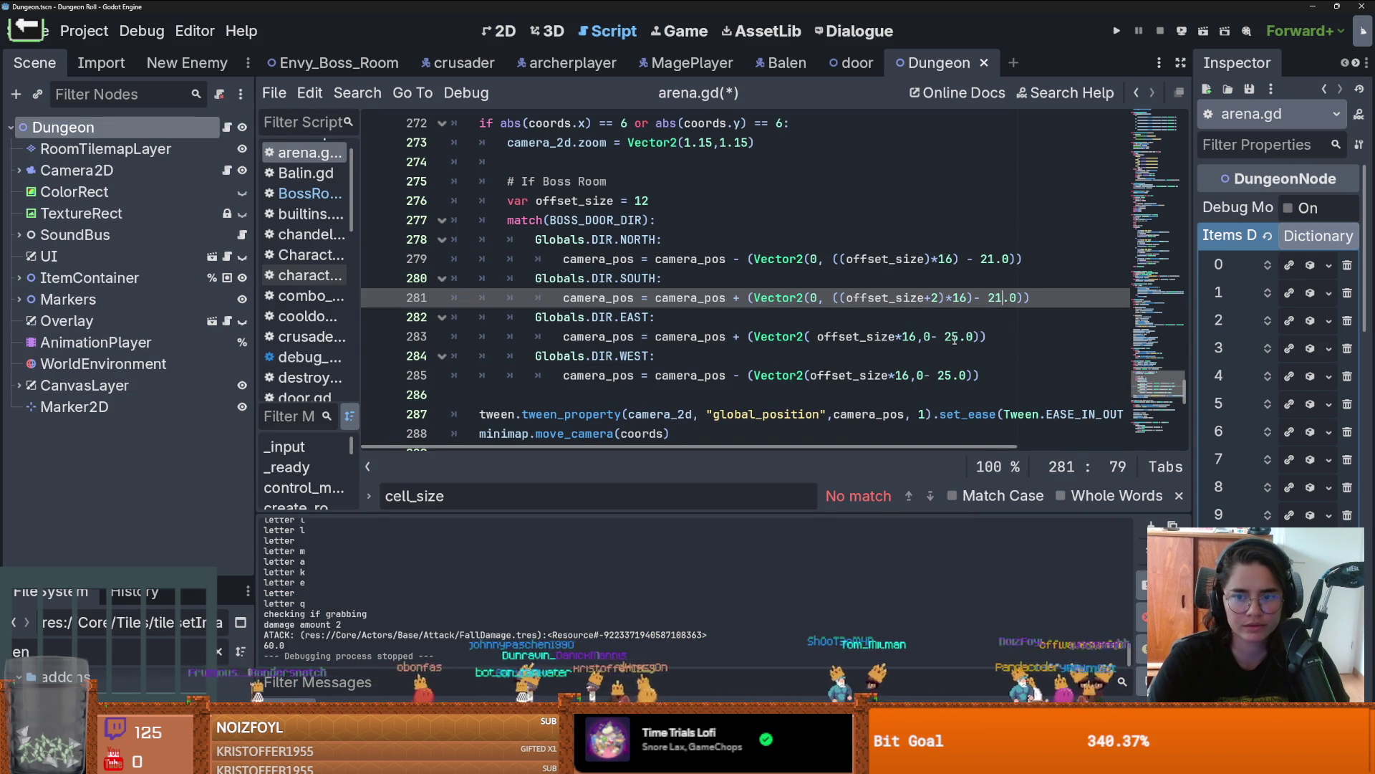
{"action": "left_click", "coordinate": [958, 337]}
{"action": "key", "text": "BackSpace"}
{"action": "type", "text": "1"}
{"action": "left_click", "coordinate": [951, 375]}
{"action": "key", "text": "BackSpace"}
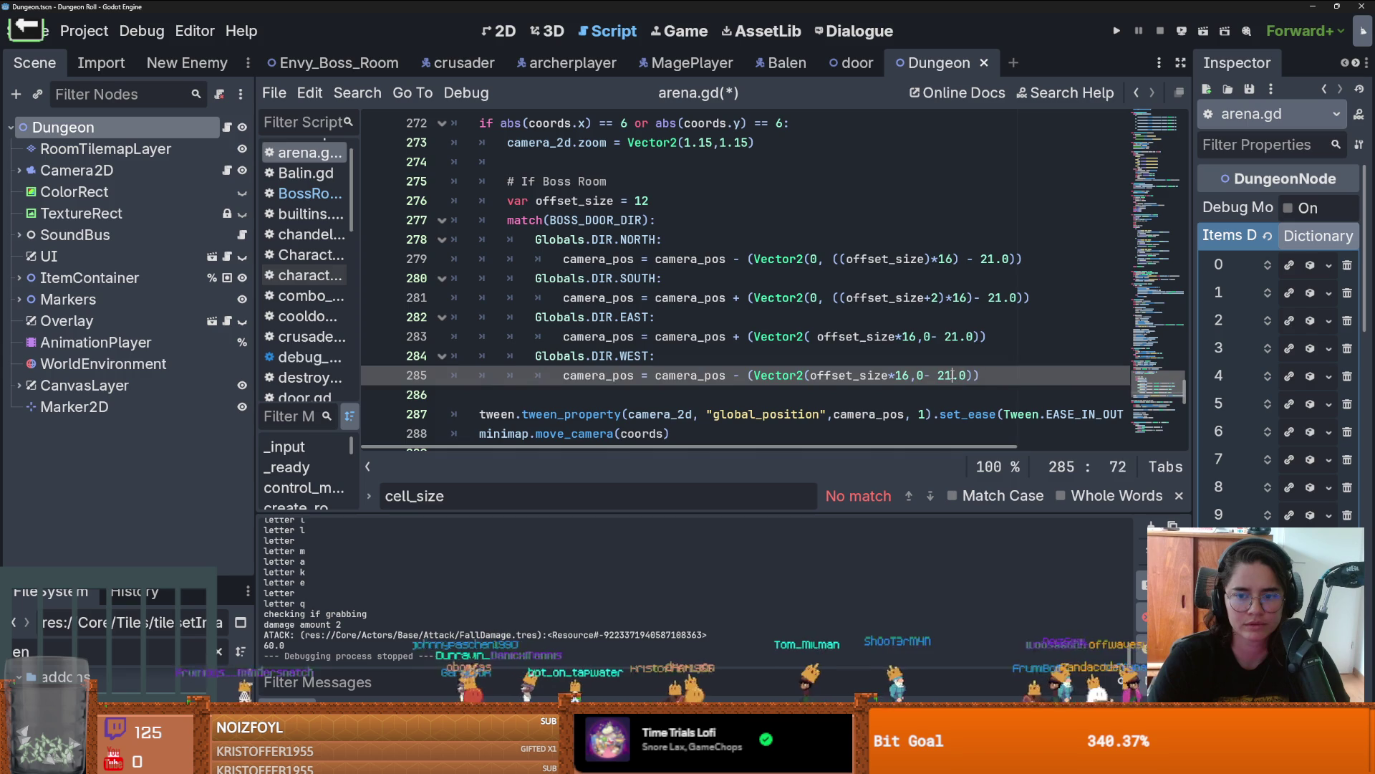
{"action": "scroll", "coordinate": [930, 401], "scroll_direction": "down", "scroll_amount": 2}
{"action": "scroll", "coordinate": [716, 337], "scroll_direction": "up", "scroll_amount": 5}
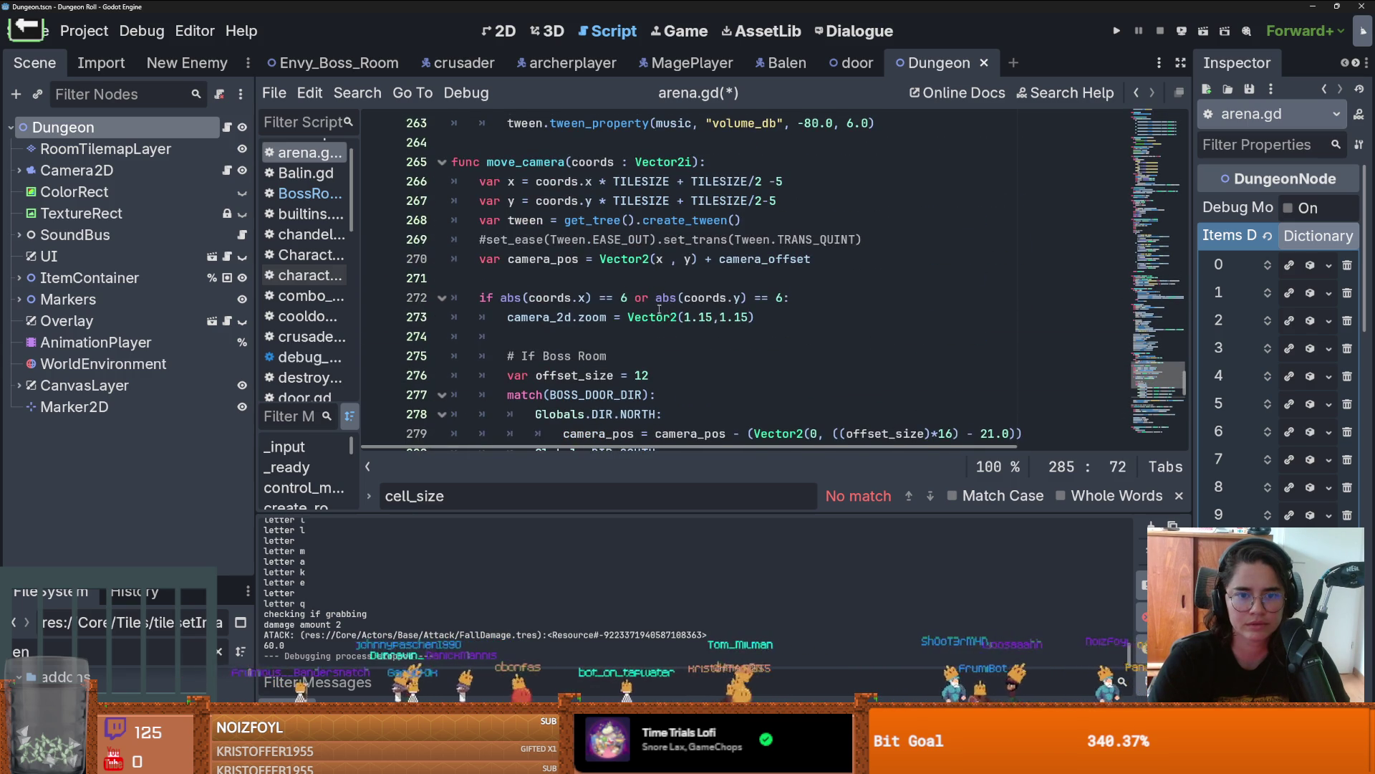
Step: Set the boss-room zoom to Vector2(1.17, 1.17), save arena.gd, and run the game
{"action": "left_click", "coordinate": [737, 318]}
{"action": "key", "text": "ctrl+s"}
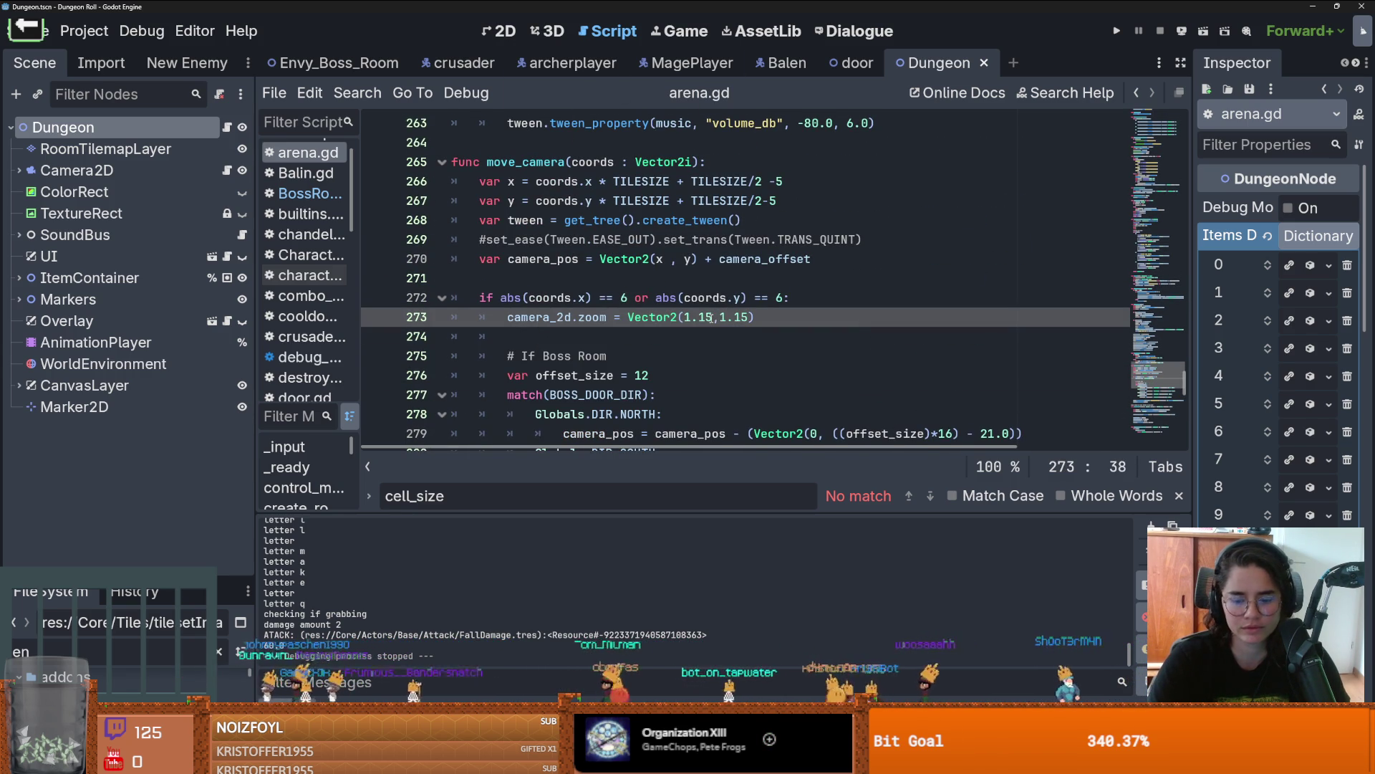
{"action": "type", "text": "7"}
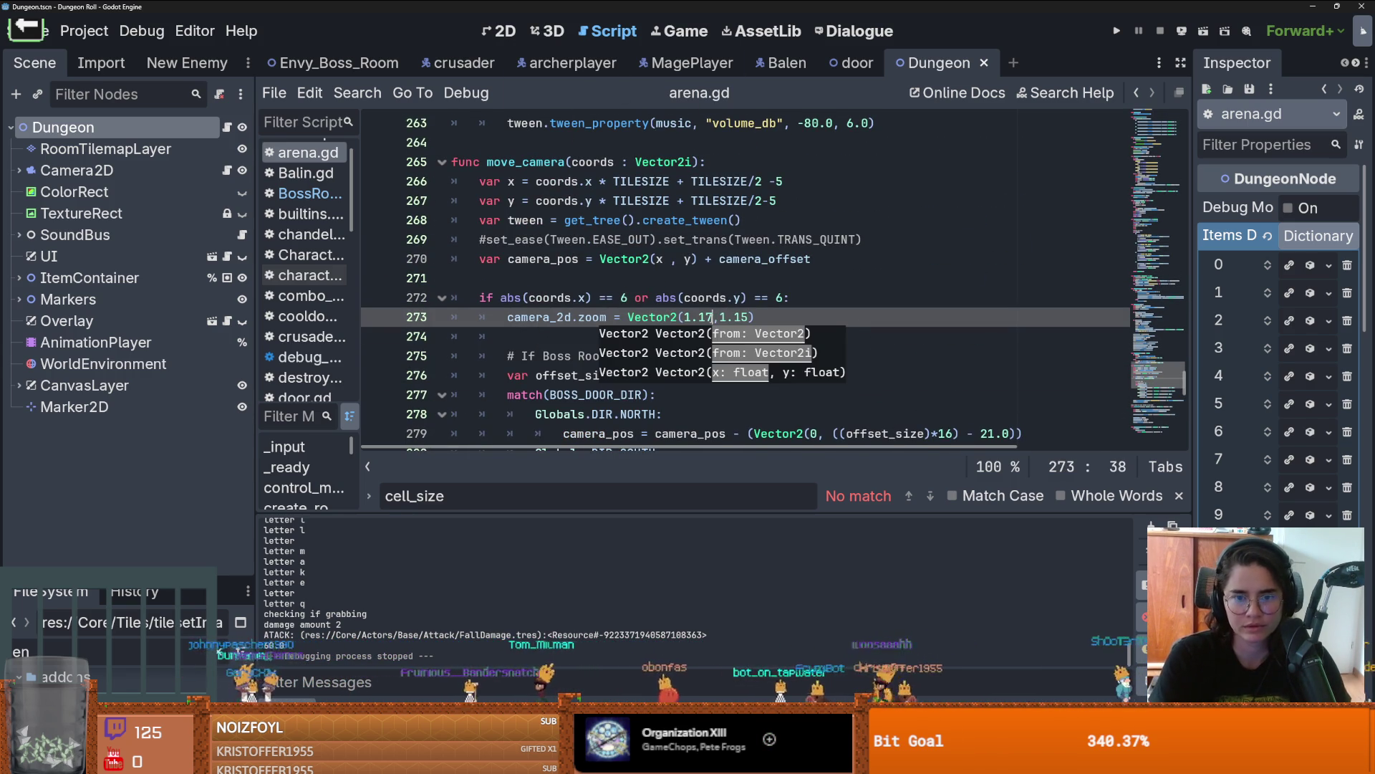
{"action": "left_click", "coordinate": [750, 316]}
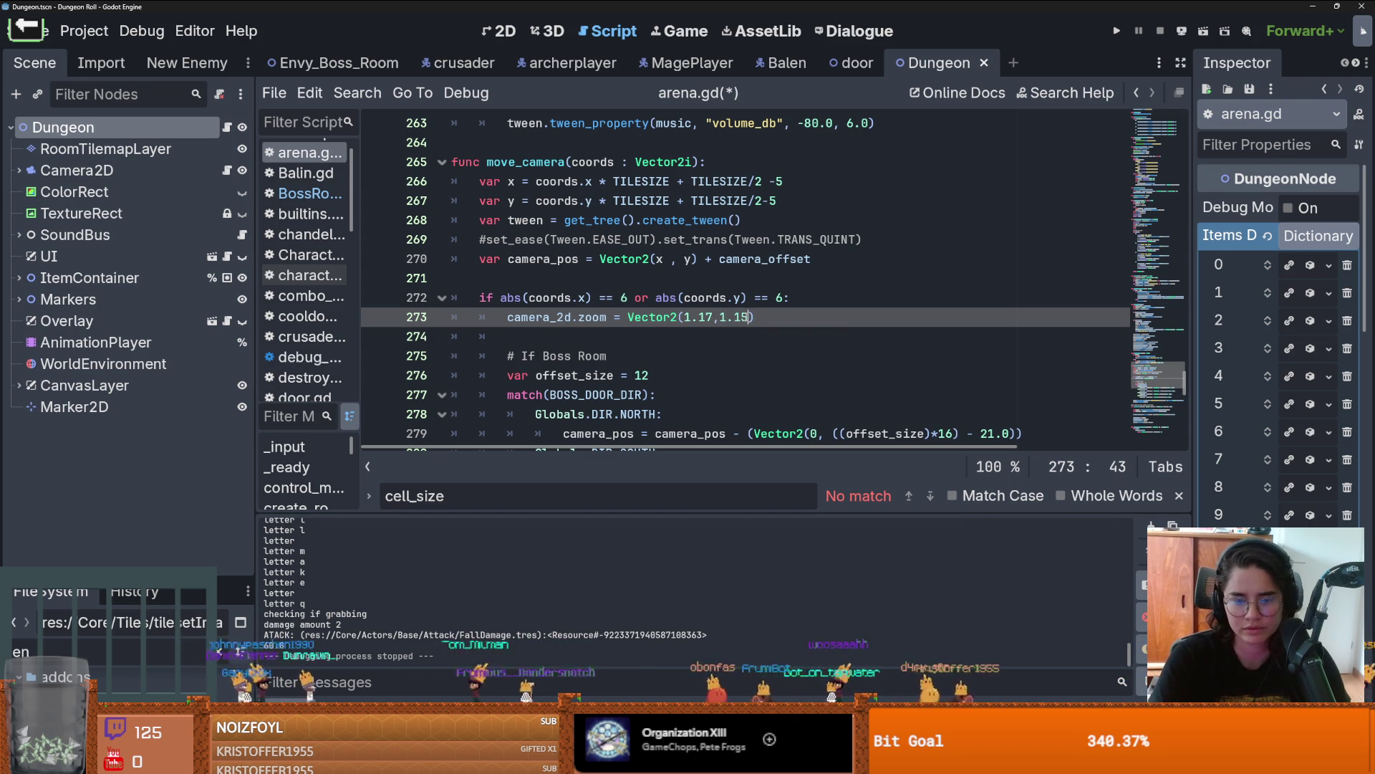
{"action": "type", "text": "7"}
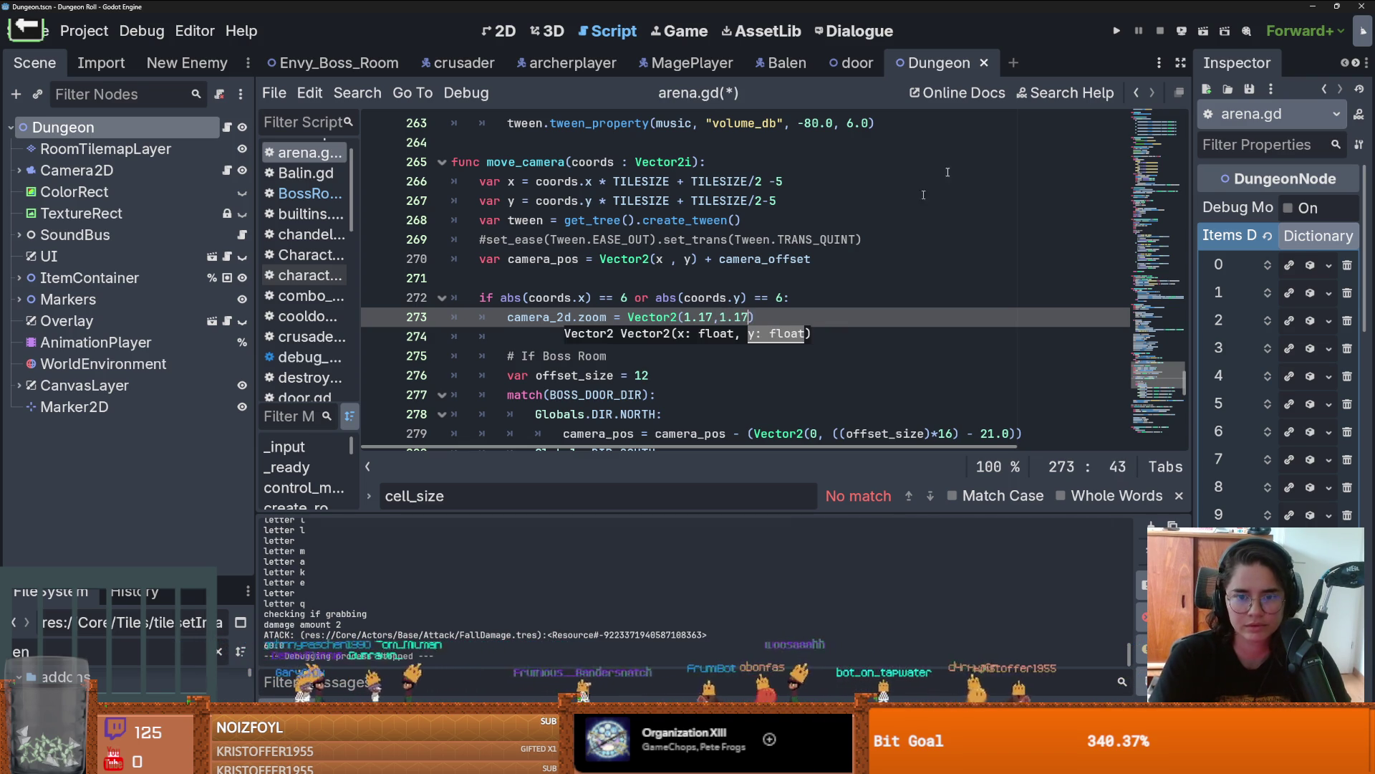
{"action": "key", "text": "ctrl+s"}
{"action": "key", "text": "F5"}
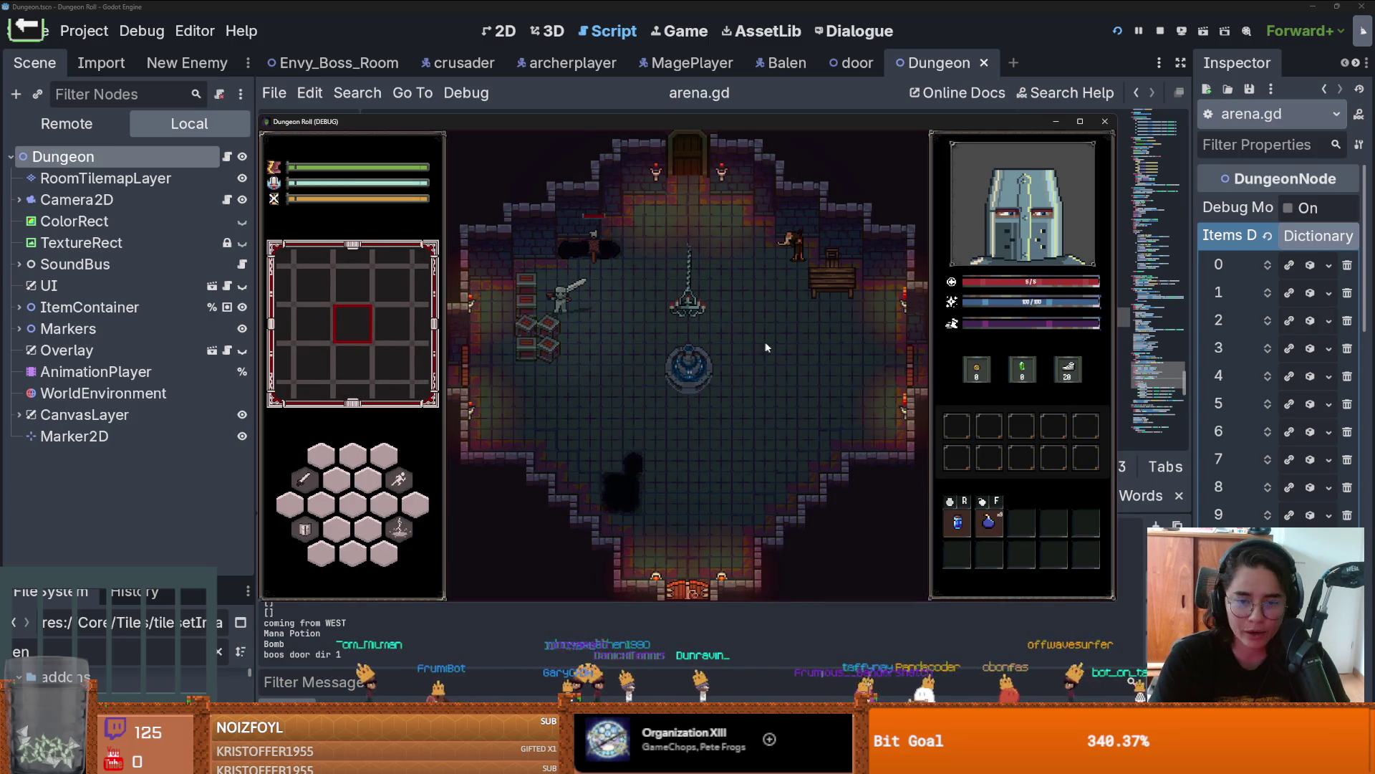
Step: Teleport before the boss by running tp_to_before_boss in the developer console
{"action": "key", "text": "grave"}
{"action": "type", "text": "s"}
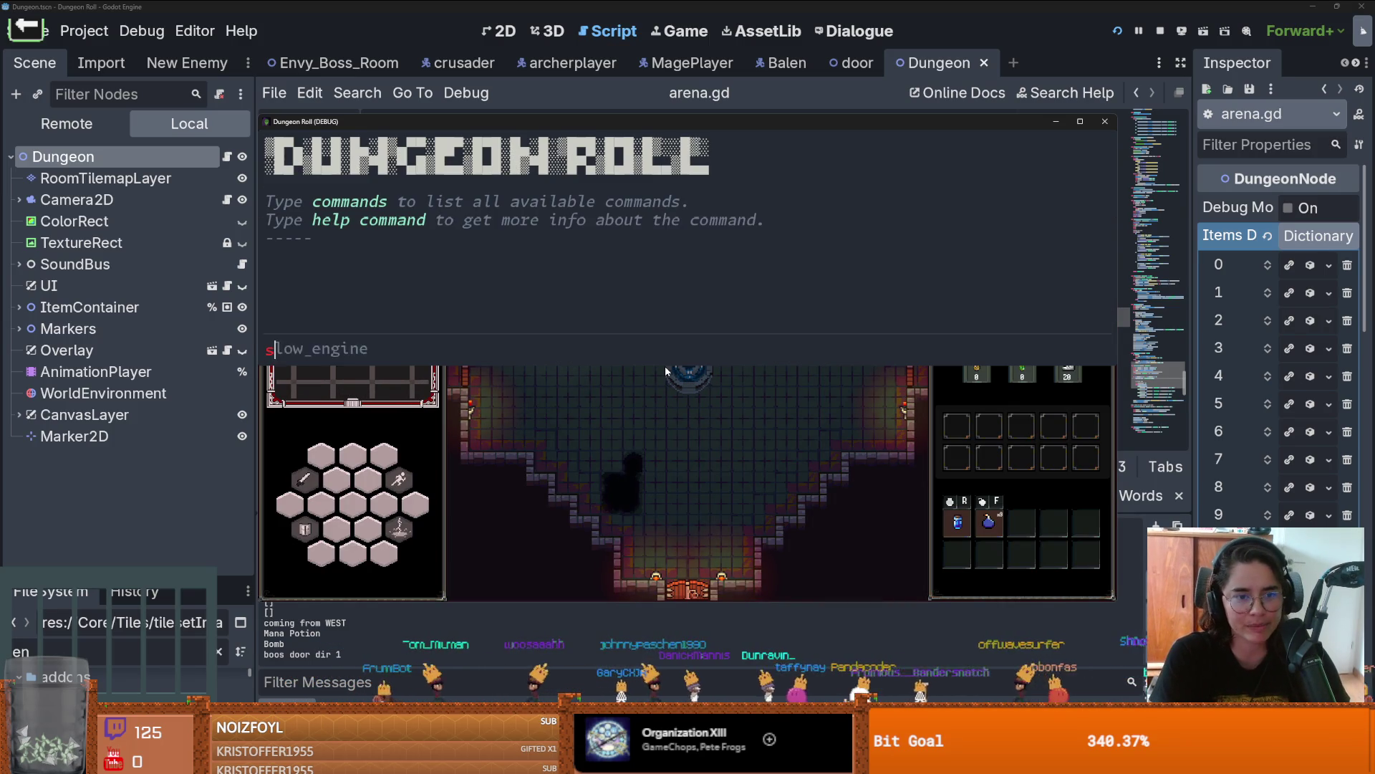
{"action": "key", "text": "BackSpace"}
{"action": "key", "text": "BackSpace"}
{"action": "key", "text": "BackSpace"}
{"action": "type", "text": "tp_to_before_boss"}
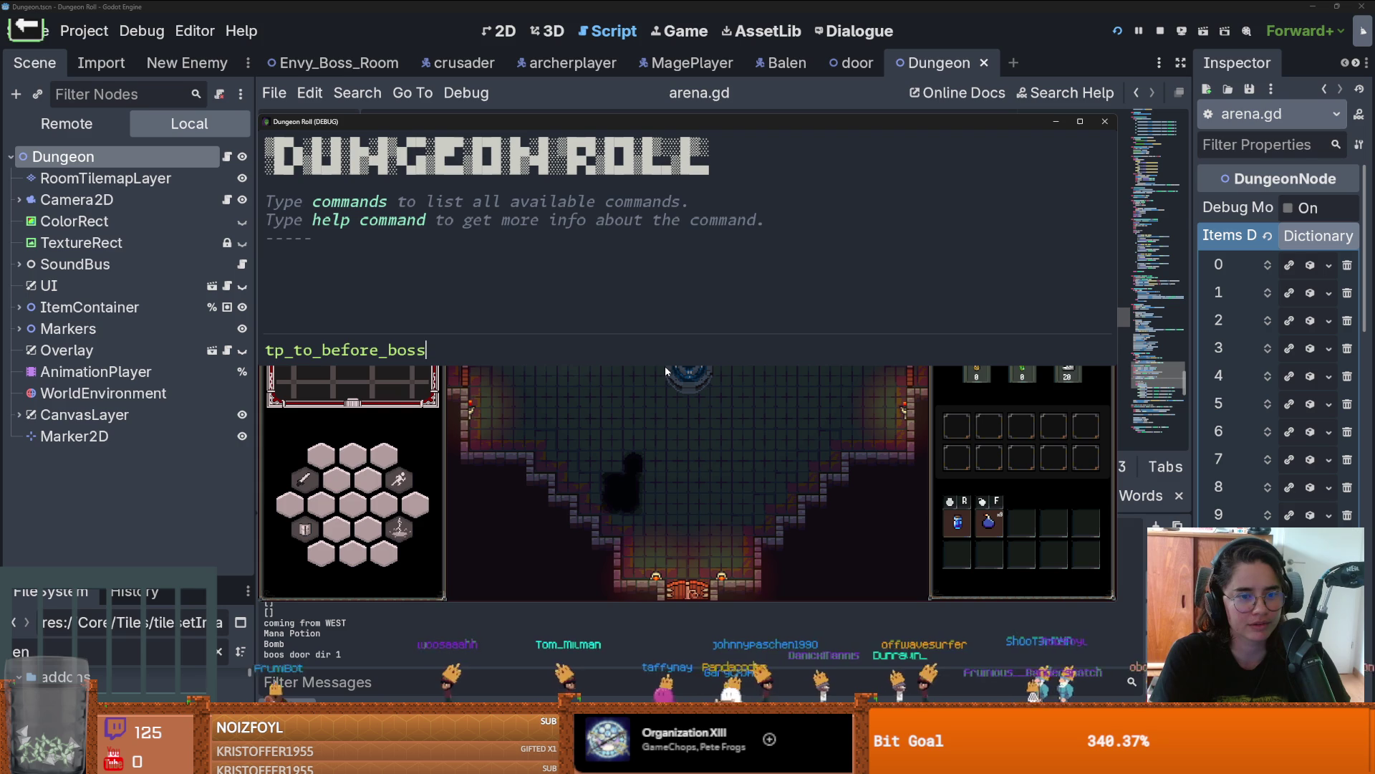
{"action": "key", "text": "Return"}
{"action": "key", "text": "grave"}
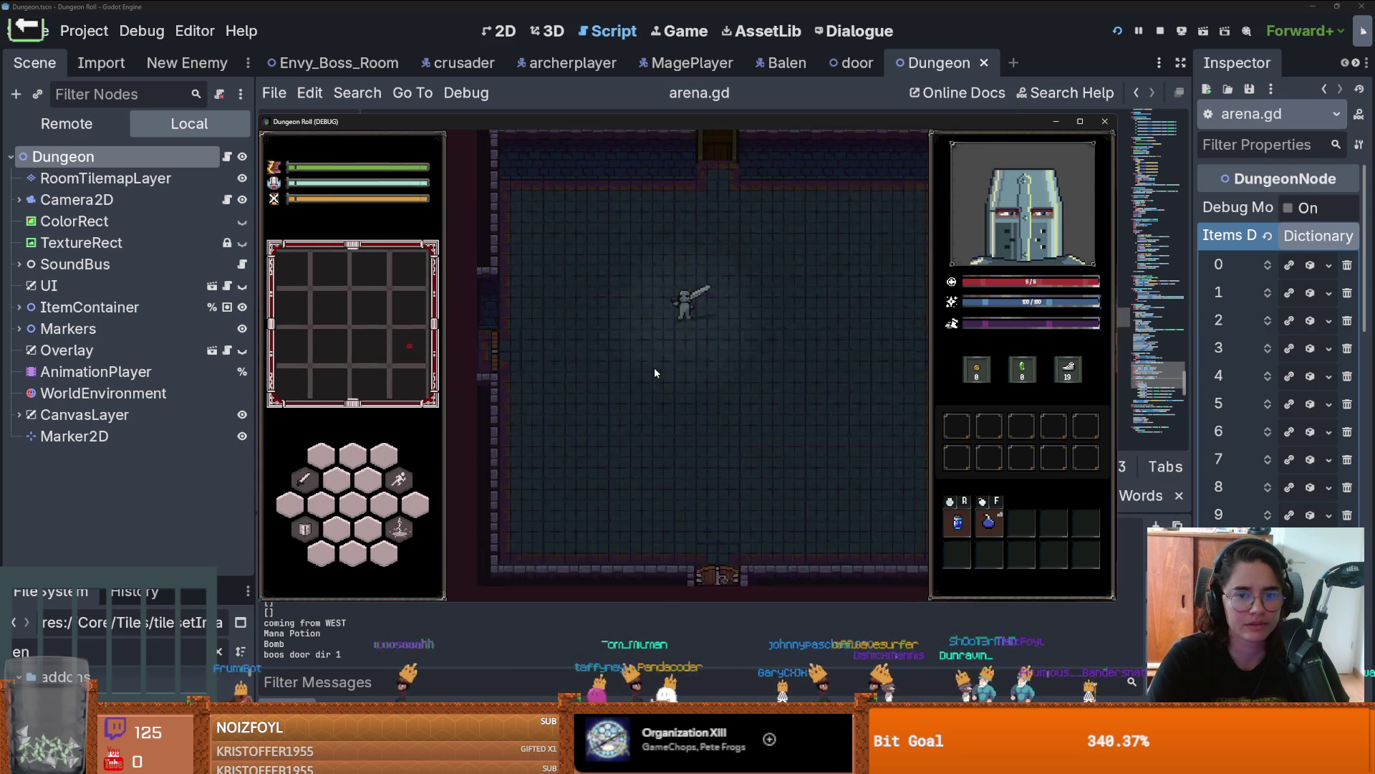
Step: Walk through the east door, advance the Envious Crusader dialogue, and stop the playtest
{"action": "key", "text": "d"}
{"action": "key", "text": "s"}
{"action": "key", "text": "d"}
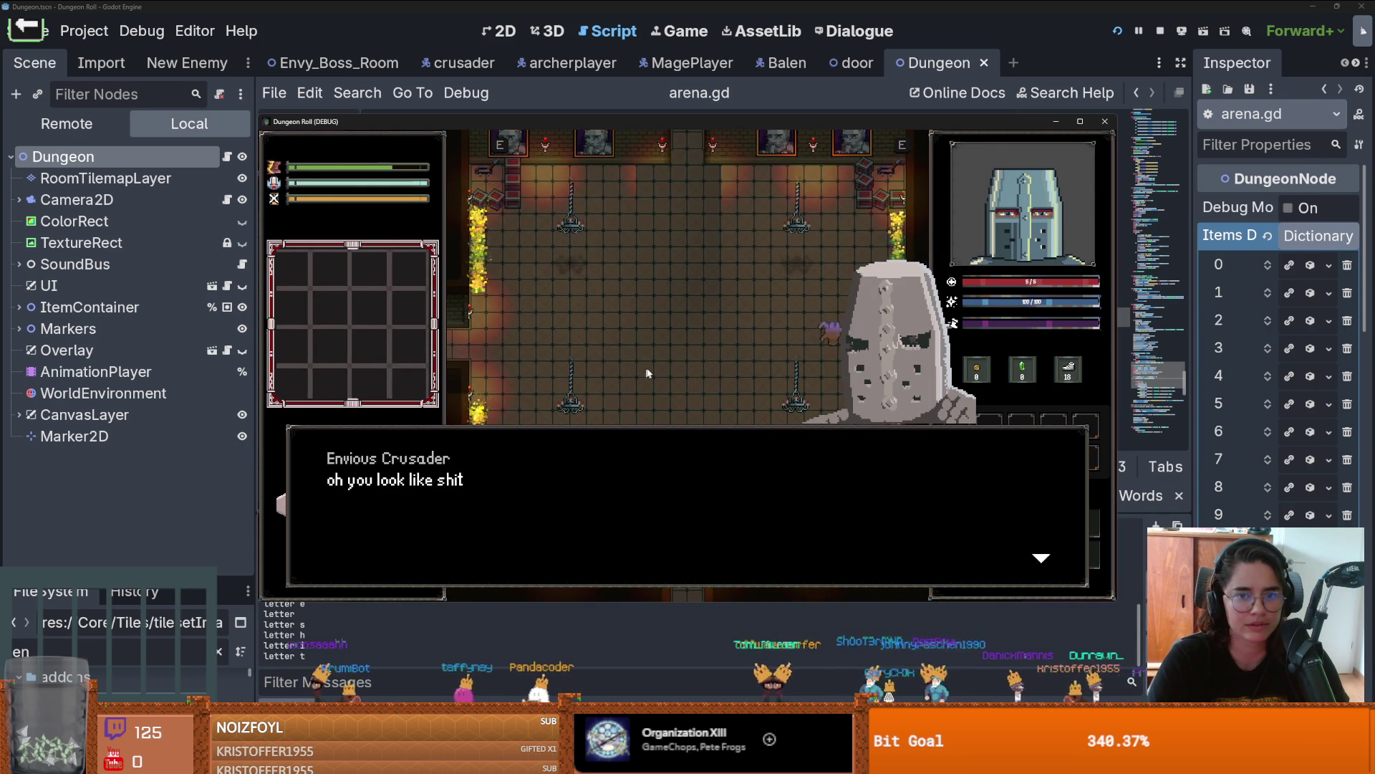
{"action": "key", "text": "space"}
{"action": "key", "text": "space"}
{"action": "key", "text": "space"}
{"action": "key", "text": "space"}
{"action": "key", "text": "space"}
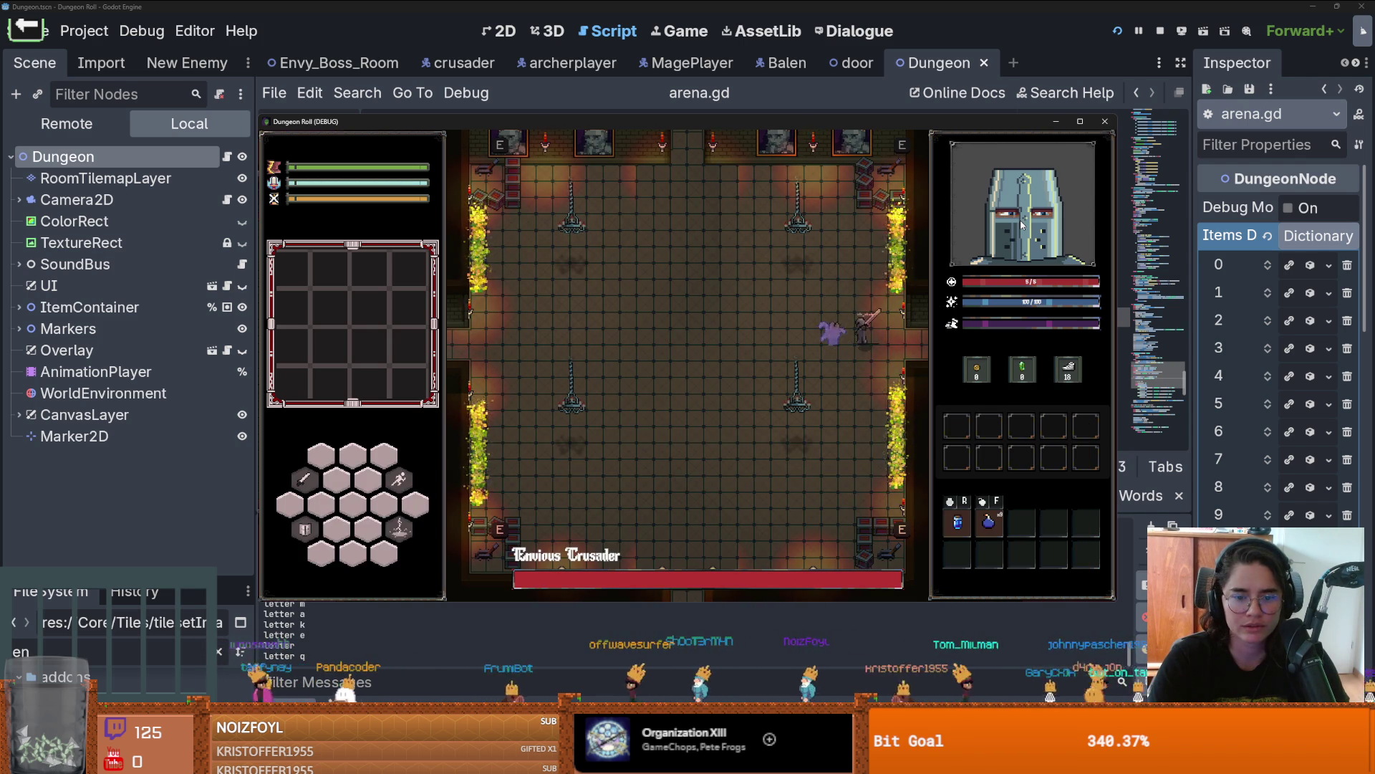
{"action": "key", "text": "F8"}
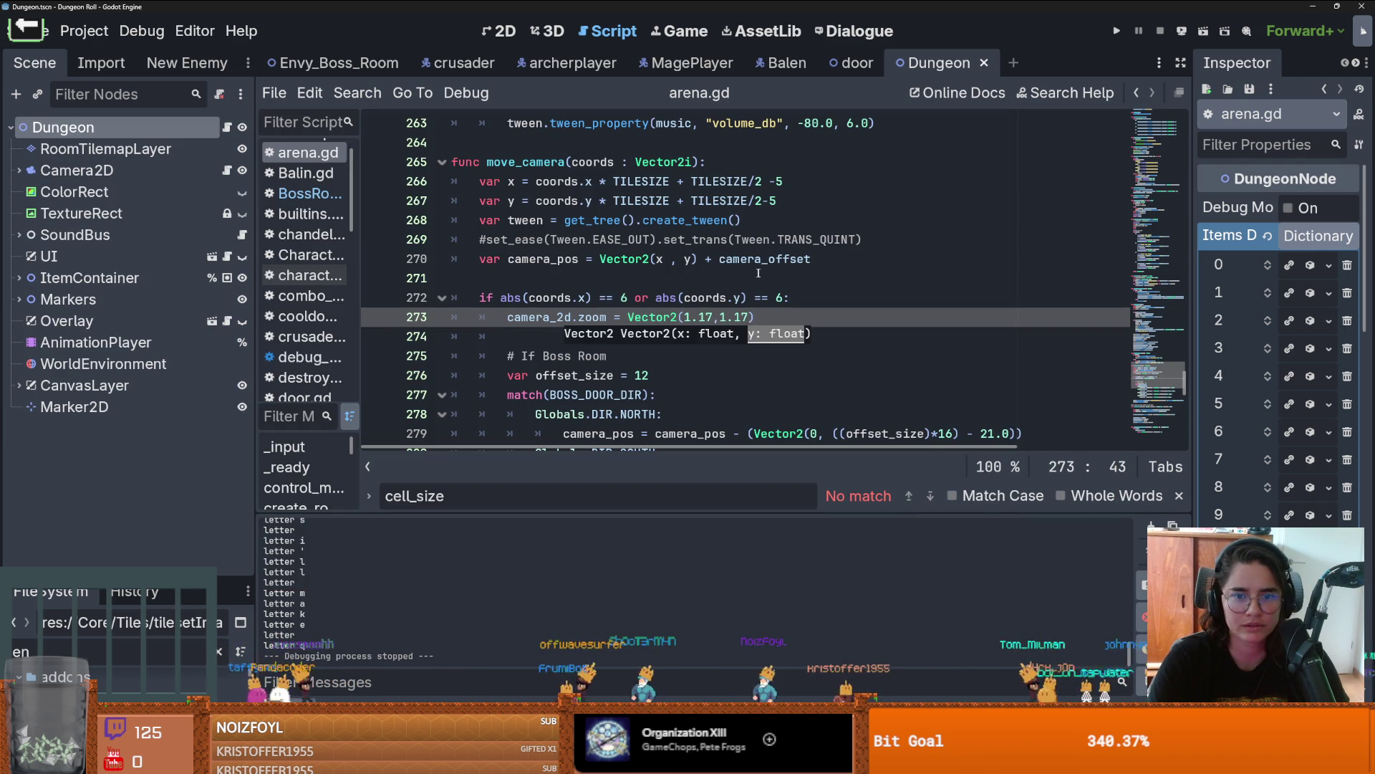
Step: Change the boss-room camera zoom on line 273 to Vector2(1.13, 1.13)
{"action": "left_click", "coordinate": [712, 317]}
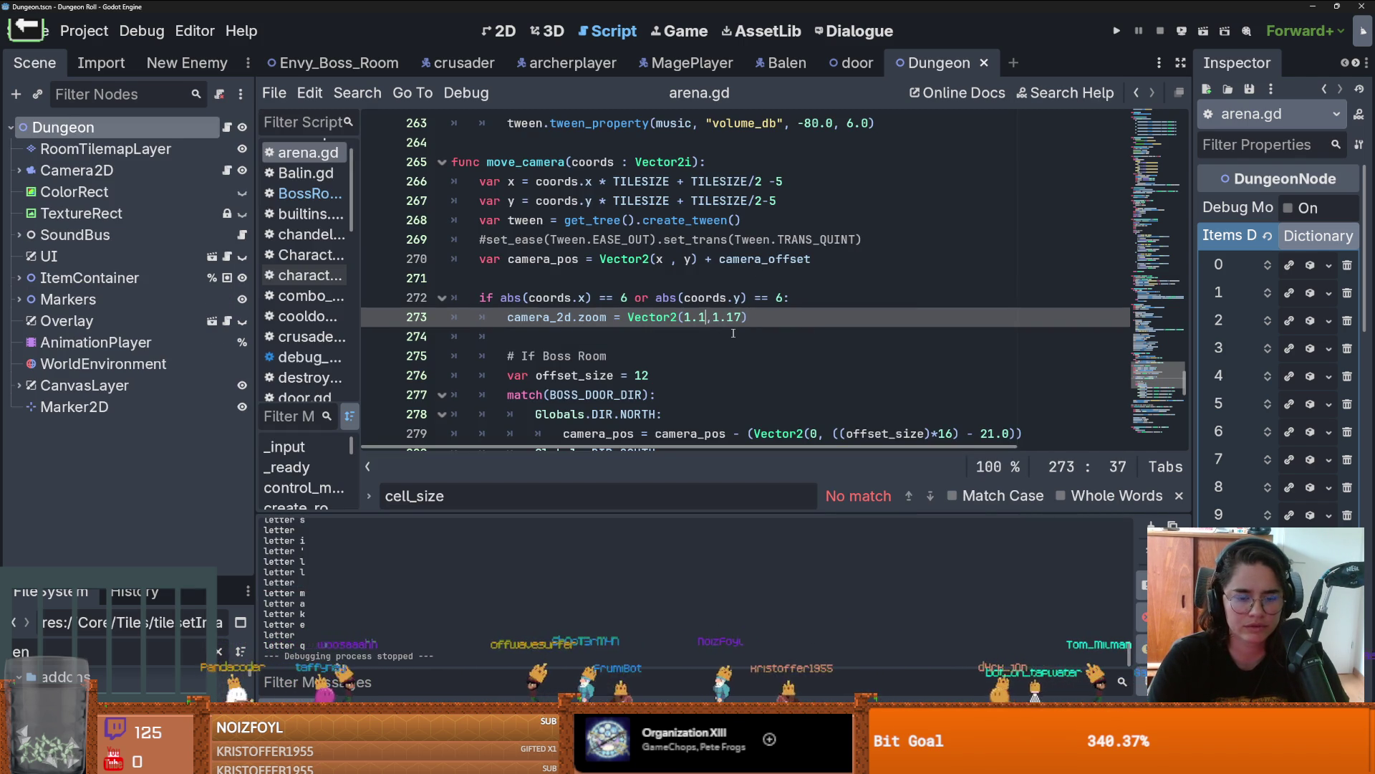
{"action": "type", "text": "3"}
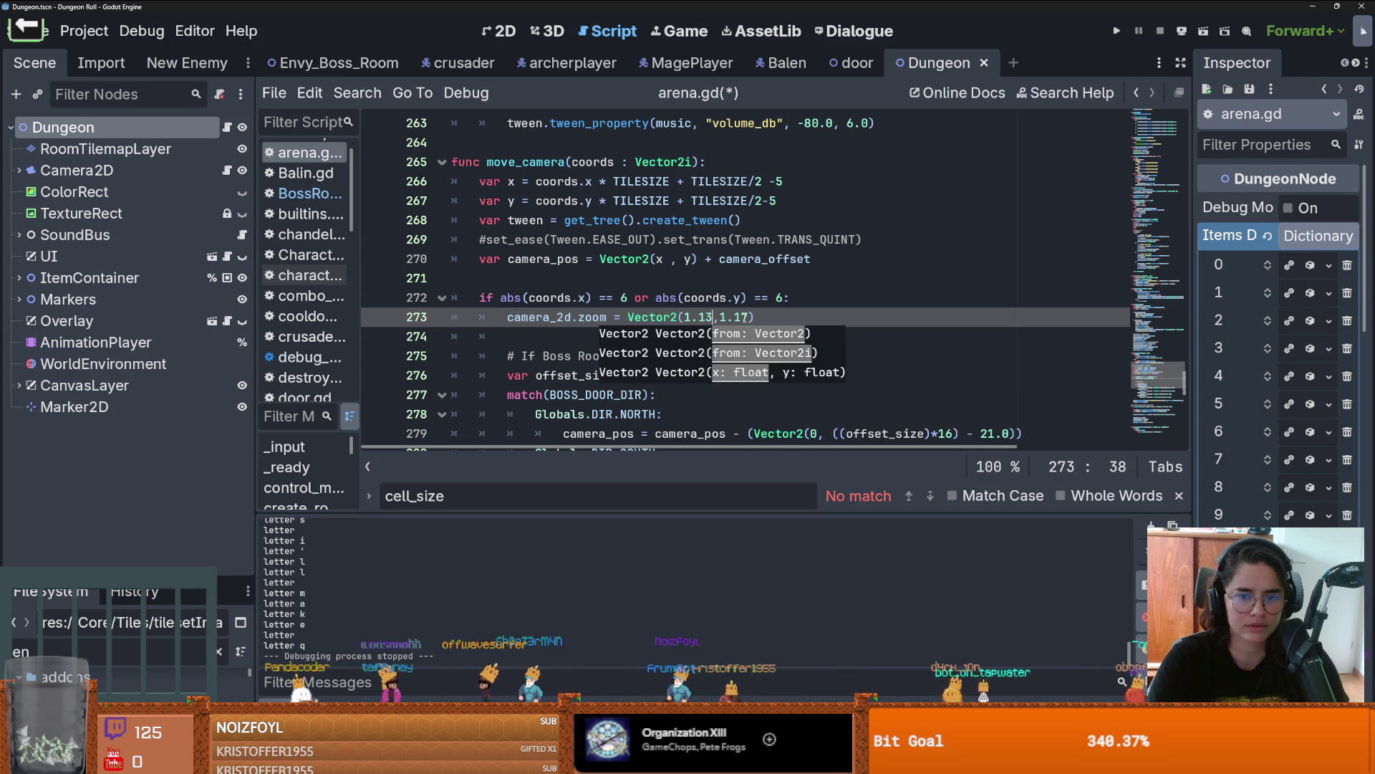
{"action": "left_click", "coordinate": [755, 316]}
{"action": "key", "text": "BackSpace"}
{"action": "type", "text": "3"}
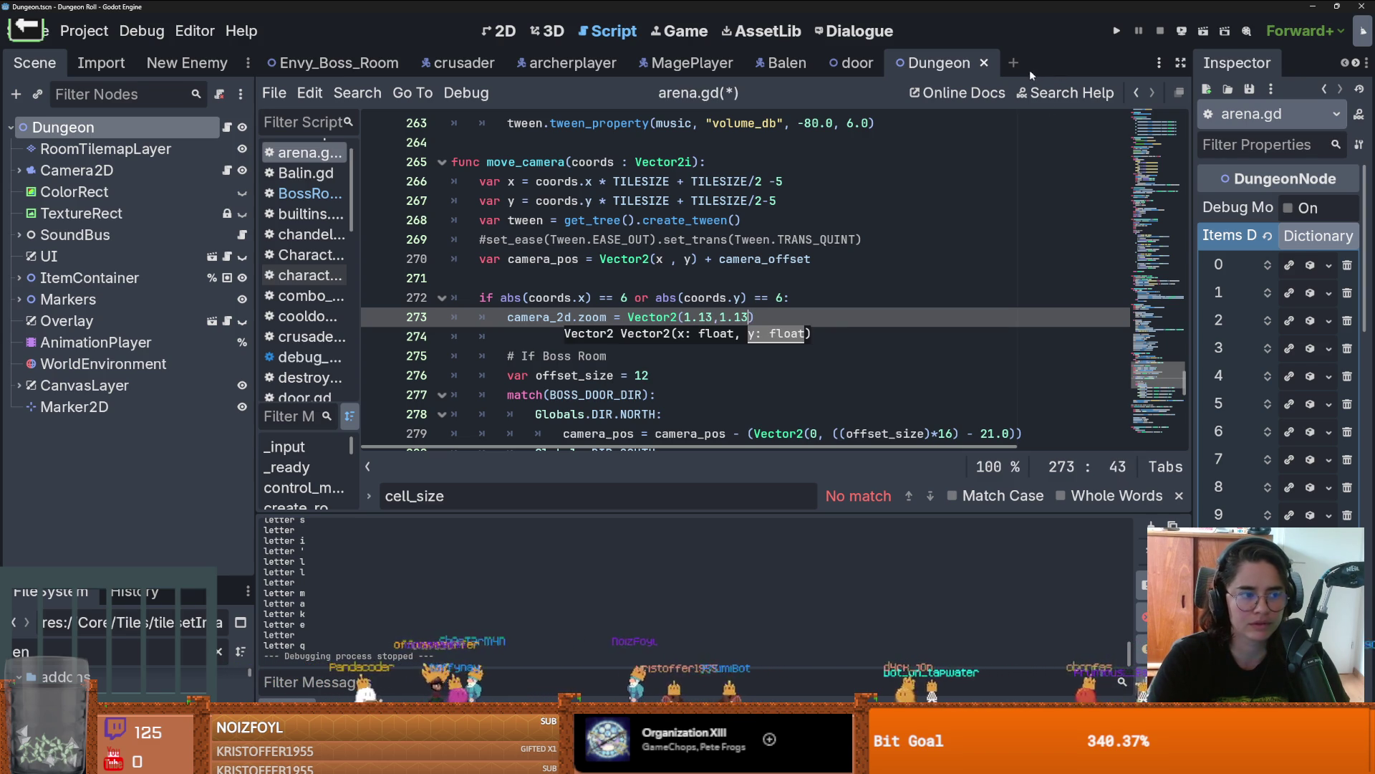
Step: Run the game and teleport before the boss with tp_to_before_boss
{"action": "key", "text": "F5"}
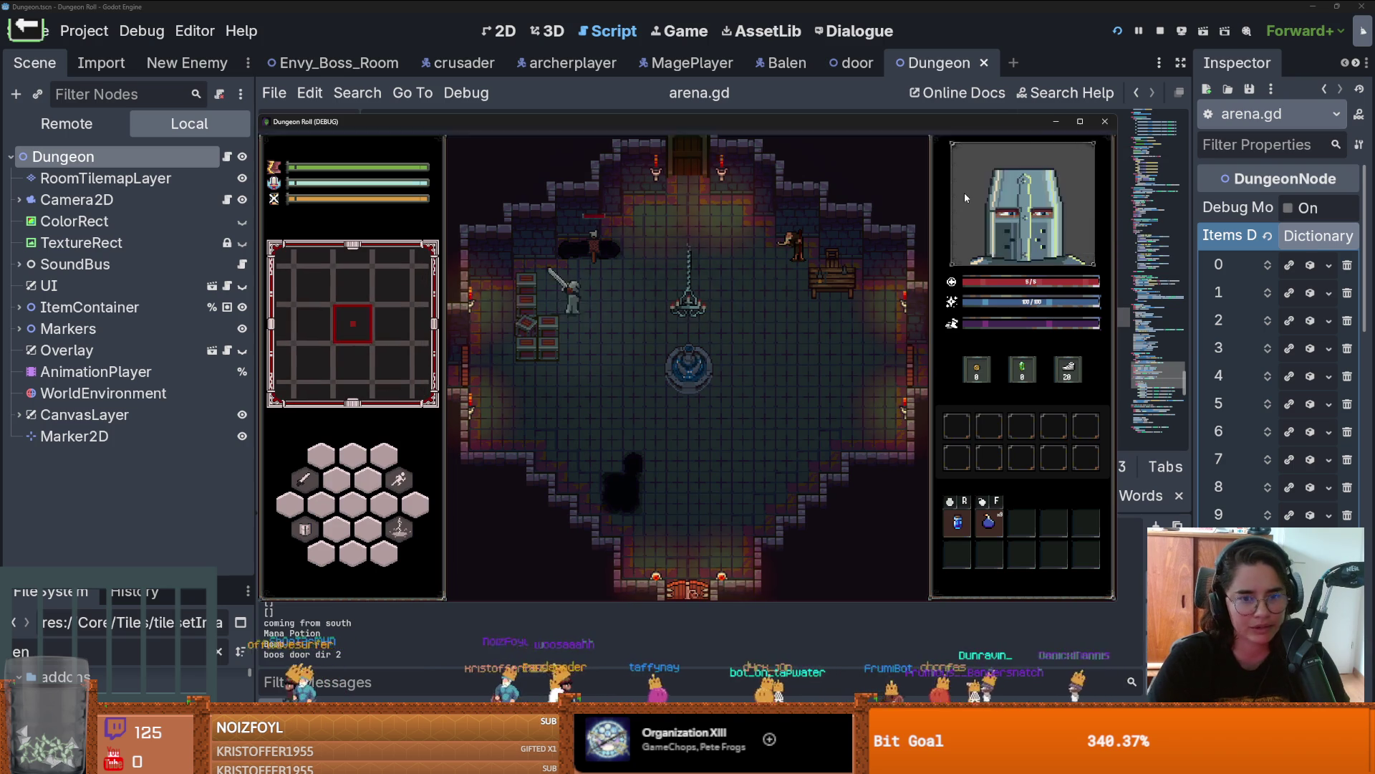
{"action": "key", "text": "grave"}
{"action": "type", "text": "ss"}
{"action": "key", "text": "Tab"}
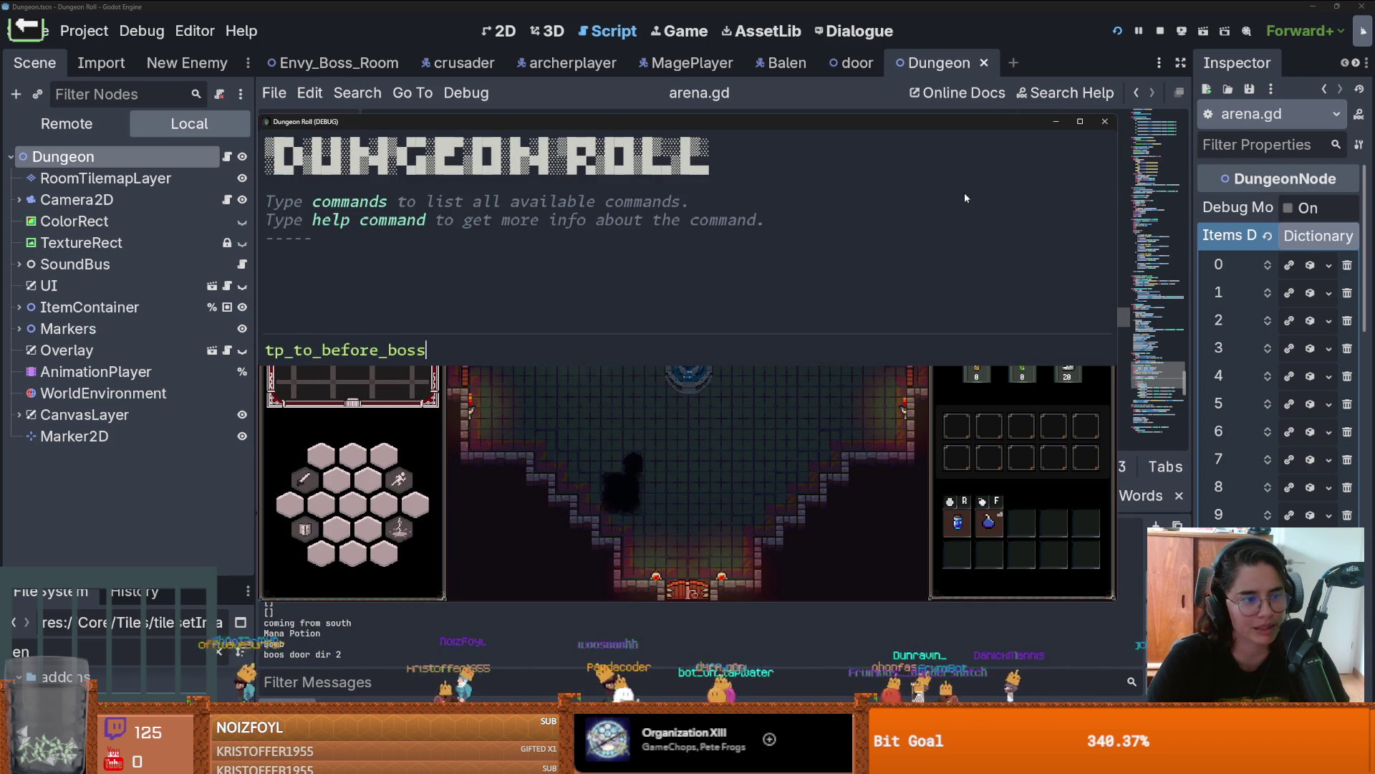
{"action": "key", "text": "Return"}
Step: Walk north into the Envy boss room, click through the intro, then close the game
{"action": "key", "text": "w"}
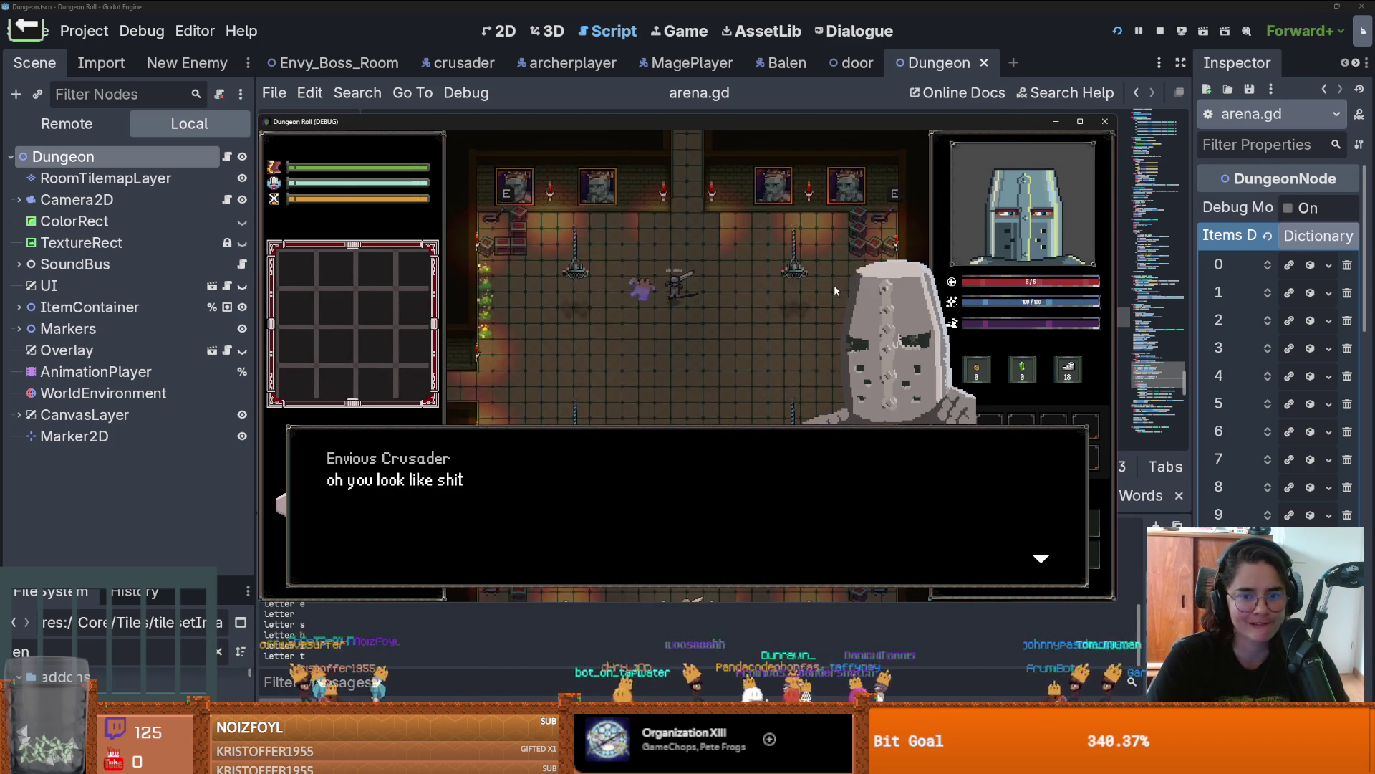
{"action": "left_click", "coordinate": [767, 401]}
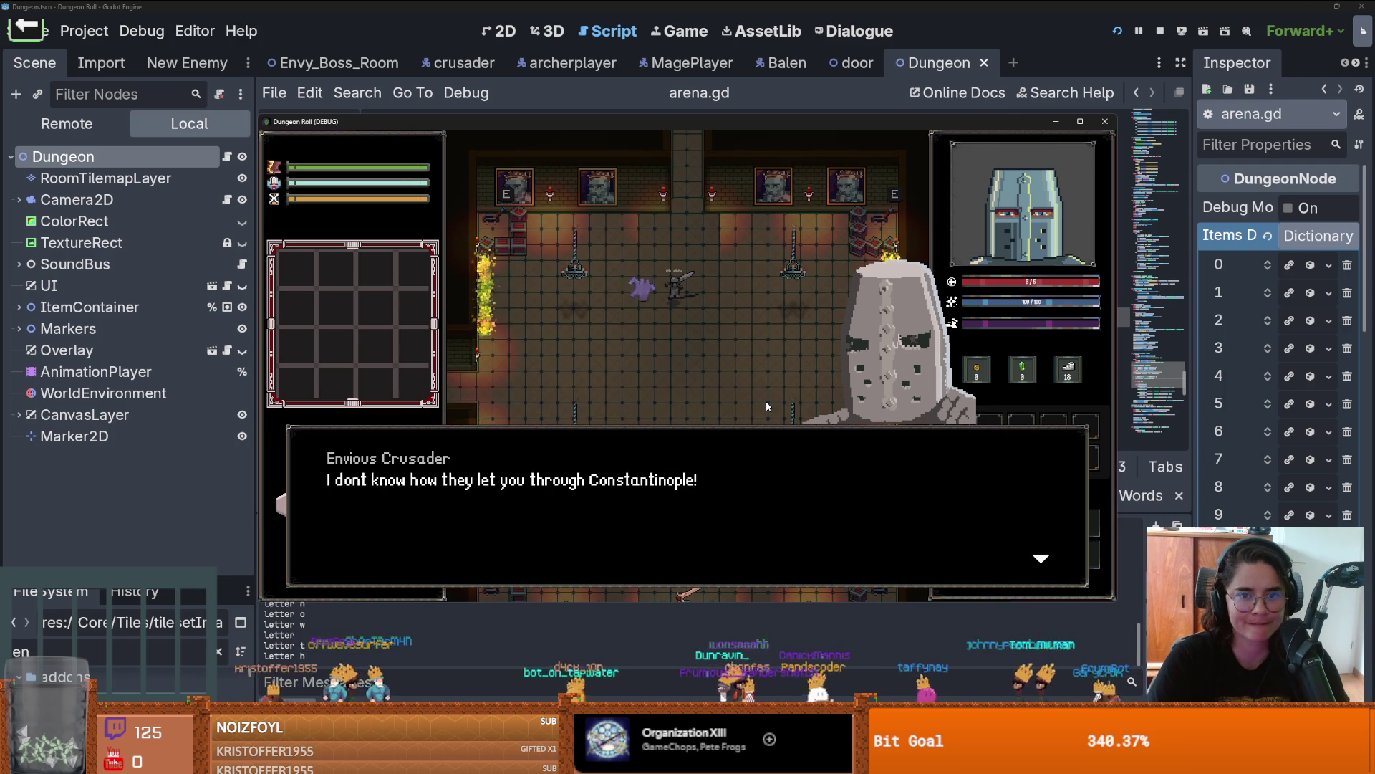
{"action": "left_click", "coordinate": [766, 402]}
{"action": "left_click", "coordinate": [767, 401]}
{"action": "left_click", "coordinate": [766, 402]}
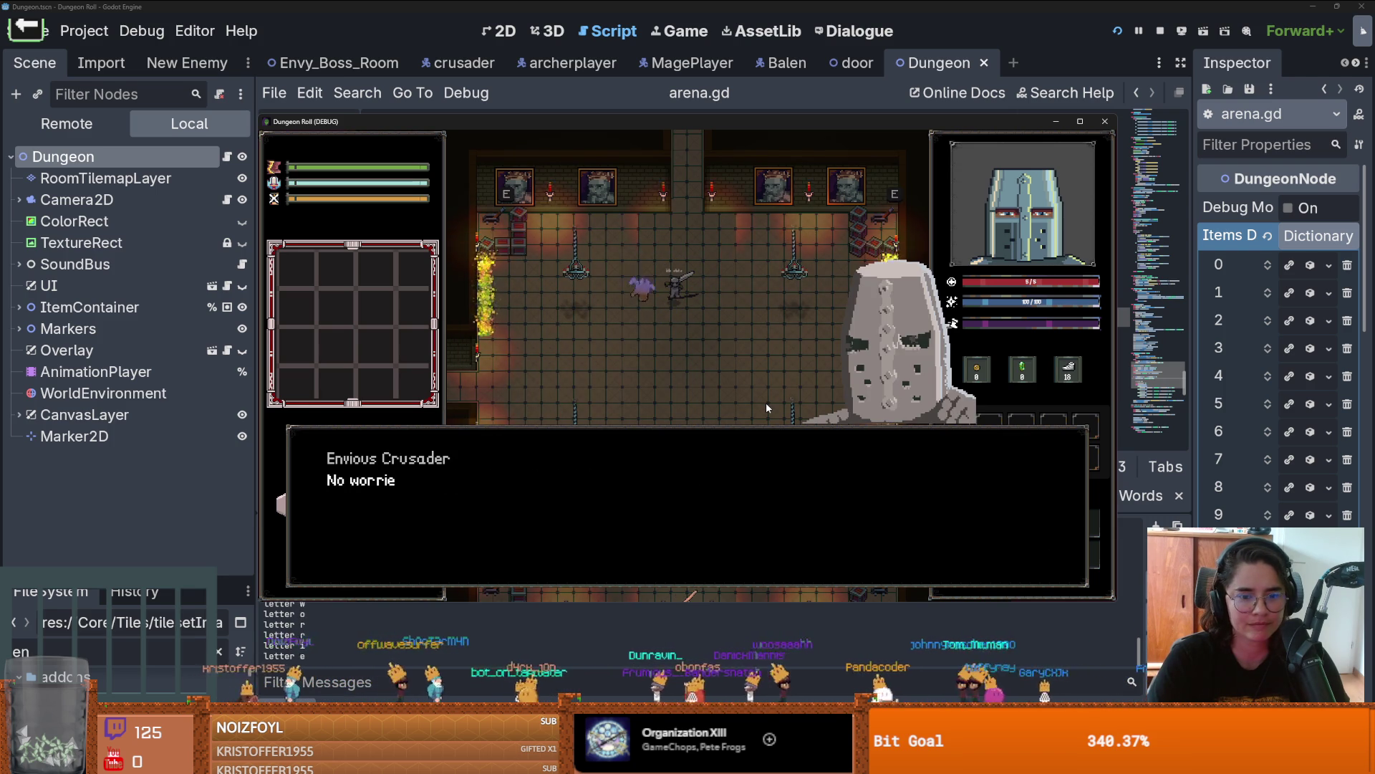
{"action": "left_click", "coordinate": [763, 407]}
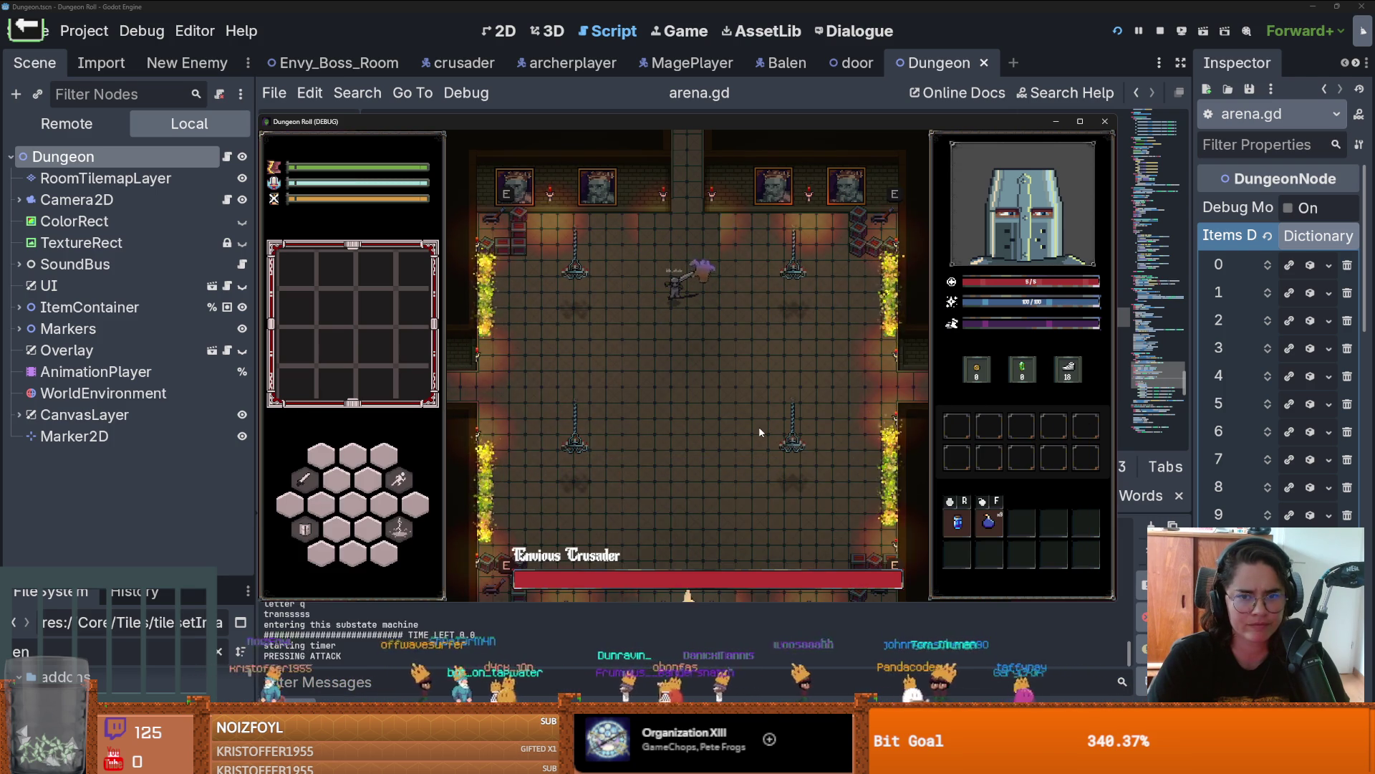
{"action": "left_click", "coordinate": [1106, 121]}
{"action": "scroll", "coordinate": [800, 309], "scroll_direction": "down", "scroll_amount": 2}
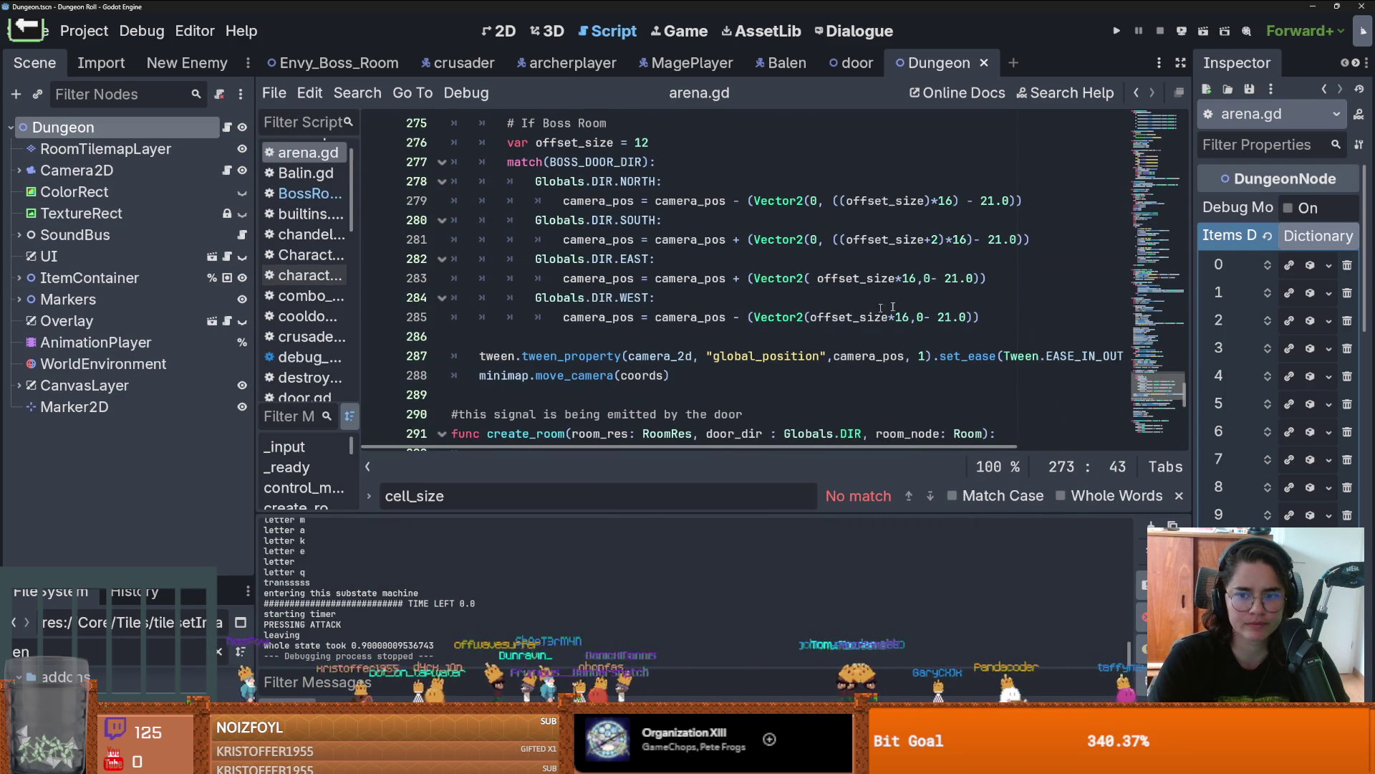
Step: Change the four boss-room camera offsets on lines 279–285 from 21.0 to 18.0
{"action": "left_click", "coordinate": [995, 200]}
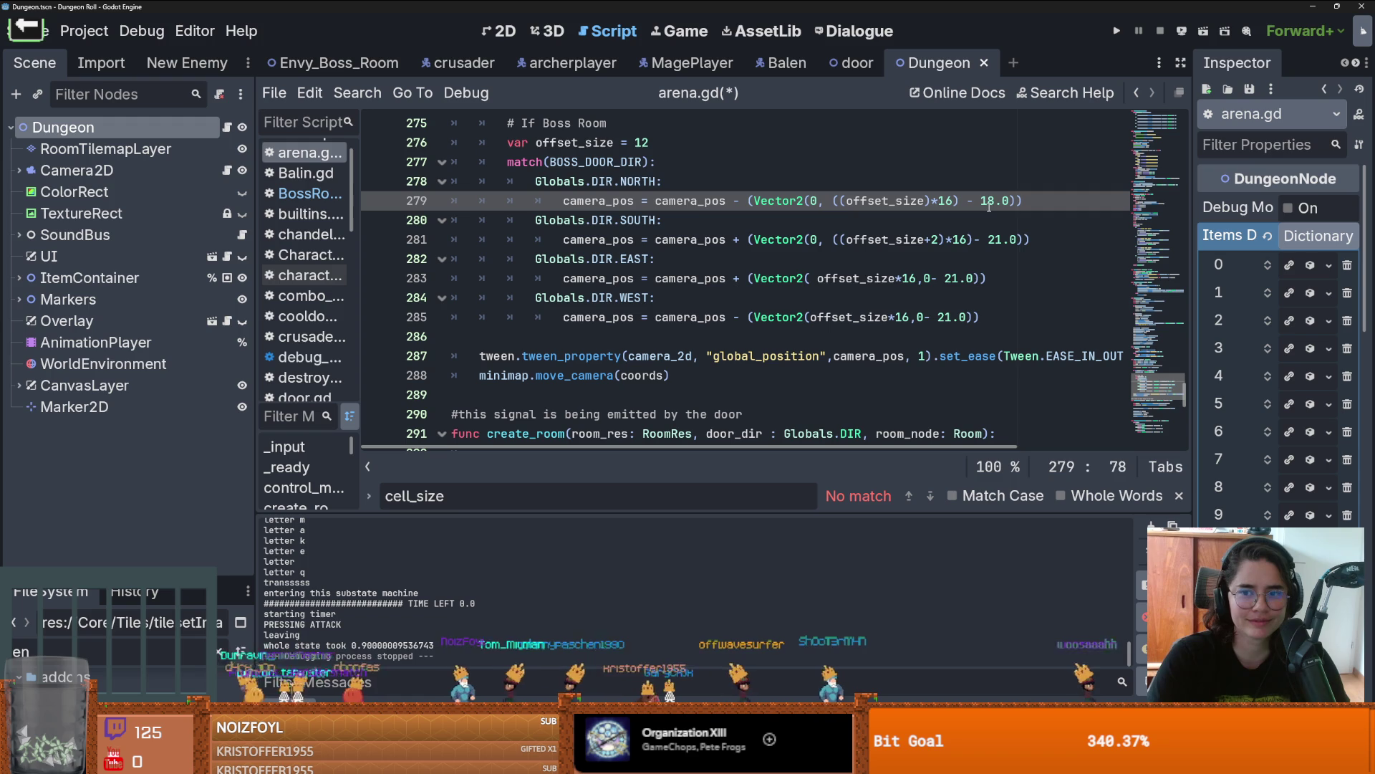
{"action": "double_click", "coordinate": [987, 239]}
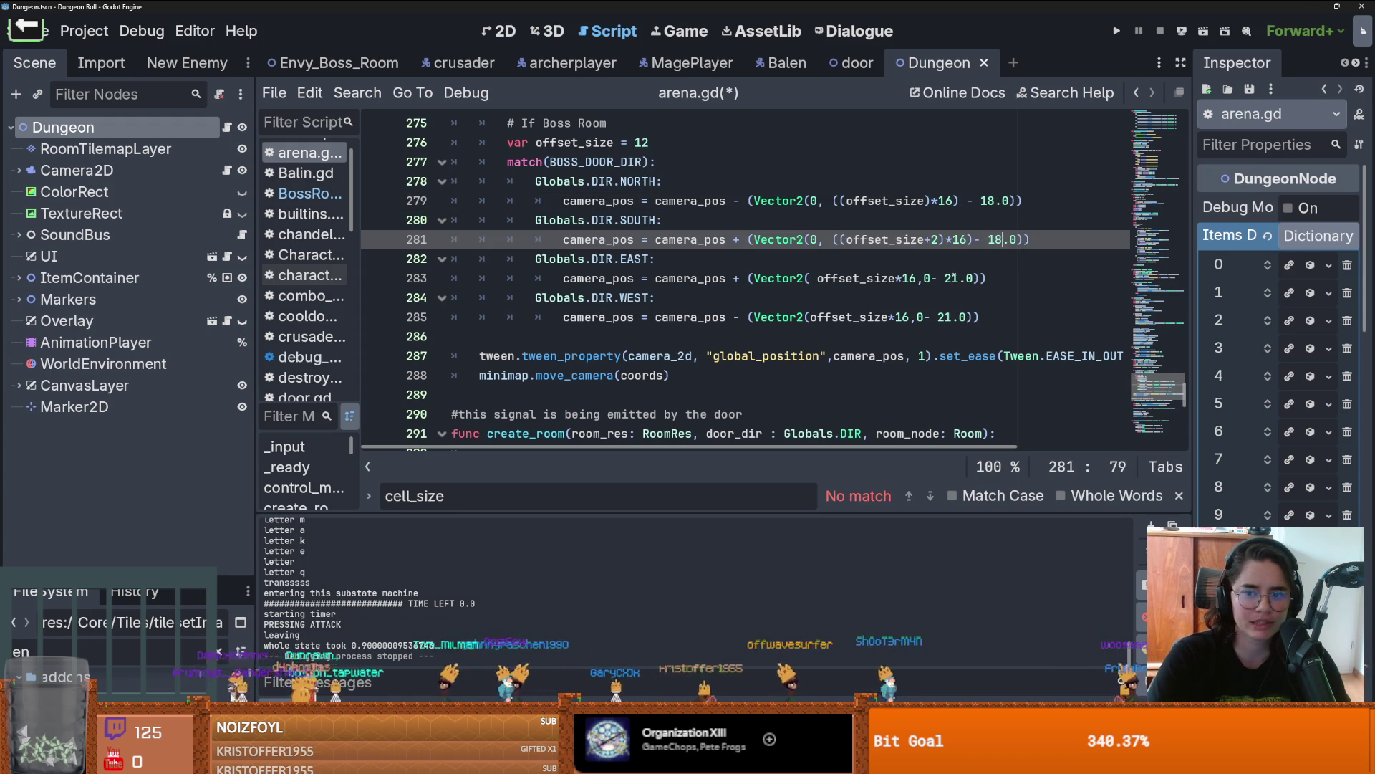
{"action": "double_click", "coordinate": [952, 278]}
{"action": "left_click", "coordinate": [942, 317]}
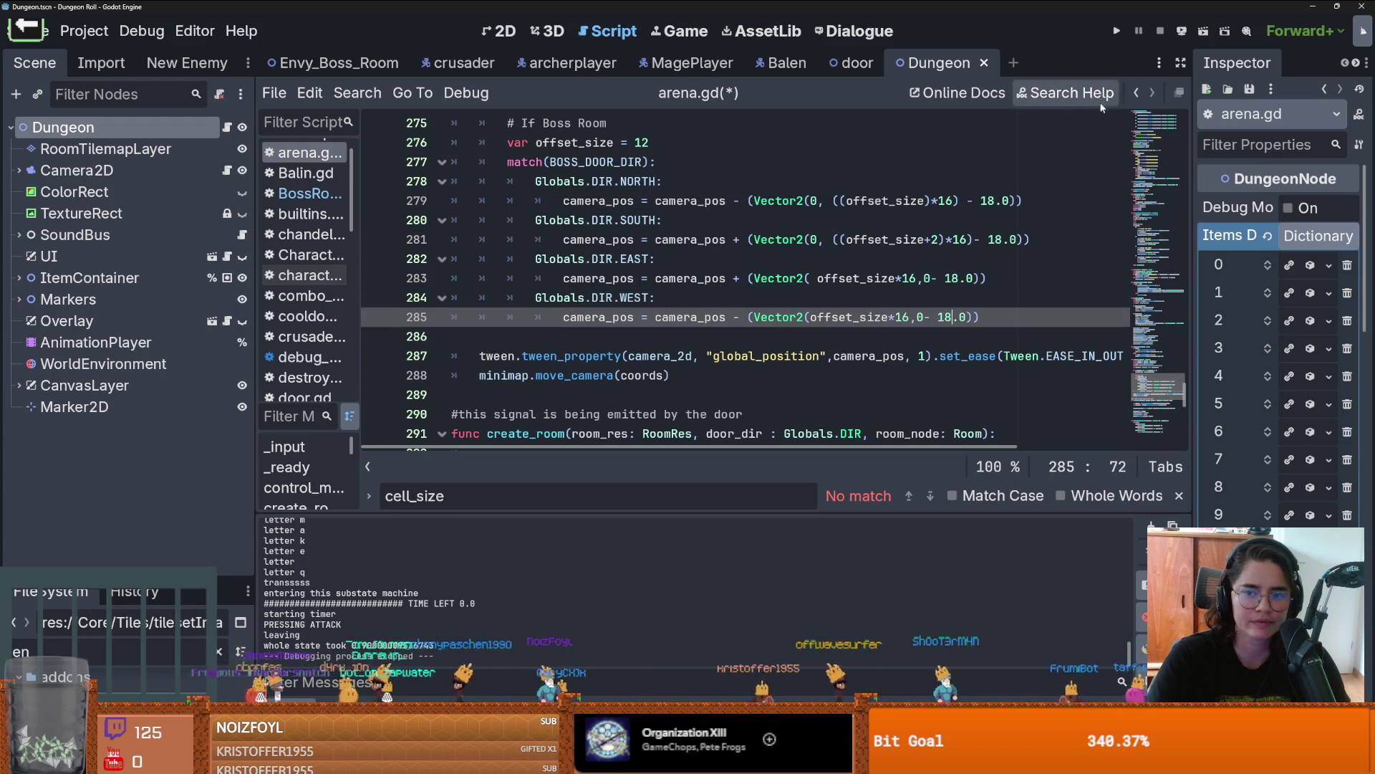
Step: Run the project, teleport with tp_to_before_boss to check the entrance, then close the game
{"action": "left_click", "coordinate": [1119, 30]}
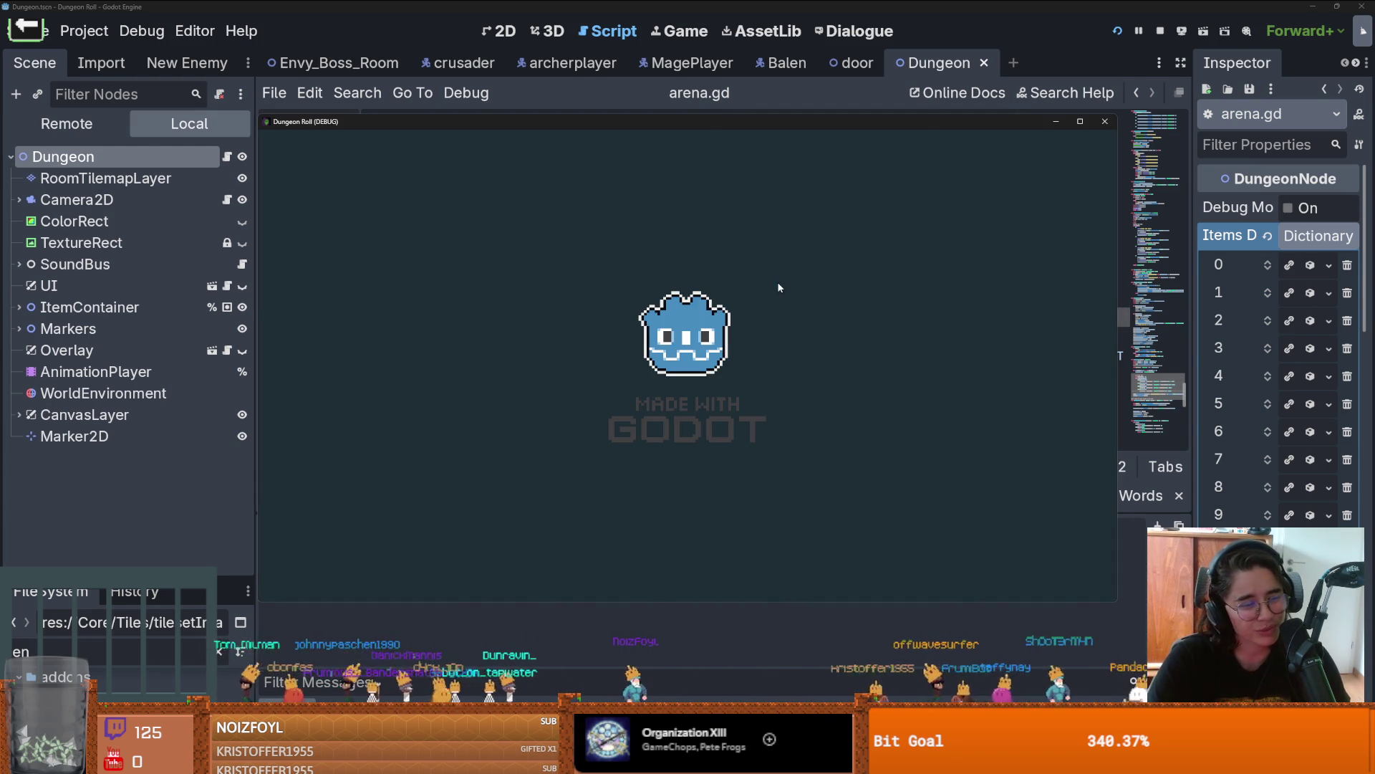
{"action": "key", "text": "grave"}
{"action": "key", "text": "Up"}
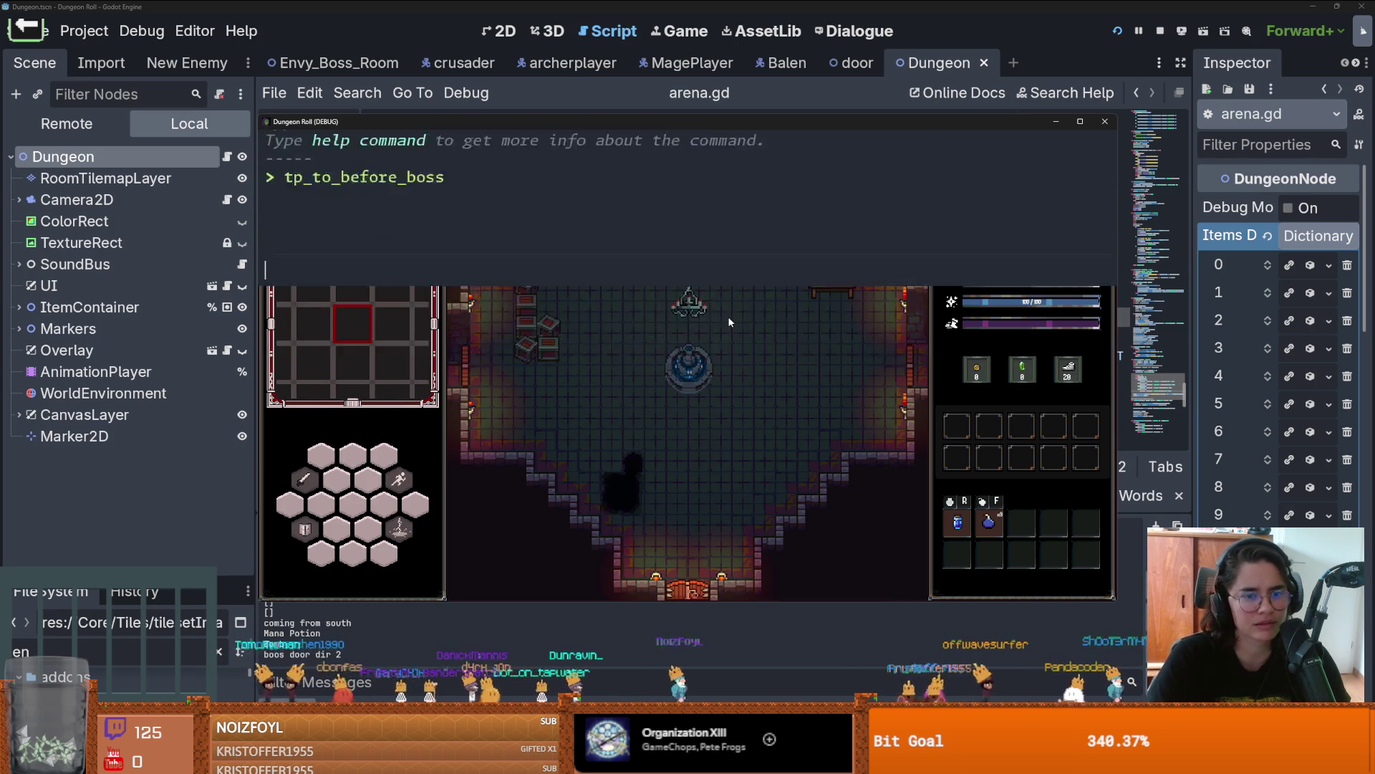
{"action": "key", "text": "Return"}
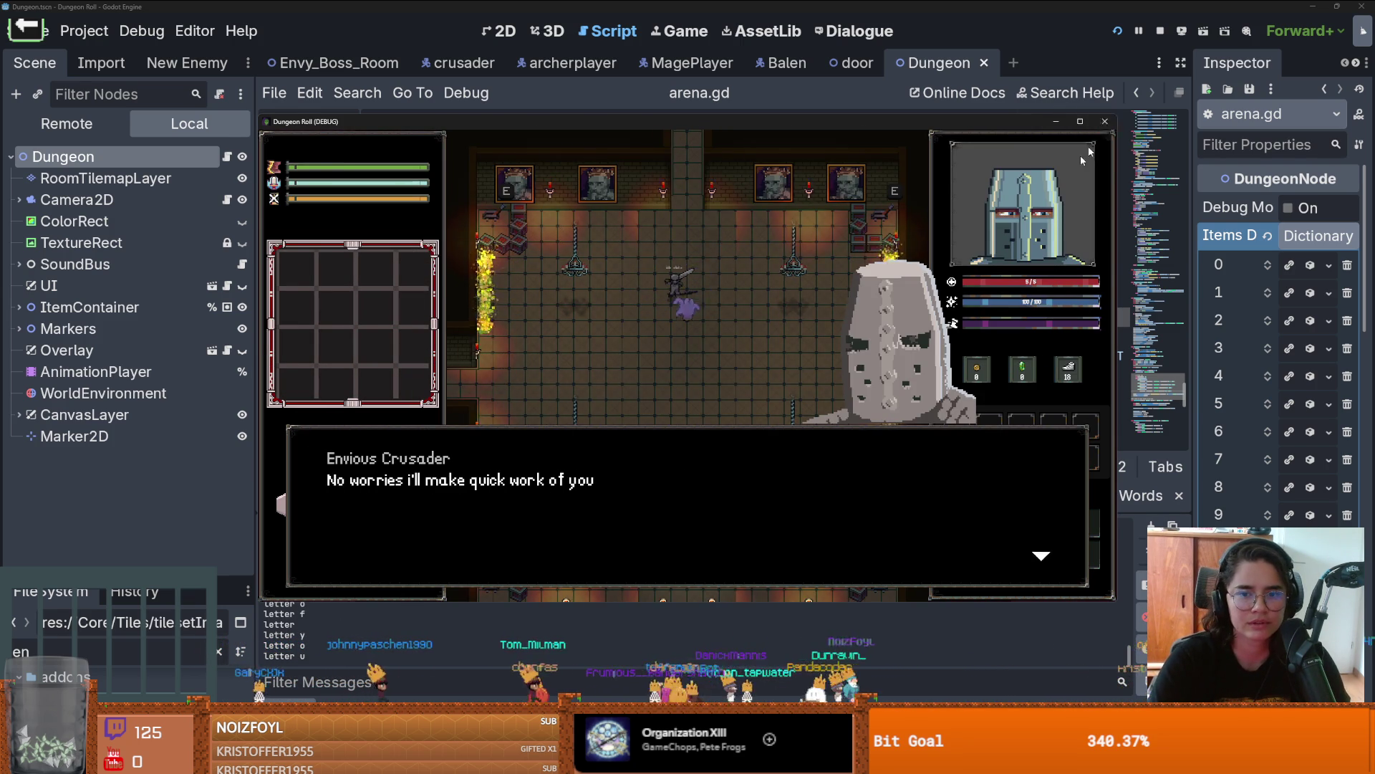
{"action": "left_click", "coordinate": [1104, 121]}
{"action": "double_click", "coordinate": [988, 201]}
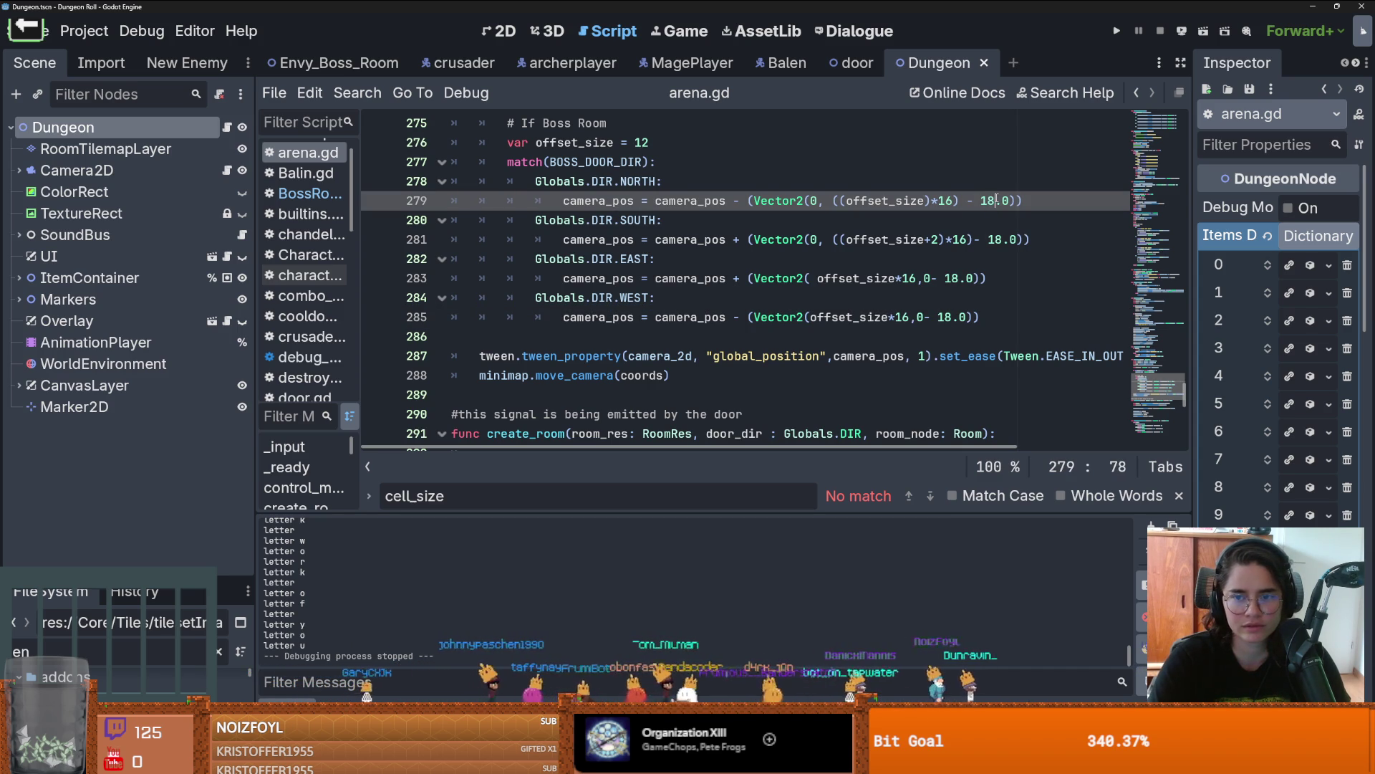
Step: Set all four 18 offsets to 19 and run the game, teleporting with tp_to_before_boss
{"action": "key", "text": "ctrl+d"}
{"action": "key", "text": "ctrl+d"}
{"action": "key", "text": "ctrl+d"}
{"action": "type", "text": "19"}
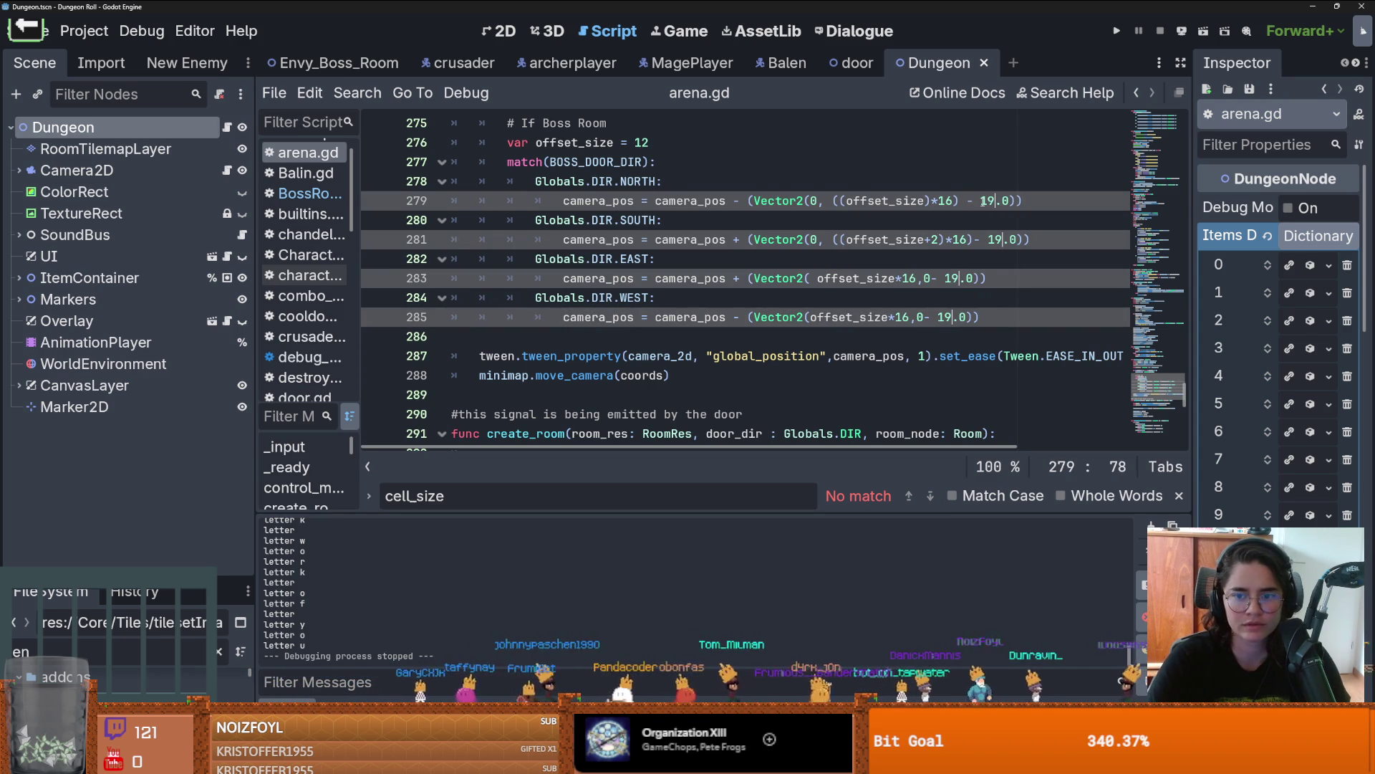
{"action": "left_click", "coordinate": [1117, 30]}
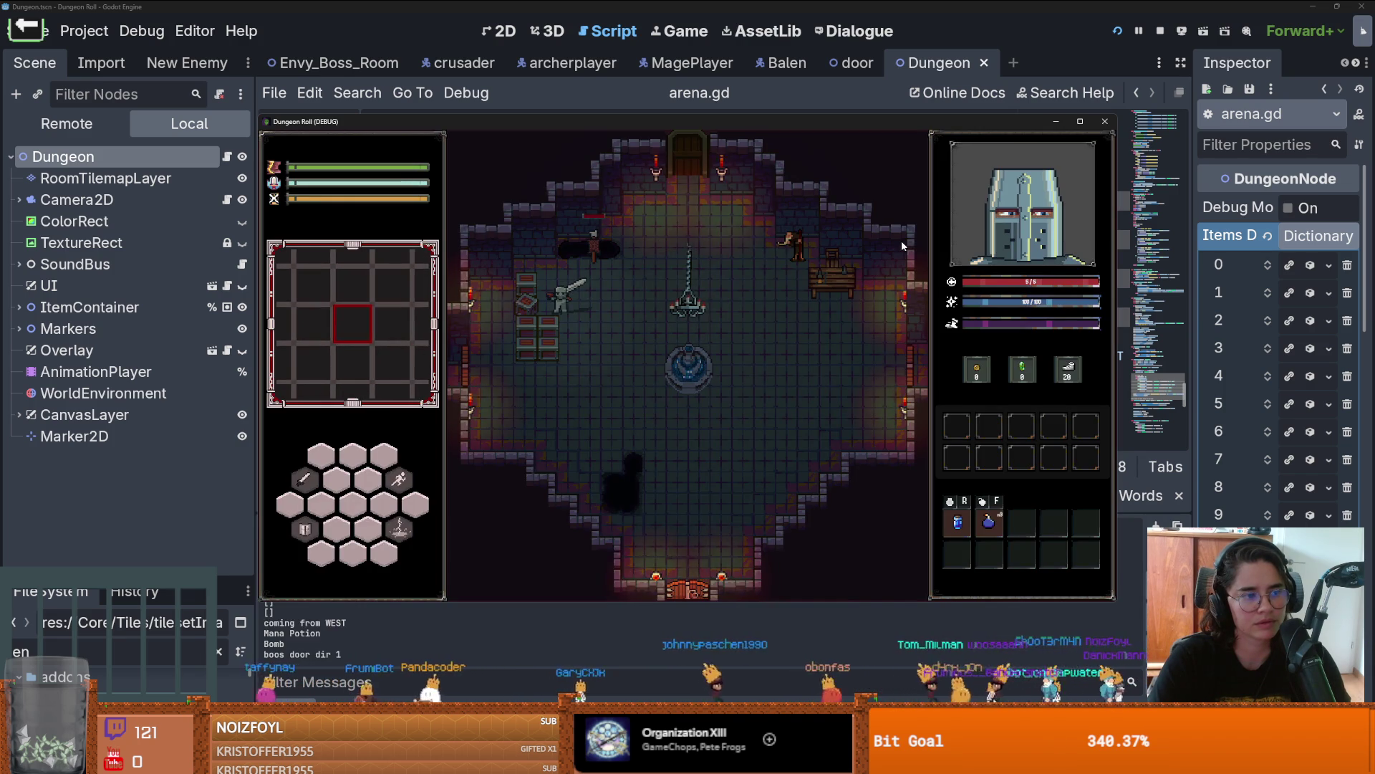
{"action": "key", "text": "grave"}
{"action": "type", "text": "tp_to_before_boss"}
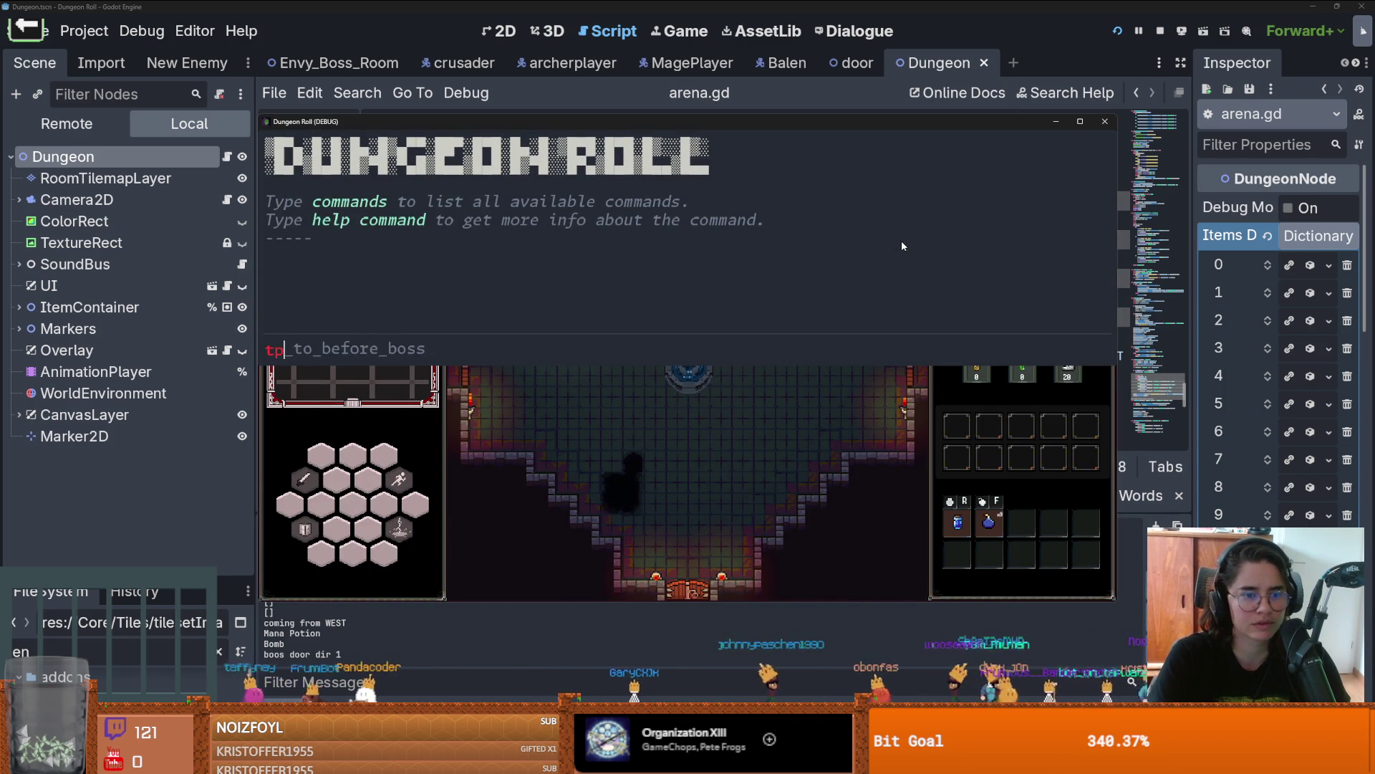
{"action": "key", "text": "Return"}
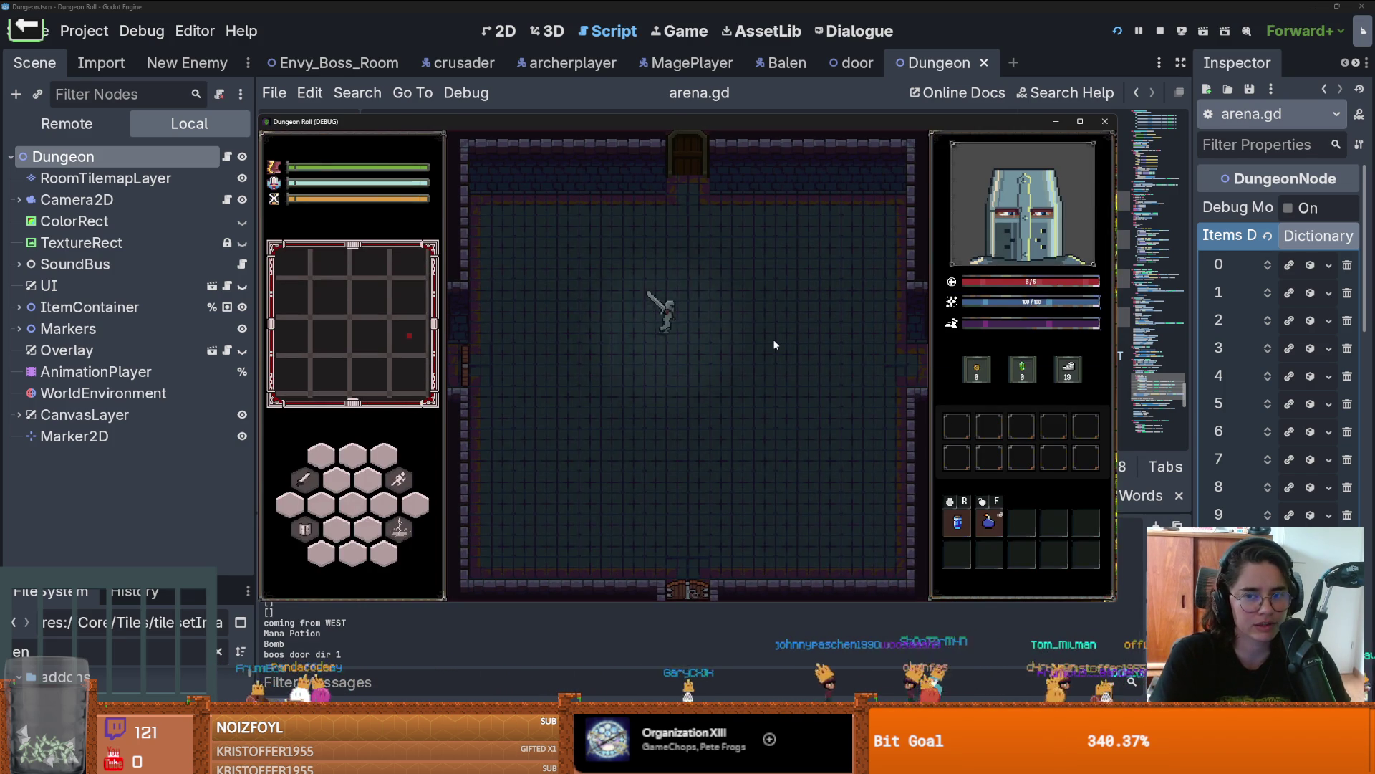
Step: Walk east into the boss room and click through the intro to start the Envious Crusader fight
{"action": "key", "text": "d"}
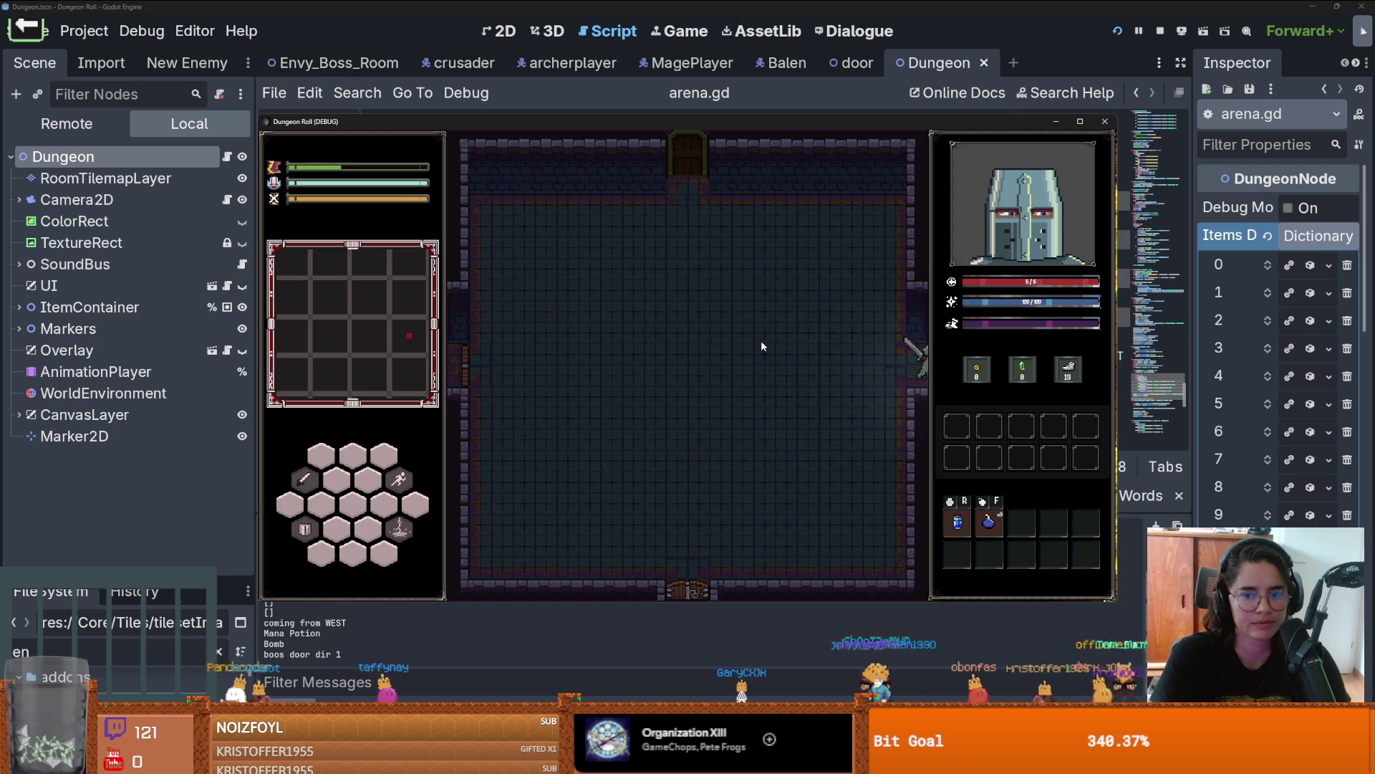
{"action": "left_click", "coordinate": [710, 380]}
{"action": "left_click", "coordinate": [711, 384]}
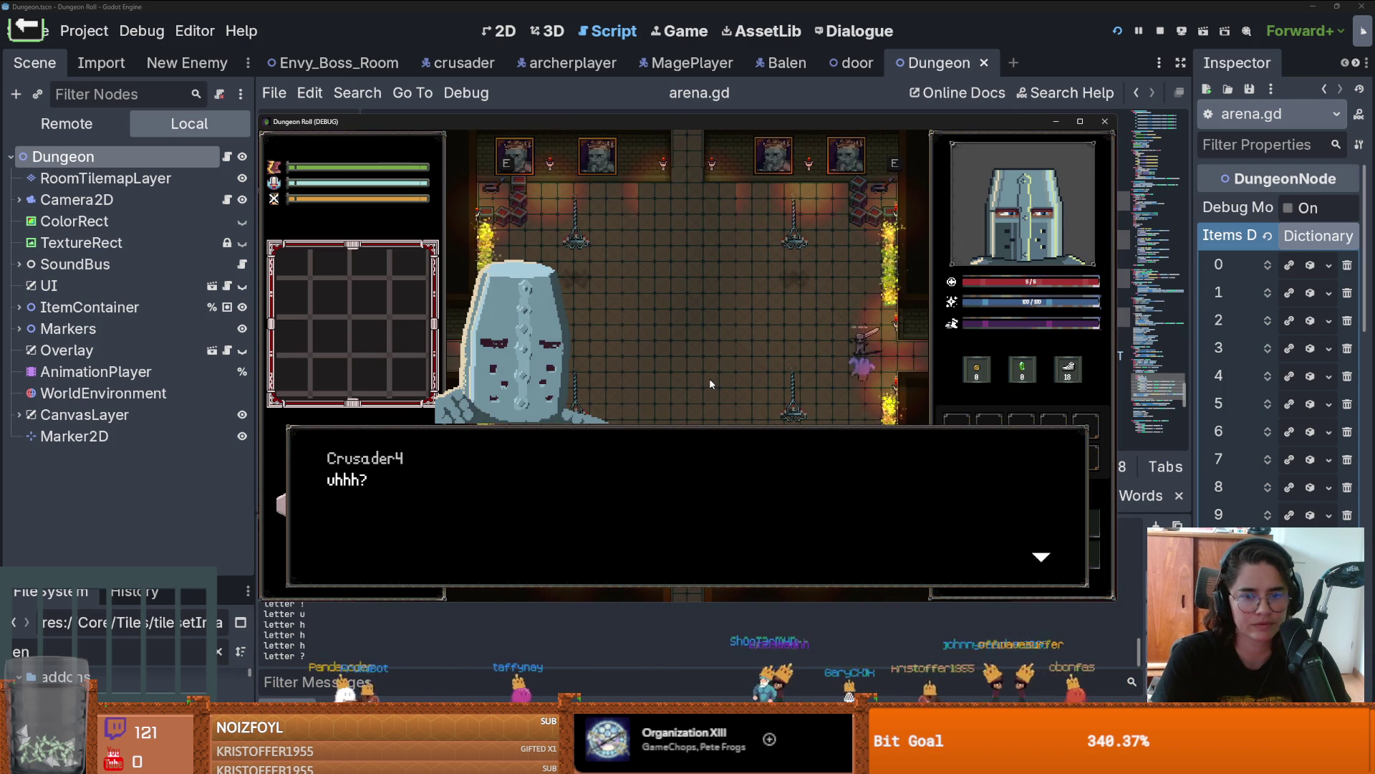
{"action": "left_click", "coordinate": [710, 384]}
{"action": "left_click", "coordinate": [710, 384]}
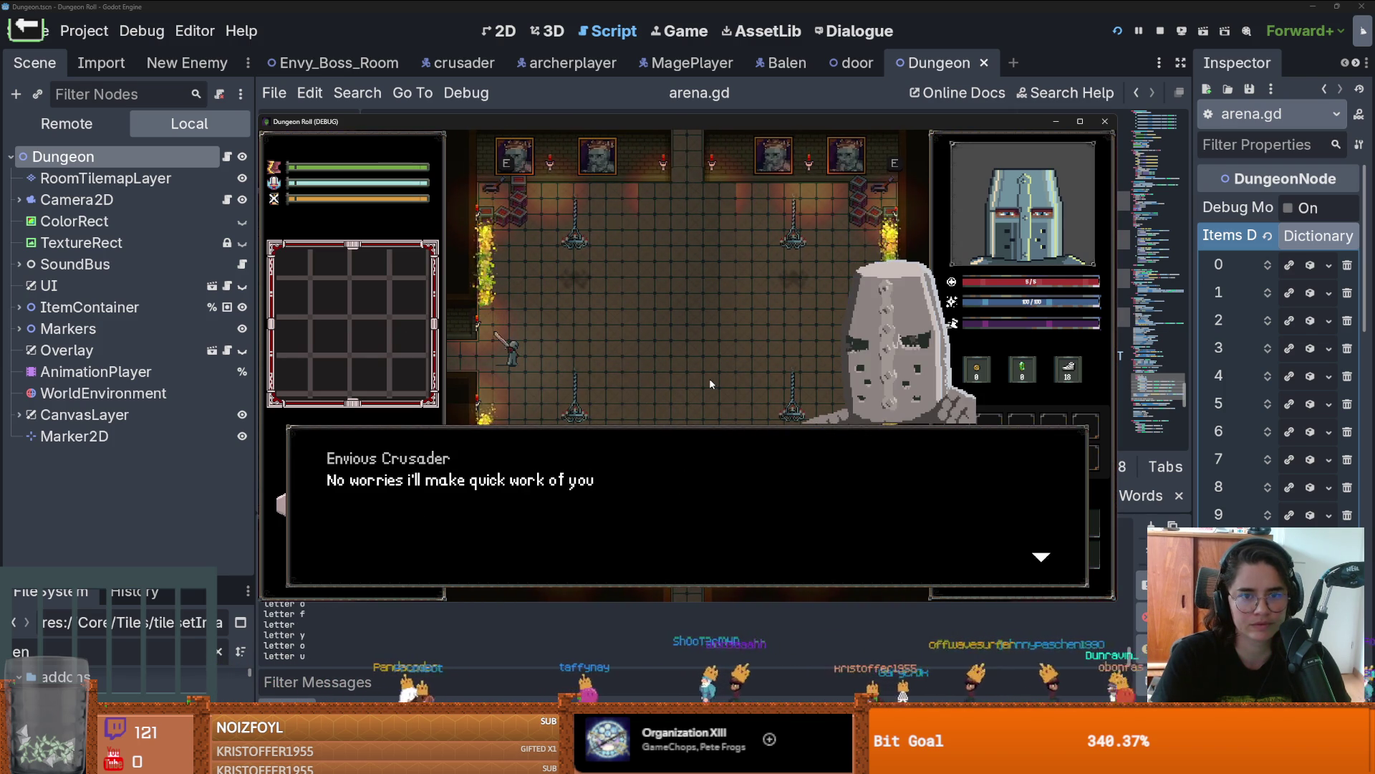
{"action": "left_click", "coordinate": [716, 394]}
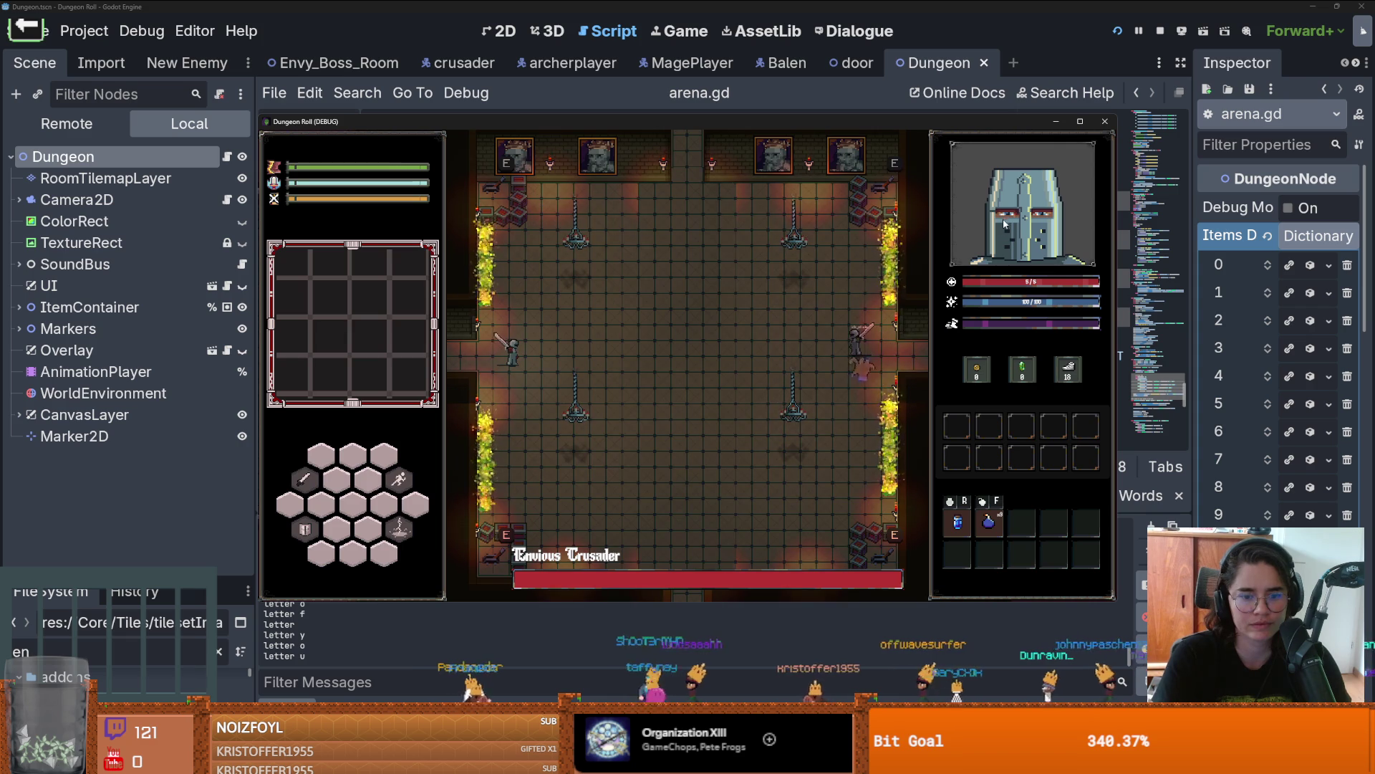
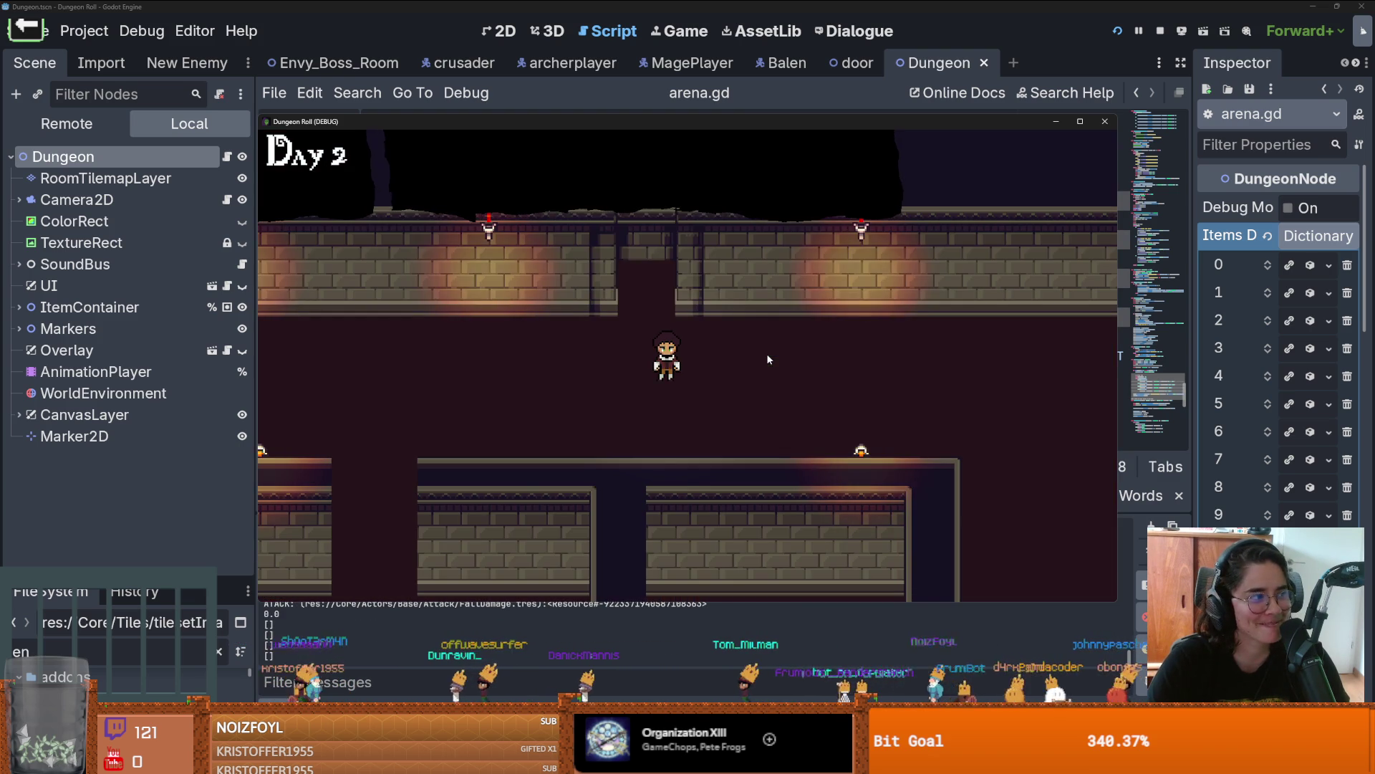
Step: Stop the running game test
{"action": "left_click", "coordinate": [1105, 121]}
{"action": "left_click", "coordinate": [1106, 121]}
{"action": "left_click", "coordinate": [1117, 31]}
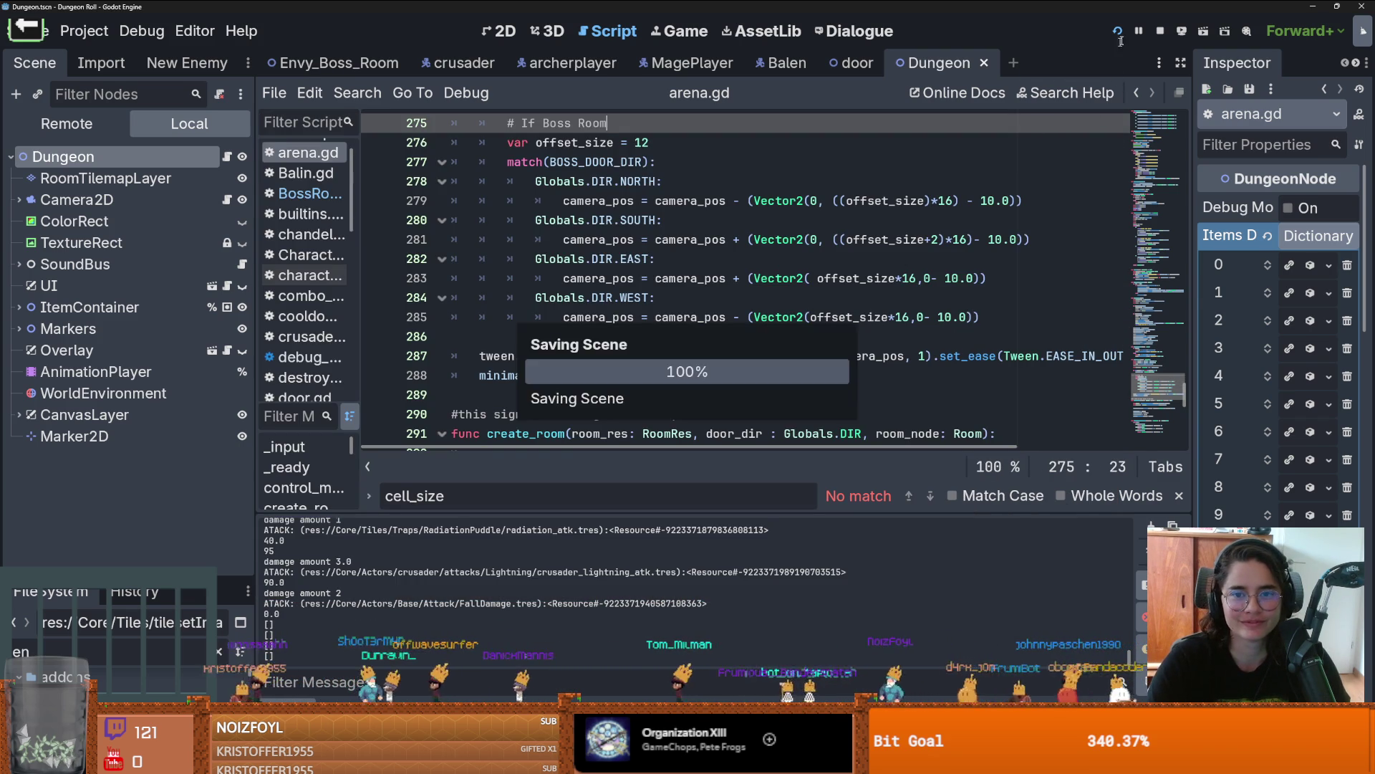
{"action": "left_click", "coordinate": [1156, 32]}
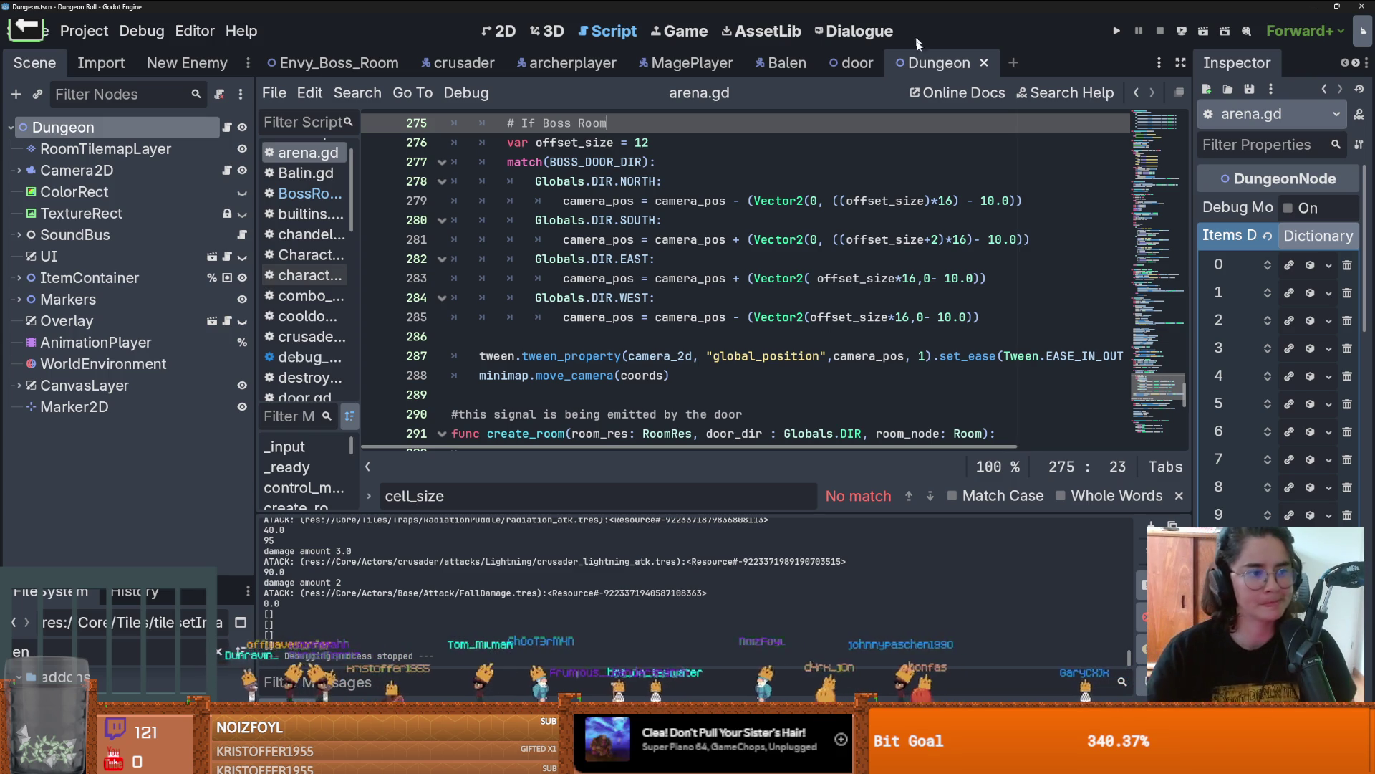
Step: Look over Envy_Boss_Room in 2D, collapsing items and RoomEnterTrigger, then switch to Dungeon
{"action": "key", "text": "ctrl+Tab"}
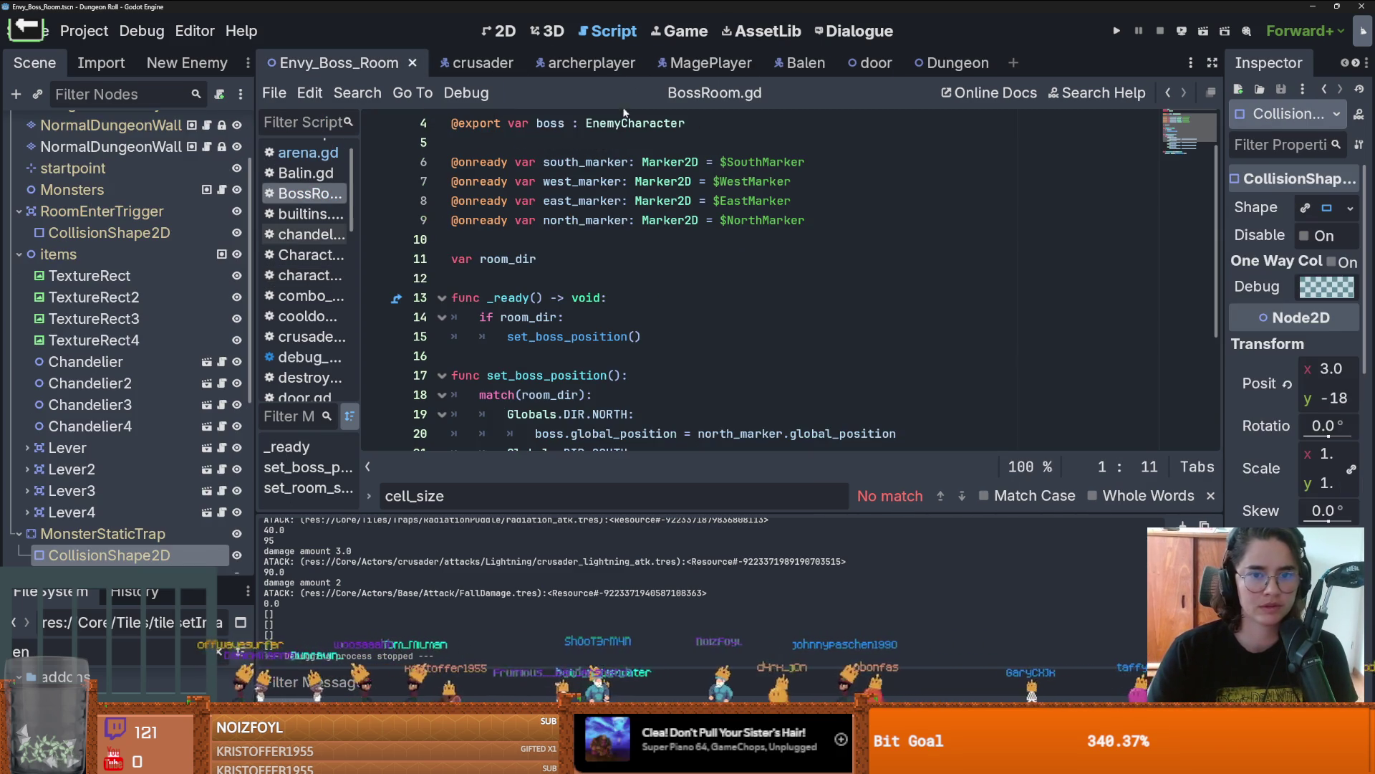
{"action": "key", "text": "ctrl+F1"}
{"action": "scroll", "coordinate": [686, 182], "scroll_direction": "up", "scroll_amount": 5}
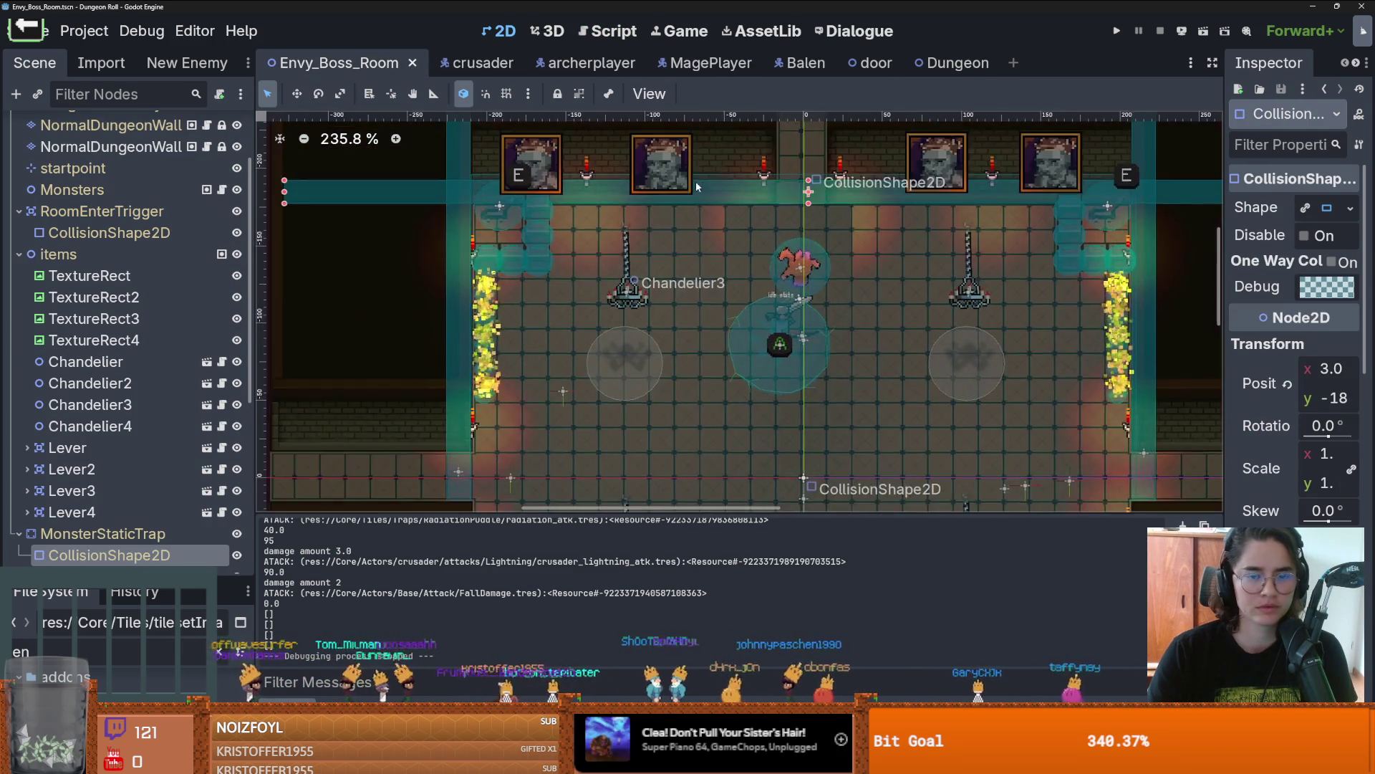
{"action": "scroll", "coordinate": [644, 215], "scroll_direction": "down", "scroll_amount": 1}
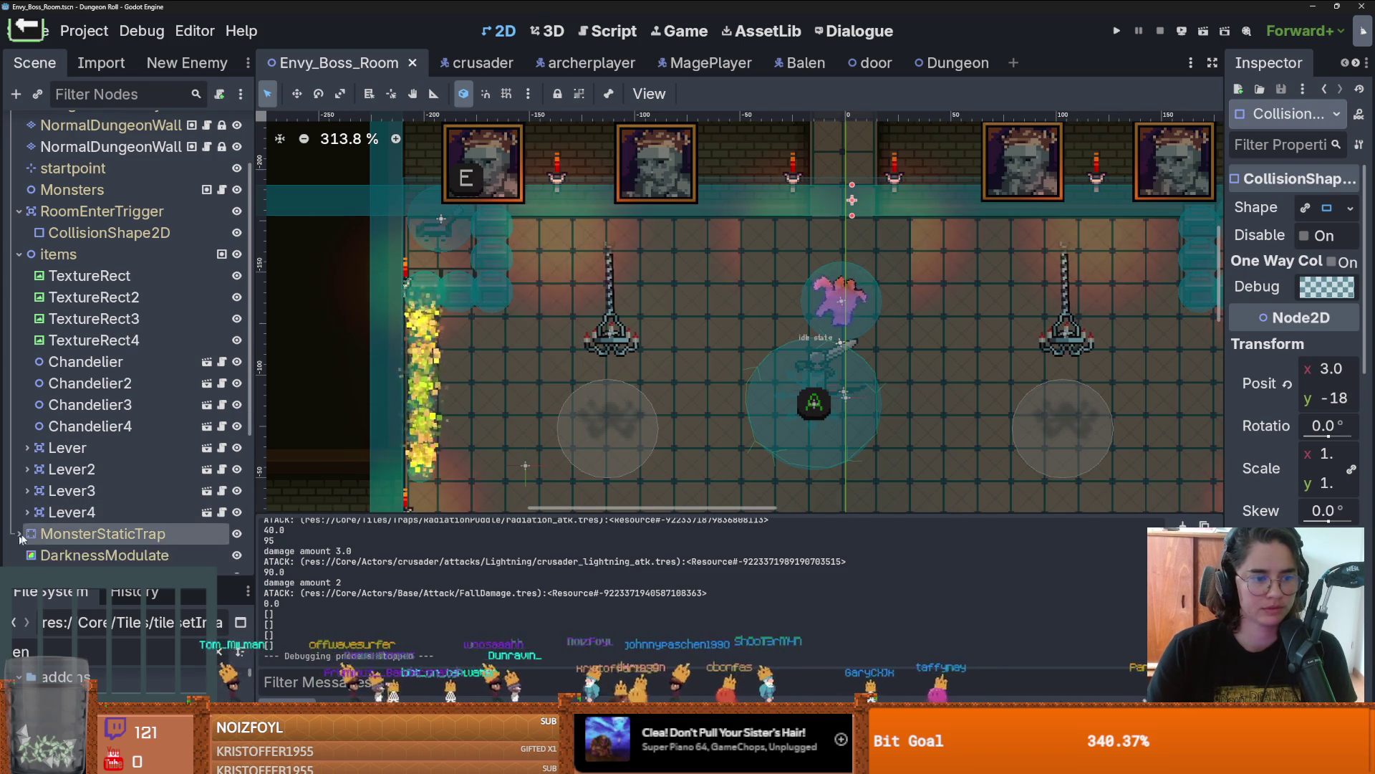
{"action": "scroll", "coordinate": [75, 482], "scroll_direction": "up", "scroll_amount": 3}
{"action": "left_click", "coordinate": [20, 341]}
{"action": "left_click", "coordinate": [20, 298]}
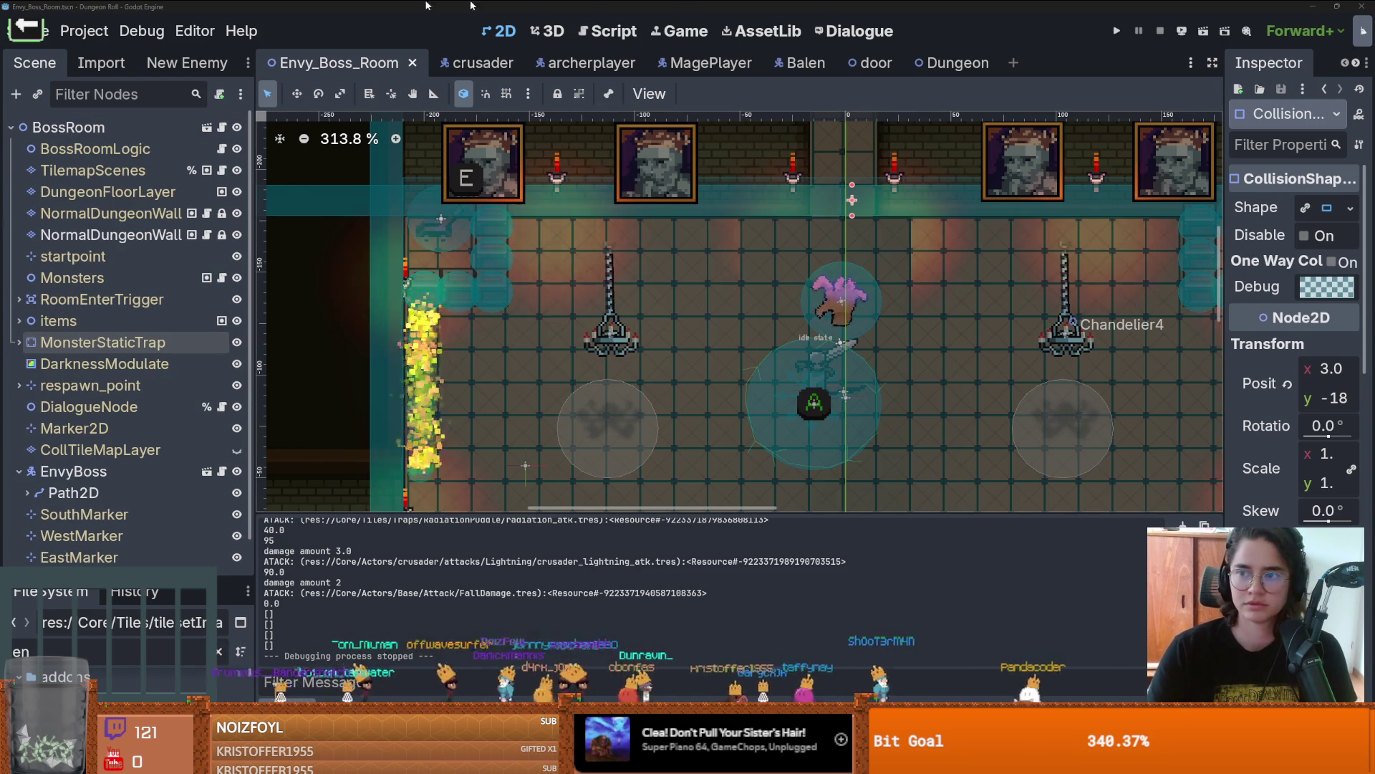
{"action": "key", "text": "alt+Tab"}
{"action": "key", "text": "alt+Tab"}
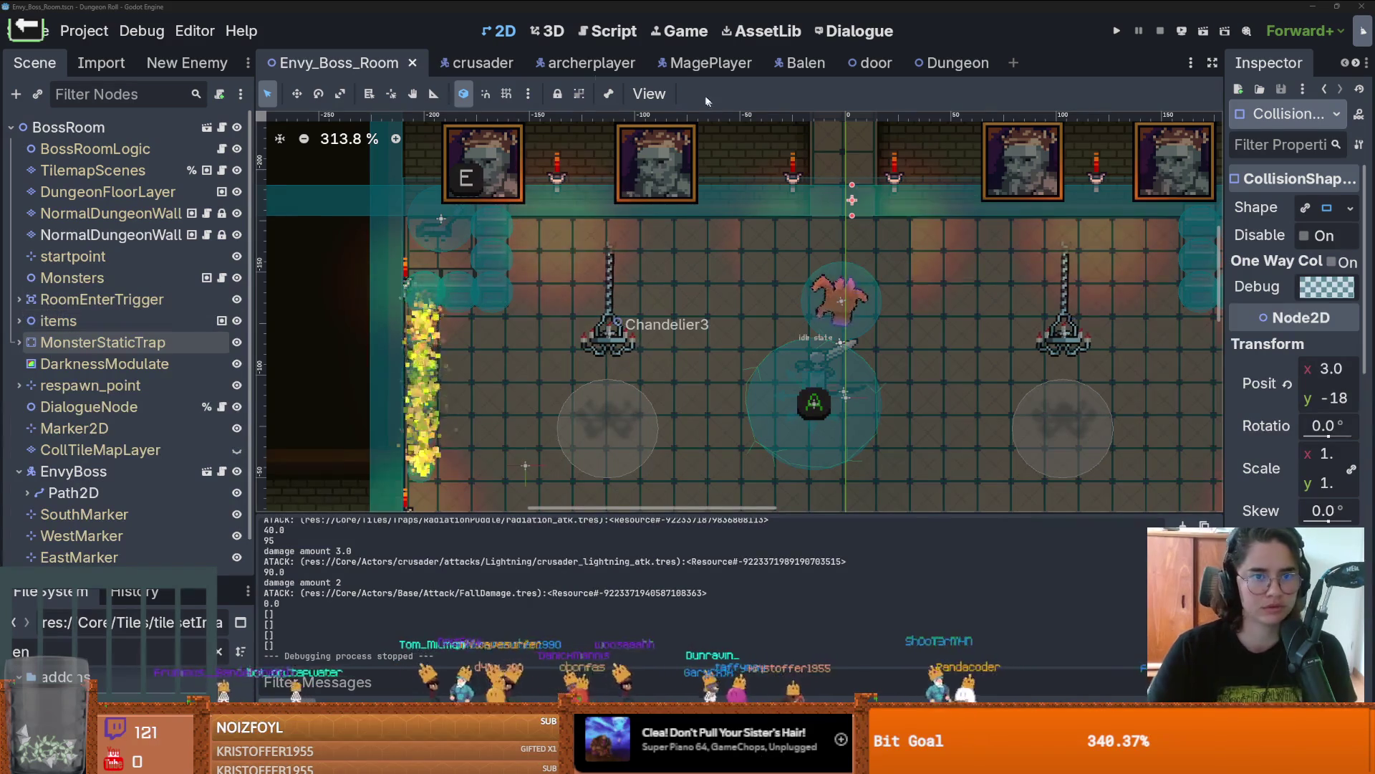
{"action": "left_click", "coordinate": [953, 63]}
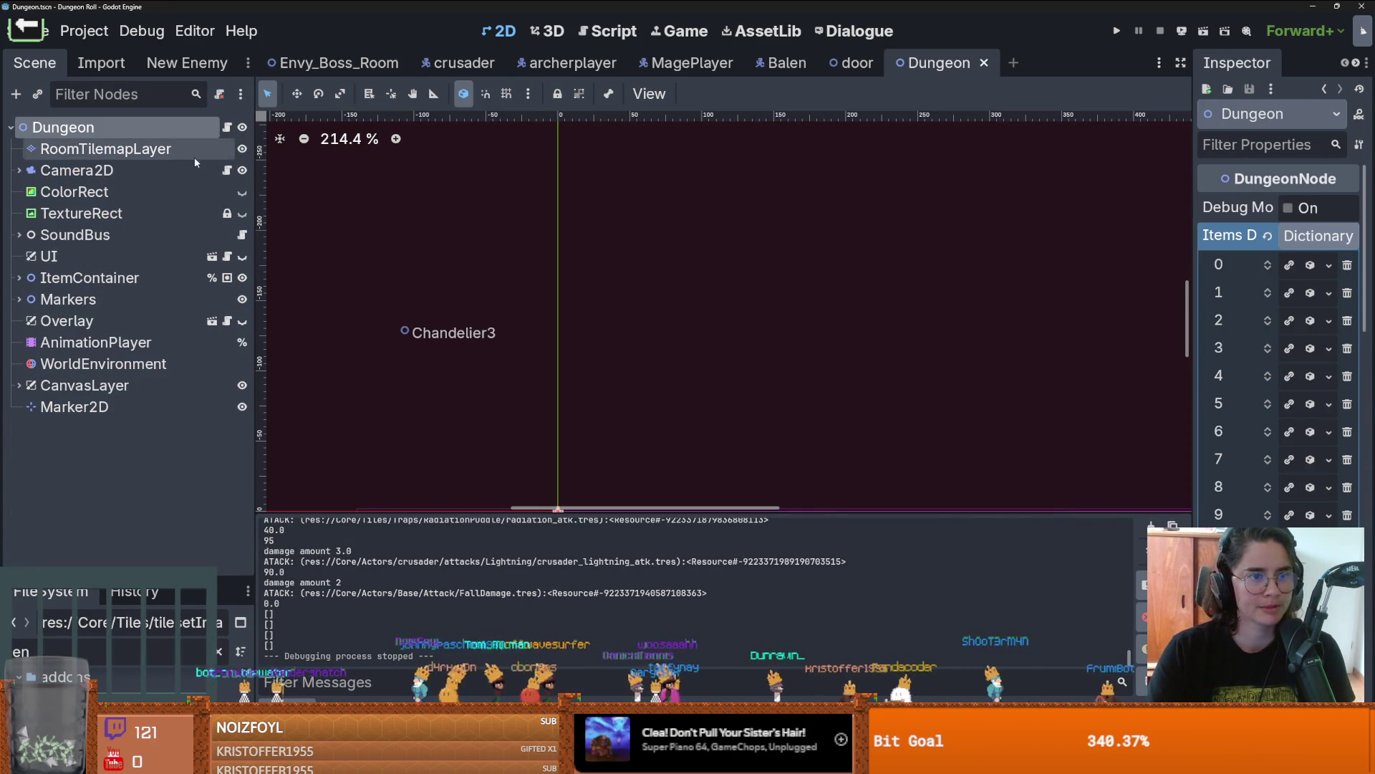
Step: In arena.gd, add 'var boss_y_offset = -10.0' below the offset_size line
{"action": "left_click", "coordinate": [227, 127]}
{"action": "scroll", "coordinate": [539, 326], "scroll_direction": "up", "scroll_amount": 2}
{"action": "left_click", "coordinate": [652, 254]}
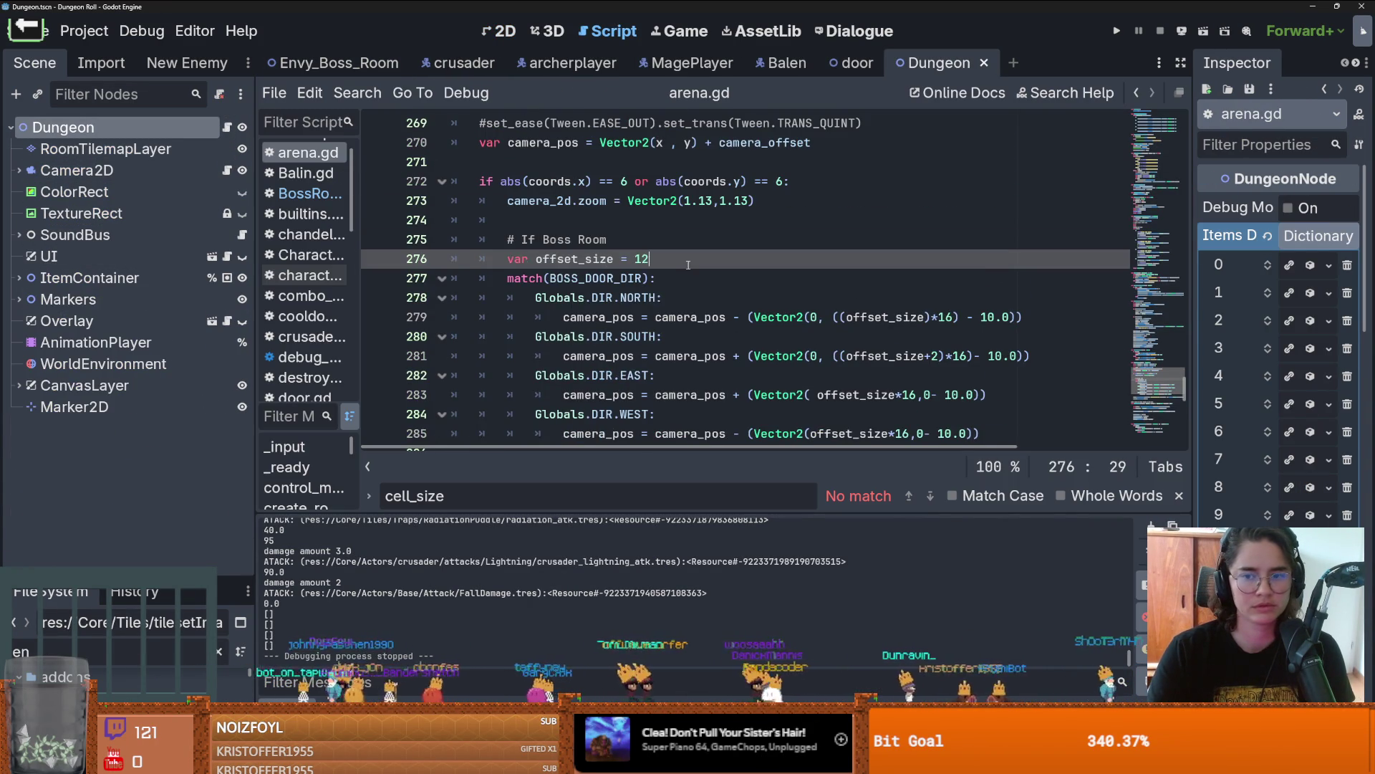
{"action": "scroll", "coordinate": [671, 278], "scroll_direction": "down", "scroll_amount": 1}
{"action": "key", "text": "Return"}
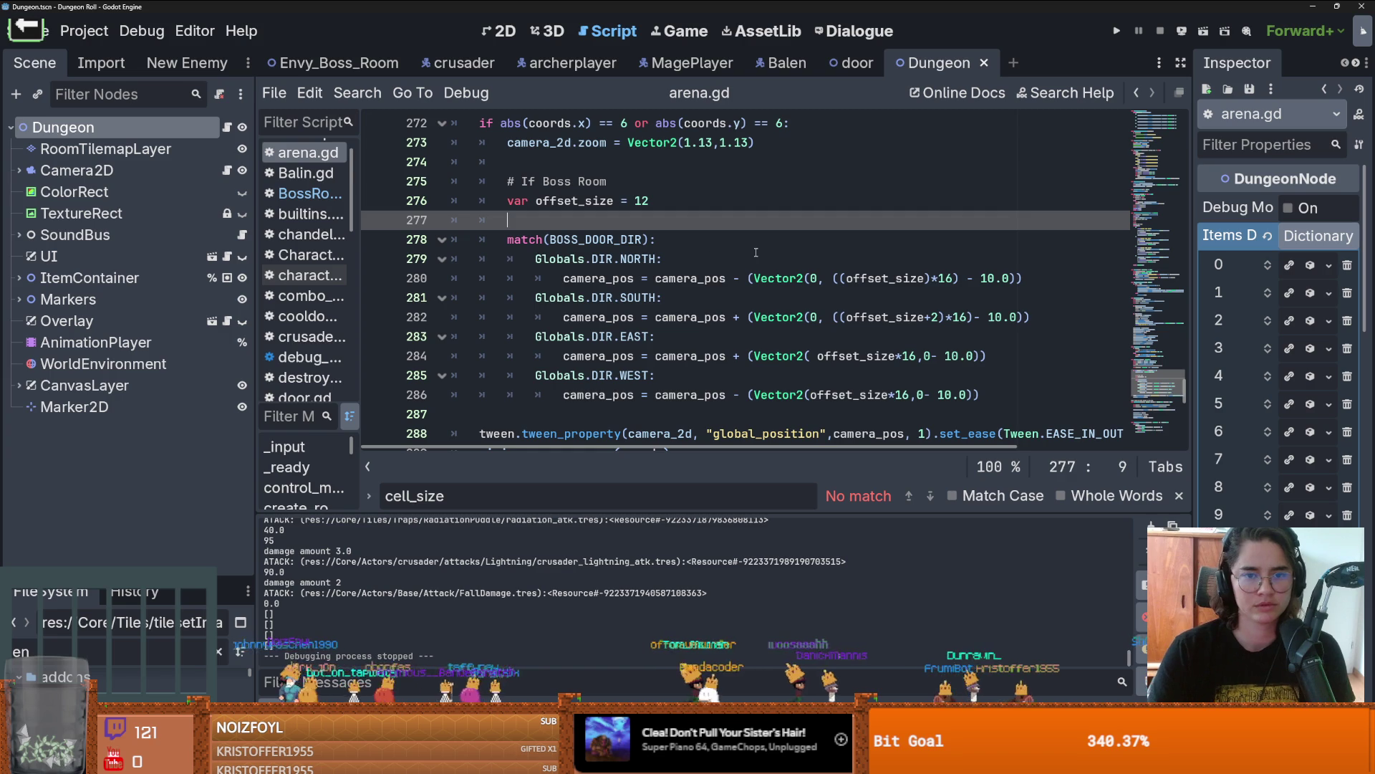
{"action": "double_click", "coordinate": [577, 188]}
{"action": "double_click", "coordinate": [562, 200]}
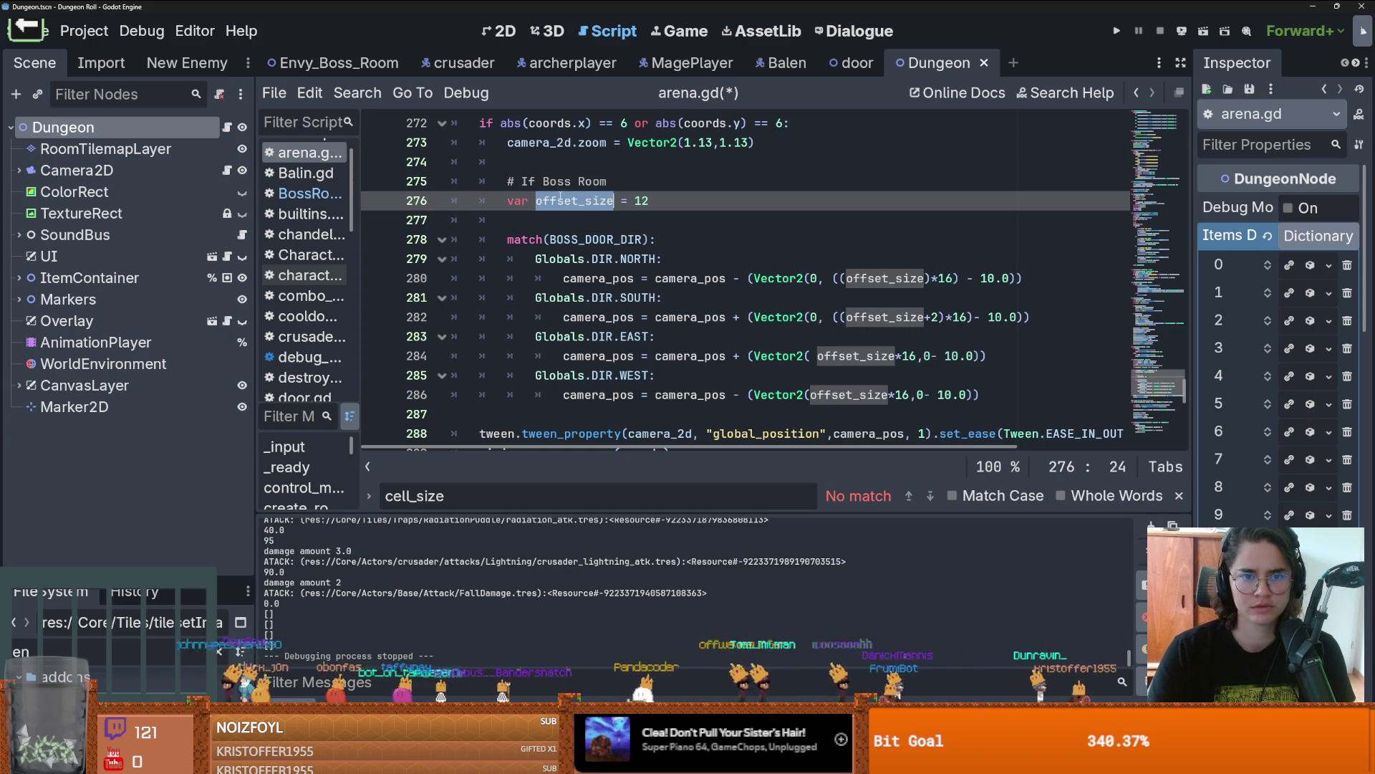
{"action": "left_click", "coordinate": [623, 227]}
{"action": "type", "text": "var boss_y_offset ="}
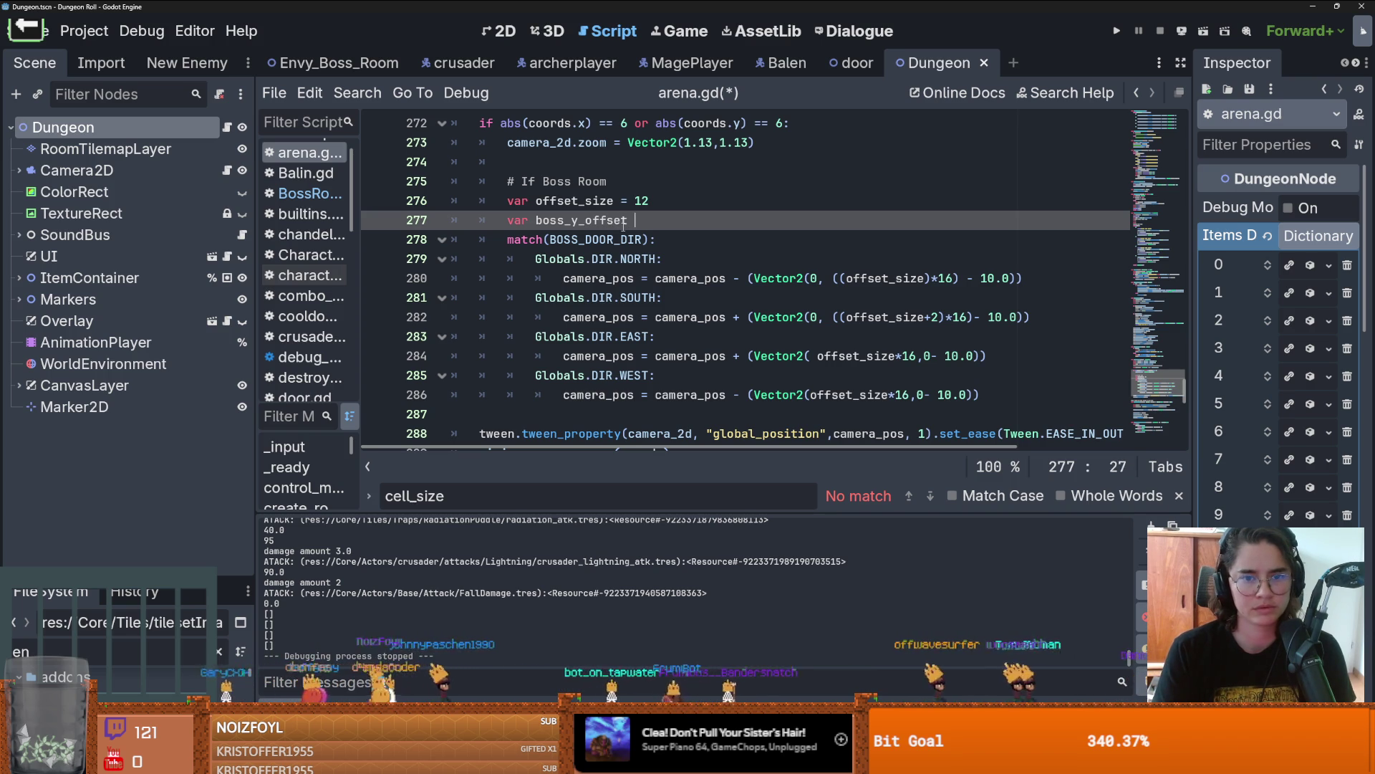
{"action": "type", "text": "-10.0"}
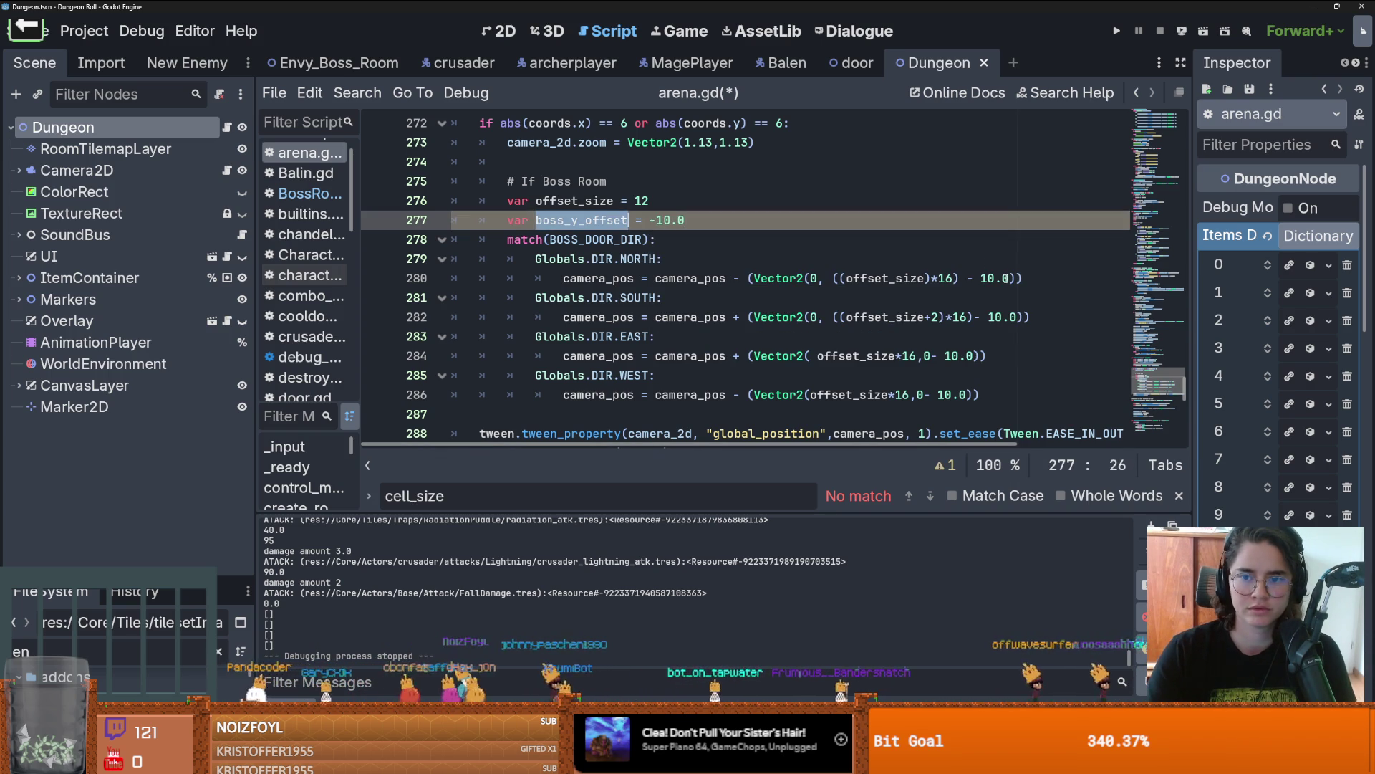
Step: Replace all four 10.0 camera offsets with boss_y_offset and save
{"action": "double_click", "coordinate": [994, 278]}
{"action": "key", "text": "ctrl+d"}
{"action": "key", "text": "ctrl+d"}
{"action": "key", "text": "ctrl+d"}
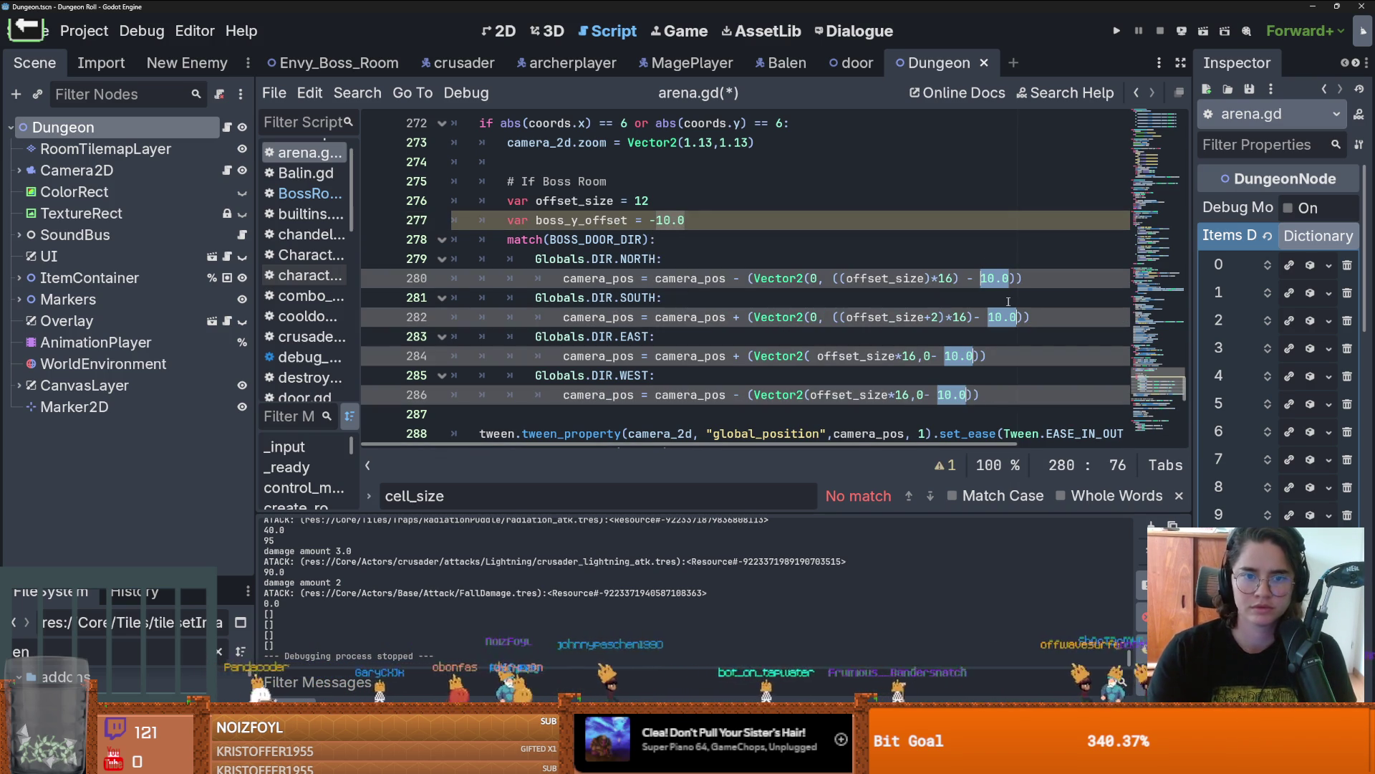
{"action": "type", "text": "bodd_"}
{"action": "key", "text": "BackSpace"}
{"action": "key", "text": "BackSpace"}
{"action": "key", "text": "BackSpace"}
{"action": "type", "text": "ss_"}
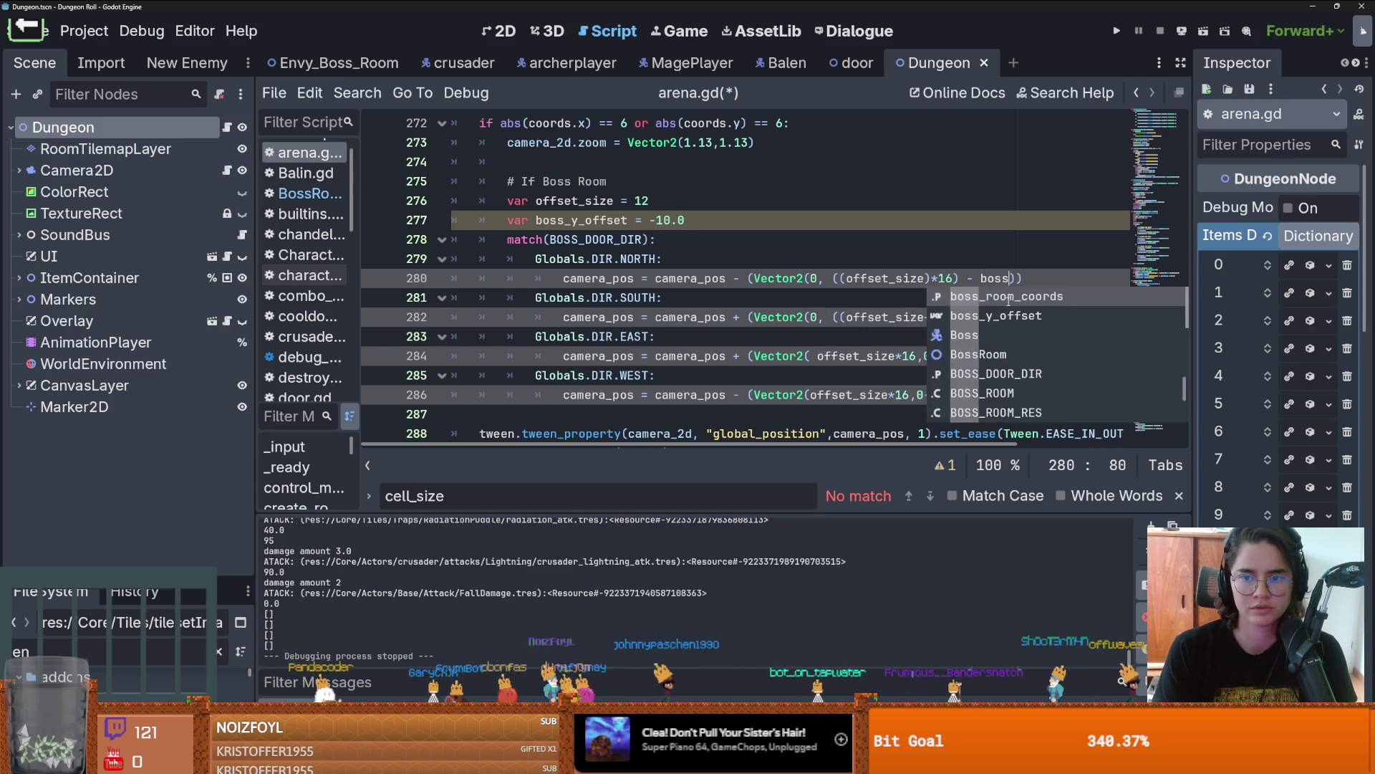
{"action": "key", "text": "Return"}
{"action": "key", "text": "ctrl+s"}
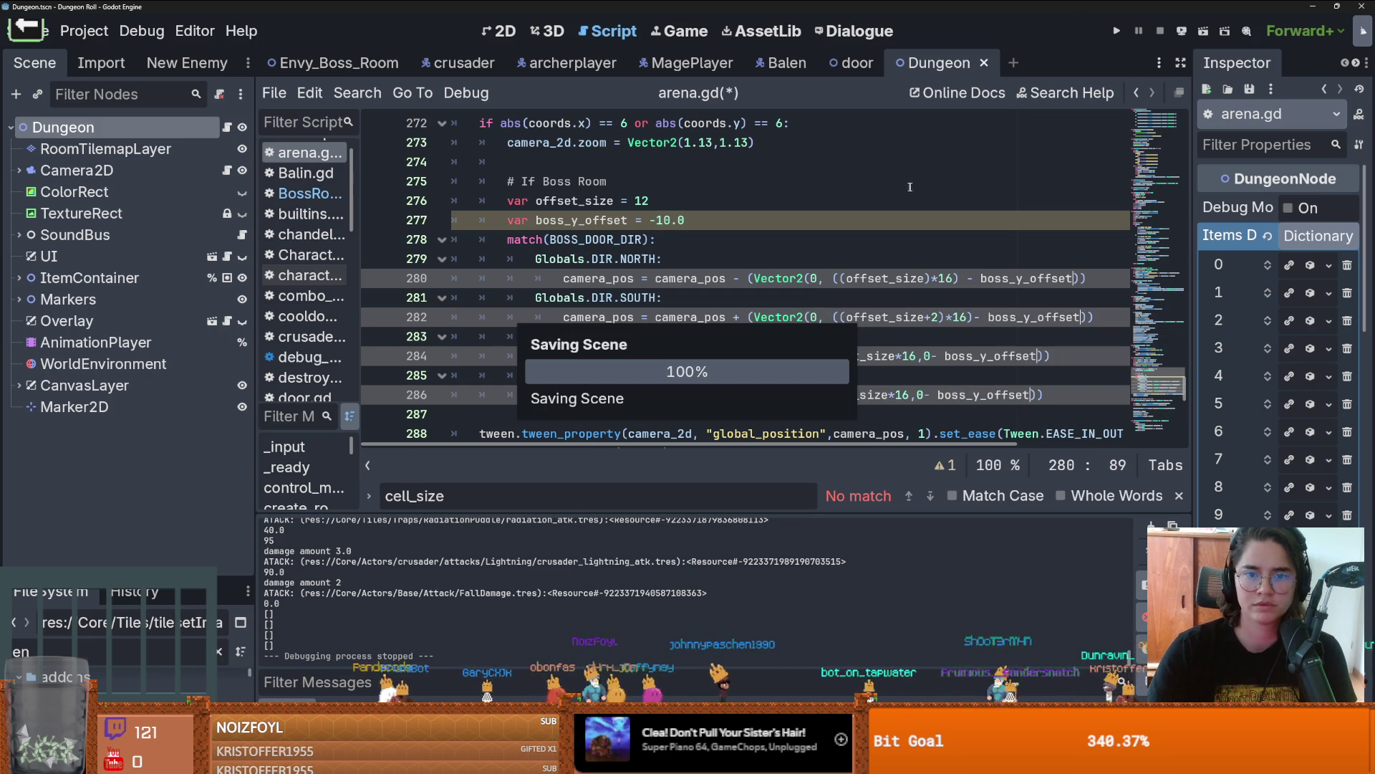
Step: Recheck the camera code, save arena.gd again, and return to Envy_Boss_Room
{"action": "scroll", "coordinate": [784, 217], "scroll_direction": "up", "scroll_amount": 3}
{"action": "left_click", "coordinate": [745, 374]}
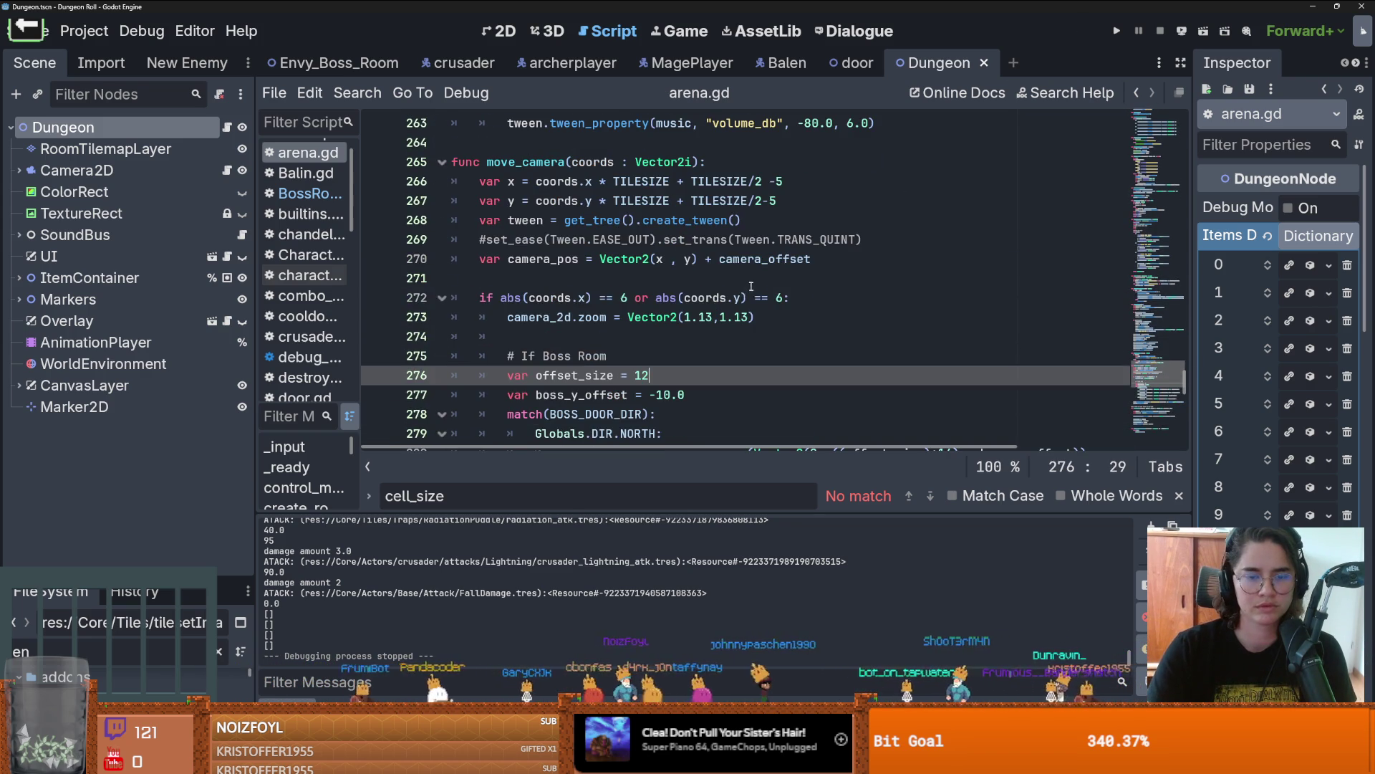
{"action": "left_click", "coordinate": [634, 298]}
{"action": "key", "text": "ctrl+s"}
{"action": "scroll", "coordinate": [617, 308], "scroll_direction": "up", "scroll_amount": 4}
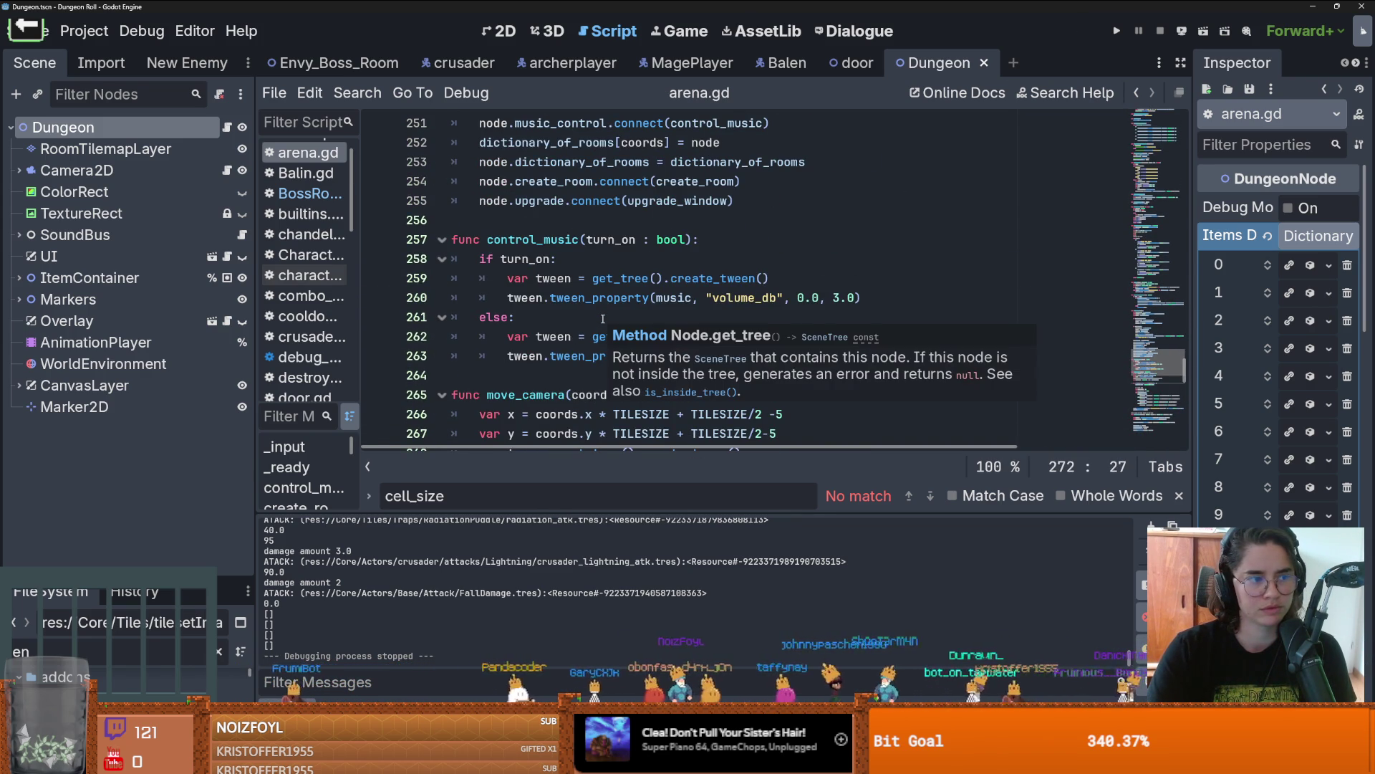
{"action": "left_click", "coordinate": [602, 318]}
{"action": "scroll", "coordinate": [602, 317], "scroll_direction": "down", "scroll_amount": 8}
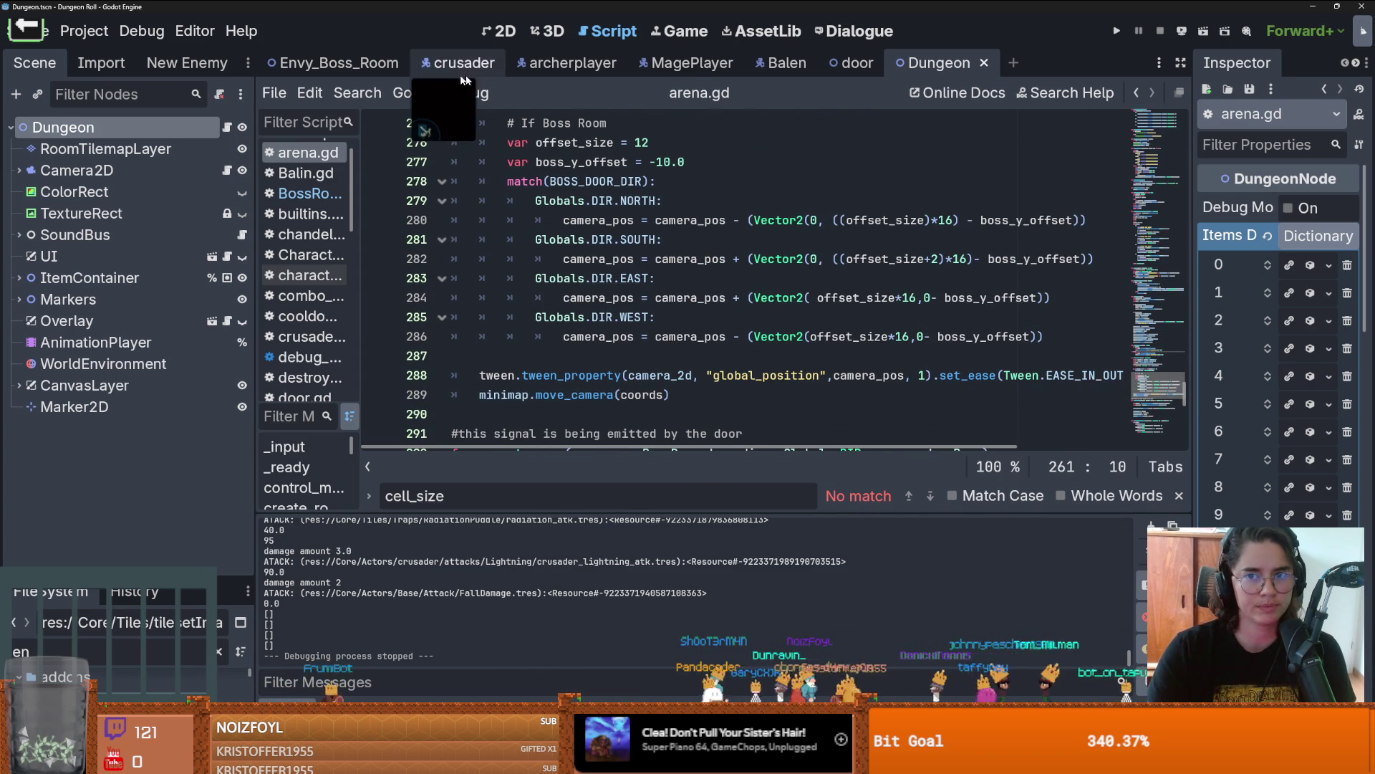
{"action": "left_click", "coordinate": [351, 62]}
Step: Instantiate wall_shooter.tscn as a child of the items node
{"action": "left_click", "coordinate": [494, 31]}
{"action": "scroll", "coordinate": [583, 240], "scroll_direction": "down", "scroll_amount": 1}
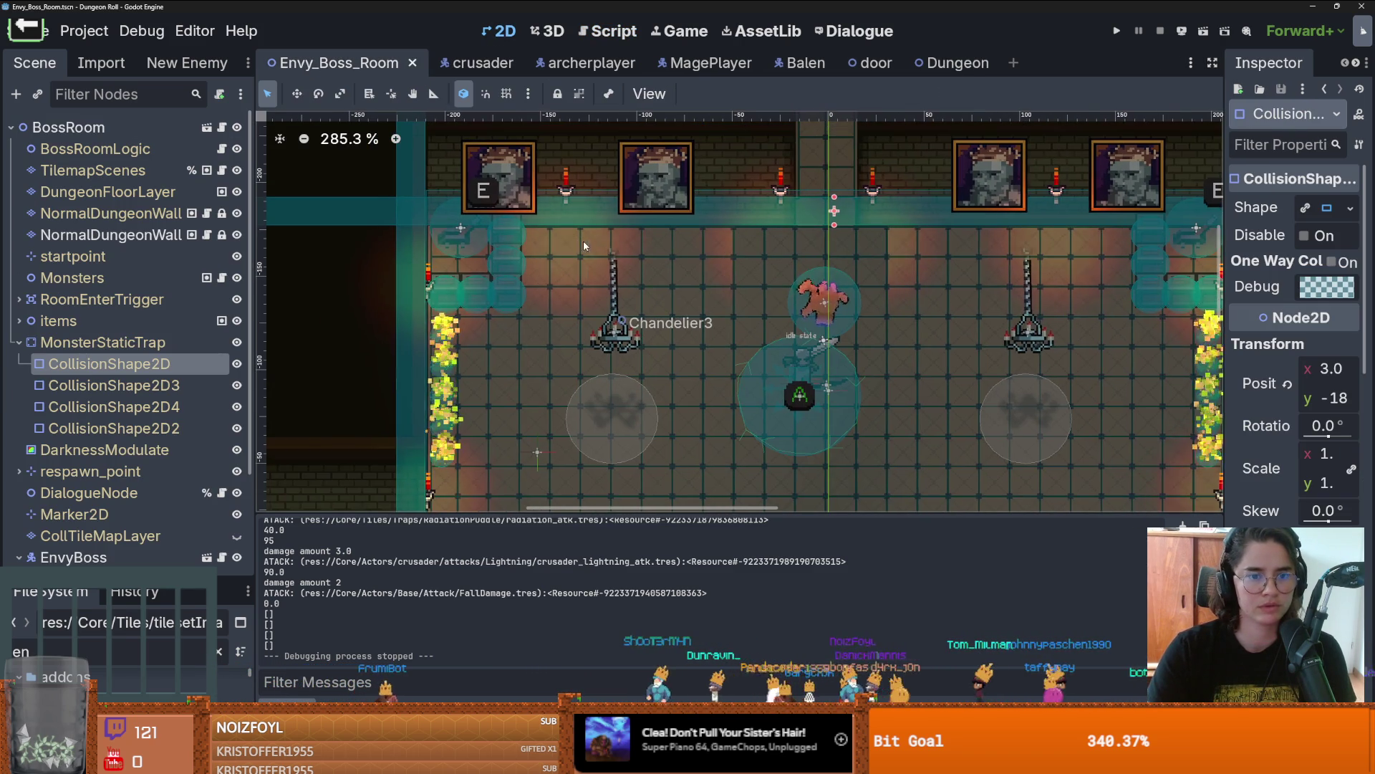
{"action": "scroll", "coordinate": [430, 280], "scroll_direction": "up", "scroll_amount": 3}
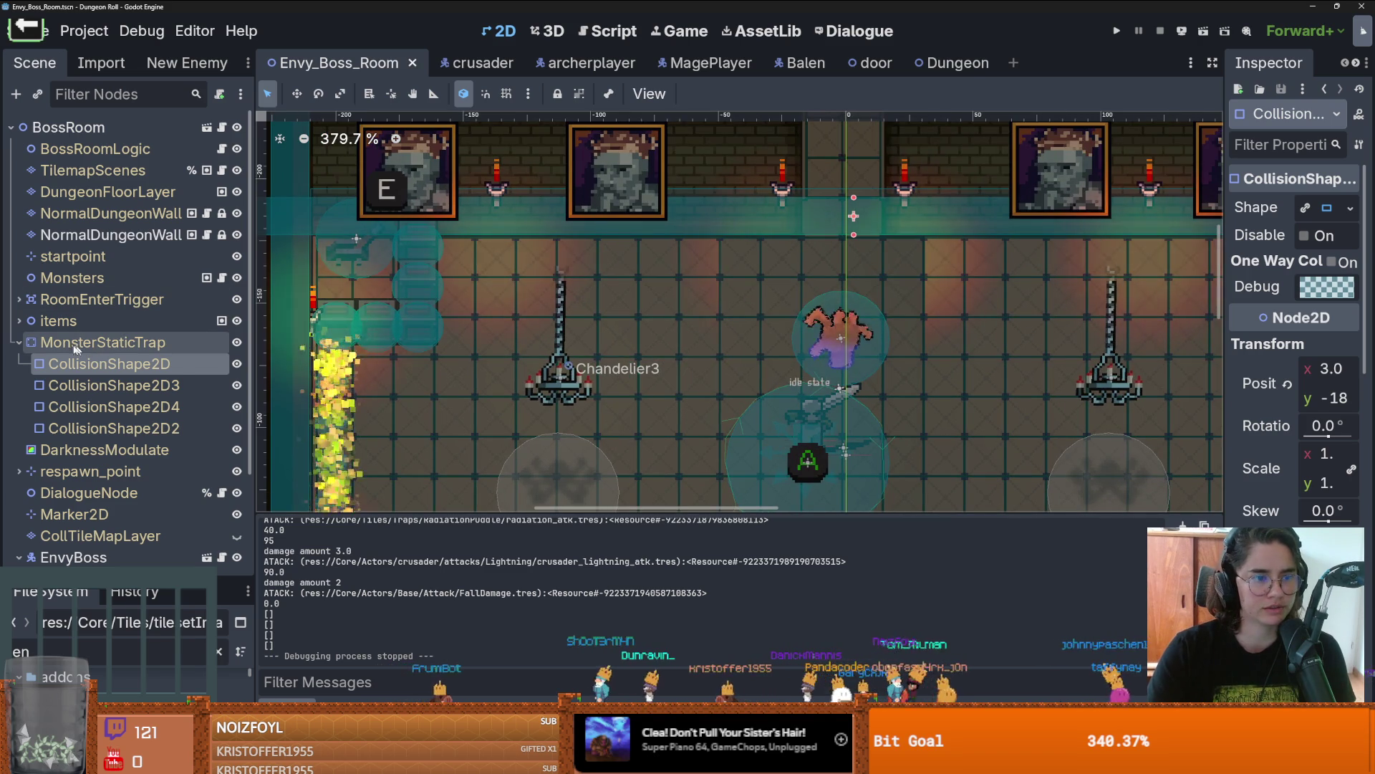
{"action": "left_click", "coordinate": [19, 342]}
{"action": "left_click", "coordinate": [19, 321]}
{"action": "right_click", "coordinate": [92, 322]}
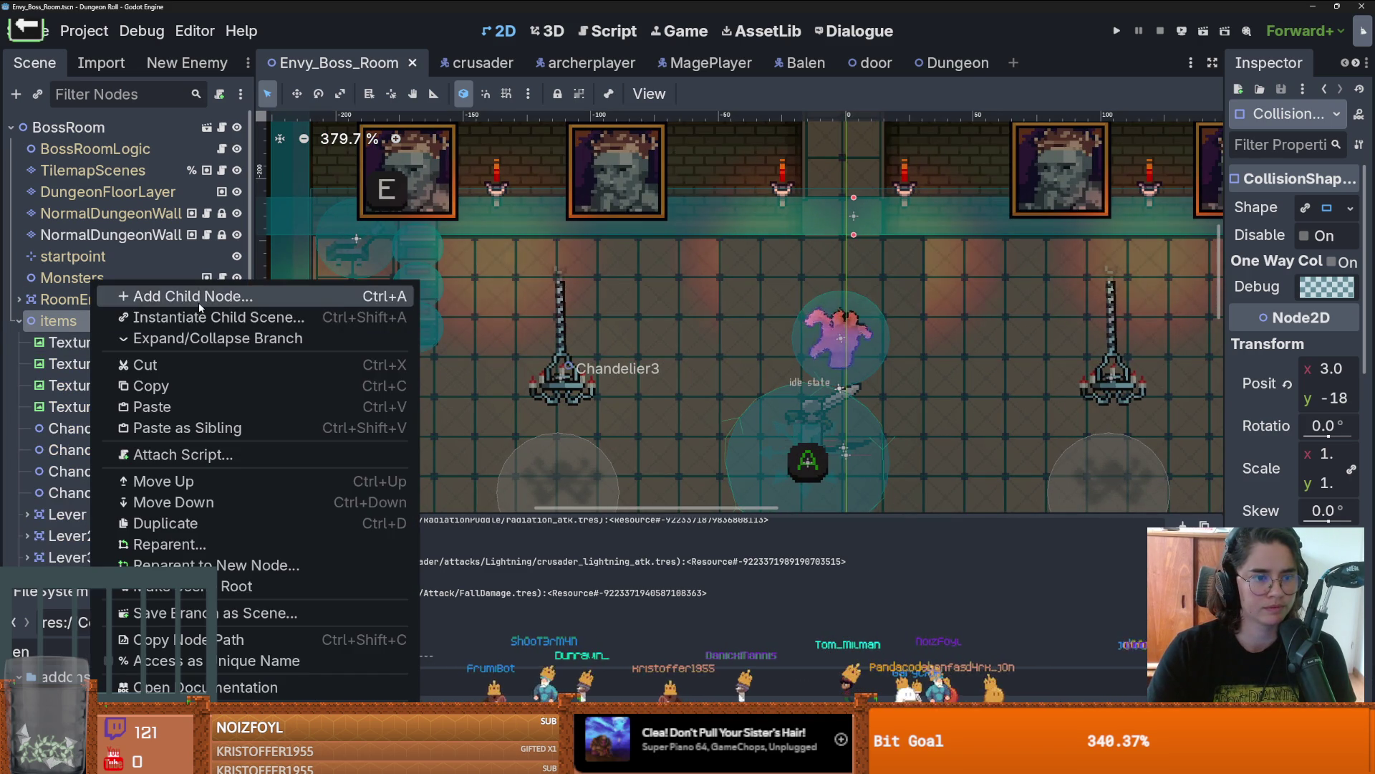
{"action": "left_click", "coordinate": [143, 316]}
{"action": "left_click", "coordinate": [538, 185]}
{"action": "type", "text": "wall"}
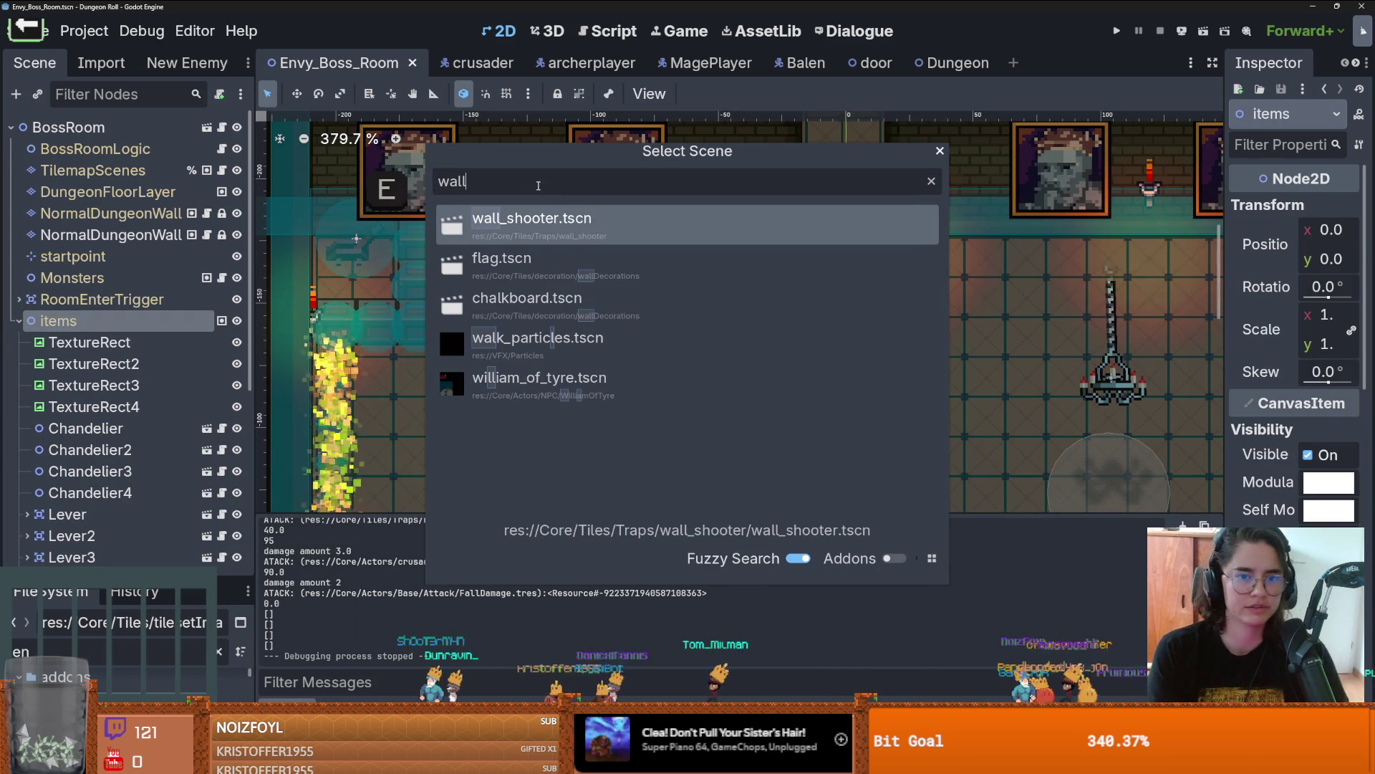
{"action": "key", "text": "Down"}
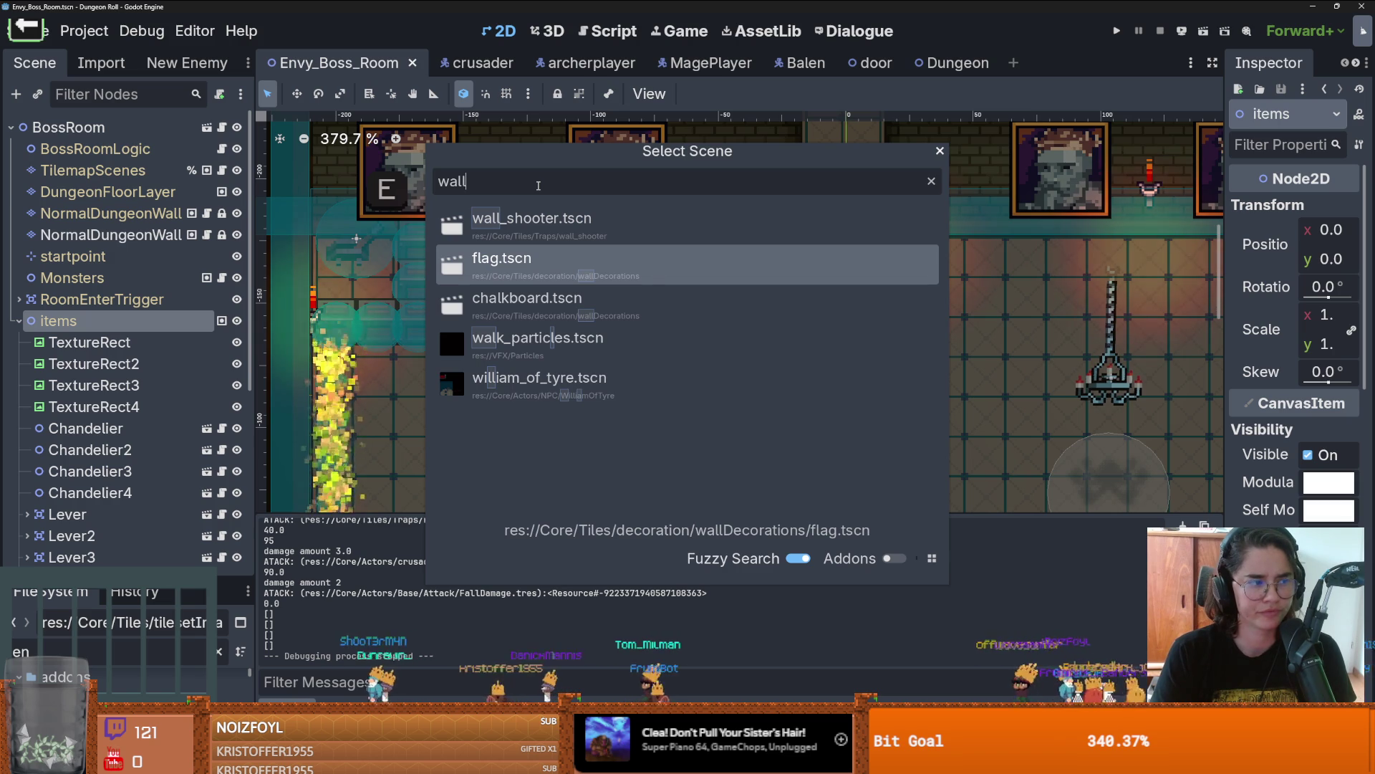
{"action": "key", "text": "Down"}
{"action": "key", "text": "Down"}
{"action": "key", "text": "Up"}
{"action": "key", "text": "Up"}
{"action": "key", "text": "Up"}
{"action": "key", "text": "Down"}
{"action": "key", "text": "Down"}
{"action": "key", "text": "Up"}
{"action": "key", "text": "Up"}
{"action": "key", "text": "Down"}
{"action": "key", "text": "Down"}
{"action": "key", "text": "Up"}
{"action": "key", "text": "Up"}
{"action": "key", "text": "Up"}
{"action": "key", "text": "Down"}
{"action": "key", "text": "Down"}
{"action": "key", "text": "Down"}
{"action": "key", "text": "Down"}
{"action": "key", "text": "Up"}
{"action": "key", "text": "Up"}
{"action": "key", "text": "Up"}
{"action": "key", "text": "Down"}
{"action": "key", "text": "Down"}
{"action": "key", "text": "Down"}
{"action": "key", "text": "Up"}
{"action": "key", "text": "Up"}
{"action": "key", "text": "Up"}
{"action": "key", "text": "Down"}
{"action": "key", "text": "Down"}
{"action": "key", "text": "Down"}
{"action": "key", "text": "Up"}
{"action": "key", "text": "Up"}
{"action": "key", "text": "Up"}
{"action": "key", "text": "Return"}
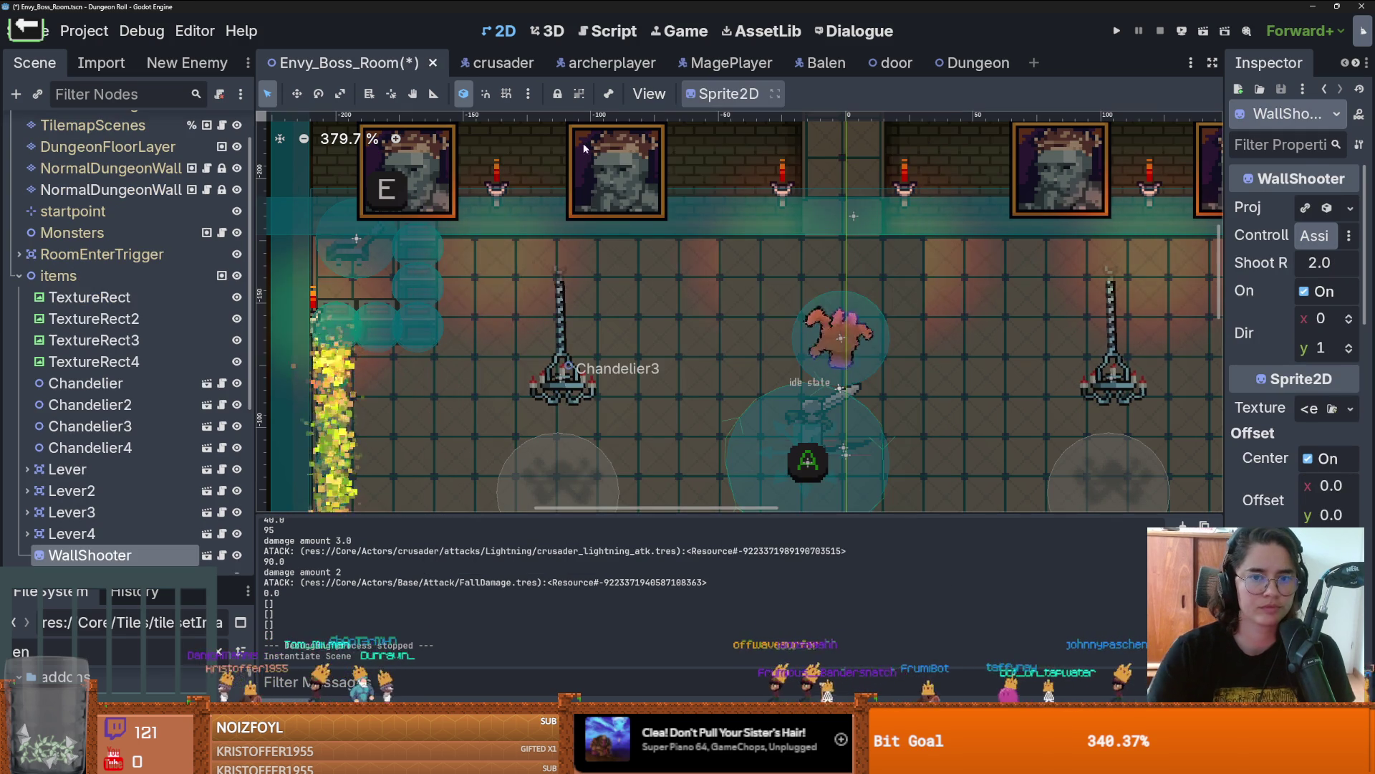
Step: Place WallShooter on the top-wall painting and duplicate it as WallShooter2, shifted left
{"action": "right_click", "coordinate": [629, 172]}
{"action": "left_click", "coordinate": [630, 172]}
{"action": "scroll", "coordinate": [631, 170], "scroll_direction": "up", "scroll_amount": 5}
{"action": "left_click_drag", "start_coordinate": [629, 154], "coordinate": [629, 158]}
{"action": "scroll", "coordinate": [629, 158], "scroll_direction": "up", "scroll_amount": 3}
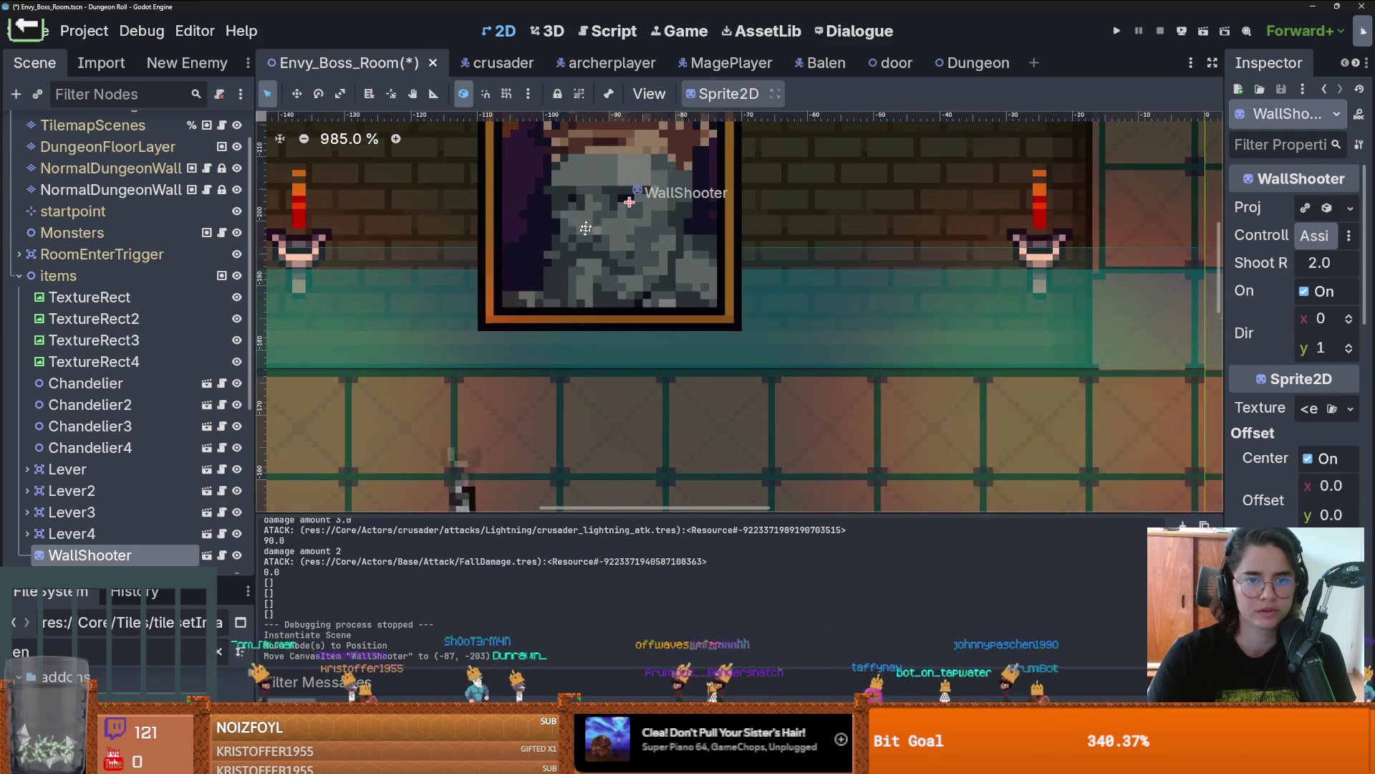
{"action": "left_click_drag", "start_coordinate": [627, 213], "coordinate": [628, 206]}
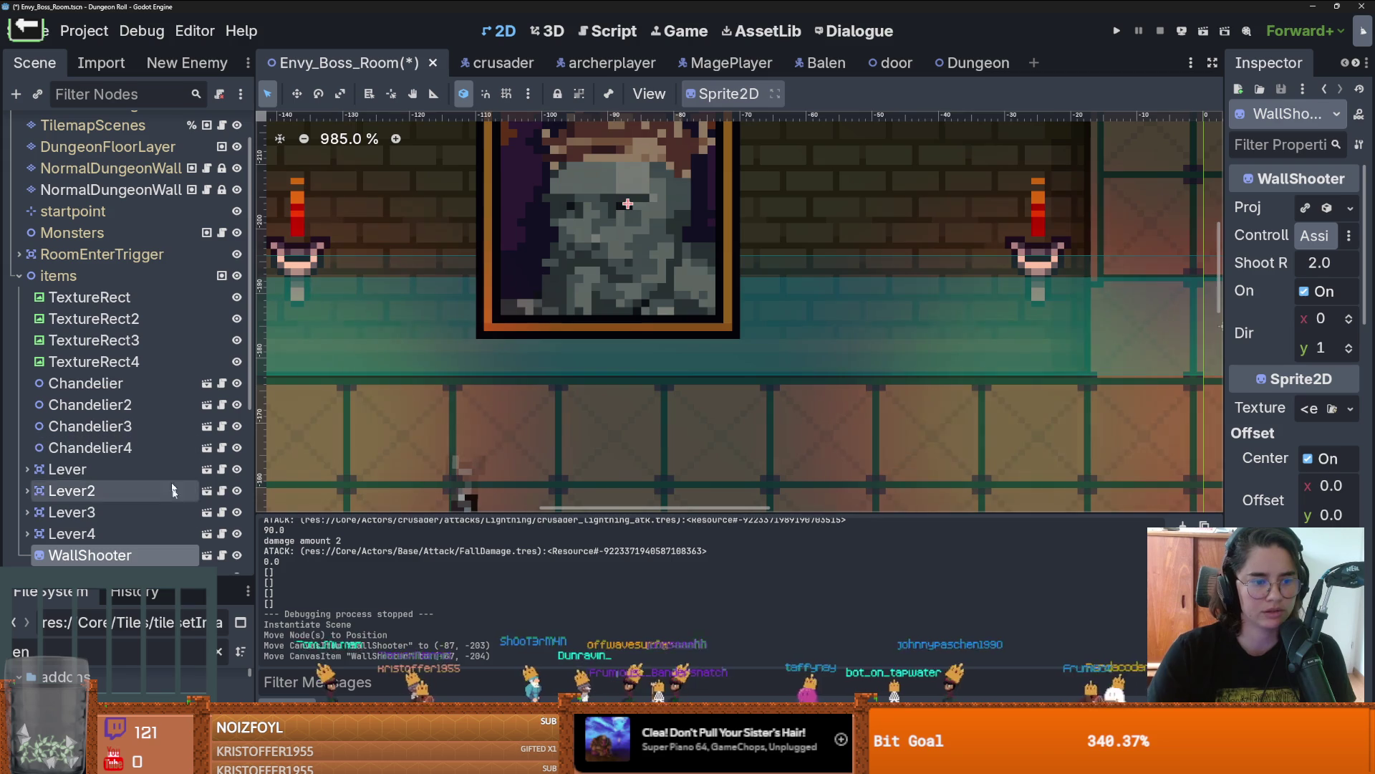
{"action": "scroll", "coordinate": [646, 300], "scroll_direction": "down", "scroll_amount": 2}
{"action": "key", "text": "ctrl+d"}
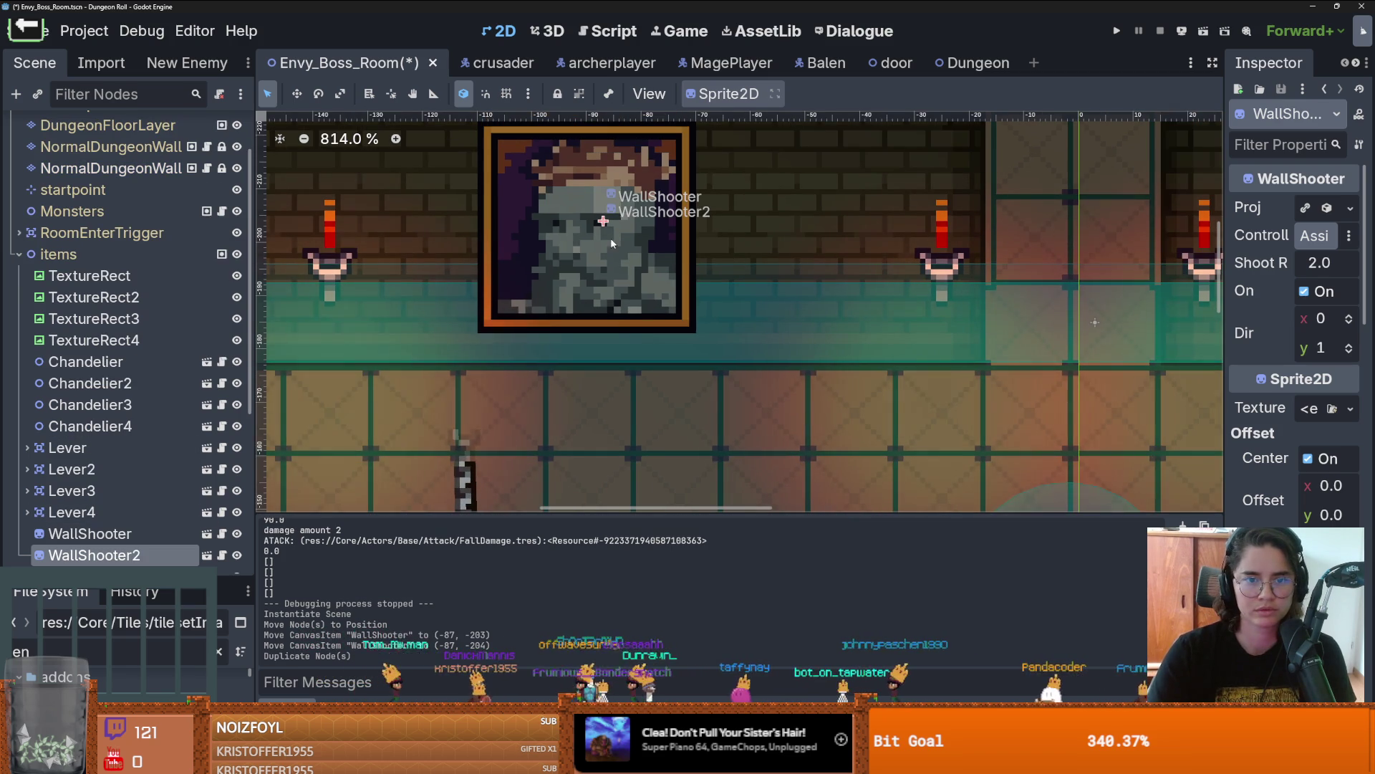
{"action": "left_click_drag", "start_coordinate": [605, 222], "coordinate": [558, 221]}
{"action": "scroll", "coordinate": [652, 272], "scroll_direction": "down", "scroll_amount": 9}
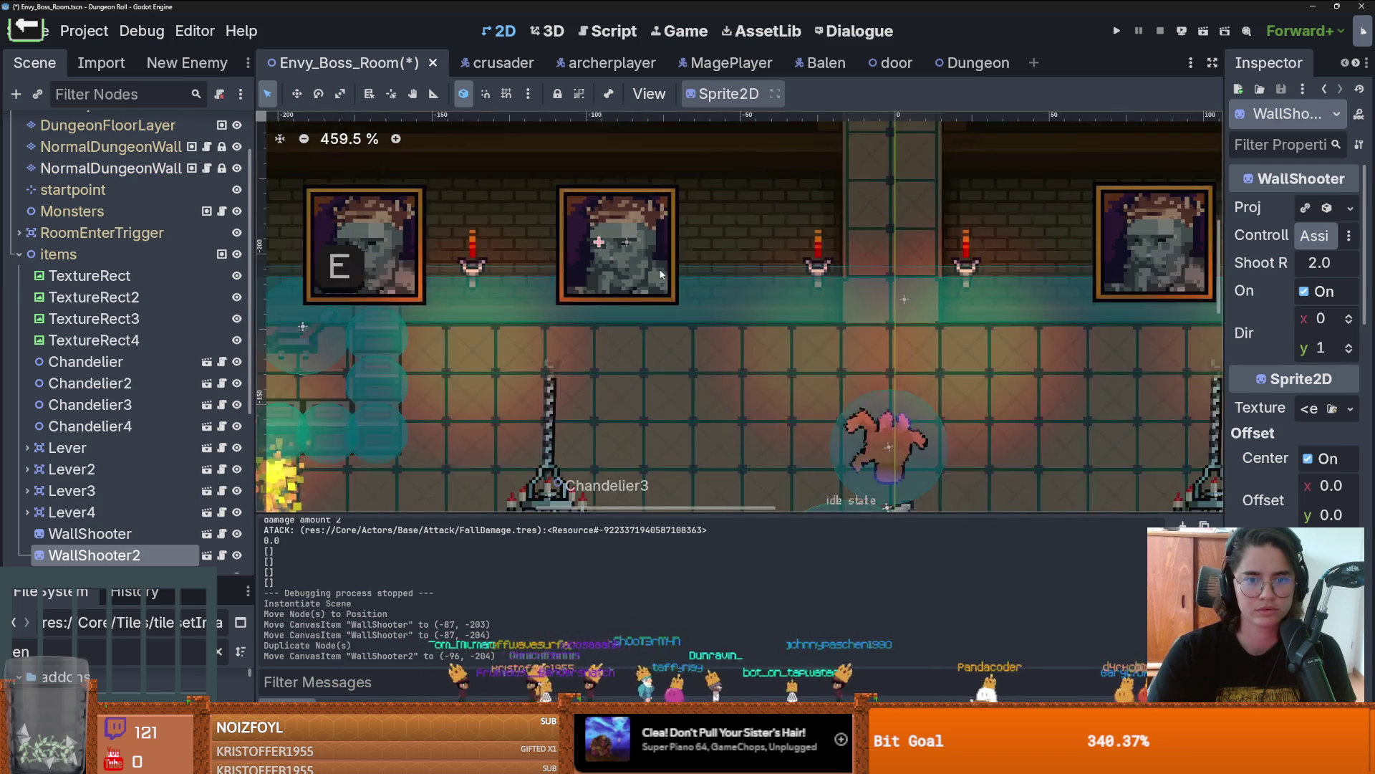
{"action": "left_click", "coordinate": [723, 261]}
{"action": "scroll", "coordinate": [725, 252], "scroll_direction": "down", "scroll_amount": 2}
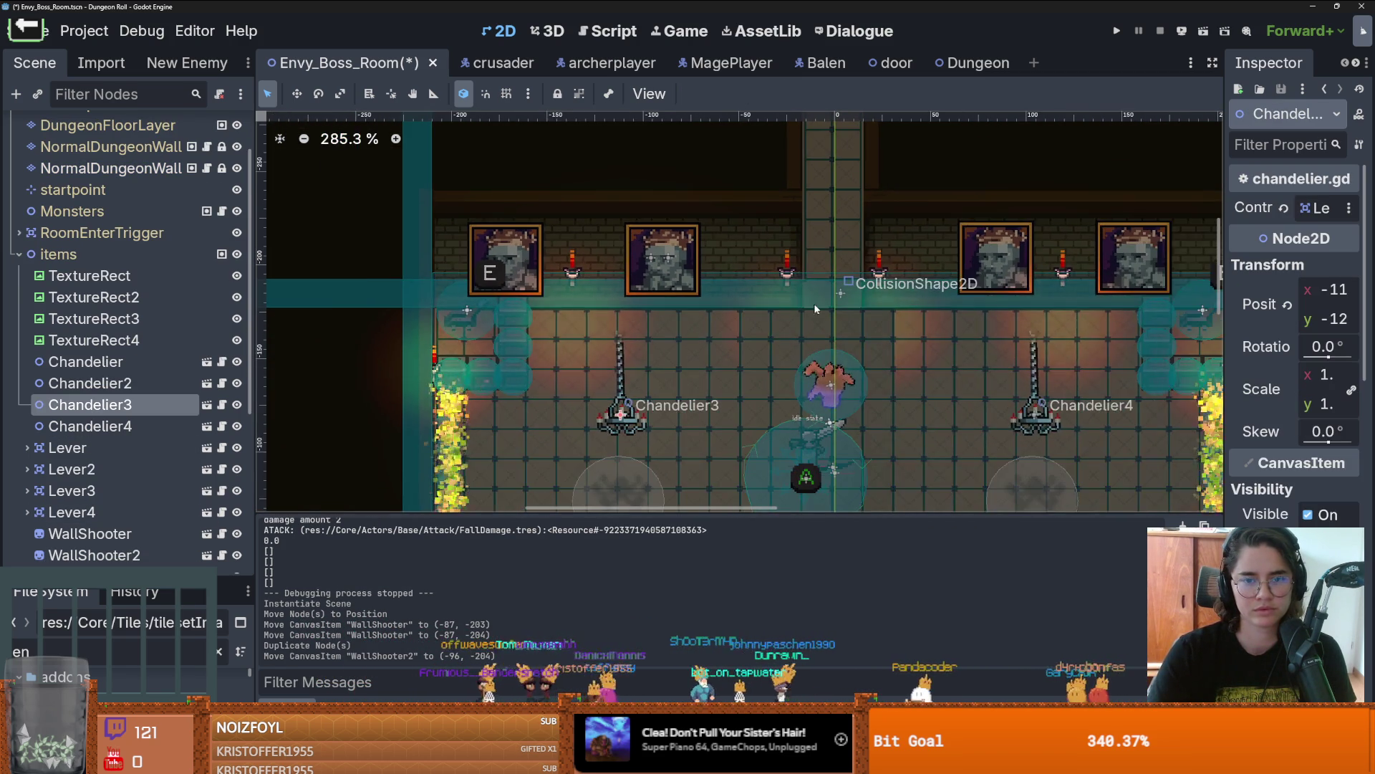
Step: Inspect WallShooter's projectile and Weapon resource, checking its status-effect dropdowns
{"action": "scroll", "coordinate": [670, 263], "scroll_direction": "up", "scroll_amount": 3}
{"action": "left_click_drag", "start_coordinate": [1227, 216], "coordinate": [1021, 217]}
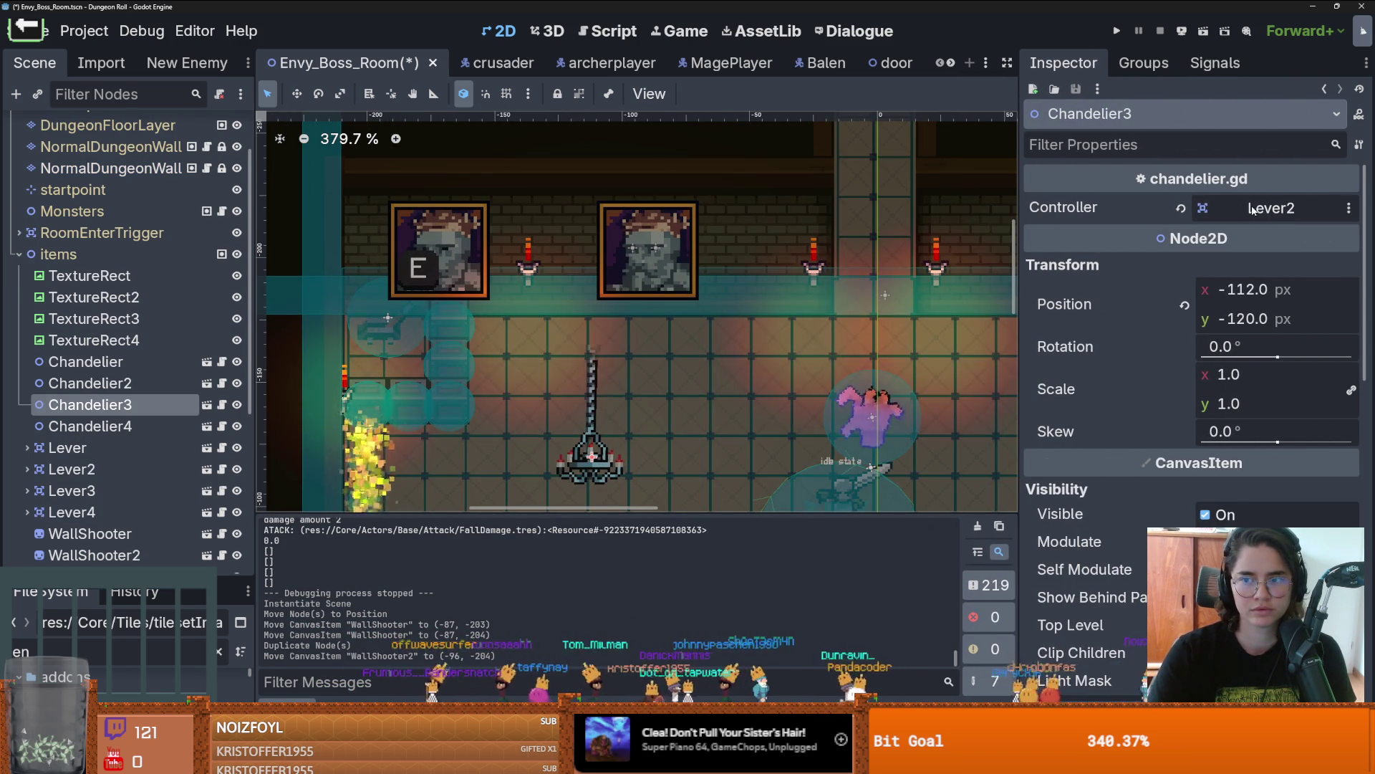
{"action": "scroll", "coordinate": [155, 394], "scroll_direction": "down", "scroll_amount": 3}
{"action": "left_click", "coordinate": [143, 367]}
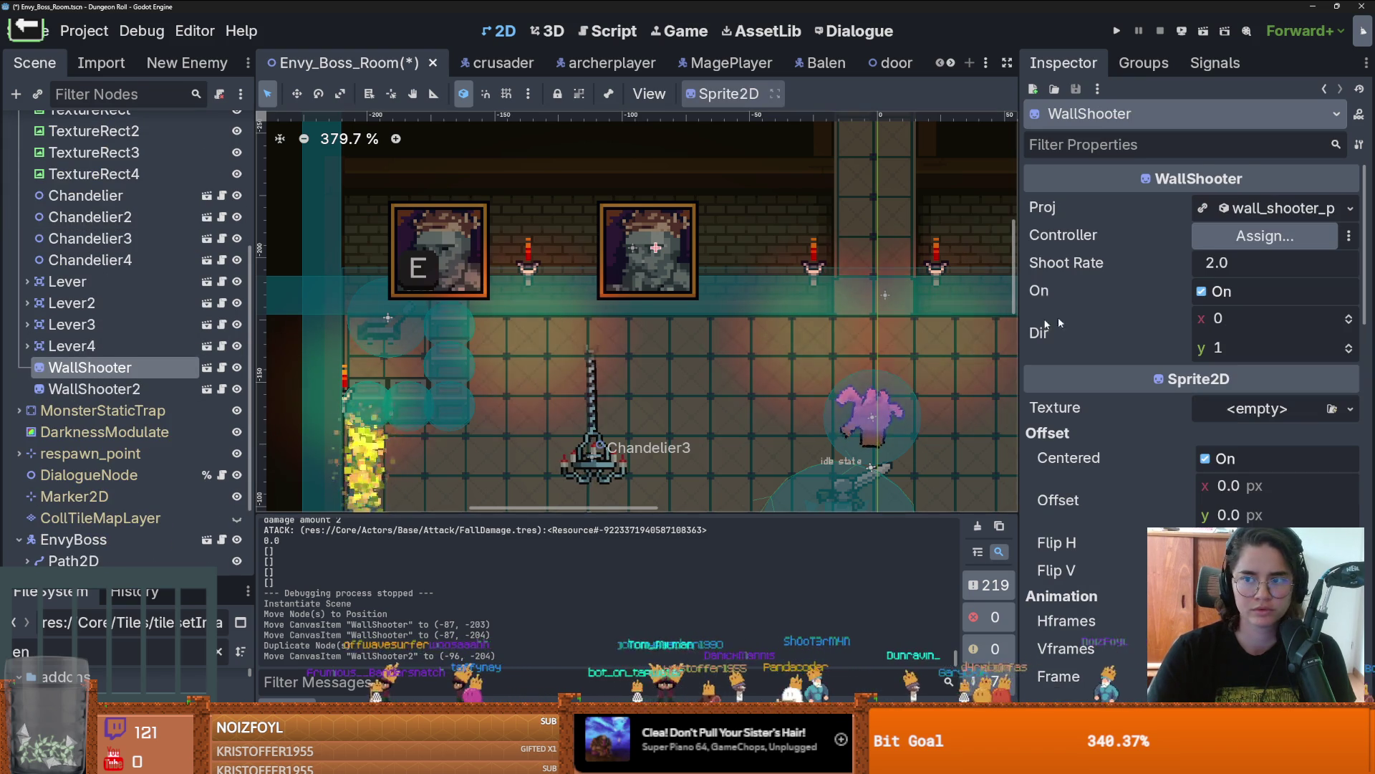
{"action": "left_click", "coordinate": [1230, 210]}
{"action": "scroll", "coordinate": [1123, 345], "scroll_direction": "down", "scroll_amount": 3}
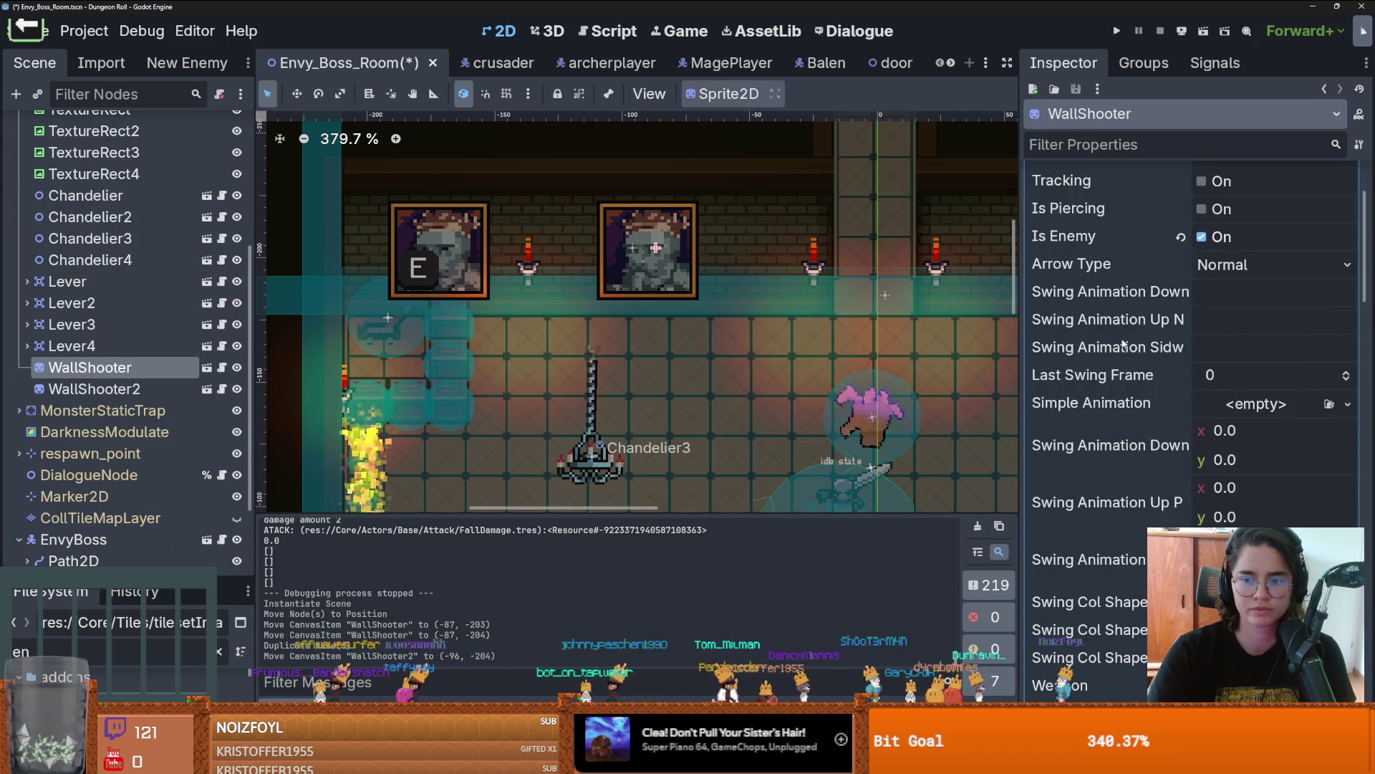
{"action": "scroll", "coordinate": [1146, 369], "scroll_direction": "down", "scroll_amount": 5}
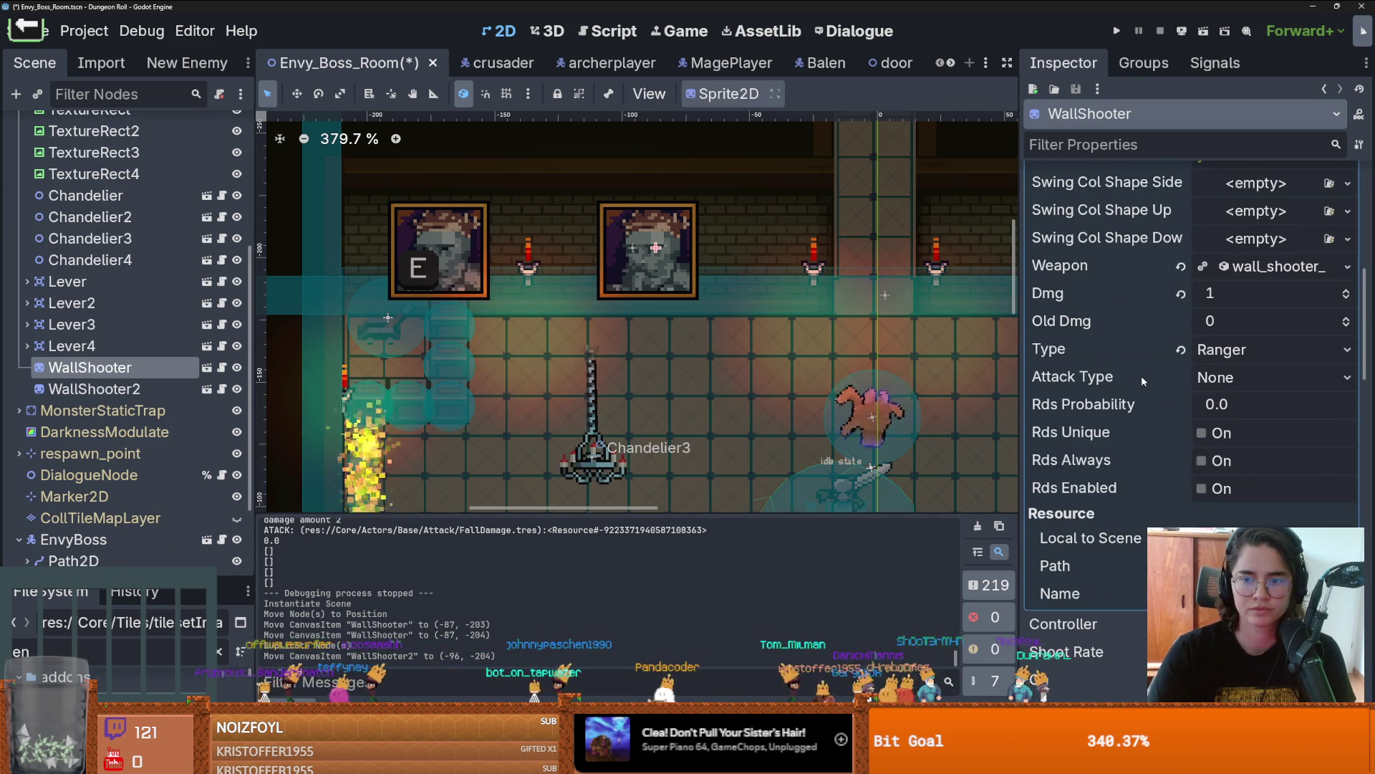
{"action": "scroll", "coordinate": [1147, 376], "scroll_direction": "up", "scroll_amount": 4}
{"action": "left_click", "coordinate": [1237, 405]}
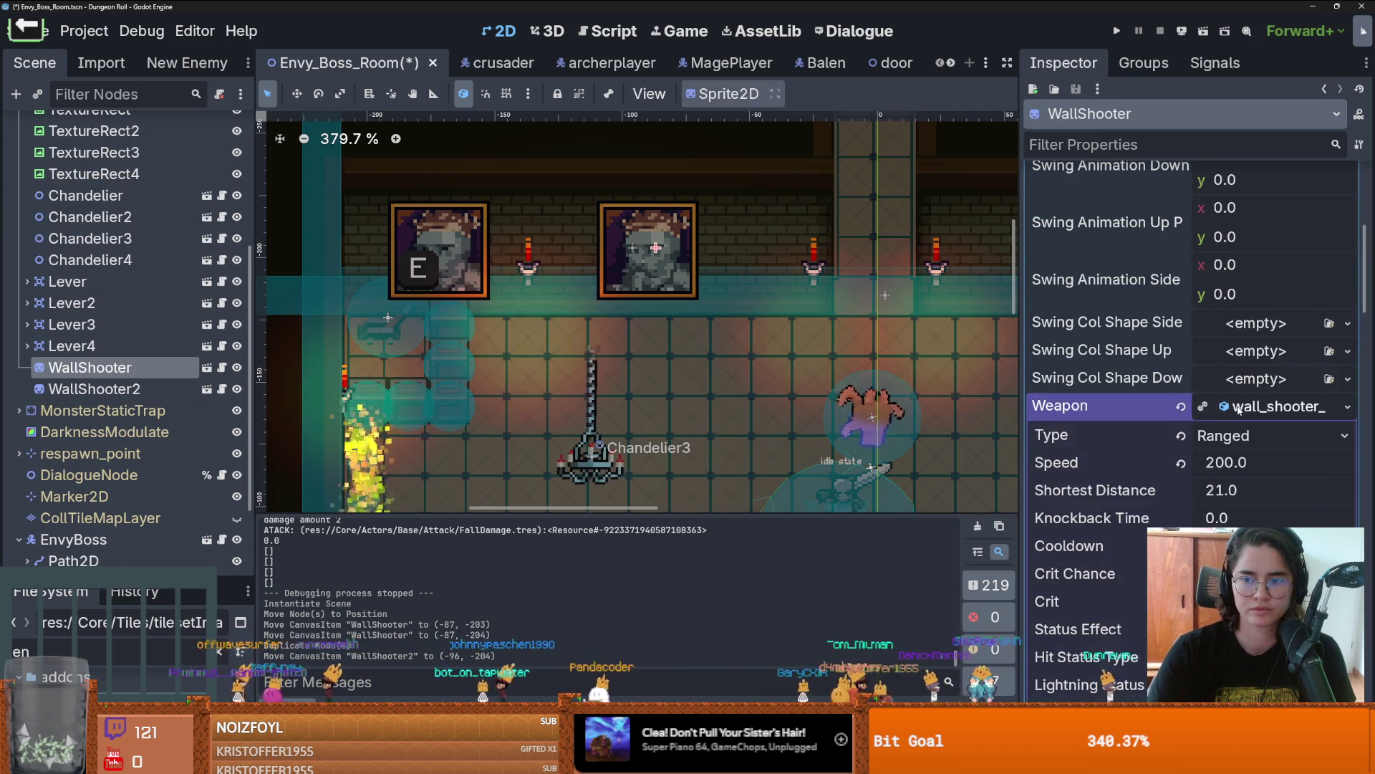
{"action": "scroll", "coordinate": [1236, 405], "scroll_direction": "down", "scroll_amount": 6}
{"action": "scroll", "coordinate": [1134, 426], "scroll_direction": "down", "scroll_amount": 3}
{"action": "left_click", "coordinate": [1219, 364]}
{"action": "left_click", "coordinate": [1219, 336]}
{"action": "left_click", "coordinate": [1219, 336]}
{"action": "left_click", "coordinate": [1219, 310]}
{"action": "left_click", "coordinate": [1219, 310]}
{"action": "left_click", "coordinate": [1218, 281]}
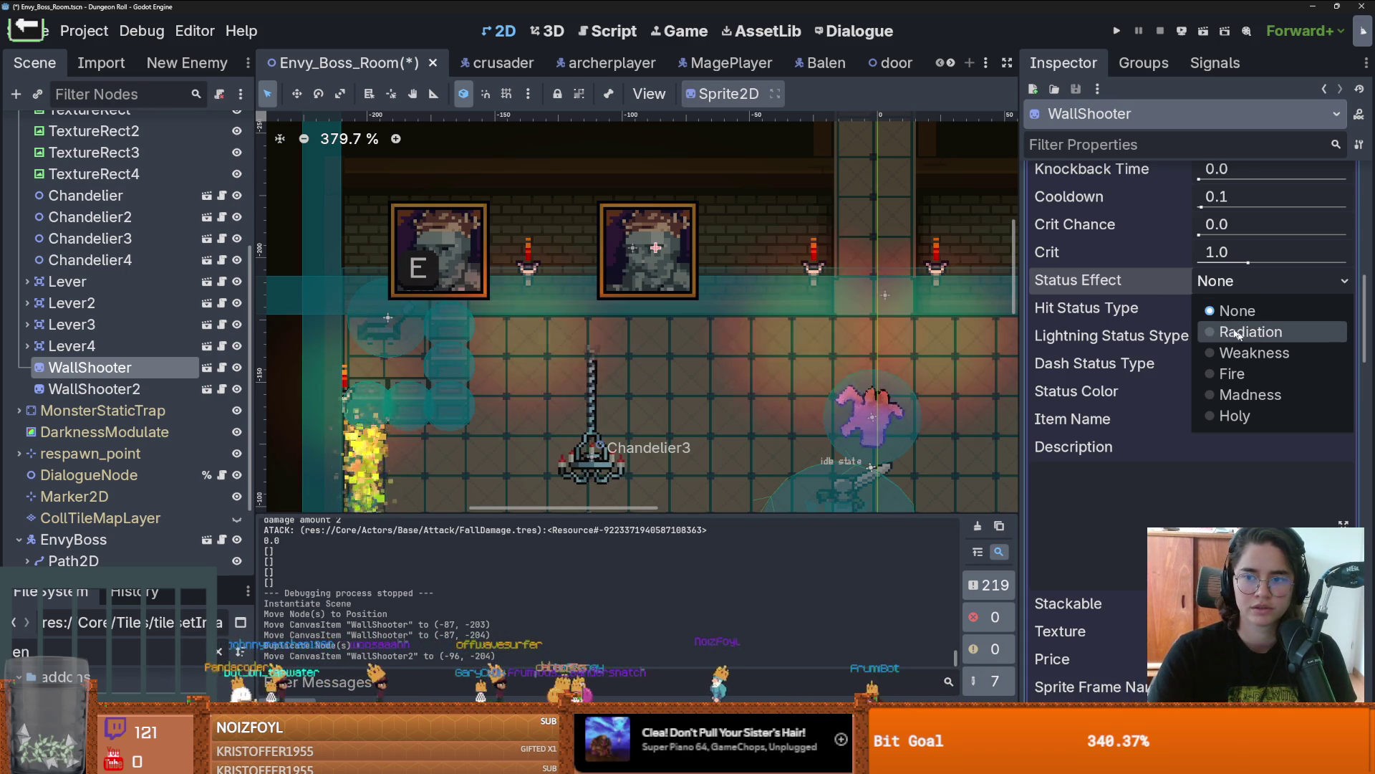
Step: Save the Envy_Boss_Room scene
{"action": "scroll", "coordinate": [1239, 341], "scroll_direction": "up", "scroll_amount": 5}
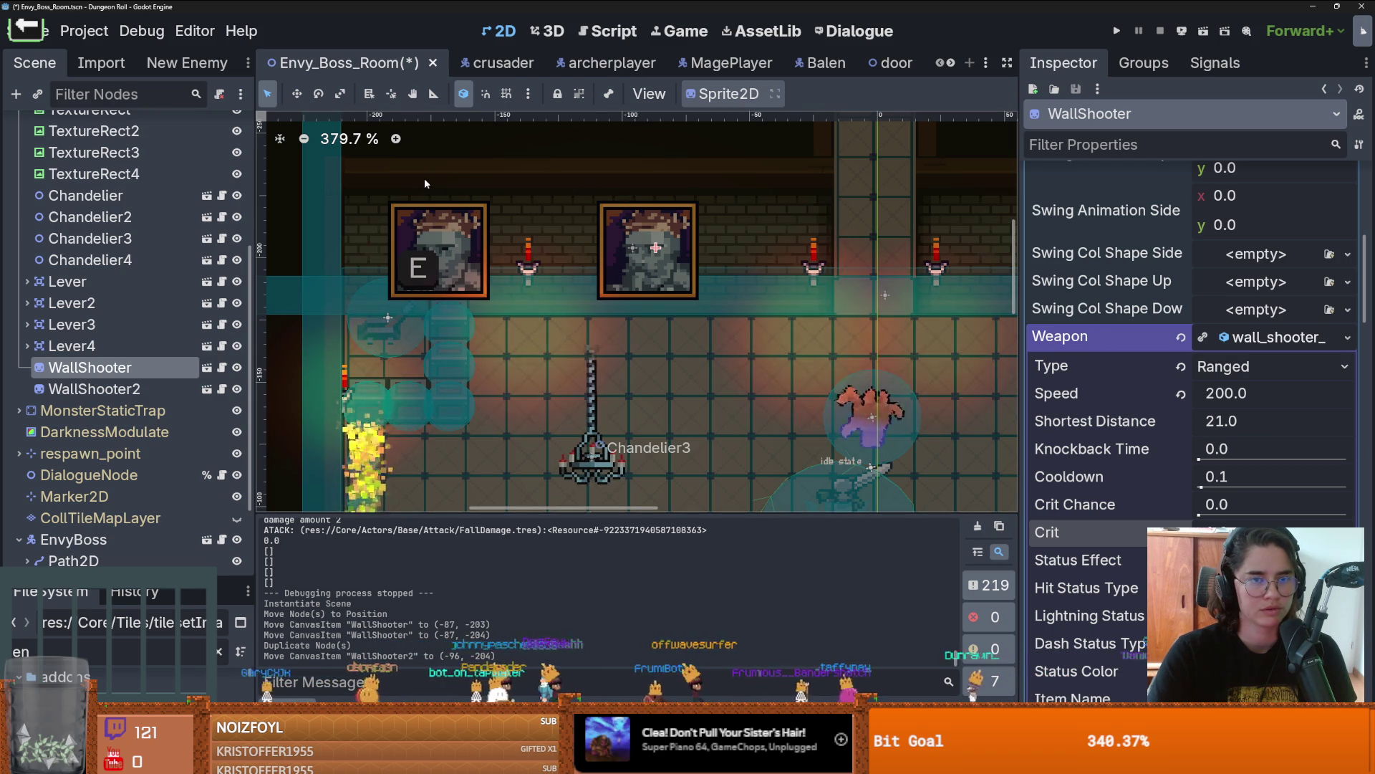
{"action": "key", "text": "ctrl+s"}
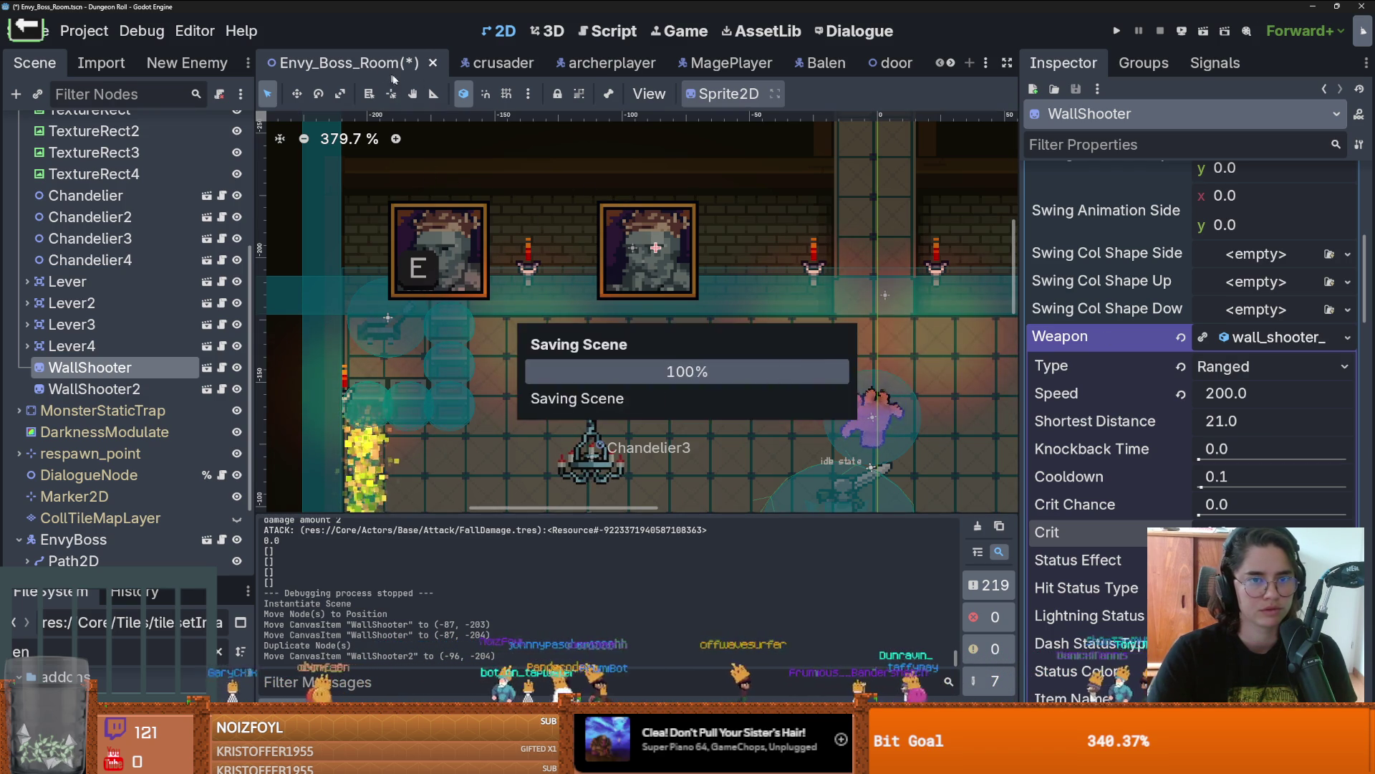
{"action": "left_click", "coordinate": [952, 64]}
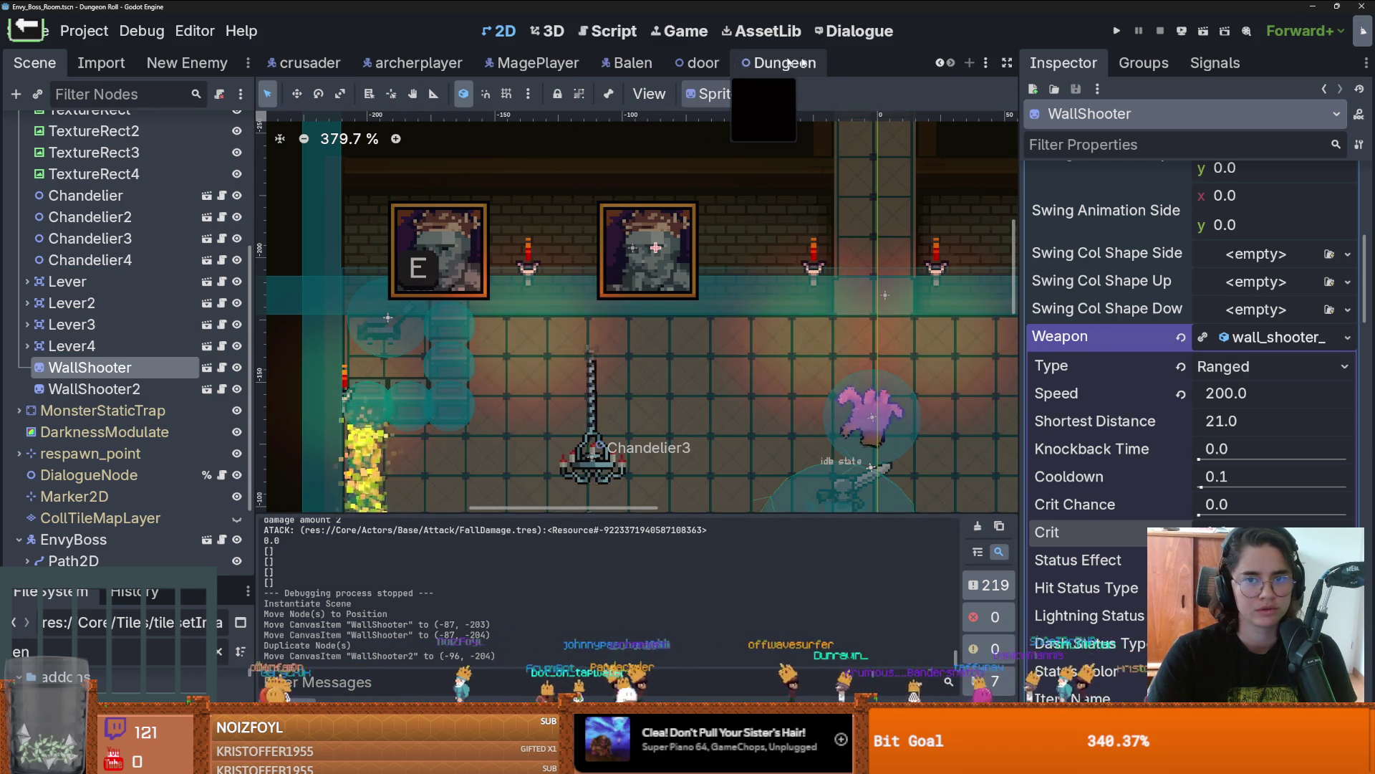
Step: Open arena.gd from the Dungeon scene and select boss_y_offset on line 277
{"action": "left_click", "coordinate": [816, 63]}
{"action": "left_click", "coordinate": [226, 128]}
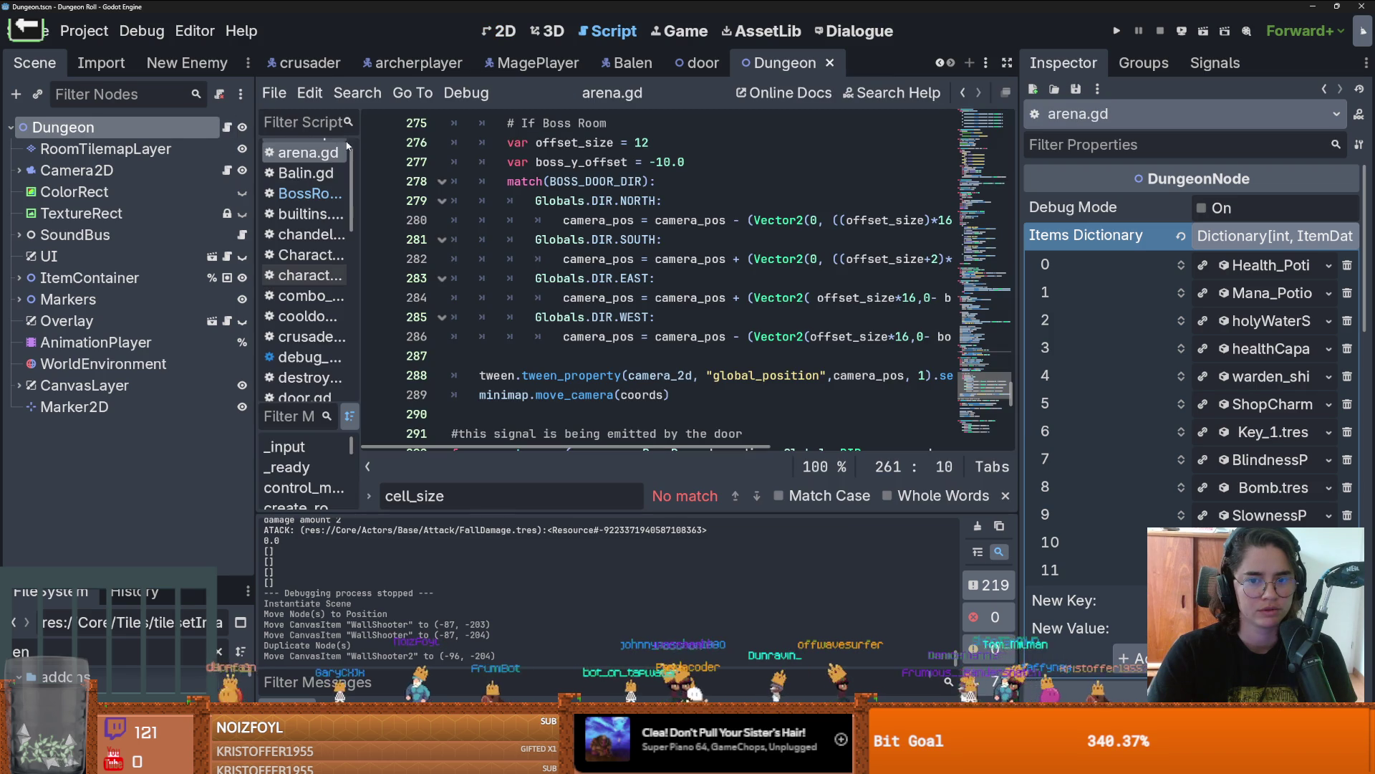
{"action": "scroll", "coordinate": [407, 233], "scroll_direction": "right", "scroll_amount": 3}
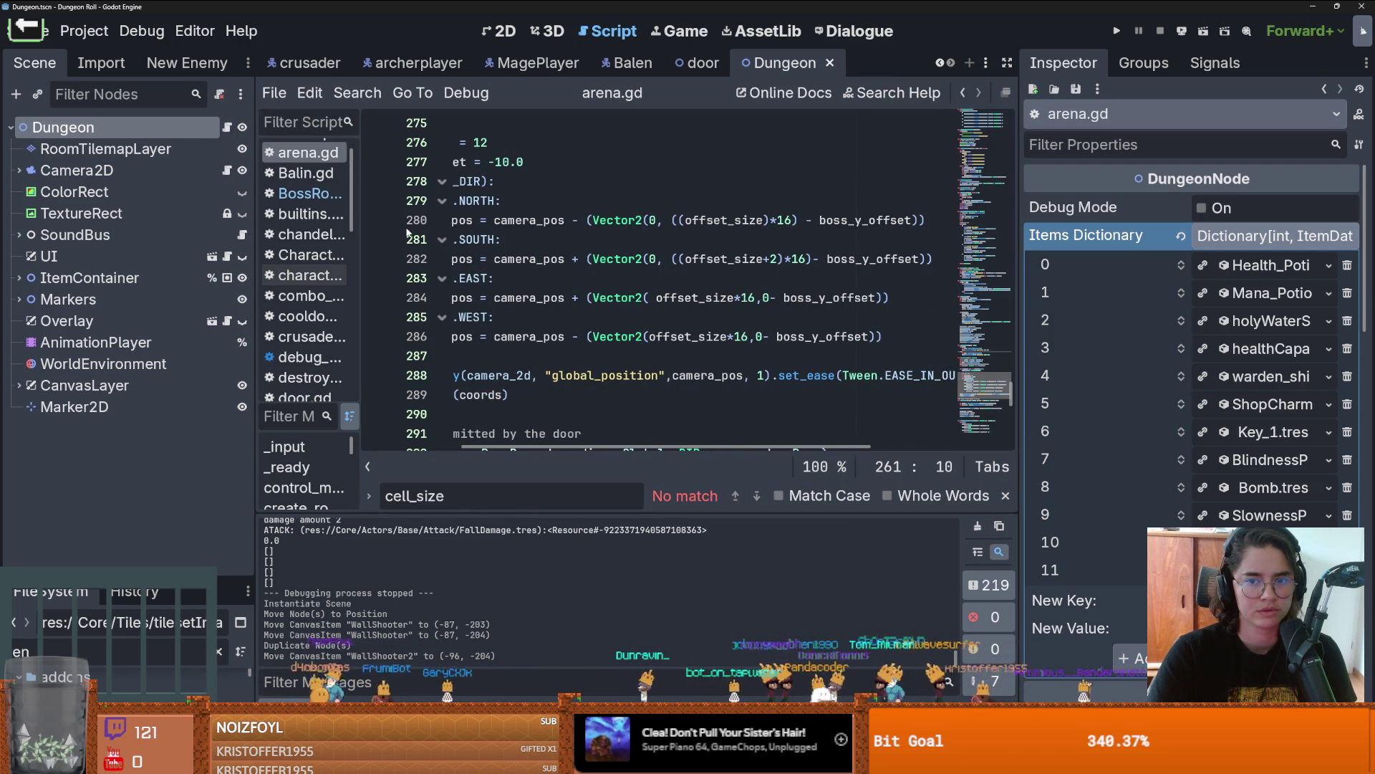
{"action": "scroll", "coordinate": [408, 233], "scroll_direction": "left", "scroll_amount": 3}
{"action": "scroll", "coordinate": [408, 233], "scroll_direction": "up", "scroll_amount": 3}
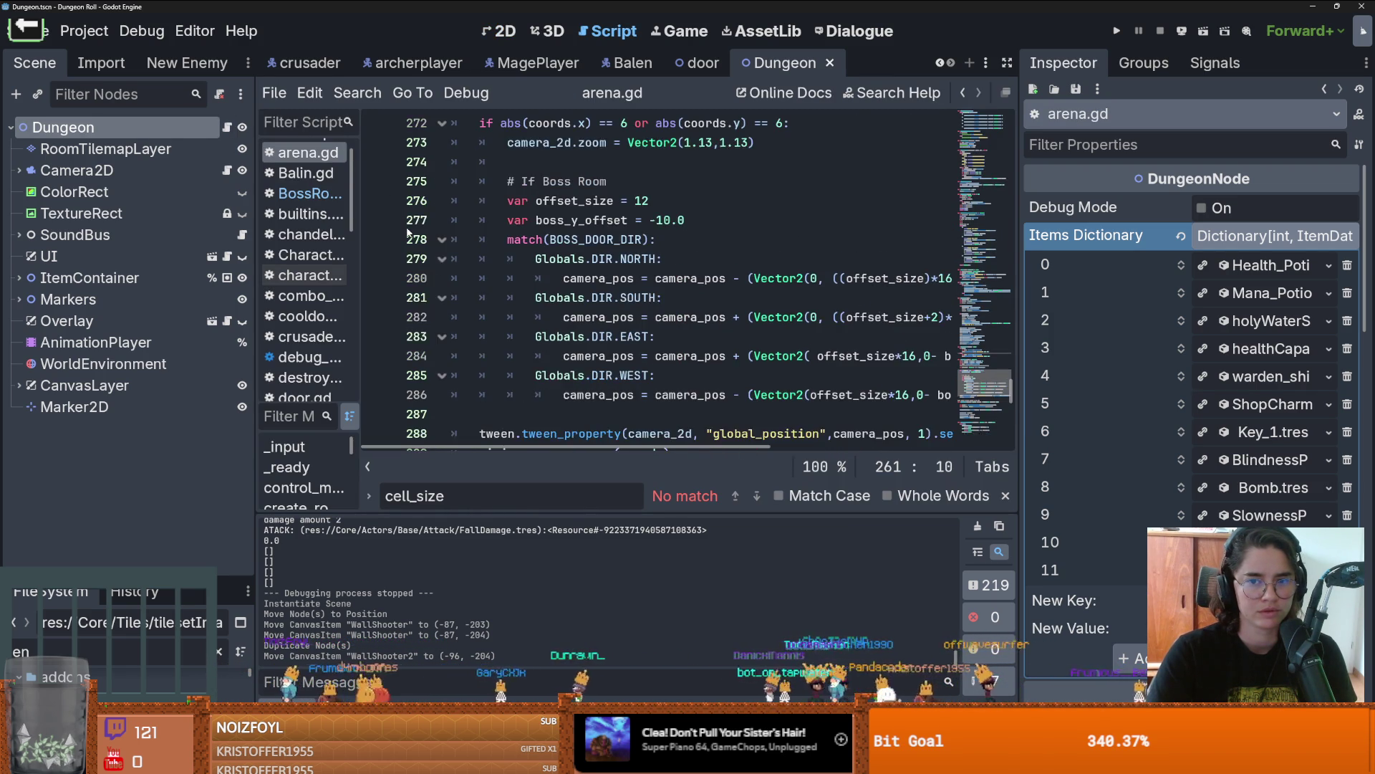
{"action": "scroll", "coordinate": [408, 232], "scroll_direction": "down", "scroll_amount": 1}
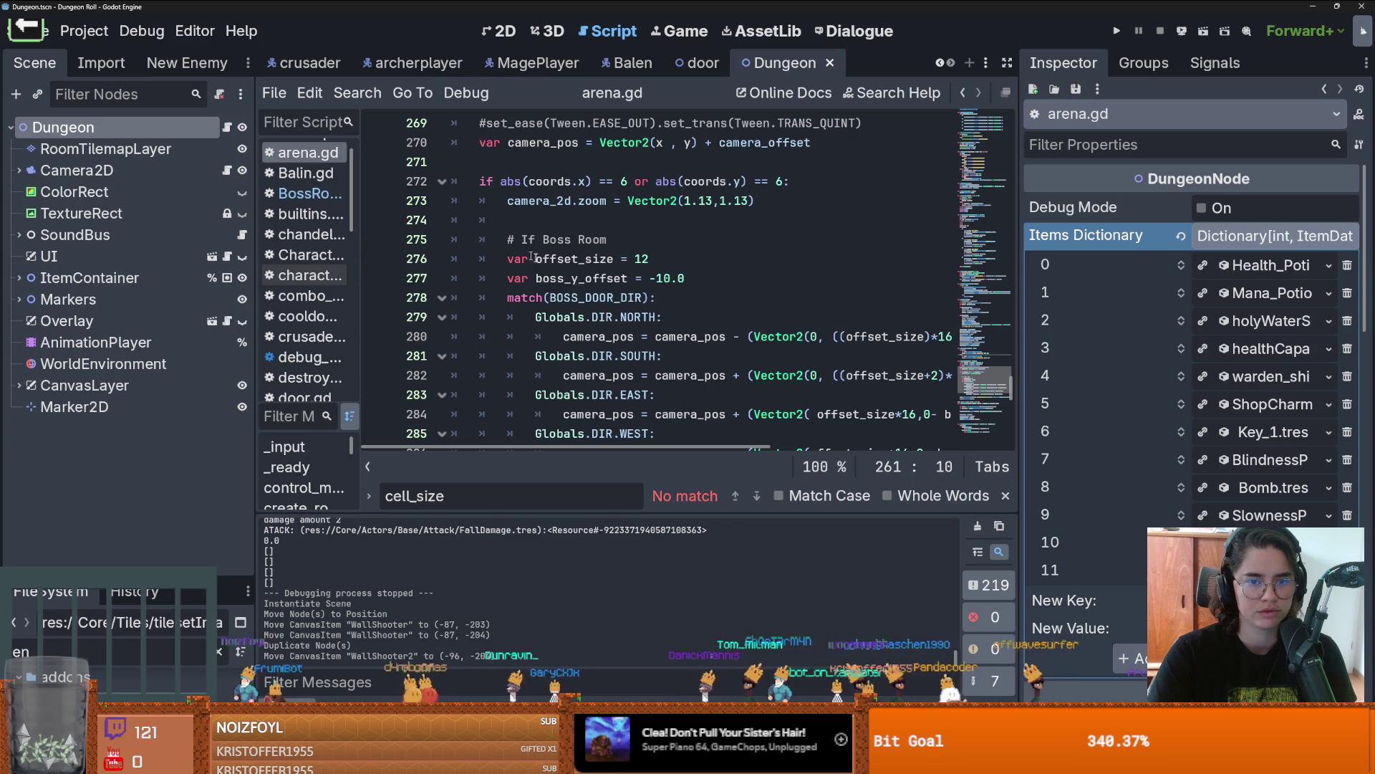
{"action": "double_click", "coordinate": [580, 278]}
{"action": "scroll", "coordinate": [602, 304], "scroll_direction": "right", "scroll_amount": 3}
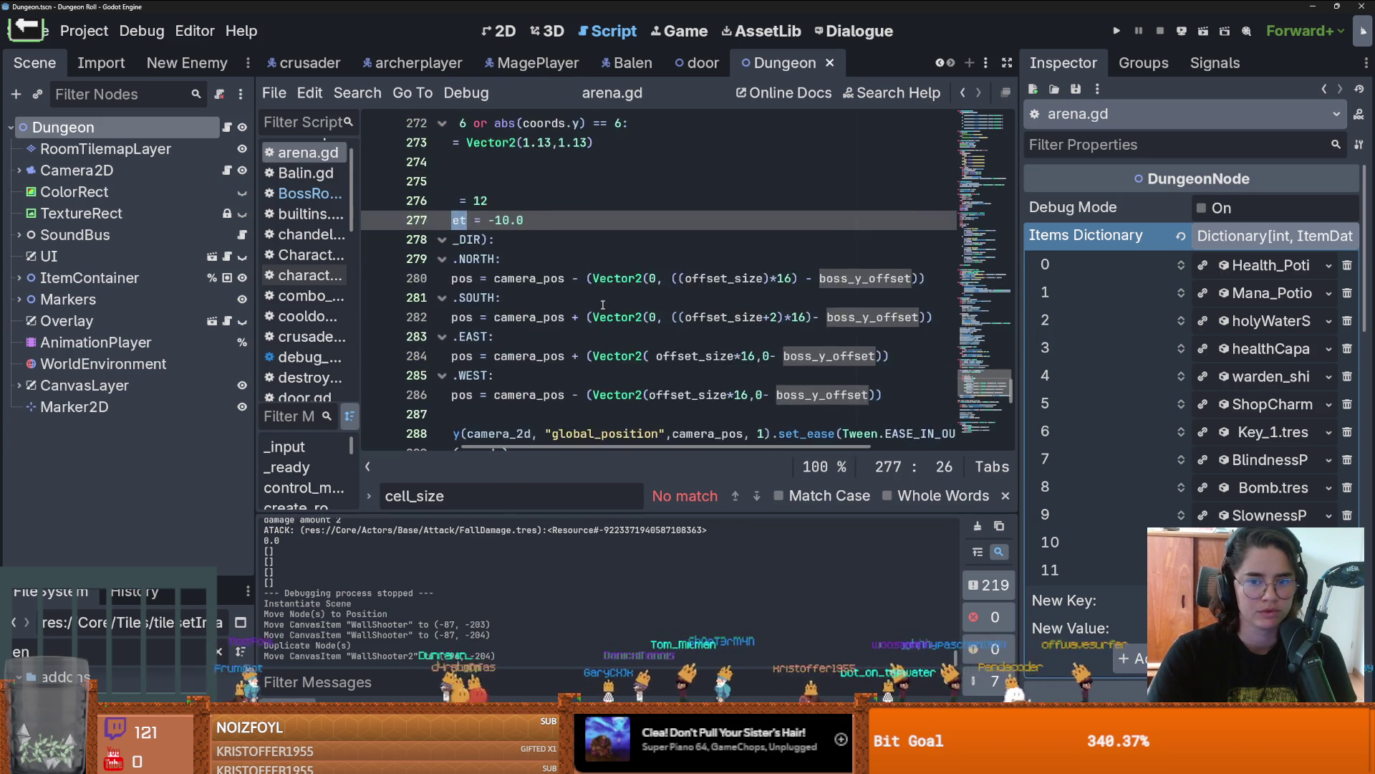
{"action": "scroll", "coordinate": [602, 305], "scroll_direction": "left", "scroll_amount": 3}
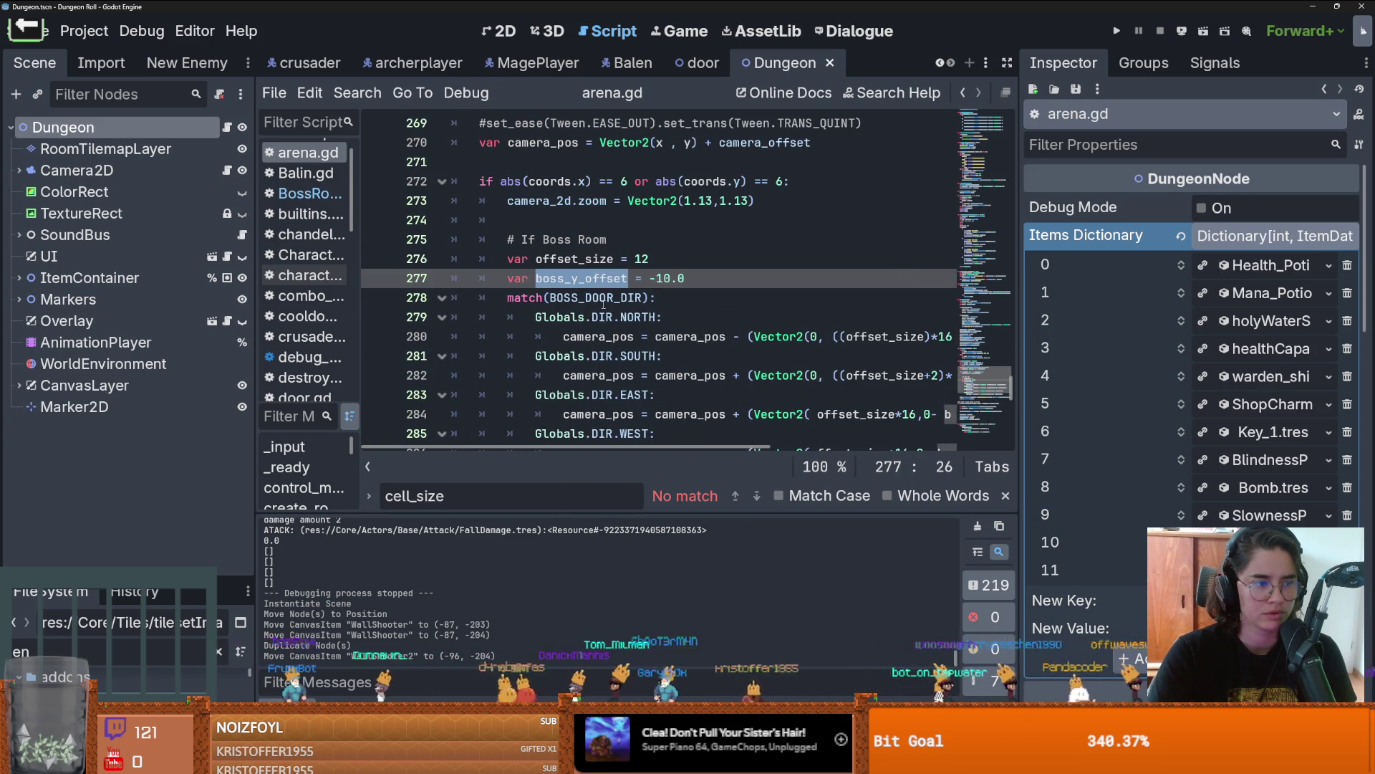
{"action": "left_click", "coordinate": [940, 63]}
Step: Zoom around the boss in Envy_Boss_Room's 2D view, then close the scene
{"action": "left_click", "coordinate": [339, 63]}
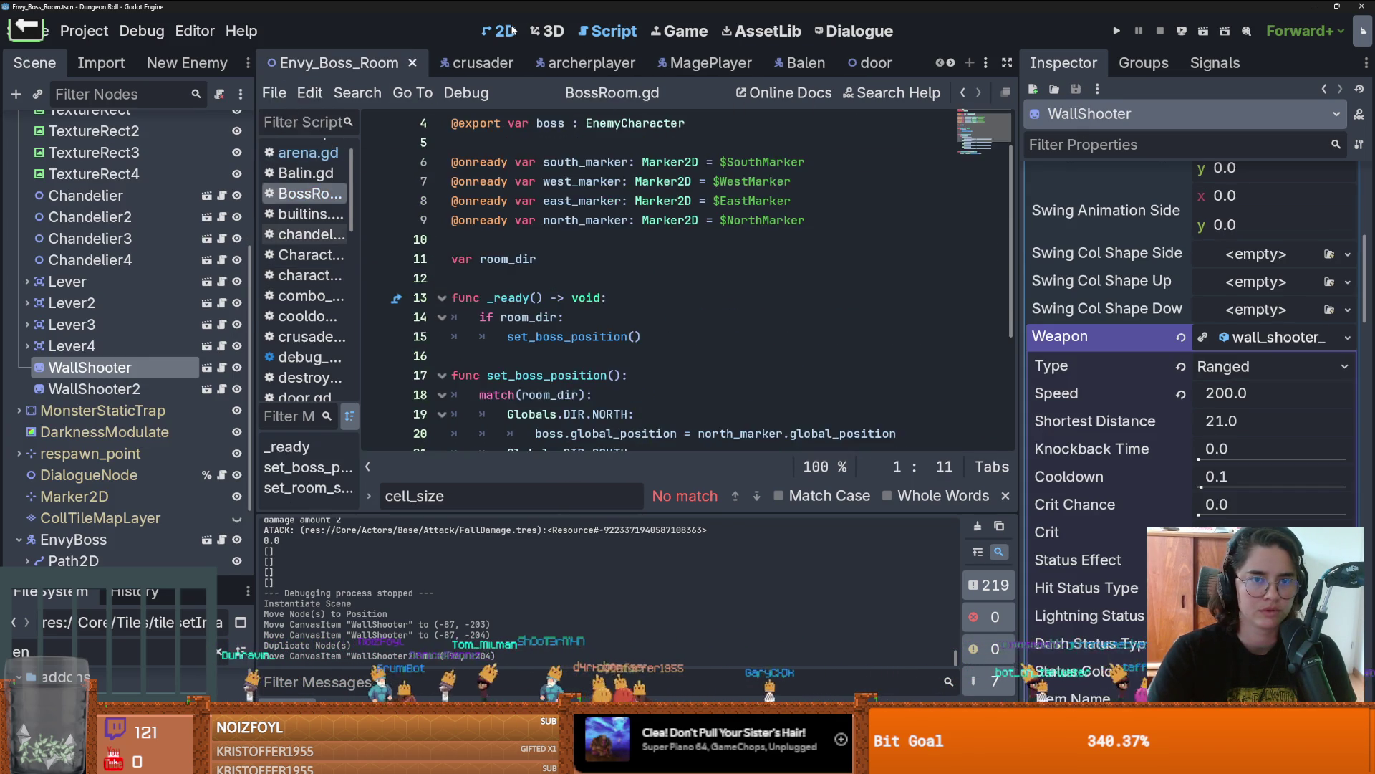
{"action": "left_click", "coordinate": [501, 31]}
{"action": "scroll", "coordinate": [531, 315], "scroll_direction": "up", "scroll_amount": 2}
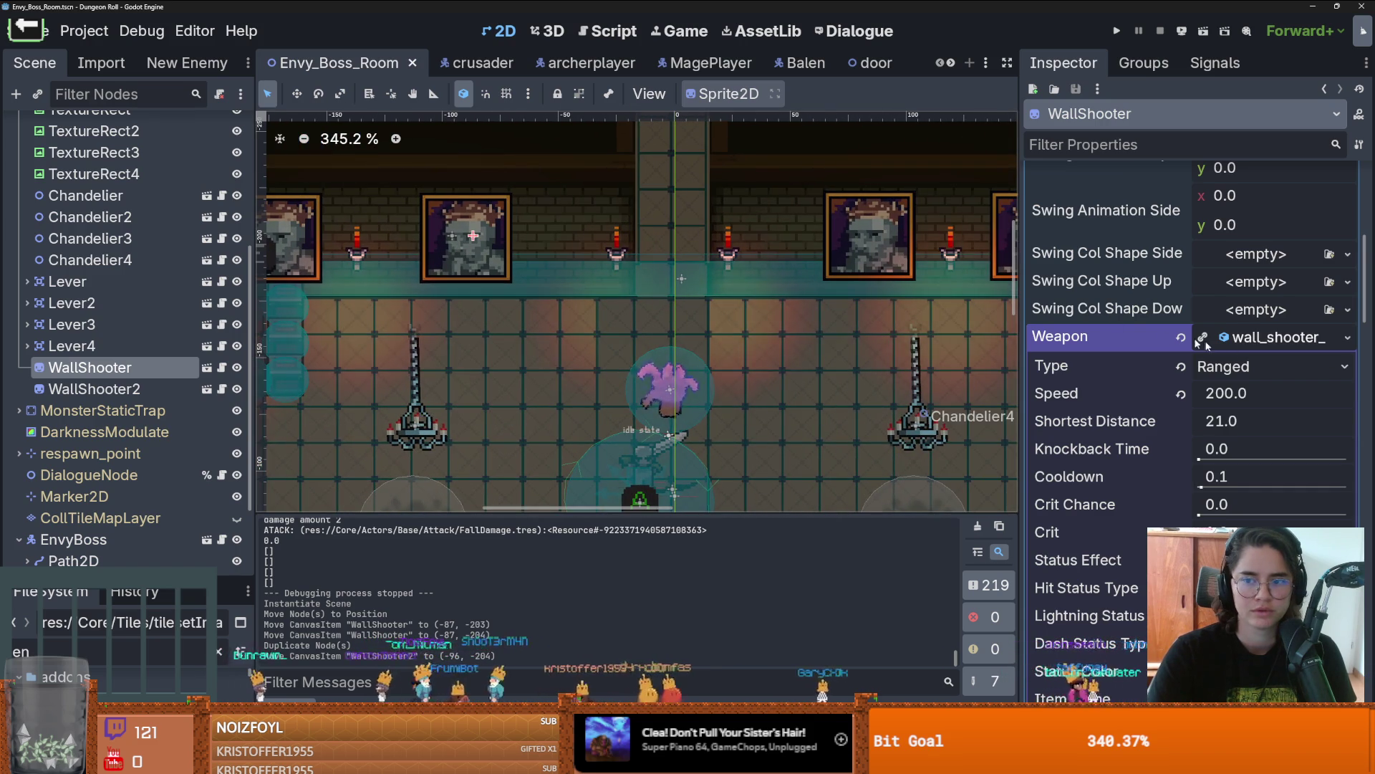
{"action": "scroll", "coordinate": [1122, 340], "scroll_direction": "up", "scroll_amount": 3}
{"action": "scroll", "coordinate": [1120, 336], "scroll_direction": "up", "scroll_amount": 3}
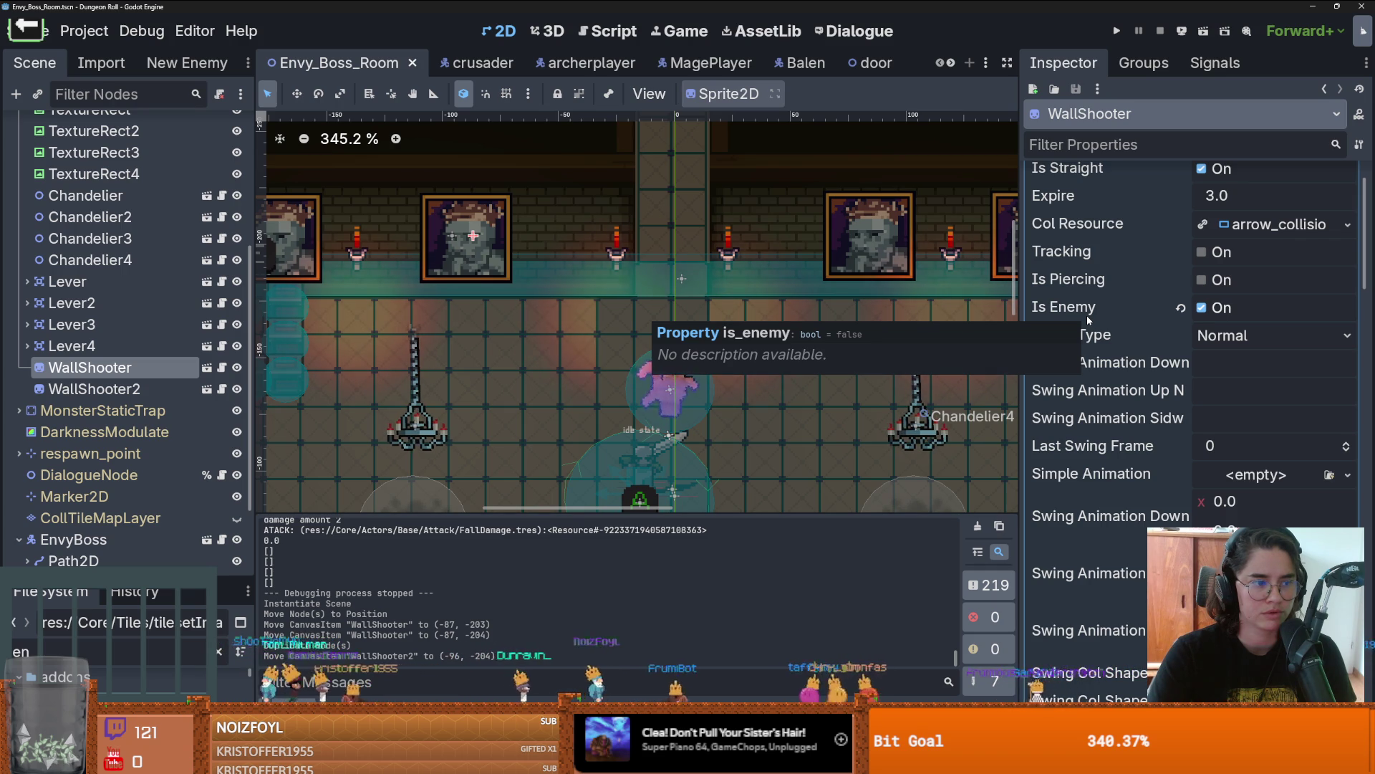
{"action": "scroll", "coordinate": [677, 440], "scroll_direction": "up", "scroll_amount": 2}
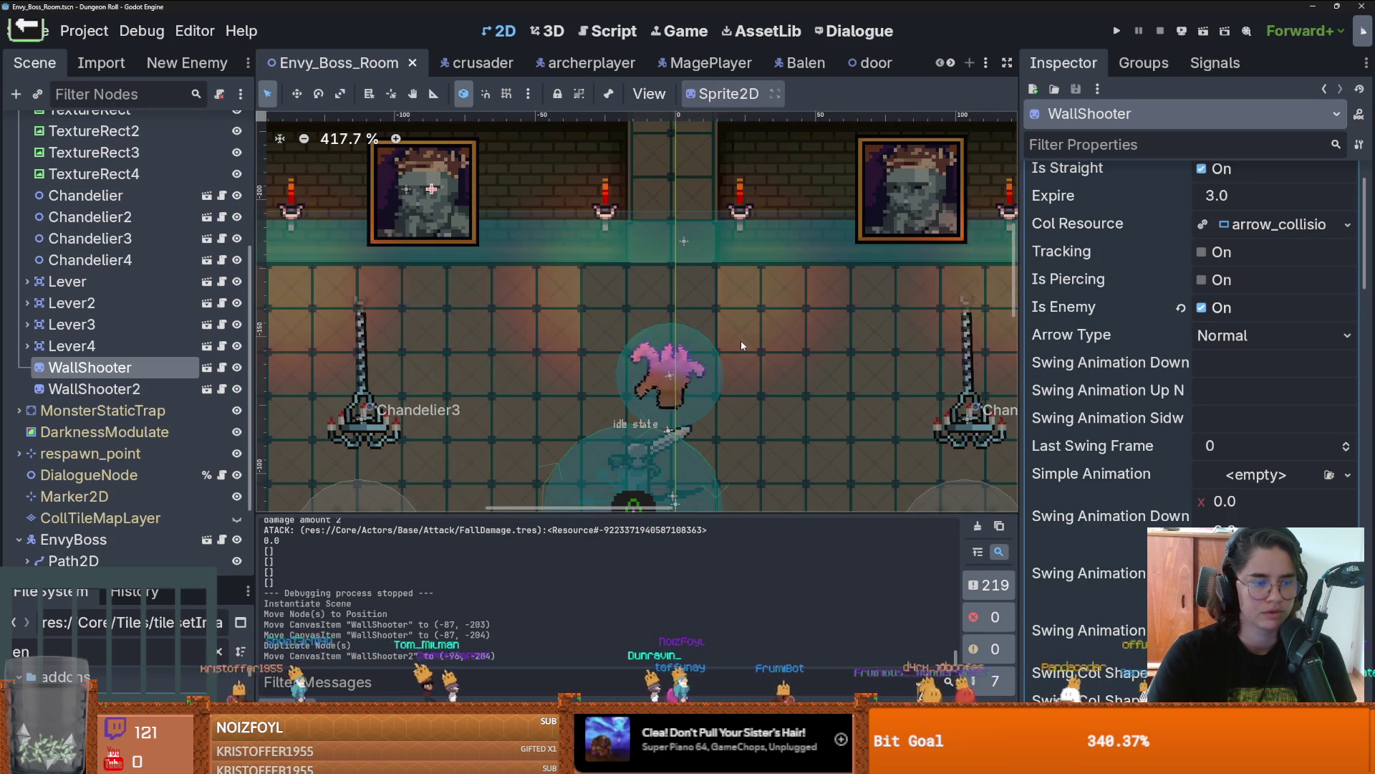
{"action": "scroll", "coordinate": [654, 356], "scroll_direction": "up", "scroll_amount": 8}
{"action": "scroll", "coordinate": [722, 365], "scroll_direction": "down", "scroll_amount": 7}
{"action": "scroll", "coordinate": [745, 369], "scroll_direction": "up", "scroll_amount": 11}
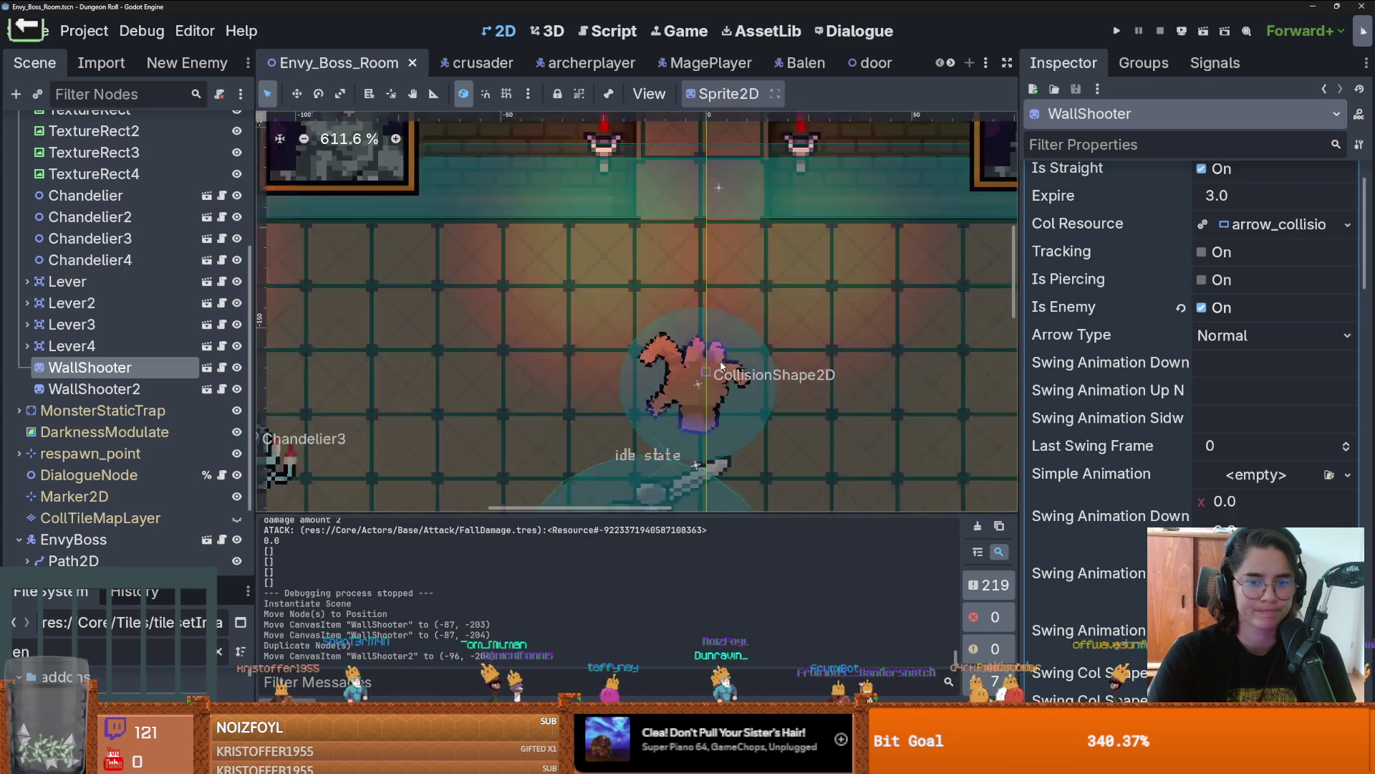
{"action": "scroll", "coordinate": [762, 371], "scroll_direction": "down", "scroll_amount": 4}
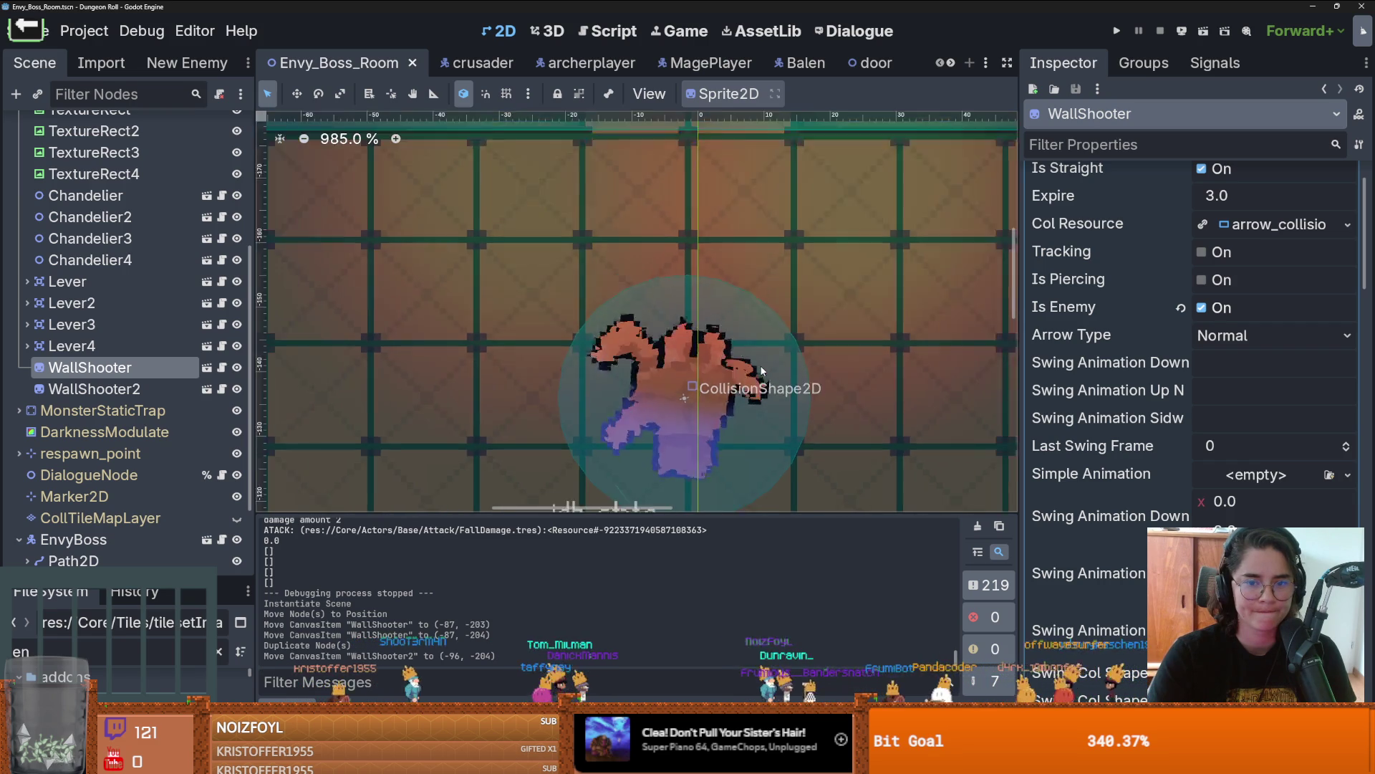
{"action": "scroll", "coordinate": [761, 370], "scroll_direction": "down", "scroll_amount": 4}
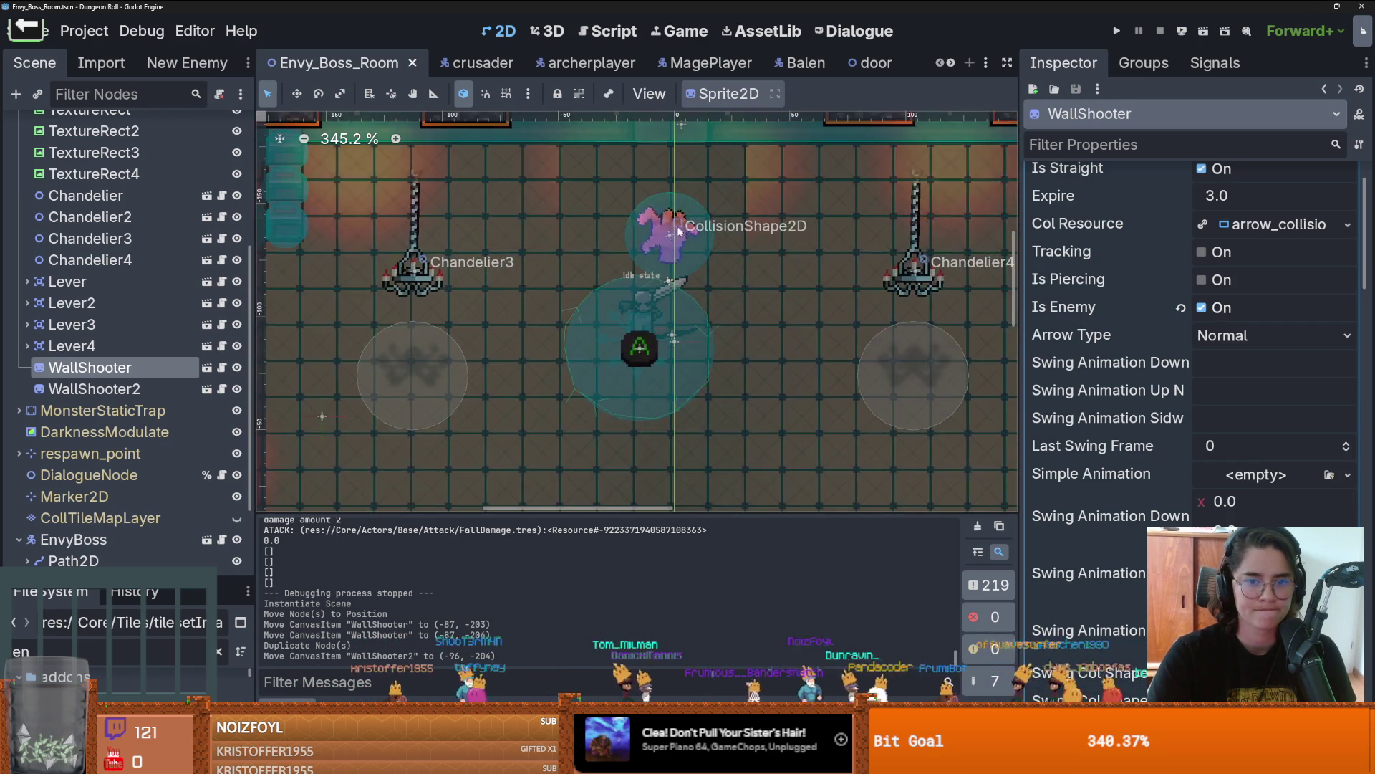
{"action": "scroll", "coordinate": [631, 268], "scroll_direction": "up", "scroll_amount": 2}
{"action": "scroll", "coordinate": [559, 223], "scroll_direction": "up", "scroll_amount": 1}
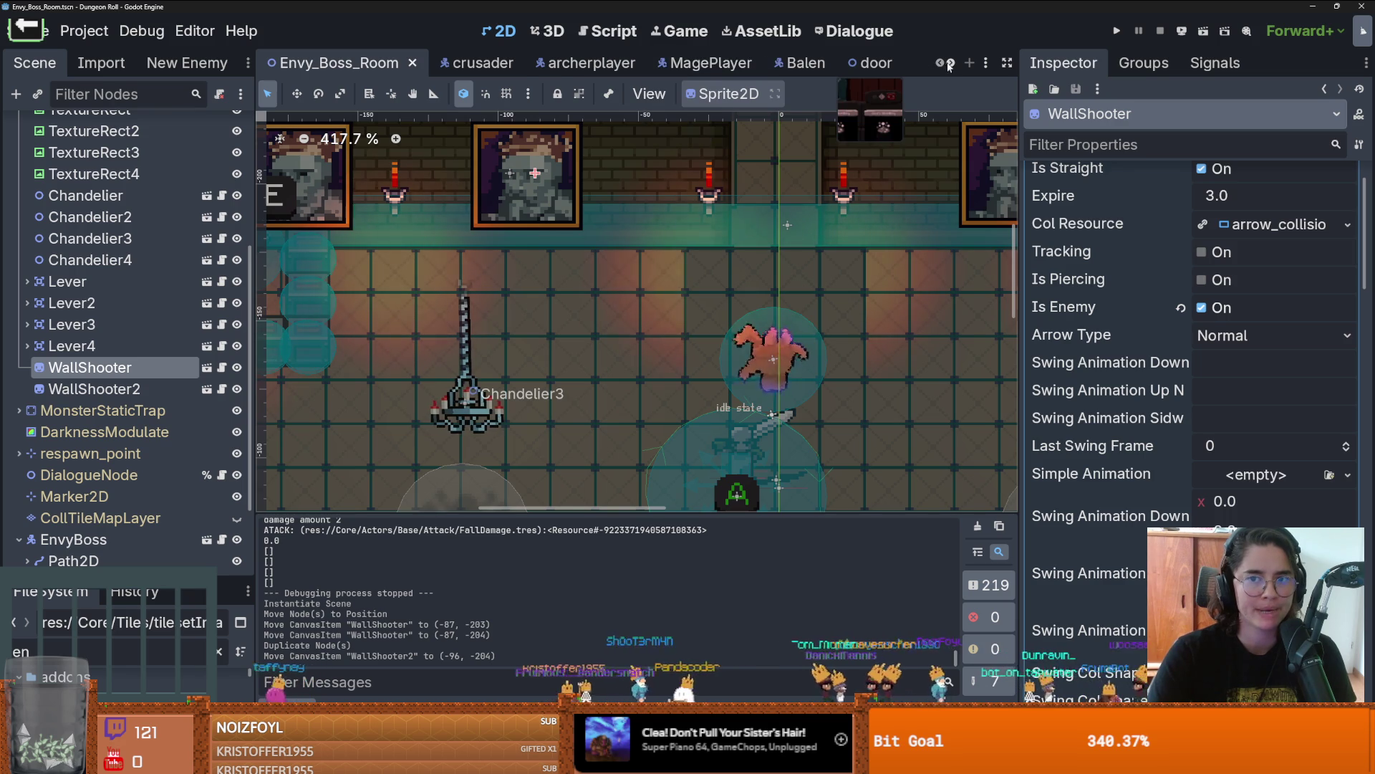
{"action": "left_click", "coordinate": [412, 63]}
Step: Remove the minus sign from boss_y_offset's -10.0 value and save arena.gd
{"action": "left_click", "coordinate": [225, 127]}
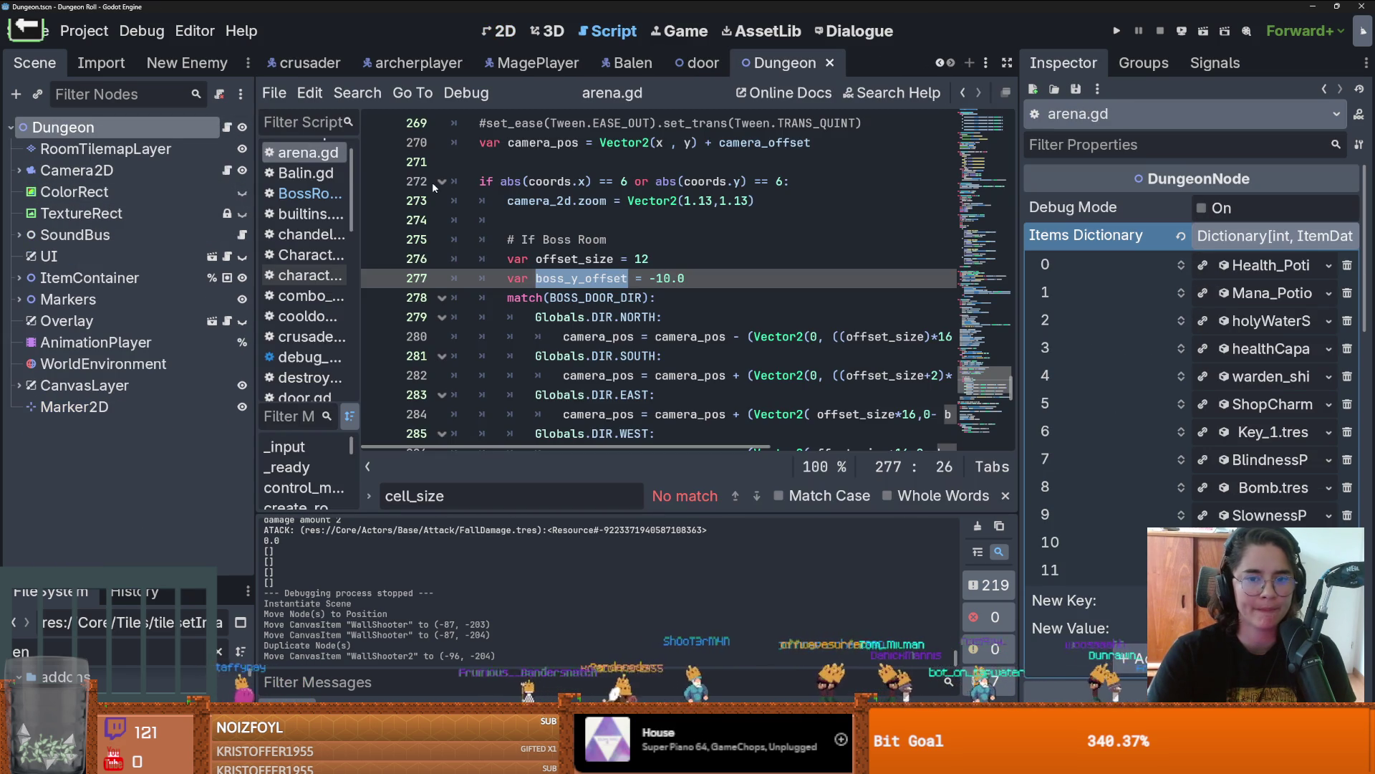
{"action": "scroll", "coordinate": [433, 184], "scroll_direction": "right", "scroll_amount": 3}
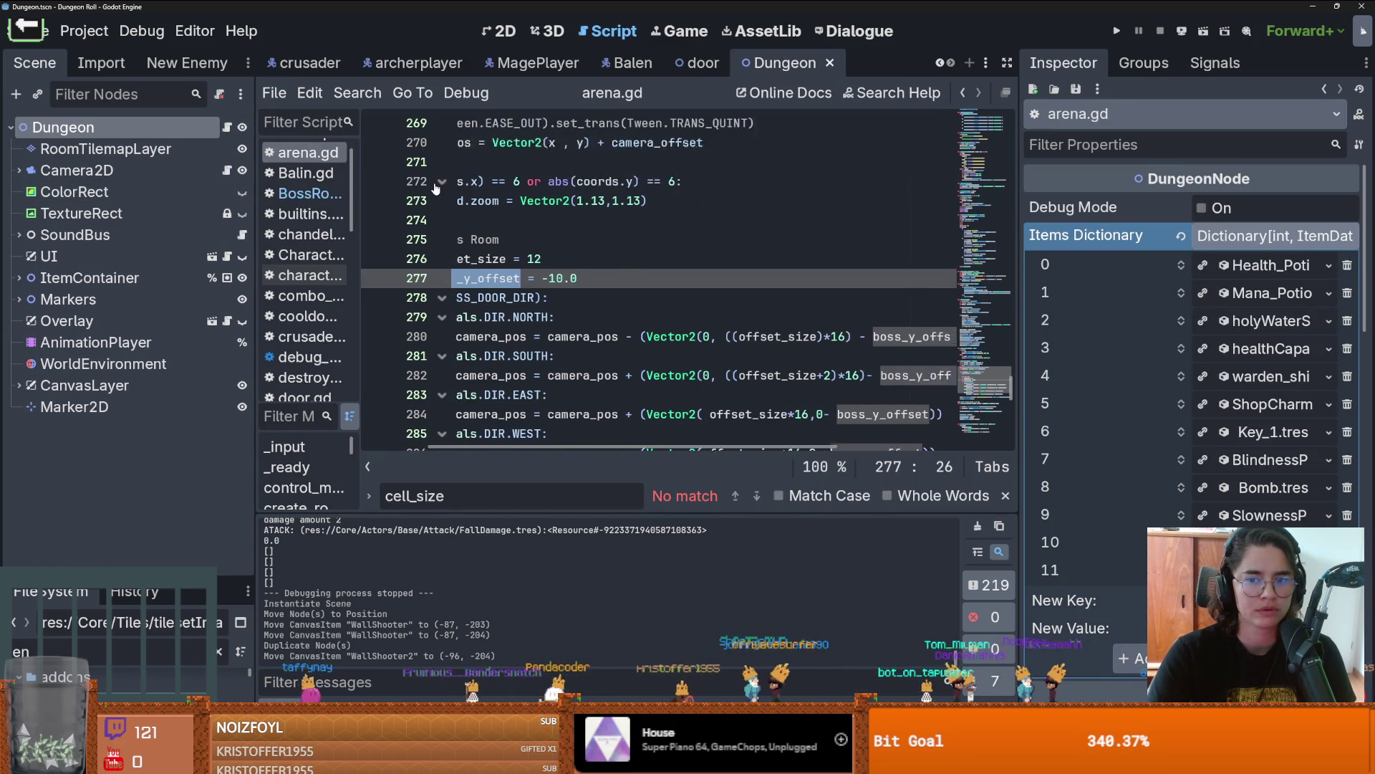
{"action": "scroll", "coordinate": [437, 186], "scroll_direction": "left", "scroll_amount": 3}
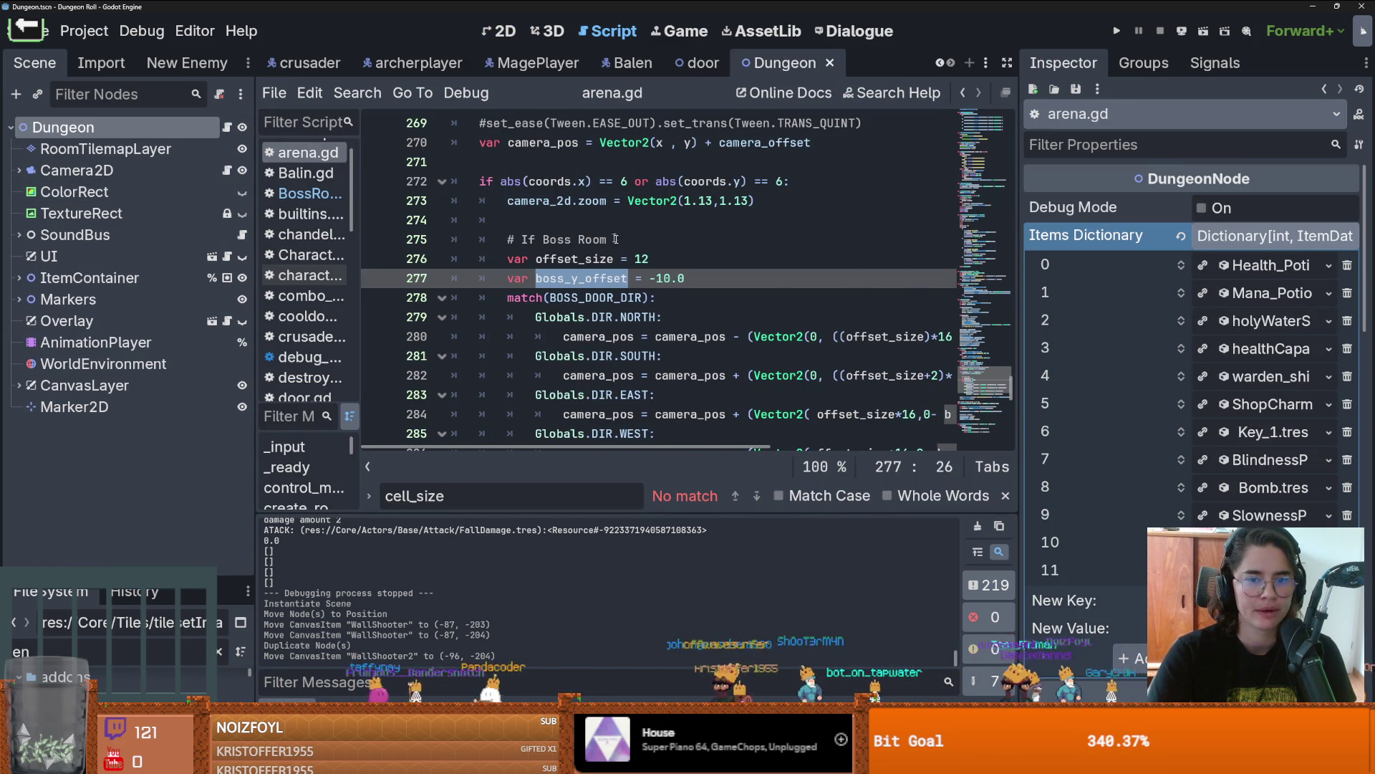
{"action": "left_click", "coordinate": [658, 282]}
{"action": "key", "text": "BackSpace"}
{"action": "key", "text": "ctrl+s"}
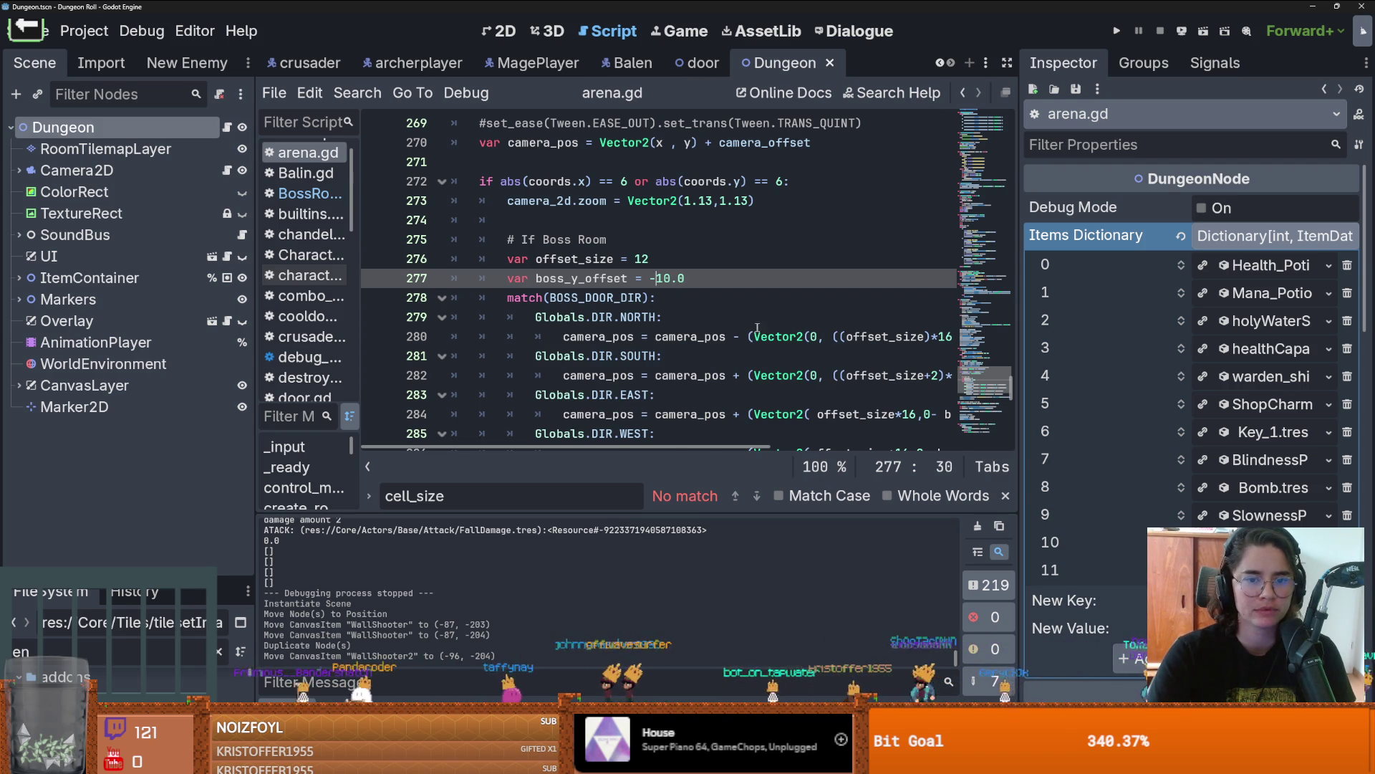
Step: Change '- boss_y_offset' to '+ boss_y_offset' on the EAST and WEST camera lines and save
{"action": "scroll", "coordinate": [752, 326], "scroll_direction": "right", "scroll_amount": 3}
{"action": "left_click", "coordinate": [814, 337]}
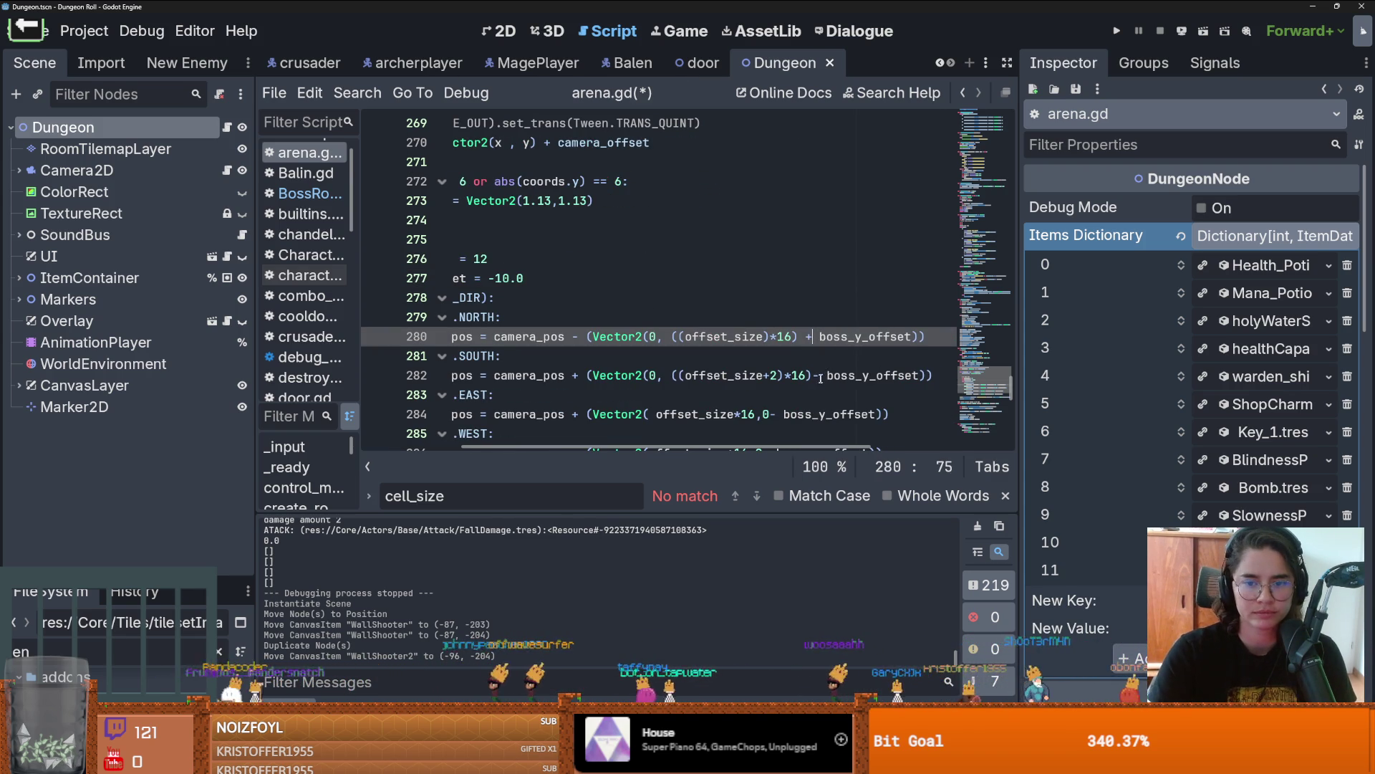
{"action": "left_click", "coordinate": [822, 376]}
{"action": "key", "text": "BackSpace"}
{"action": "type", "text": "+"}
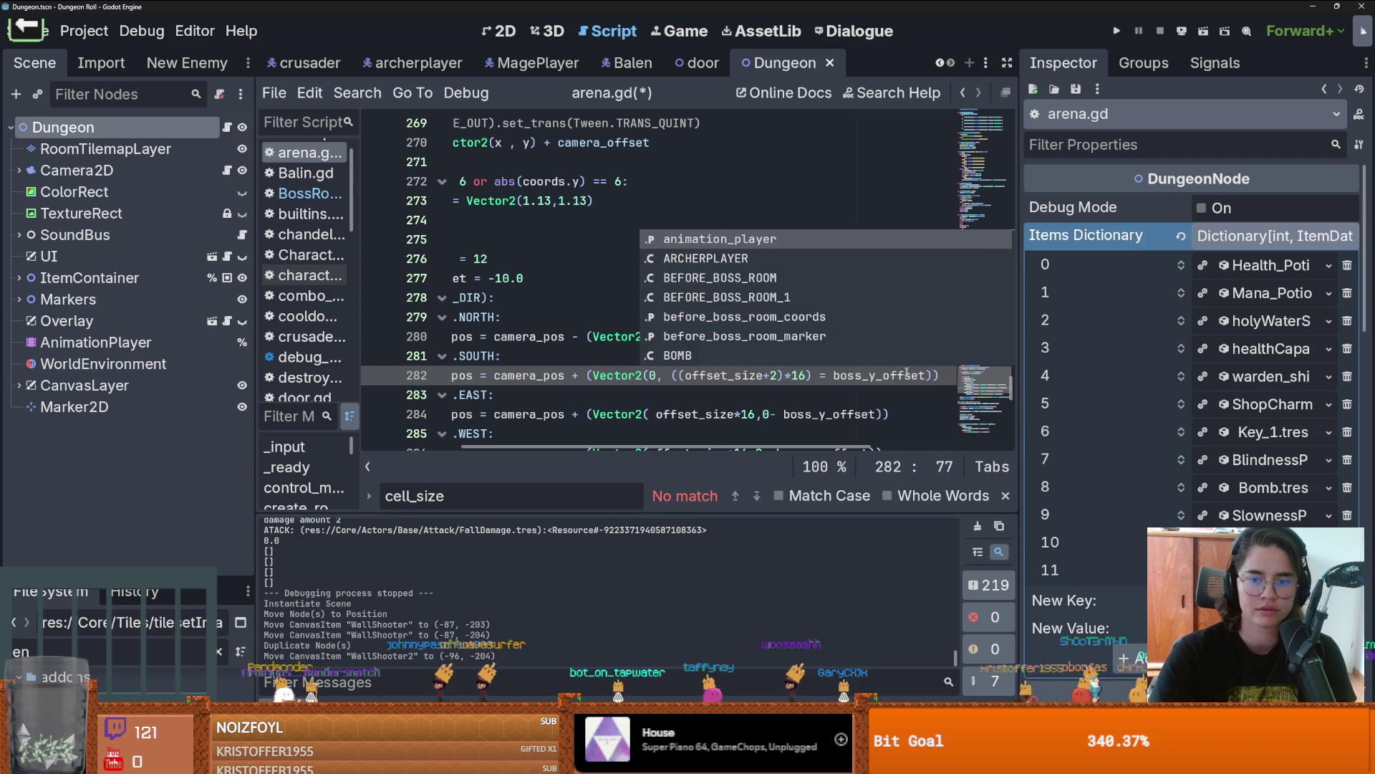
{"action": "scroll", "coordinate": [908, 371], "scroll_direction": "down", "scroll_amount": 2}
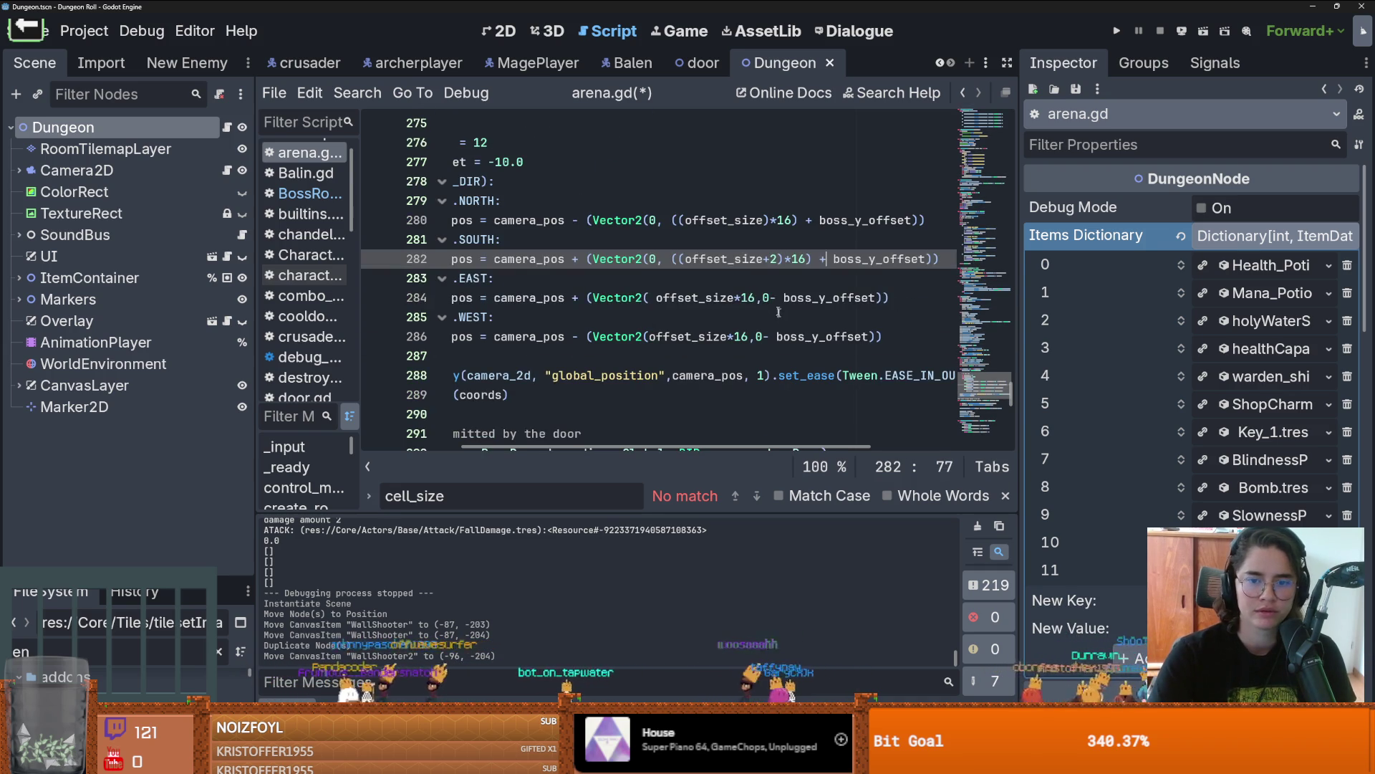
{"action": "left_click", "coordinate": [777, 297]}
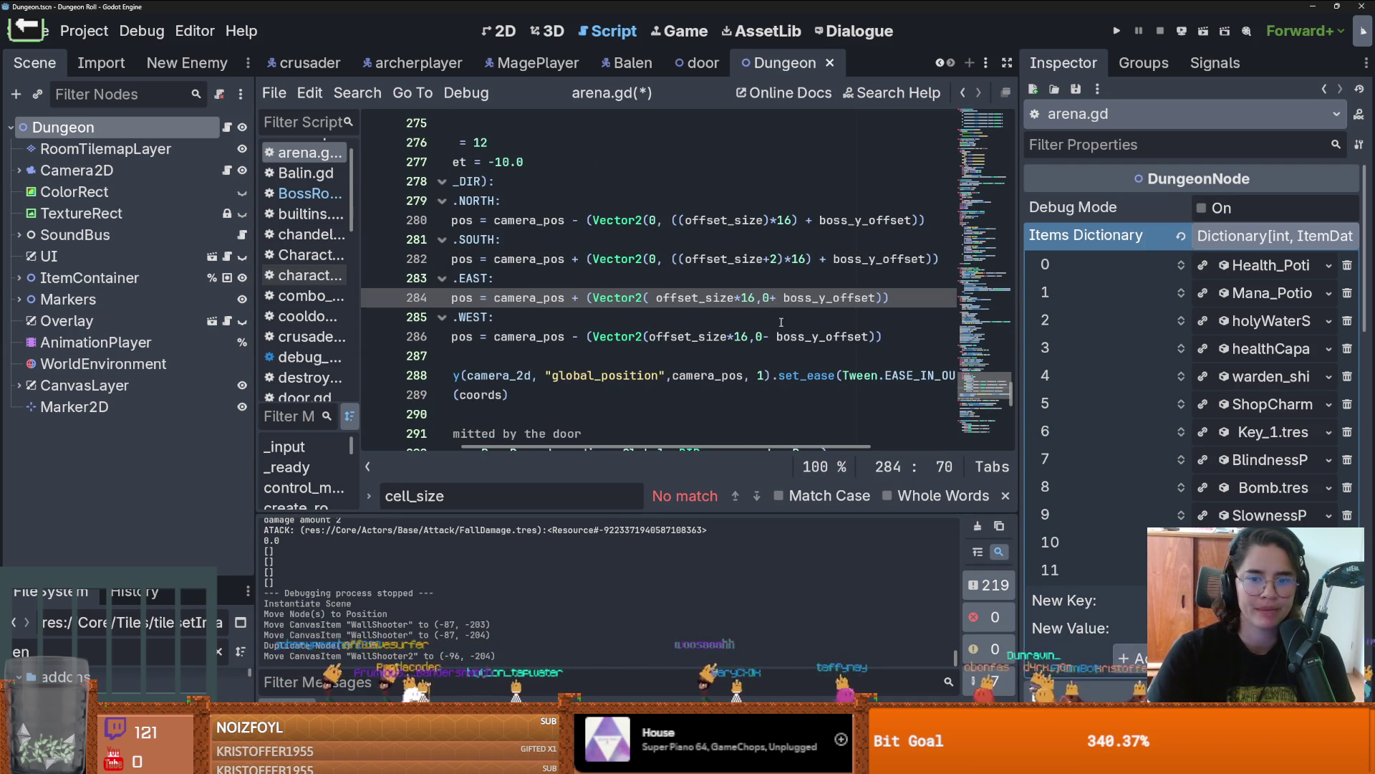
{"action": "left_click", "coordinate": [770, 336]}
{"action": "key", "text": "BackSpace"}
{"action": "type", "text": "+"}
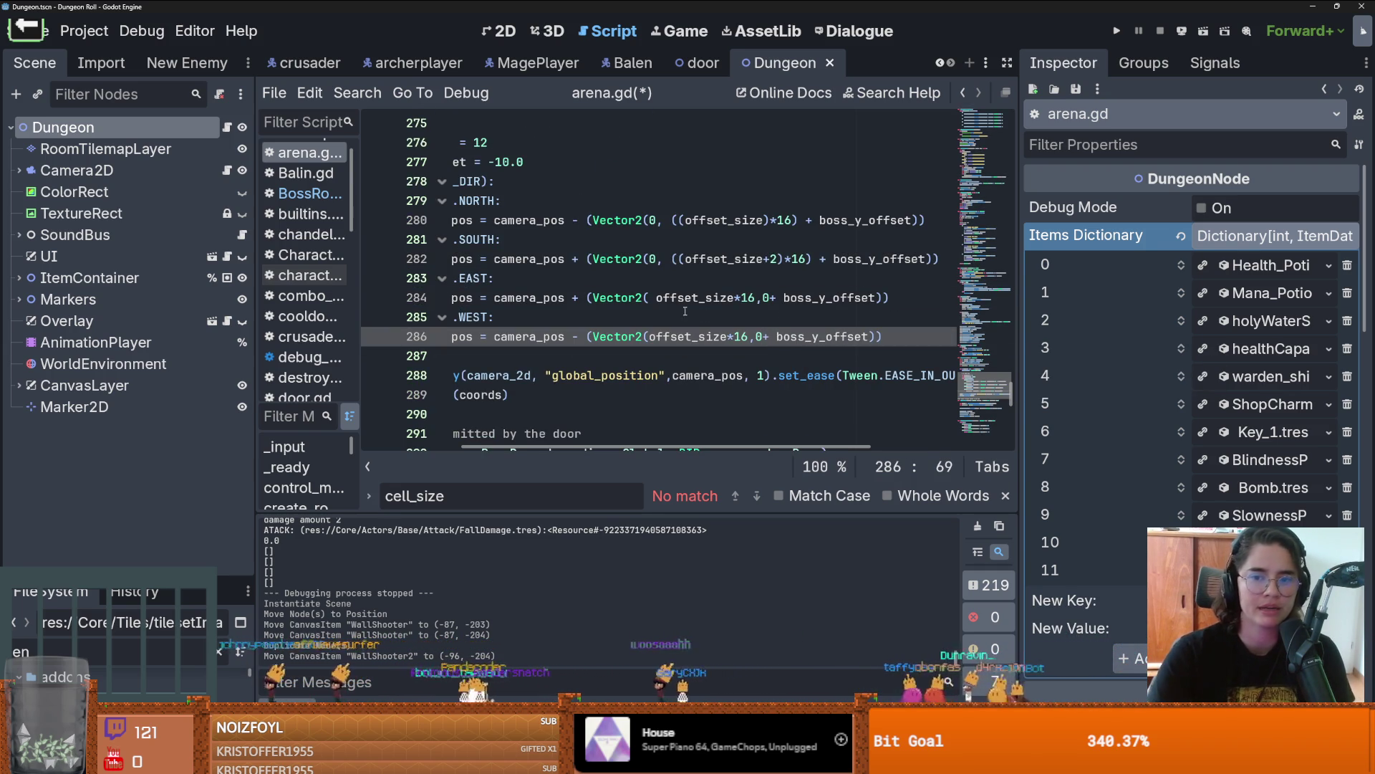
{"action": "scroll", "coordinate": [713, 321], "scroll_direction": "up", "scroll_amount": 2}
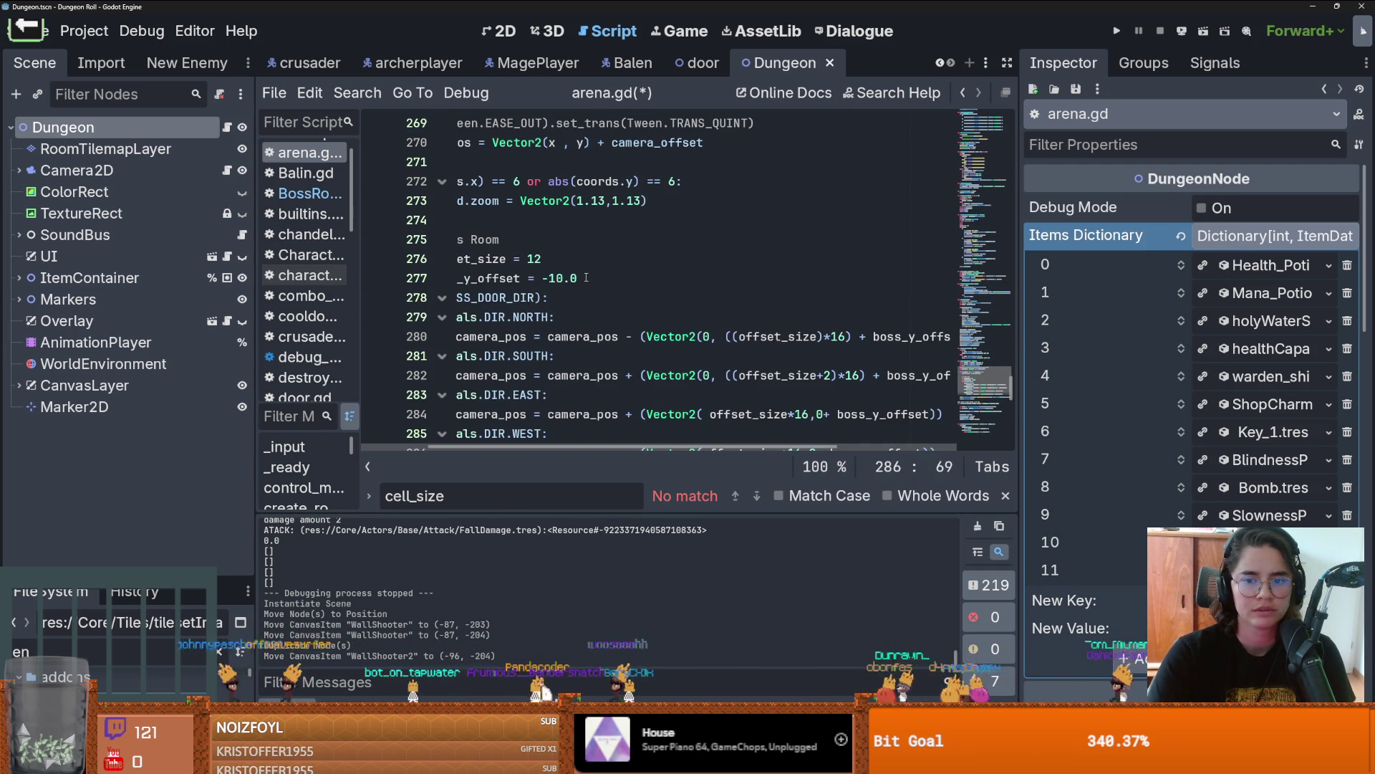
{"action": "scroll", "coordinate": [591, 278], "scroll_direction": "down", "scroll_amount": 1}
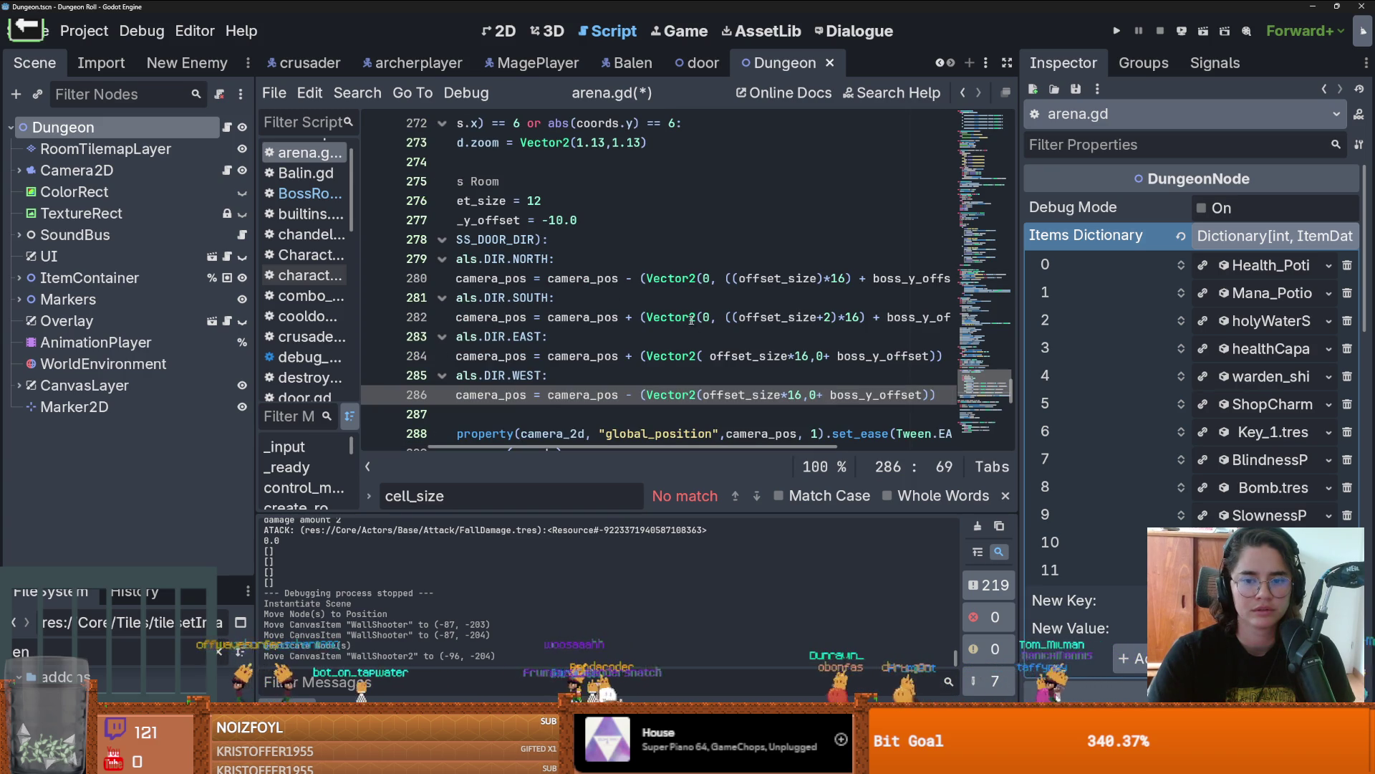
{"action": "key", "text": "ctrl+s"}
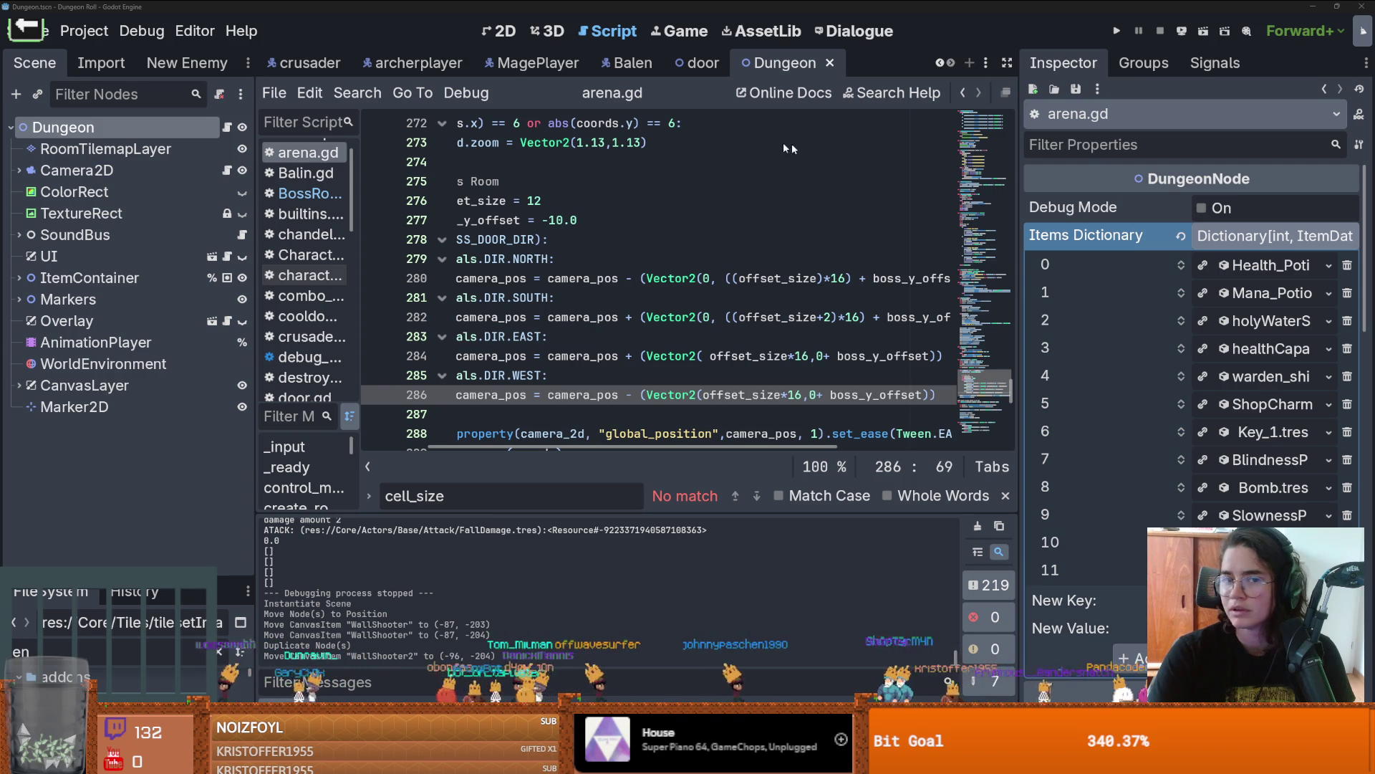
{"action": "left_click", "coordinate": [304, 63]}
Step: Switch to the Envy_Boss_Room scene tab and view the room in the 2D editor
{"action": "left_click", "coordinate": [944, 63]}
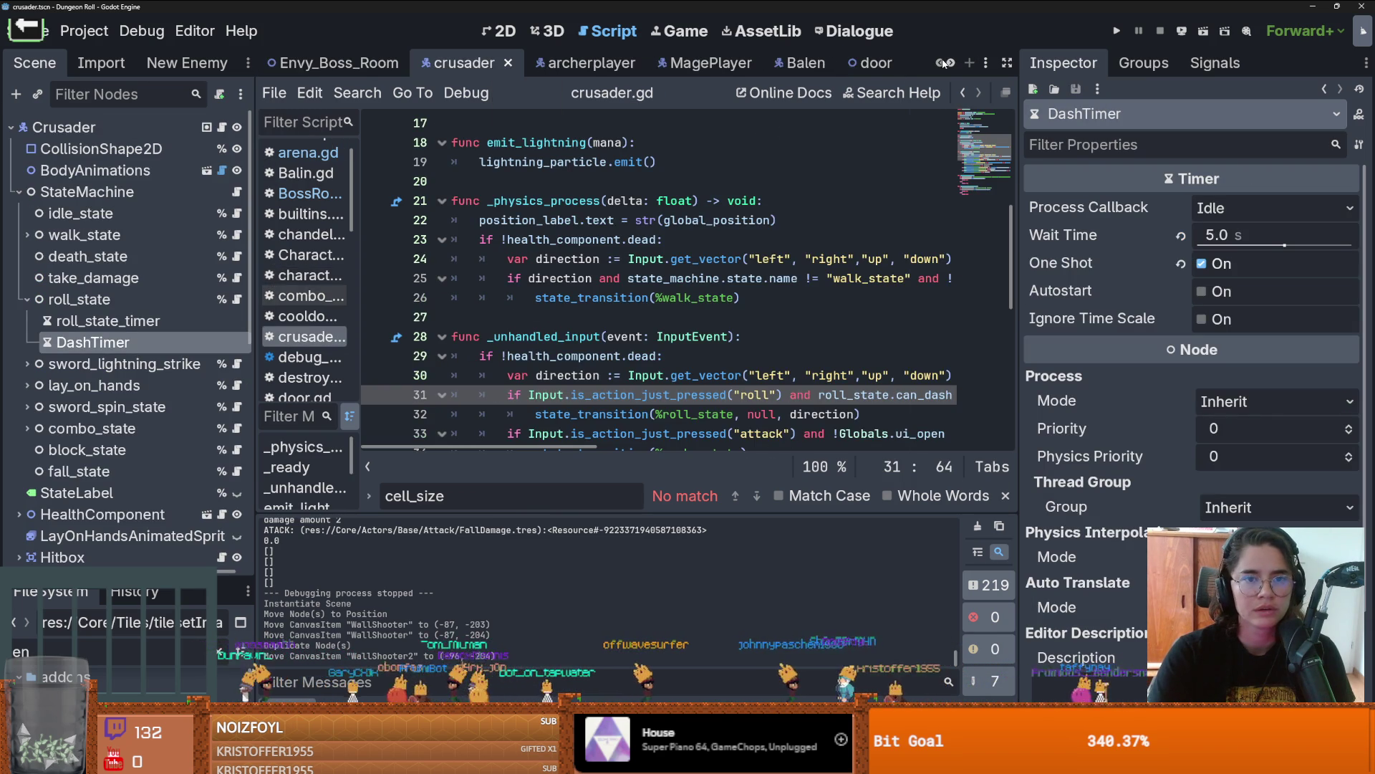
{"action": "left_click", "coordinate": [351, 63]}
{"action": "left_click", "coordinate": [500, 30]}
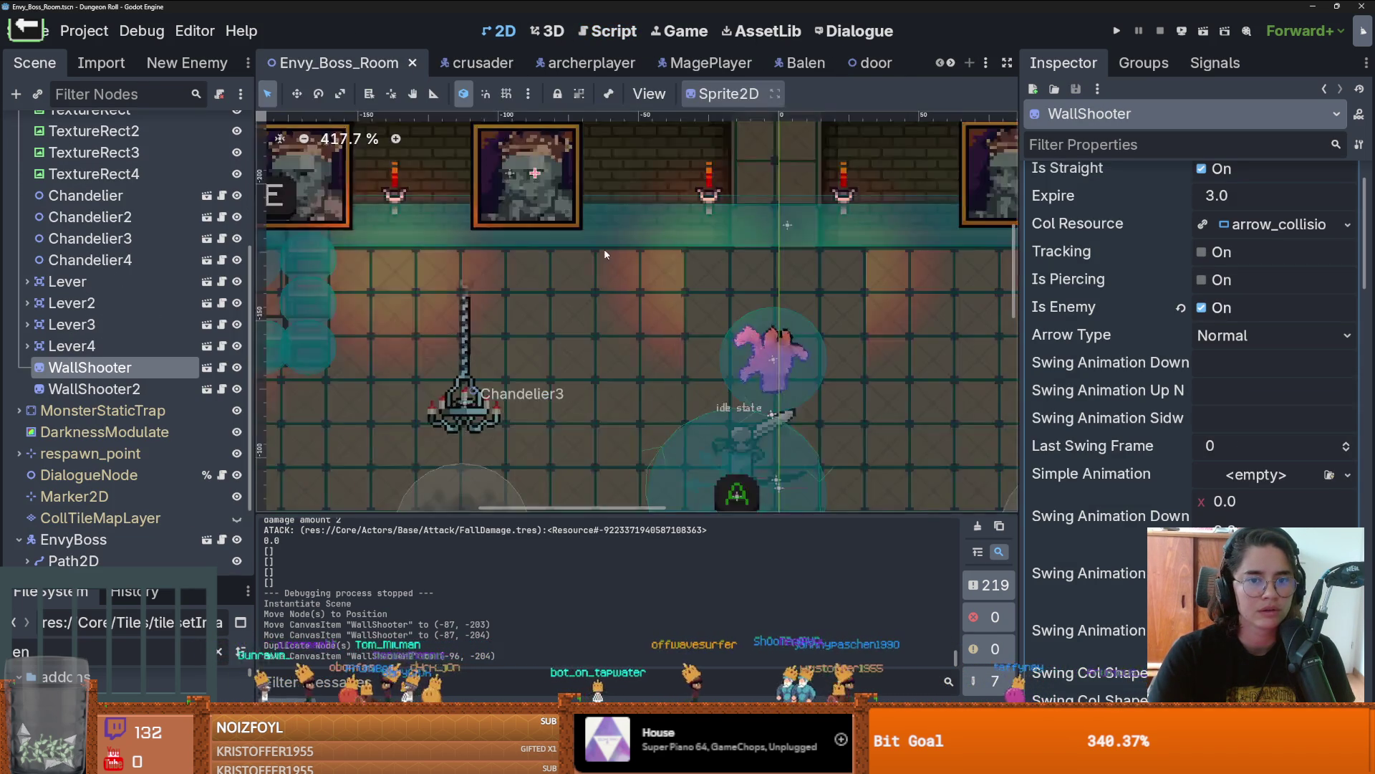
{"action": "scroll", "coordinate": [497, 297], "scroll_direction": "down", "scroll_amount": 2}
{"action": "left_click_drag", "start_coordinate": [498, 297], "coordinate": [542, 297]}
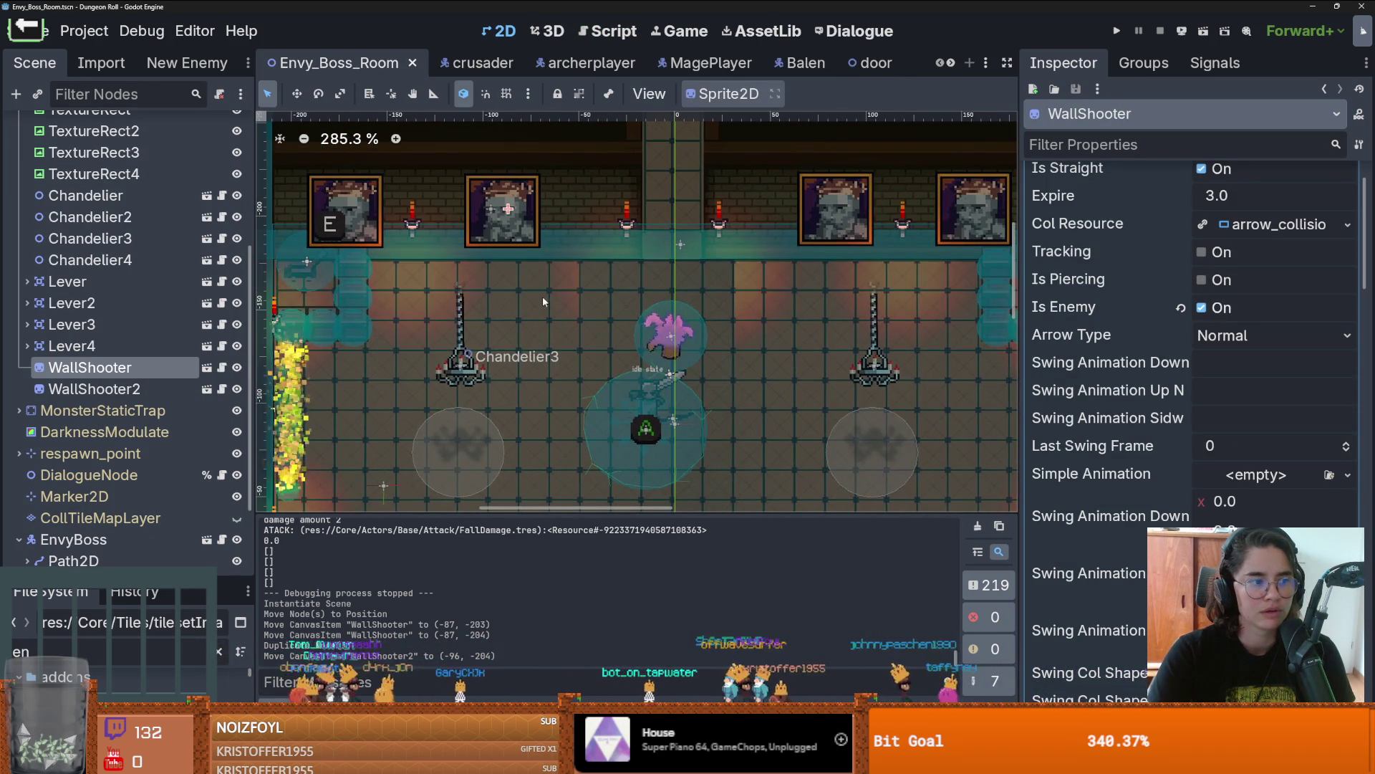
{"action": "scroll", "coordinate": [542, 296], "scroll_direction": "up", "scroll_amount": 1}
{"action": "scroll", "coordinate": [545, 294], "scroll_direction": "down", "scroll_amount": 1}
{"action": "scroll", "coordinate": [547, 300], "scroll_direction": "up", "scroll_amount": 1}
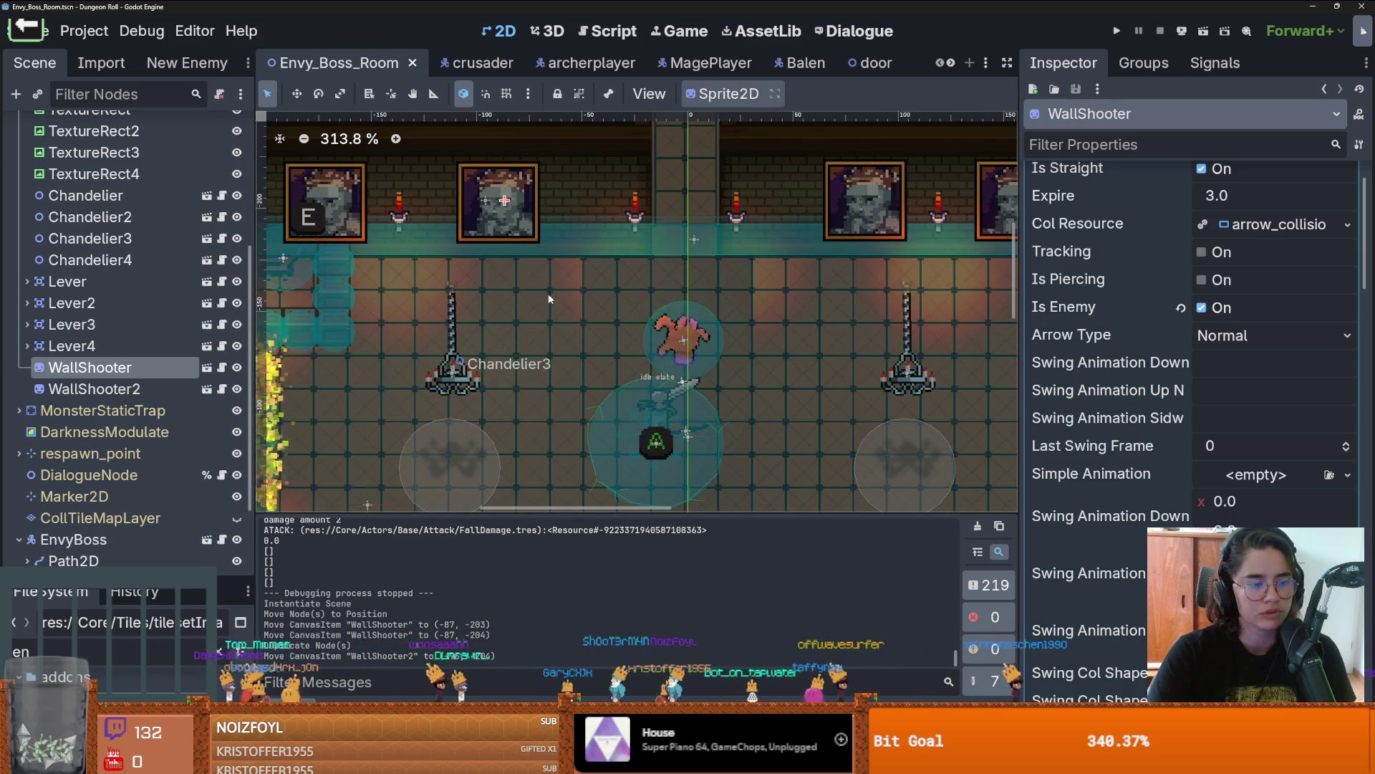
{"action": "scroll", "coordinate": [566, 294], "scroll_direction": "down", "scroll_amount": 1}
{"action": "scroll", "coordinate": [566, 294], "scroll_direction": "up", "scroll_amount": 1}
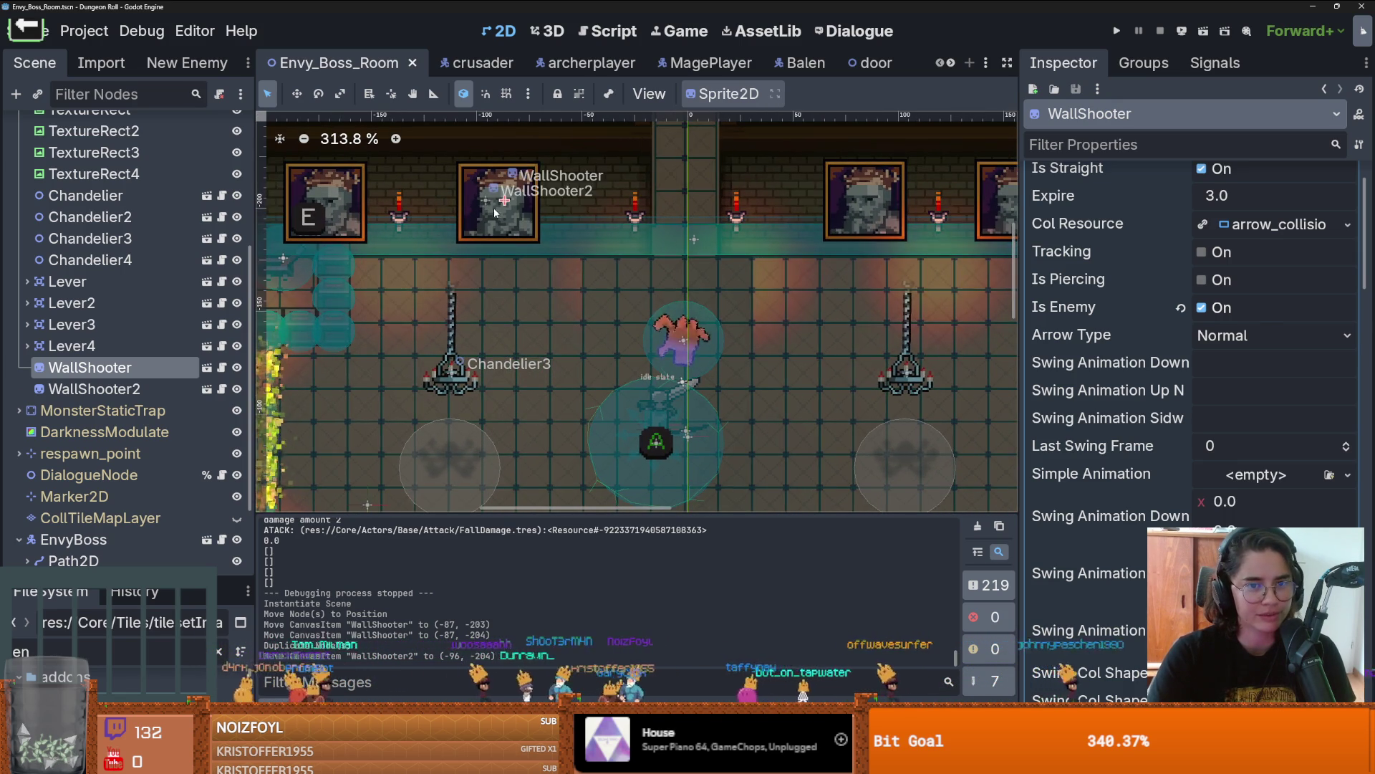
Step: Inspect WallShooter2 and WallShooter over the paintings, then save the scene
{"action": "left_click", "coordinate": [492, 208]}
{"action": "scroll", "coordinate": [523, 243], "scroll_direction": "down", "scroll_amount": 1}
{"action": "scroll", "coordinate": [524, 243], "scroll_direction": "up", "scroll_amount": 4}
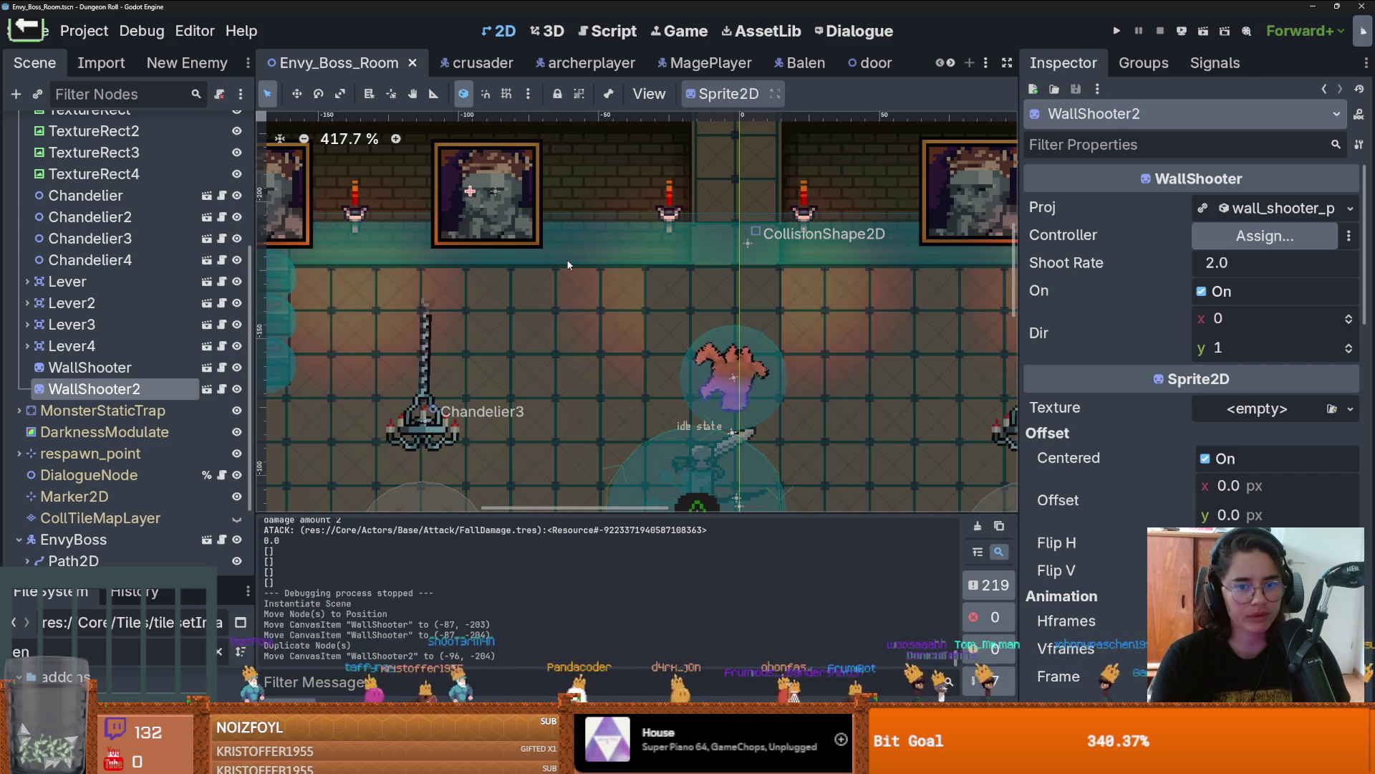
{"action": "scroll", "coordinate": [568, 265], "scroll_direction": "down", "scroll_amount": 6}
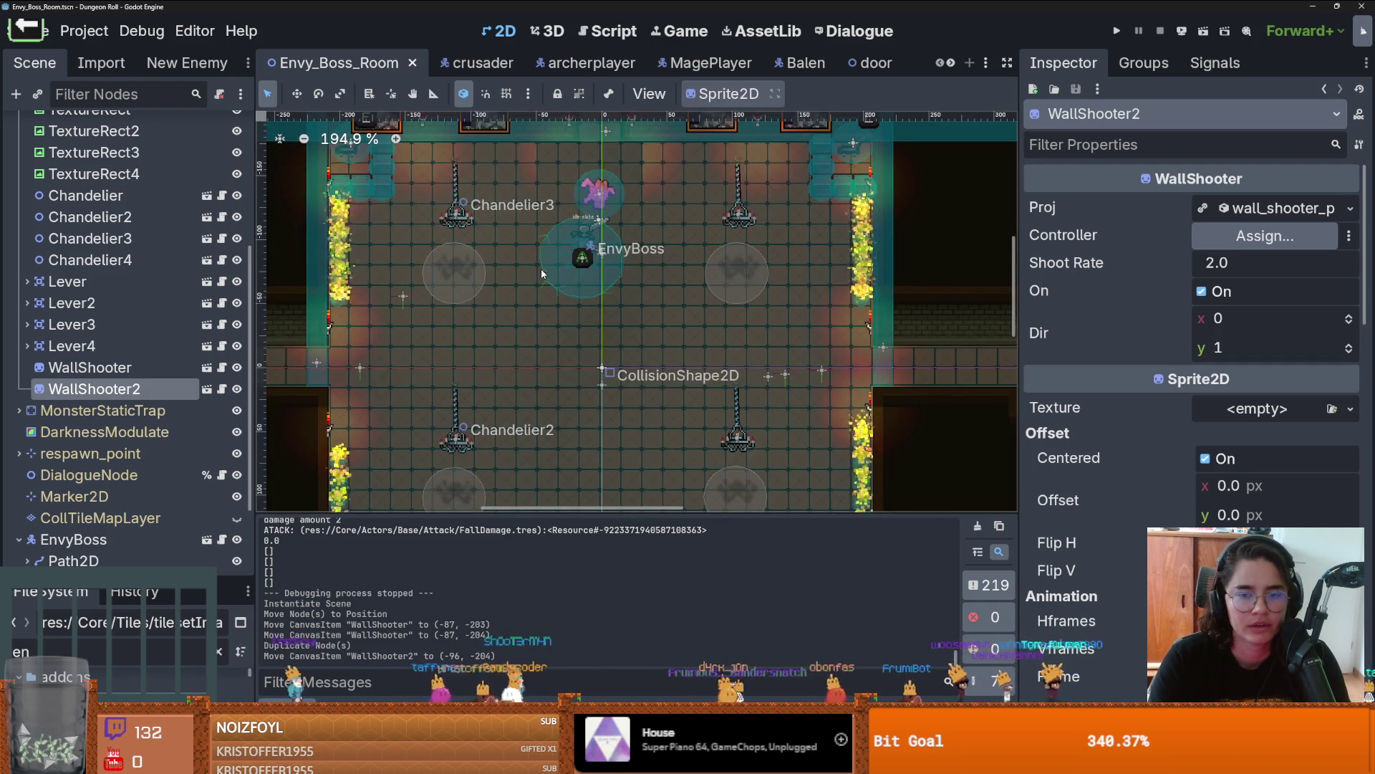
{"action": "scroll", "coordinate": [657, 316], "scroll_direction": "up", "scroll_amount": 3}
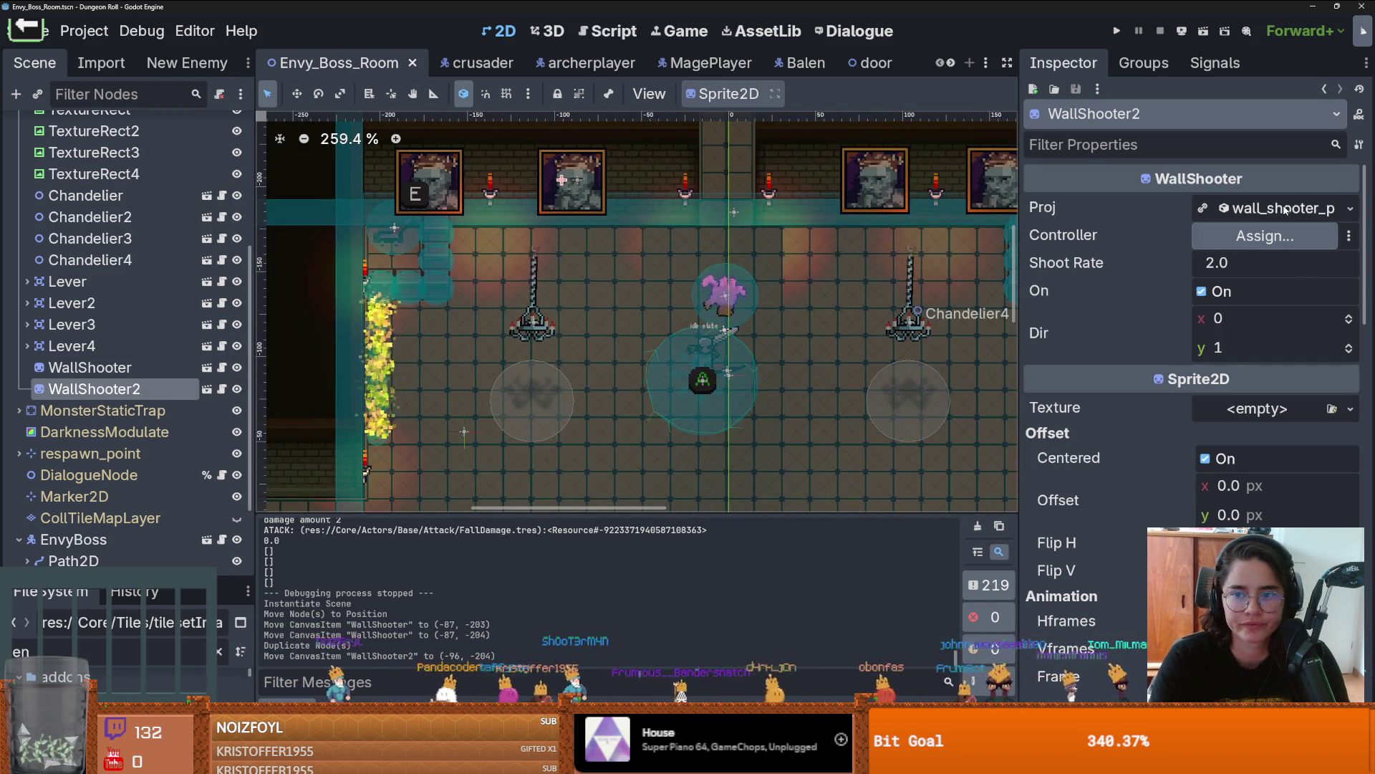
{"action": "scroll", "coordinate": [595, 217], "scroll_direction": "up", "scroll_amount": 3}
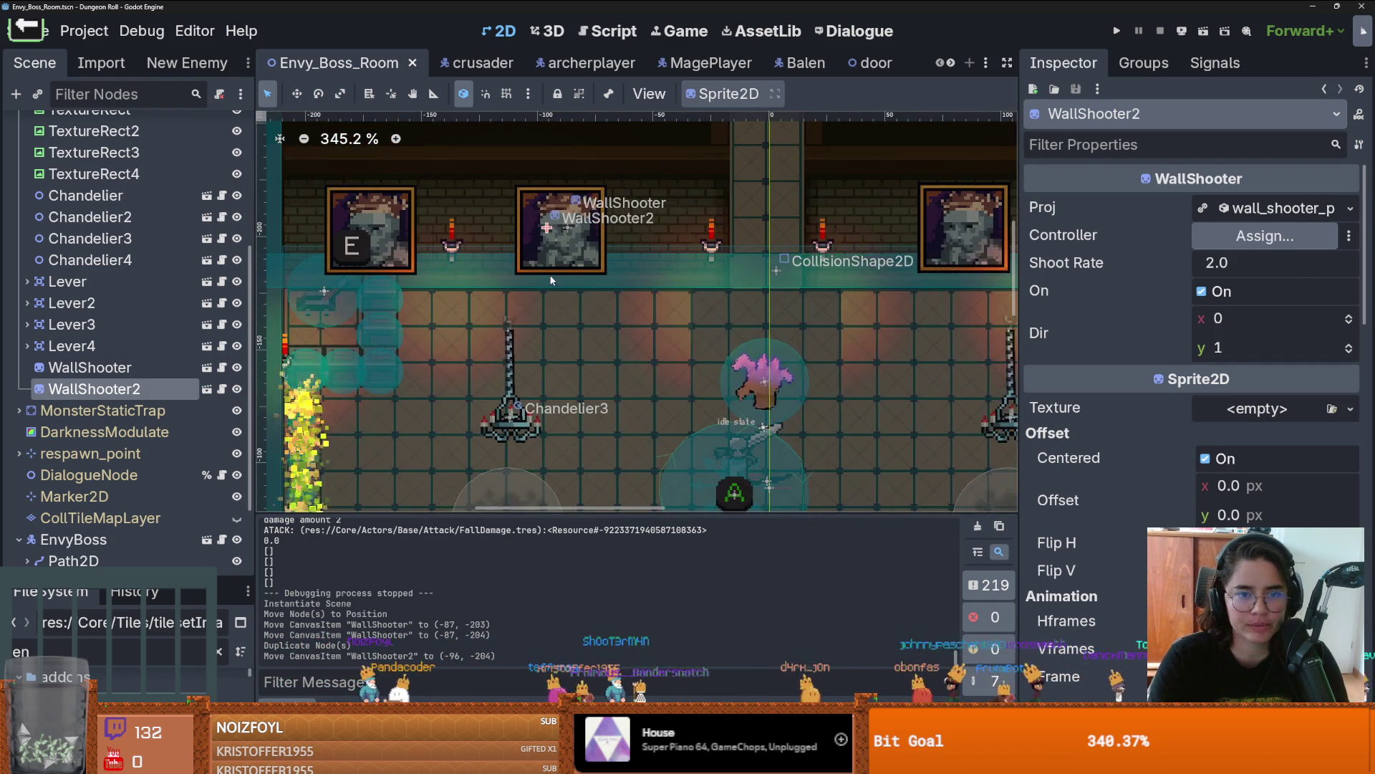
{"action": "left_click", "coordinate": [568, 229]}
{"action": "key", "text": "ctrl+s"}
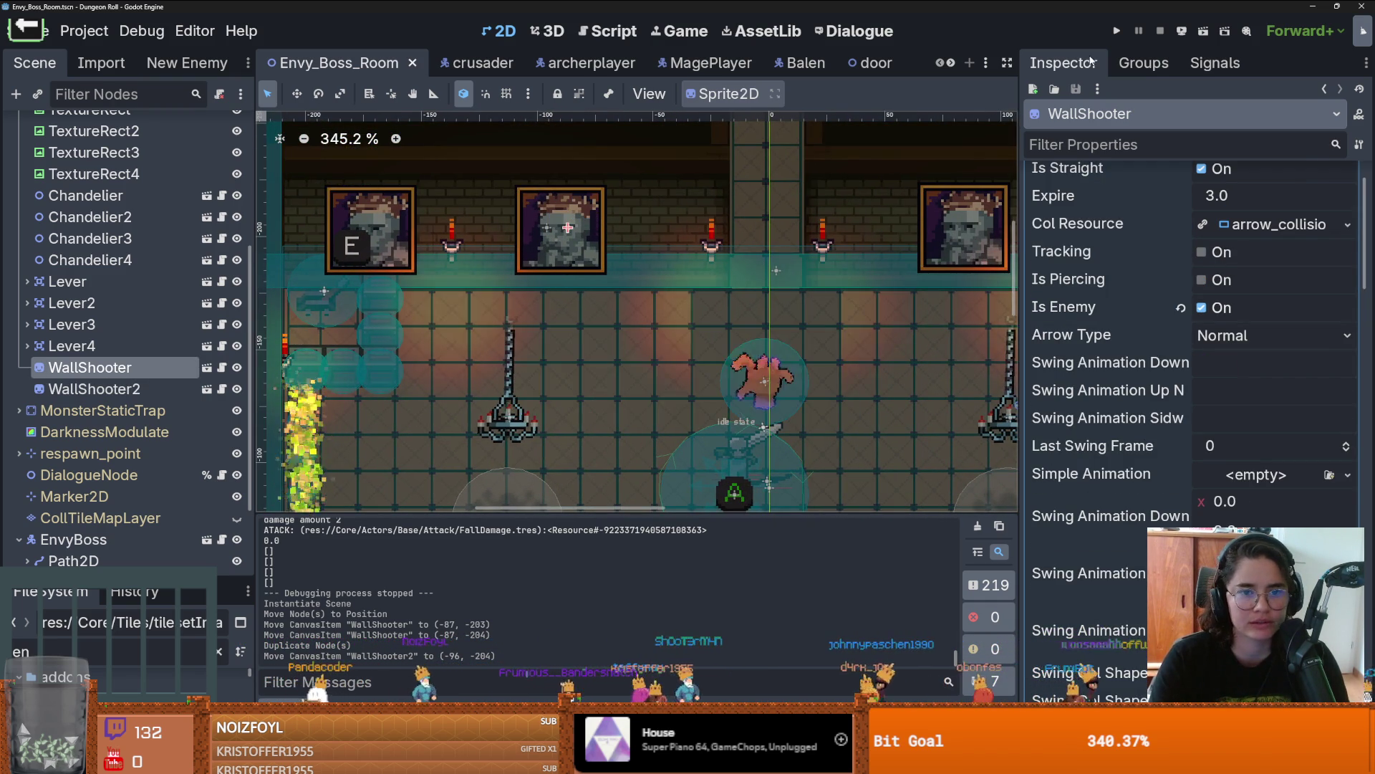
{"action": "scroll", "coordinate": [1239, 251], "scroll_direction": "up", "scroll_amount": 2}
{"action": "scroll", "coordinate": [1249, 326], "scroll_direction": "down", "scroll_amount": 5}
{"action": "scroll", "coordinate": [1249, 325], "scroll_direction": "up", "scroll_amount": 5}
Step: Make WallShooter's projectile unique and set its weapon Status Effect to Holy, then save
{"action": "left_click", "coordinate": [1350, 209]}
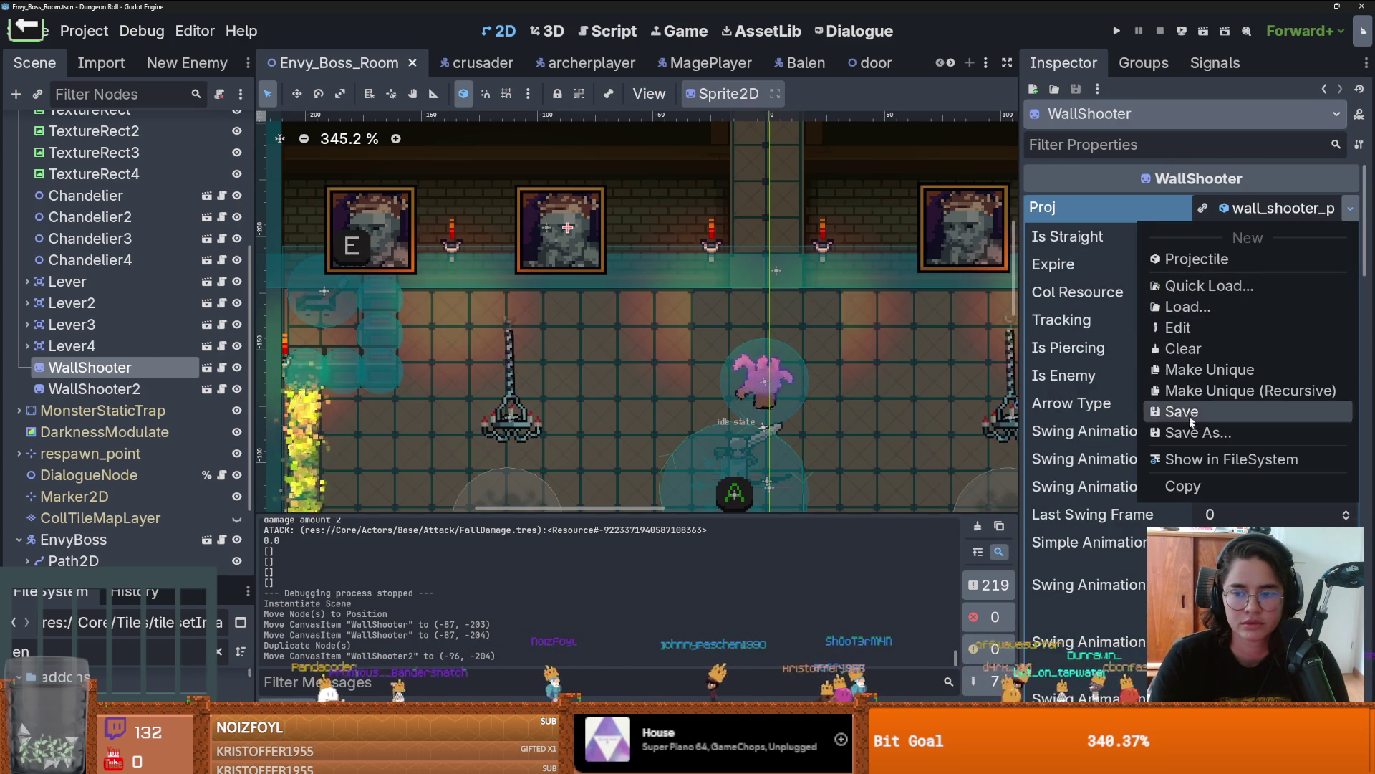
{"action": "left_click", "coordinate": [1212, 369]}
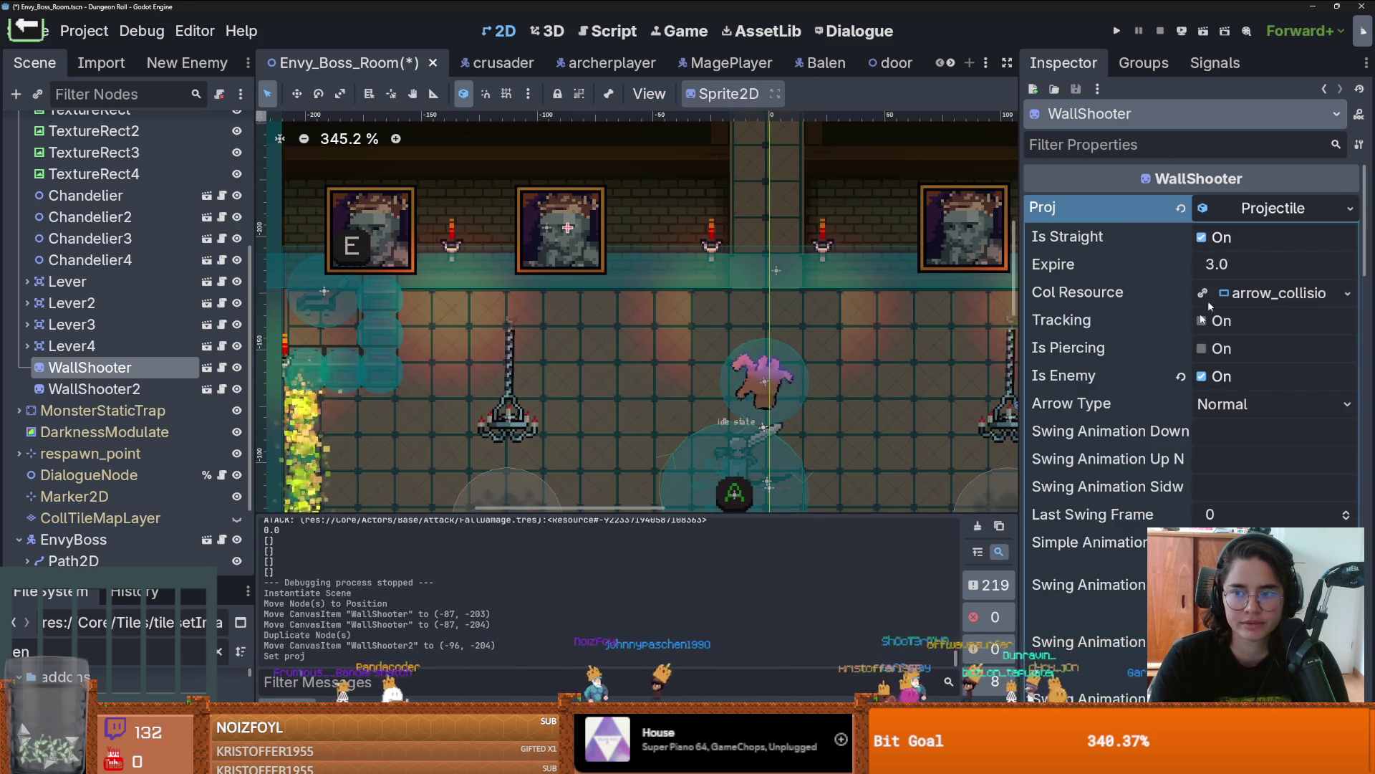
{"action": "scroll", "coordinate": [1239, 414], "scroll_direction": "down", "scroll_amount": 5}
{"action": "scroll", "coordinate": [1238, 414], "scroll_direction": "down", "scroll_amount": 3}
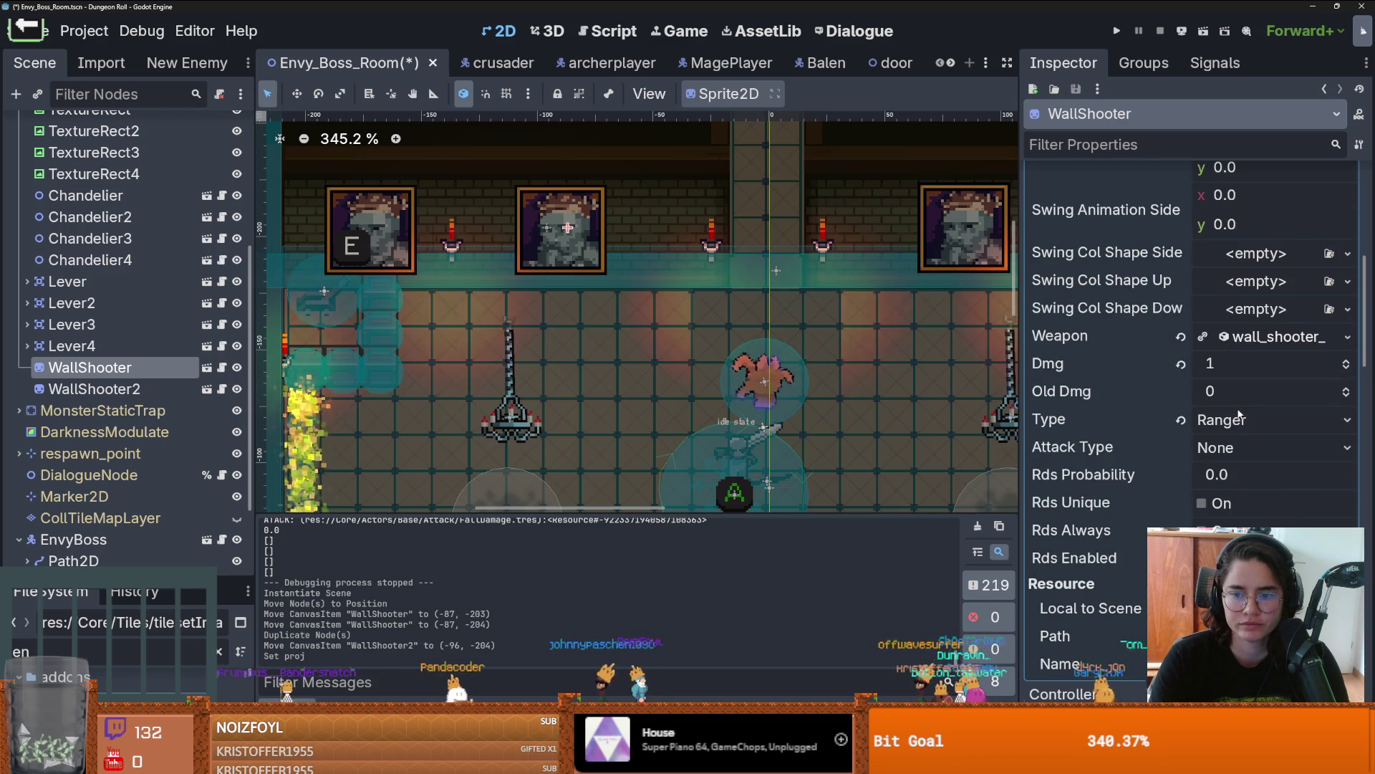
{"action": "left_click", "coordinate": [1253, 343]}
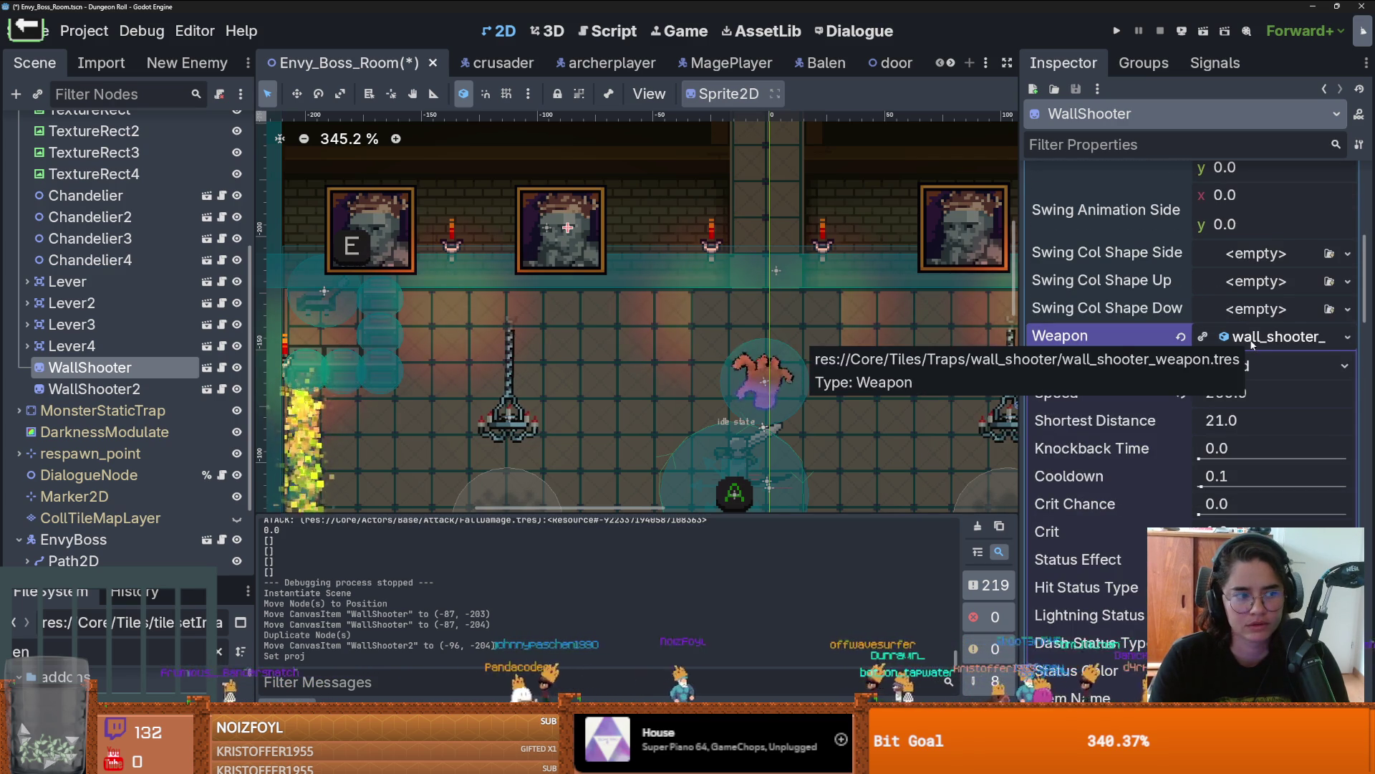
{"action": "scroll", "coordinate": [1154, 413], "scroll_direction": "down", "scroll_amount": 3}
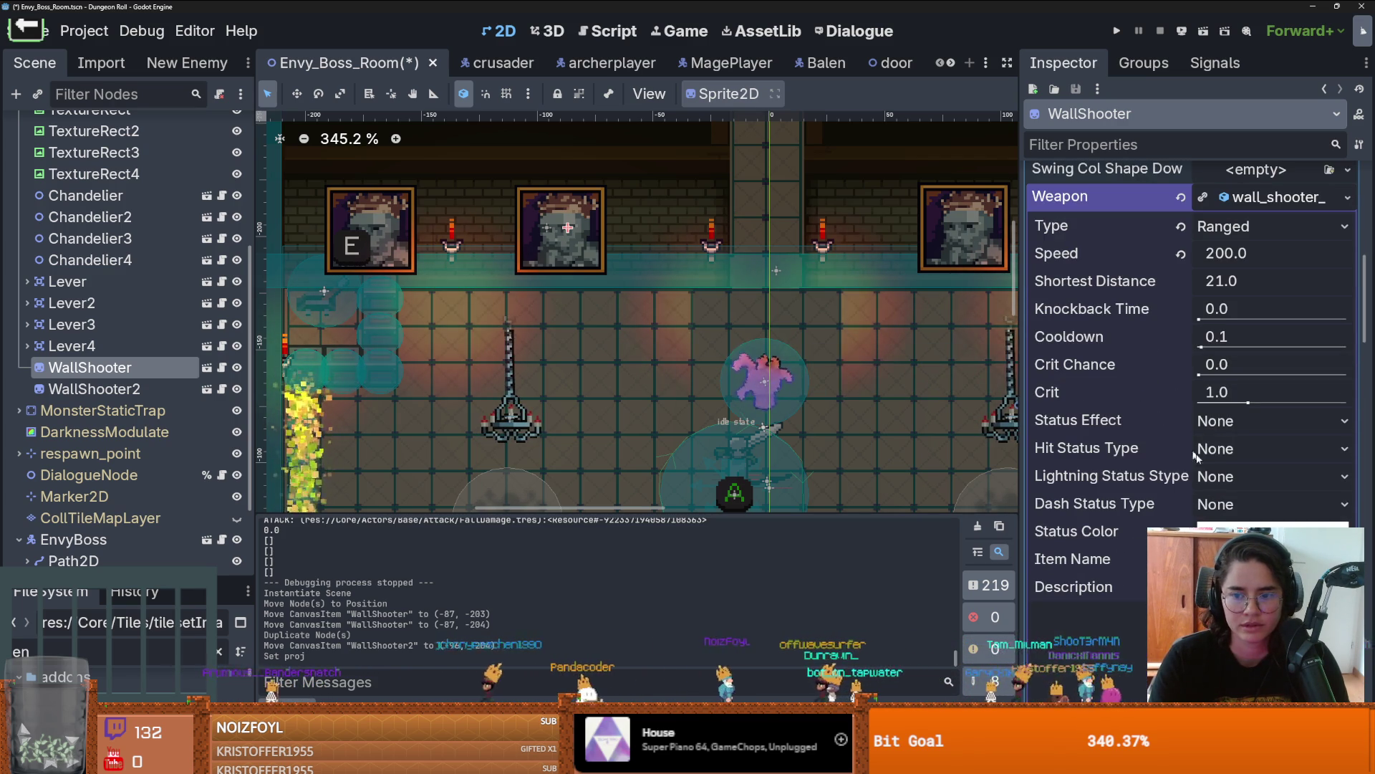
{"action": "left_click", "coordinate": [1205, 423]}
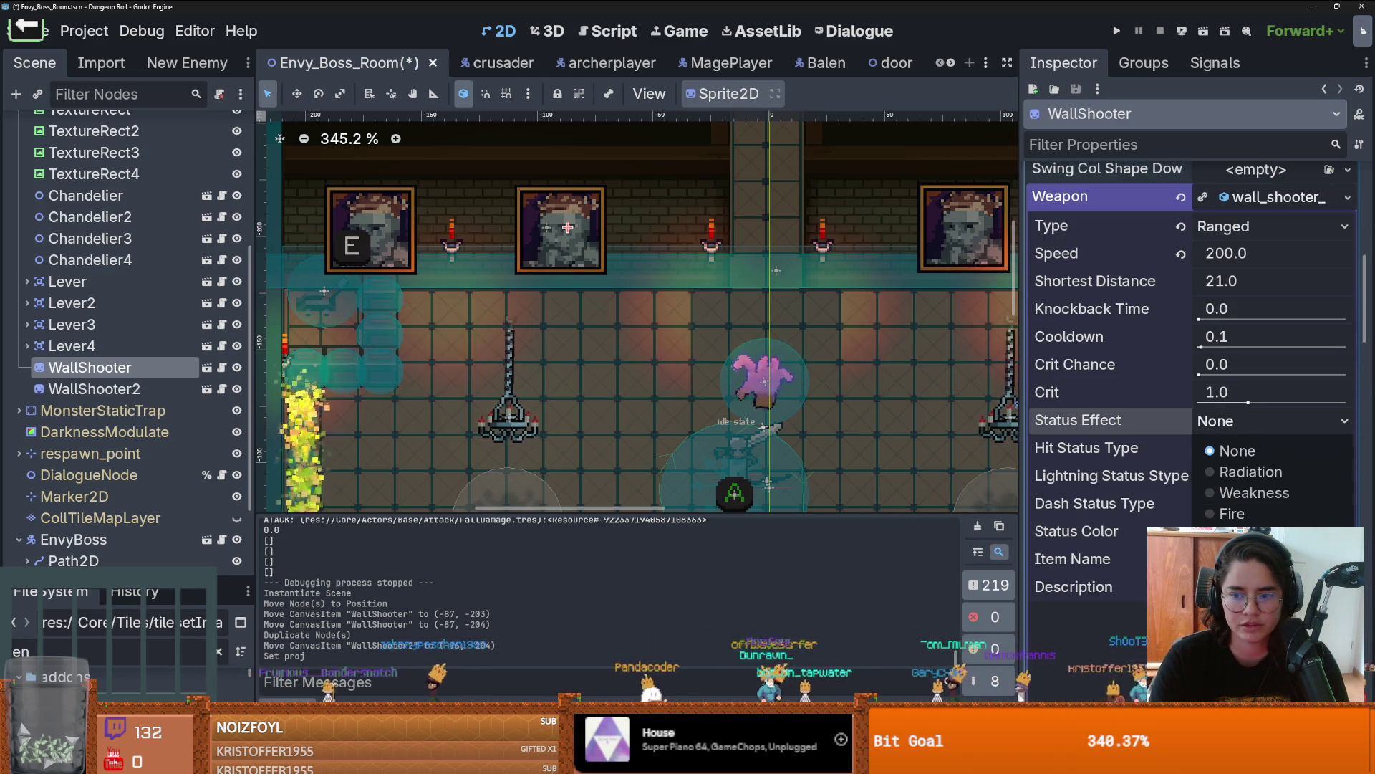
{"action": "left_click", "coordinate": [1240, 535]}
{"action": "key", "text": "ctrl+s"}
Step: Delete the WallShooter2 node from the Envy_Boss_Room scene
{"action": "right_click", "coordinate": [1090, 342]}
{"action": "left_click", "coordinate": [1141, 291]}
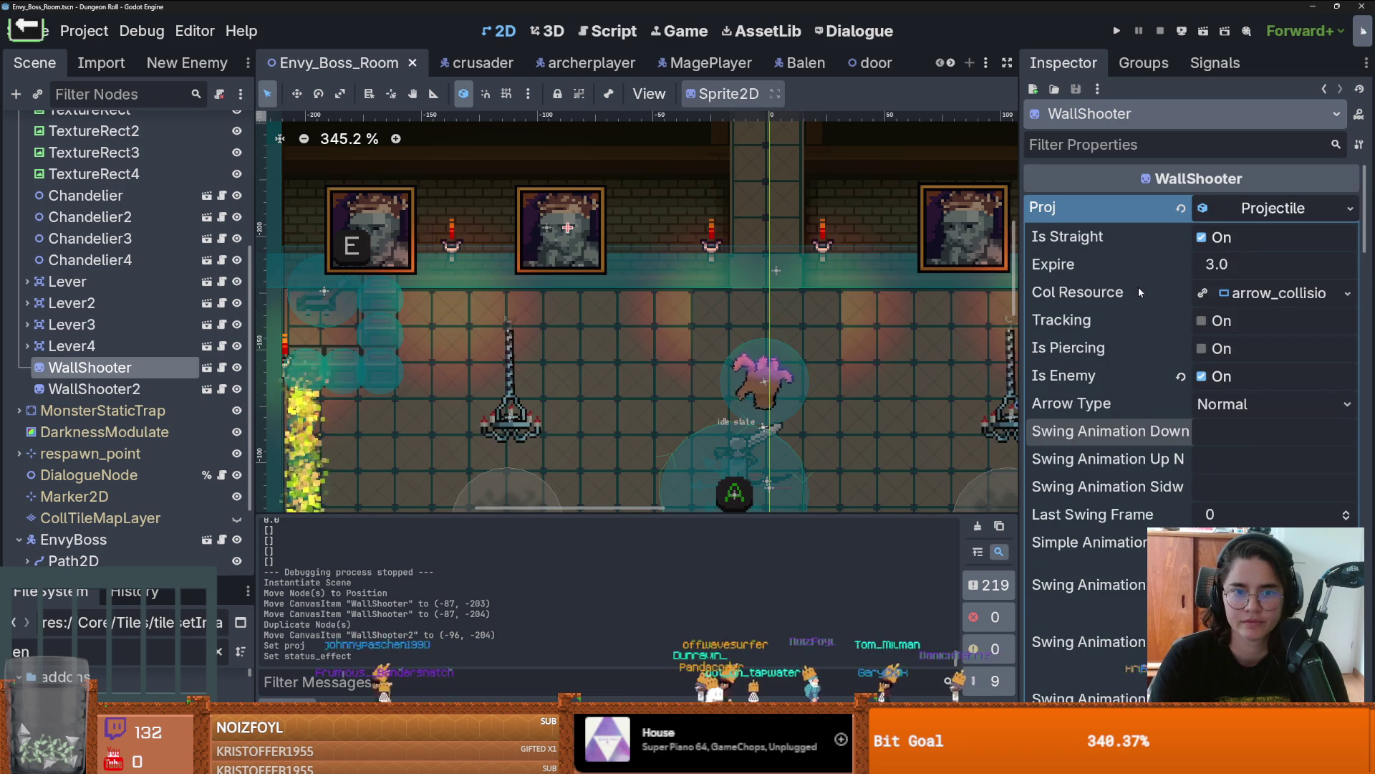
{"action": "key", "text": "ctrl+s"}
{"action": "left_click", "coordinate": [152, 390]}
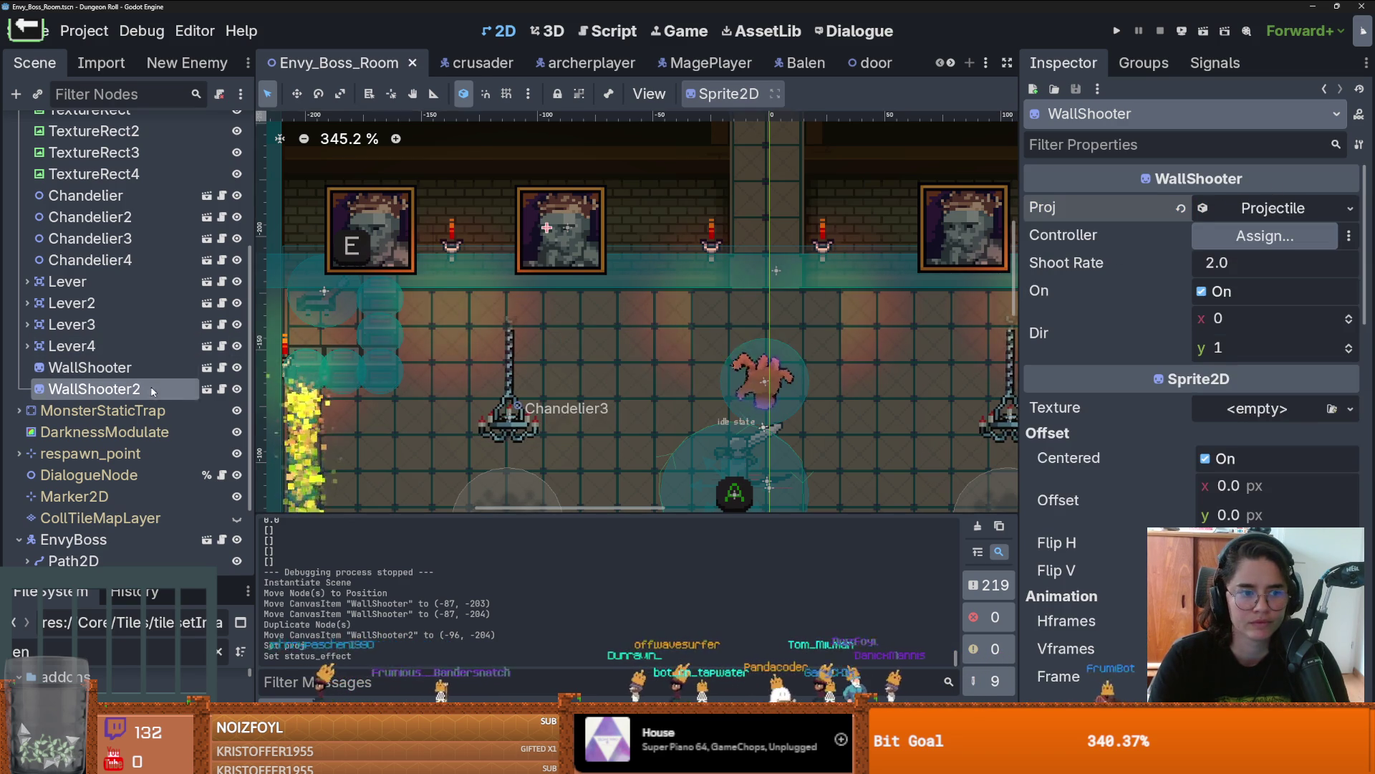
{"action": "right_click", "coordinate": [153, 391]}
{"action": "key", "text": "Delete"}
{"action": "key", "text": "Return"}
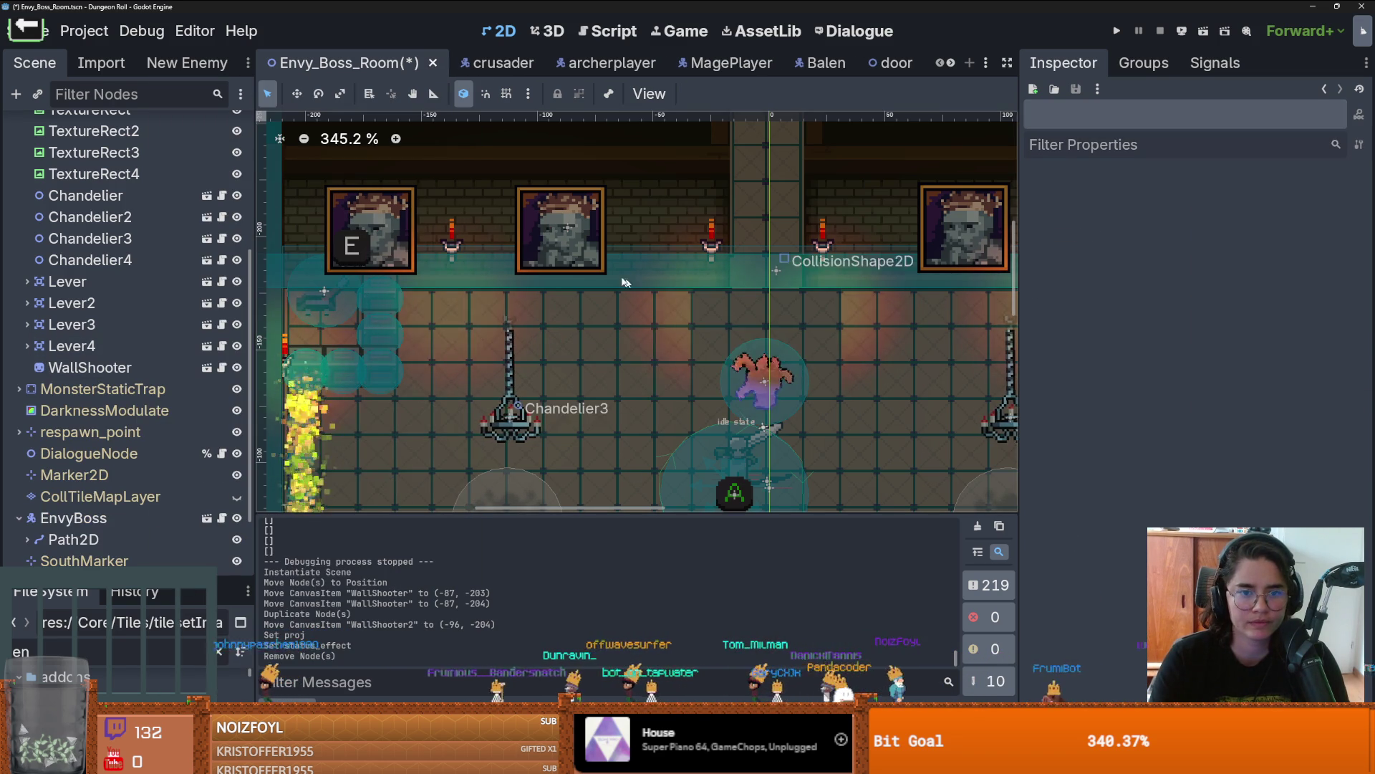
Step: Duplicate WallShooter, position the copy at (-95, -204) on the other painting, and save
{"action": "left_click", "coordinate": [89, 366]}
{"action": "key", "text": "ctrl+d"}
{"action": "left_click_drag", "start_coordinate": [569, 228], "coordinate": [533, 234]}
{"action": "scroll", "coordinate": [566, 229], "scroll_direction": "up", "scroll_amount": 8}
{"action": "key", "text": "ctrl+s"}
{"action": "scroll", "coordinate": [552, 246], "scroll_direction": "down", "scroll_amount": 8}
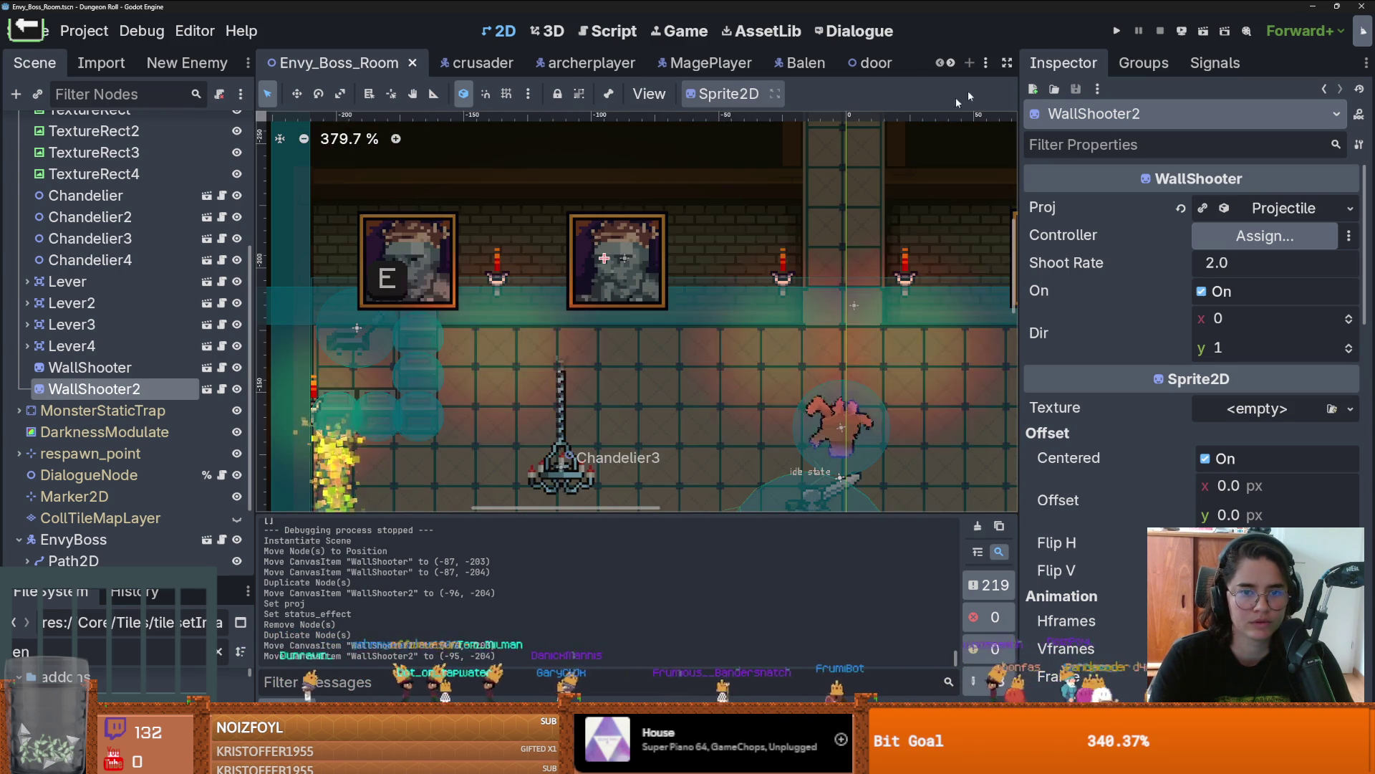
Step: Test-run the game, select the Shoot Rate value, and launch the game again
{"action": "left_click", "coordinate": [1115, 31]}
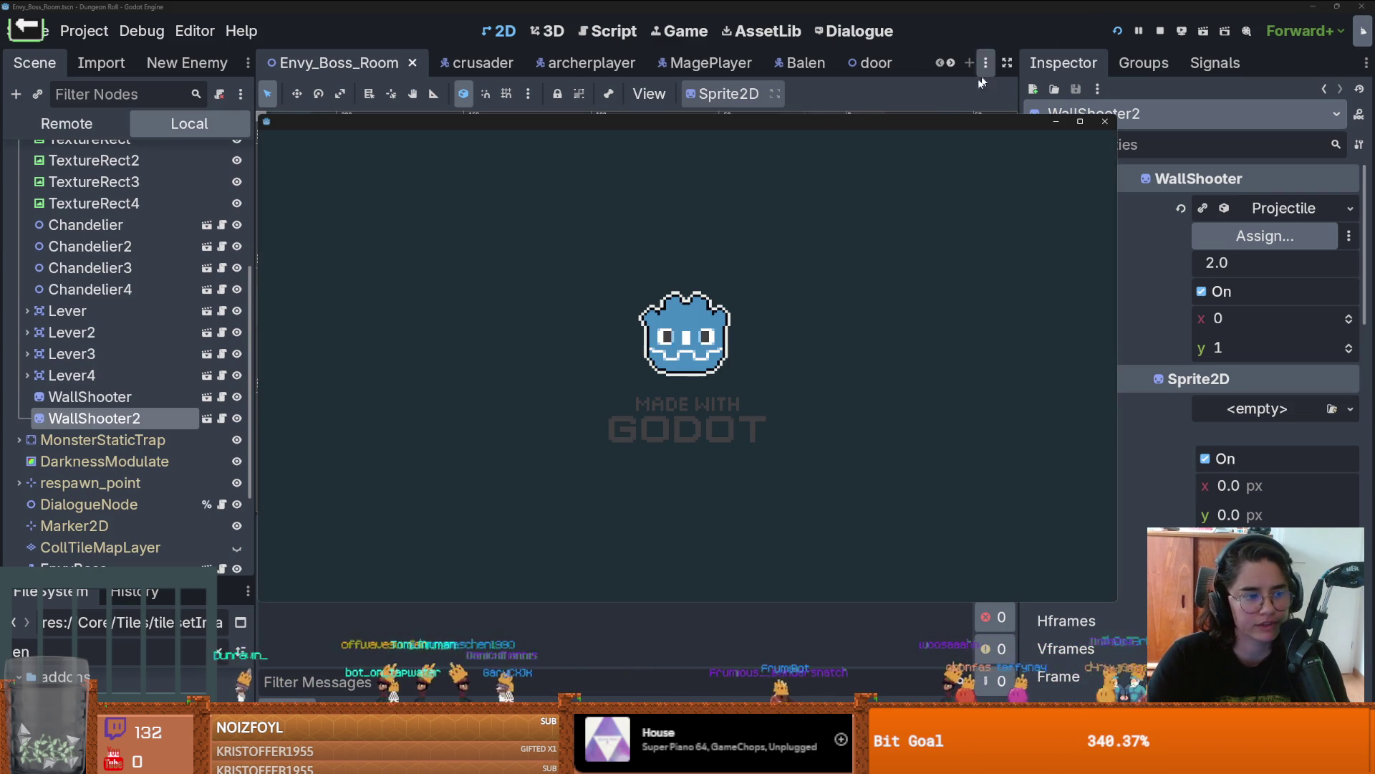
{"action": "left_click", "coordinate": [1107, 122]}
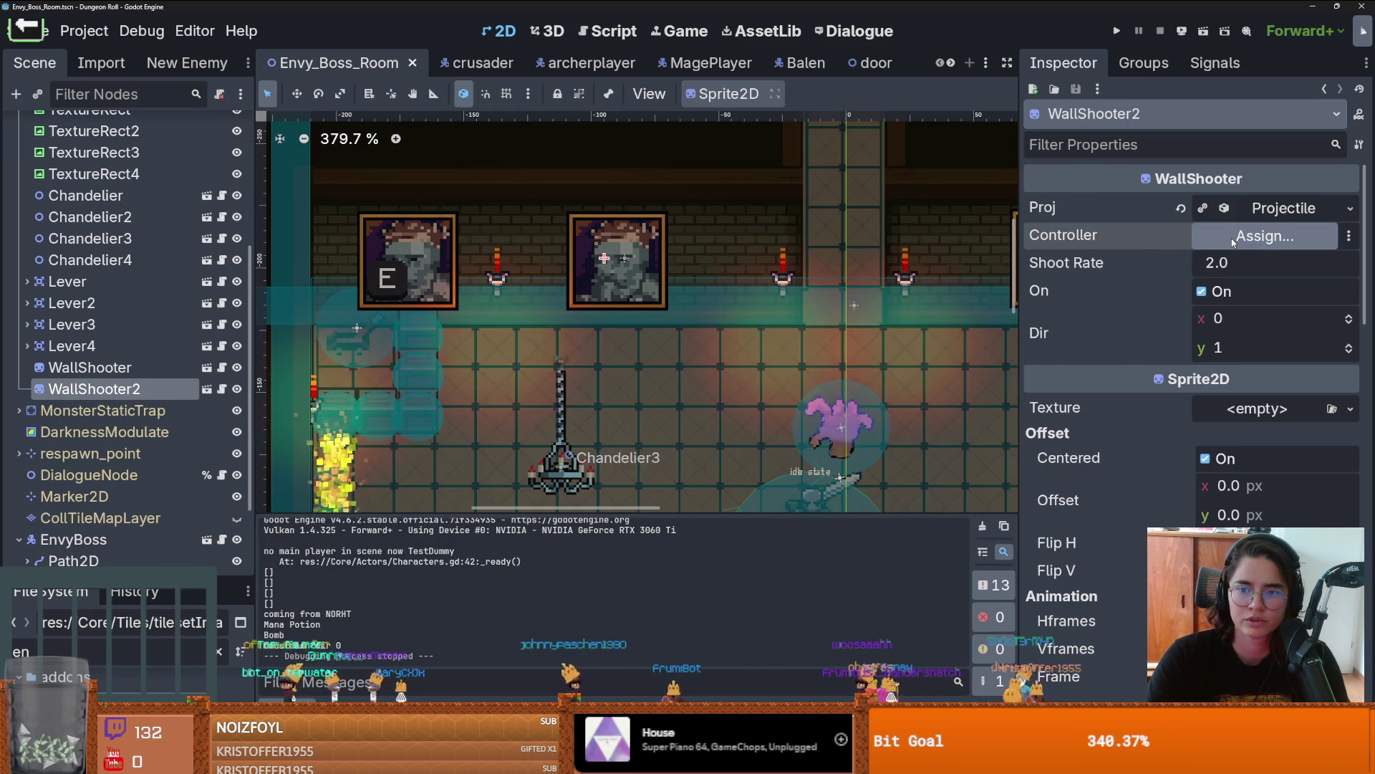
{"action": "left_click", "coordinate": [1218, 262]}
{"action": "left_click", "coordinate": [1117, 33]}
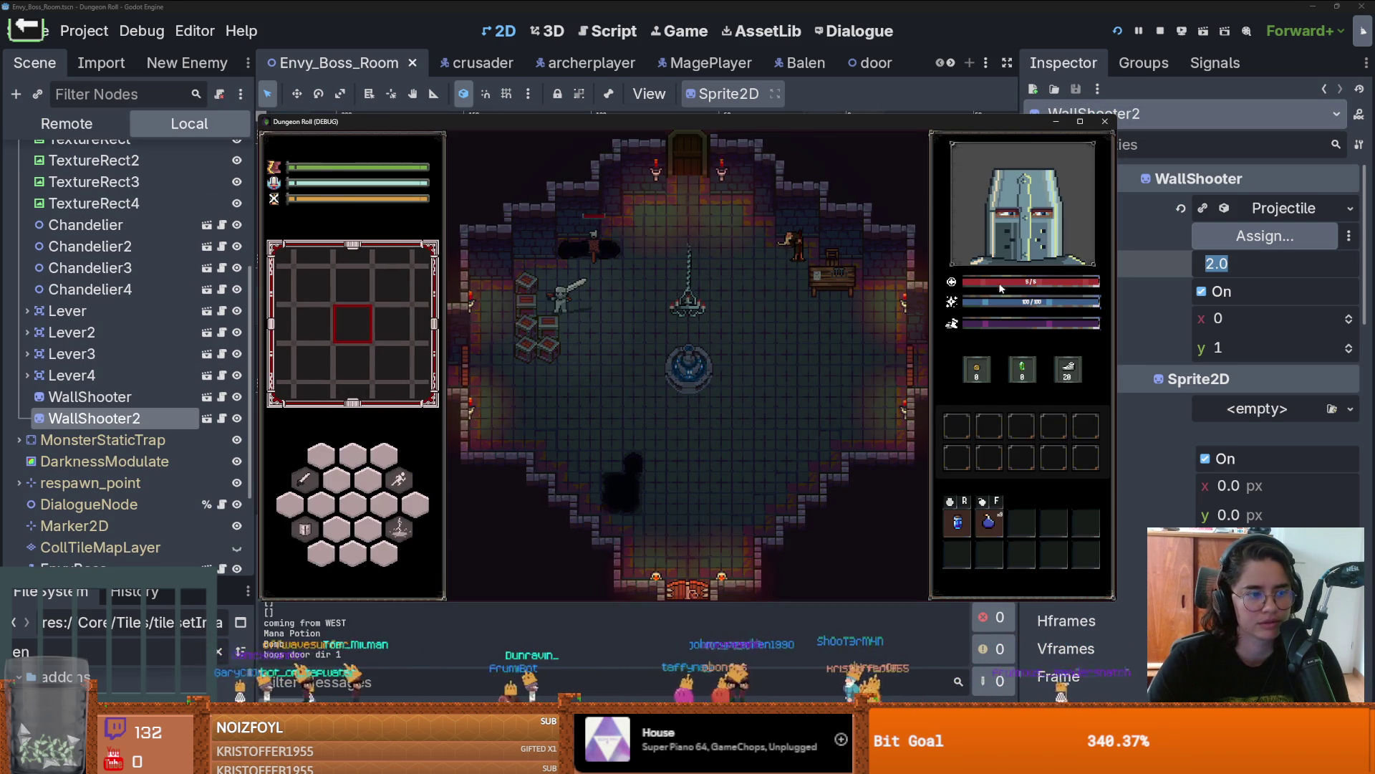
Step: Teleport with the tp_to_before_boss console command and walk through the right doorway
{"action": "key", "text": "grave"}
{"action": "type", "text": "tp_to_before_boss"}
{"action": "key", "text": "Return"}
{"action": "key", "text": "grave"}
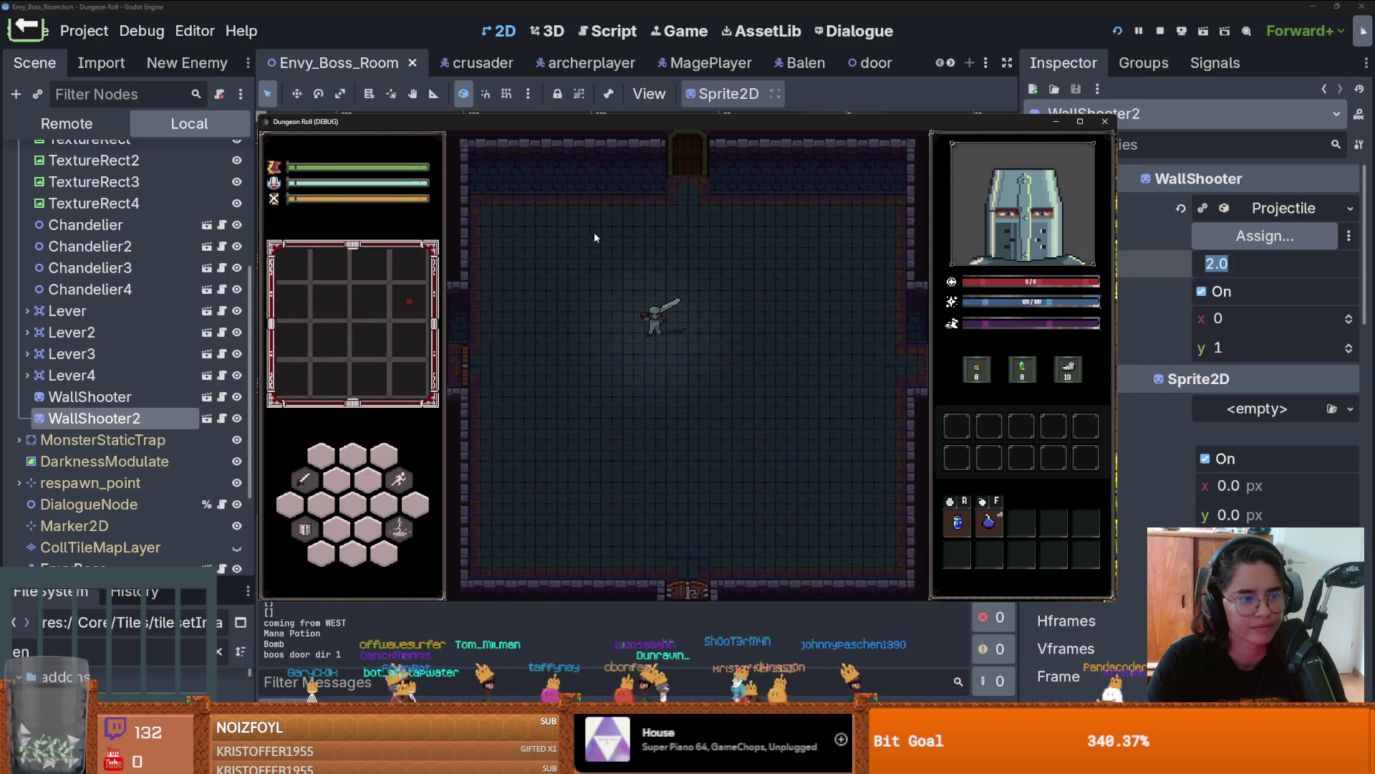
{"action": "key", "text": "d"}
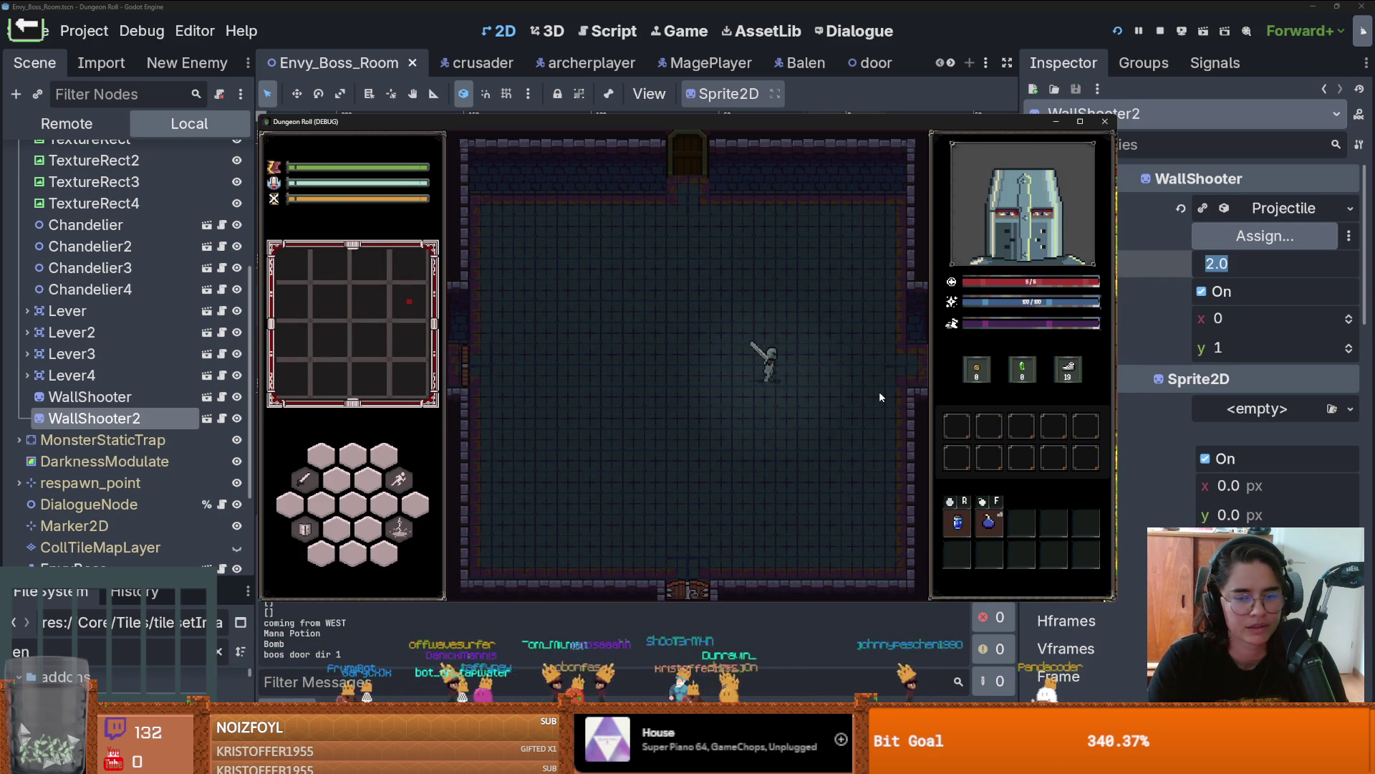
{"action": "key", "text": "d"}
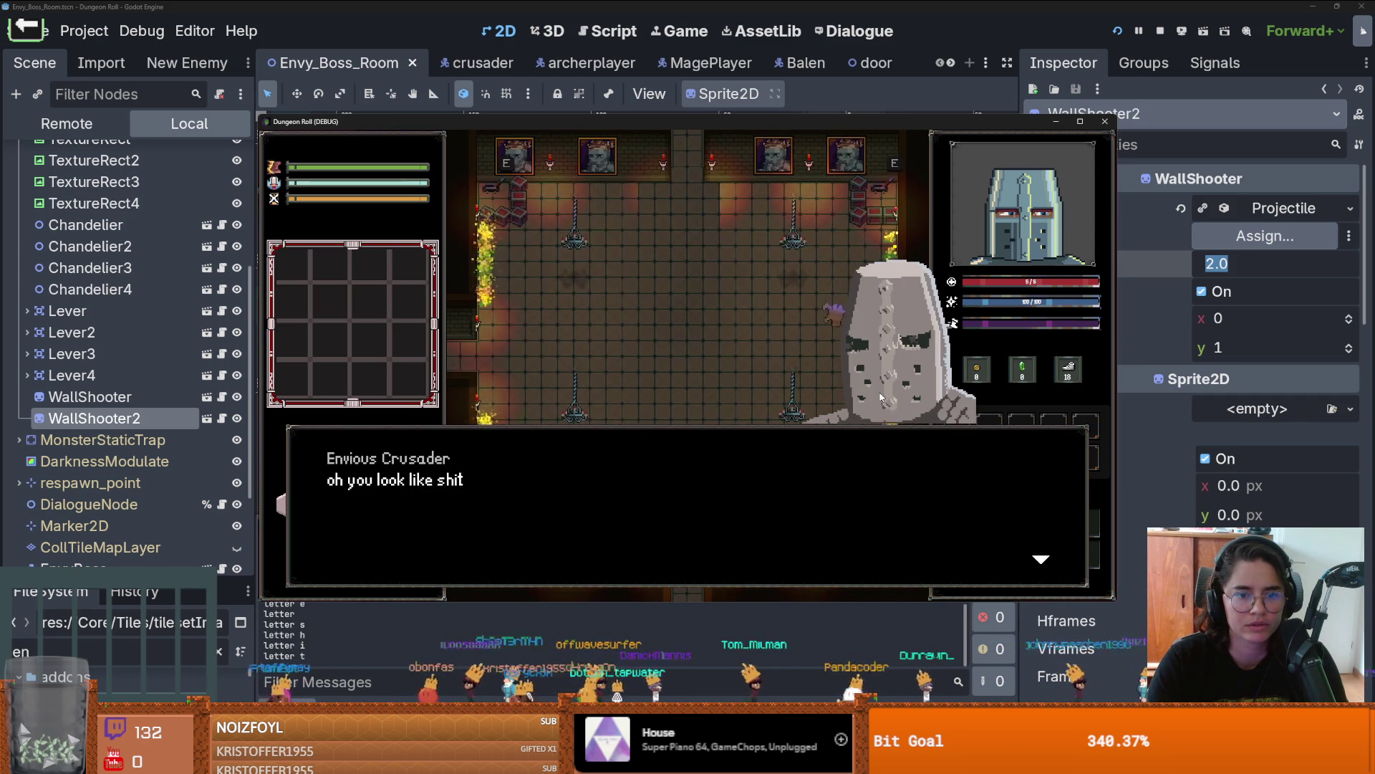
Step: Click through the Envious Crusader's four dialogue lines, then stop the game
{"action": "left_click", "coordinate": [880, 396]}
{"action": "left_click", "coordinate": [880, 396]}
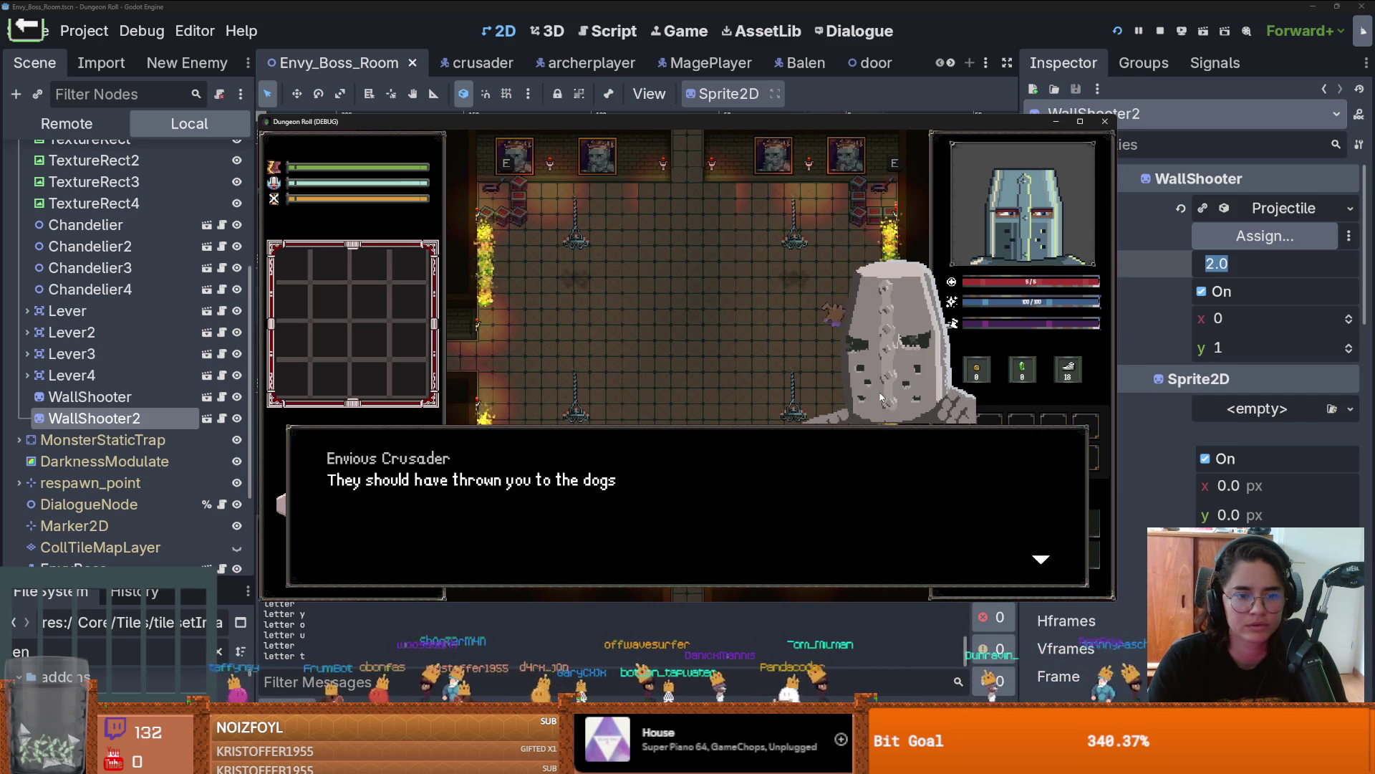
{"action": "left_click", "coordinate": [880, 396]}
{"action": "left_click", "coordinate": [881, 396]}
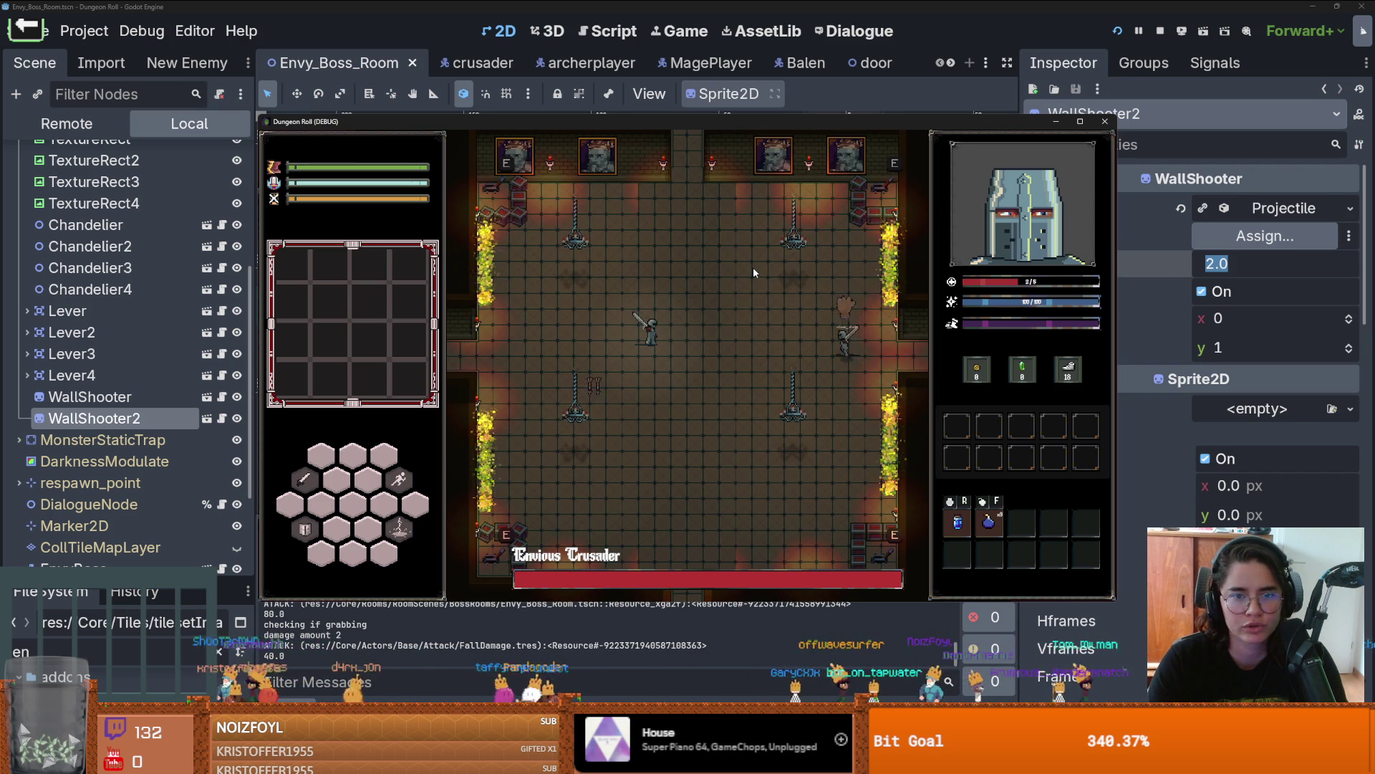
{"action": "left_click", "coordinate": [1105, 121]}
{"action": "key", "text": "ctrl+s"}
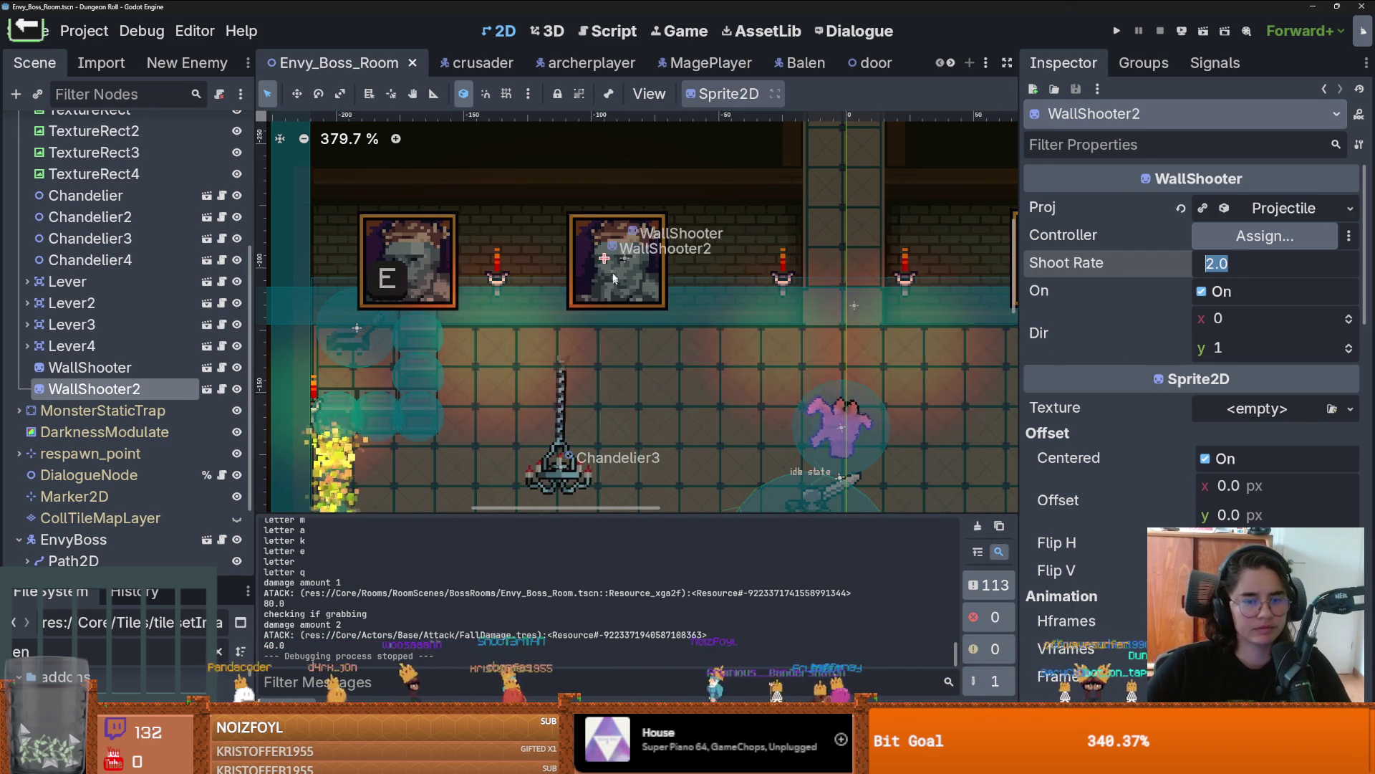
Step: Open the wall shooter's script and expand the projectile's properties in the Inspector
{"action": "scroll", "coordinate": [644, 322], "scroll_direction": "down", "scroll_amount": 2}
{"action": "left_click", "coordinate": [216, 390]}
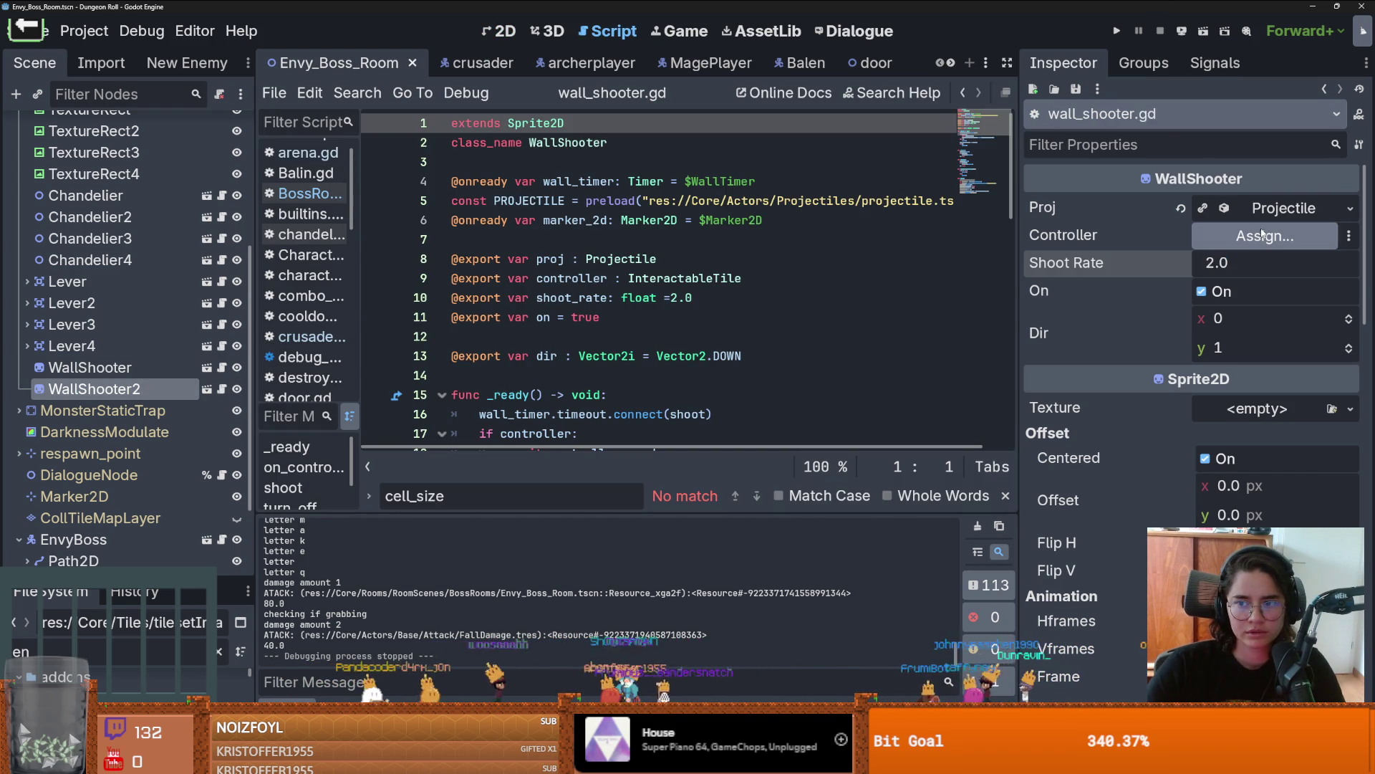
{"action": "left_click", "coordinate": [1255, 207]}
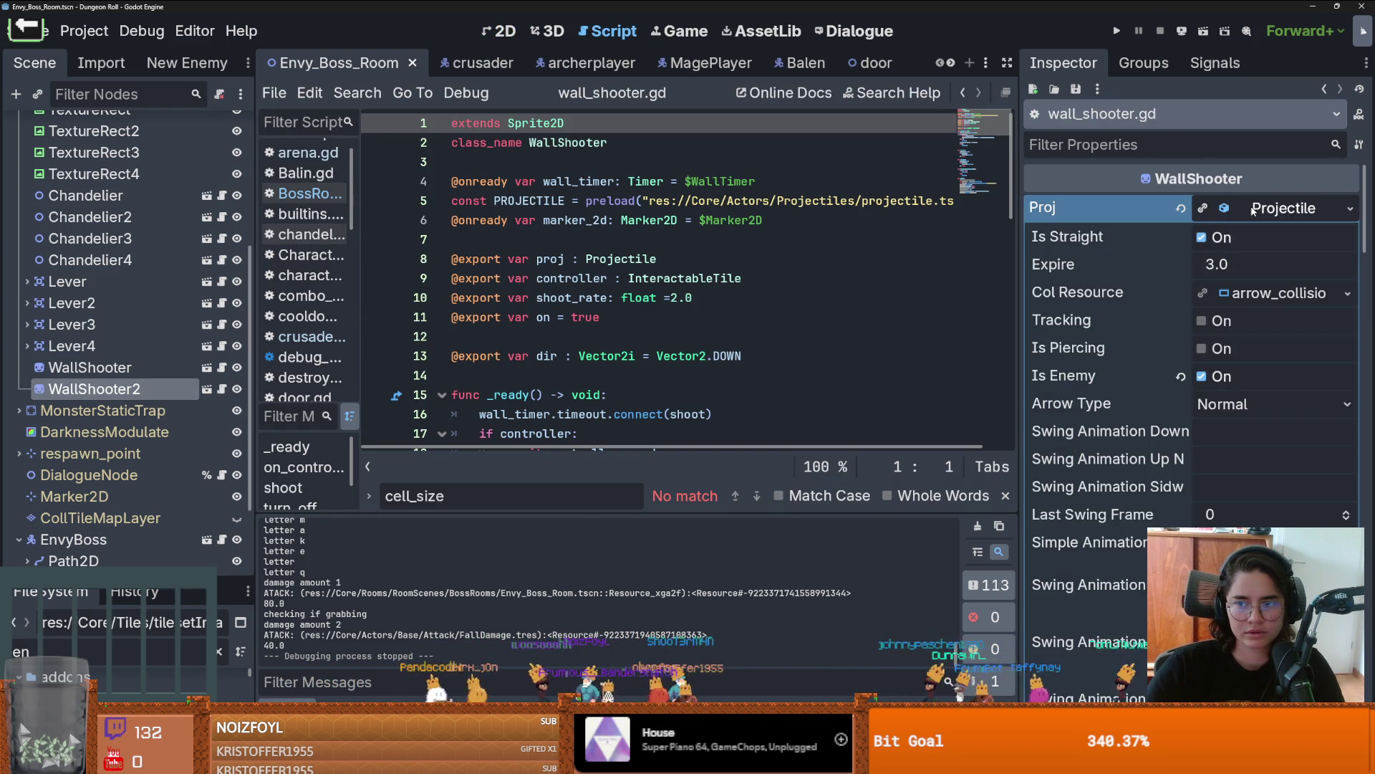
{"action": "scroll", "coordinate": [1233, 415], "scroll_direction": "down", "scroll_amount": 5}
{"action": "scroll", "coordinate": [1263, 344], "scroll_direction": "down", "scroll_amount": 3}
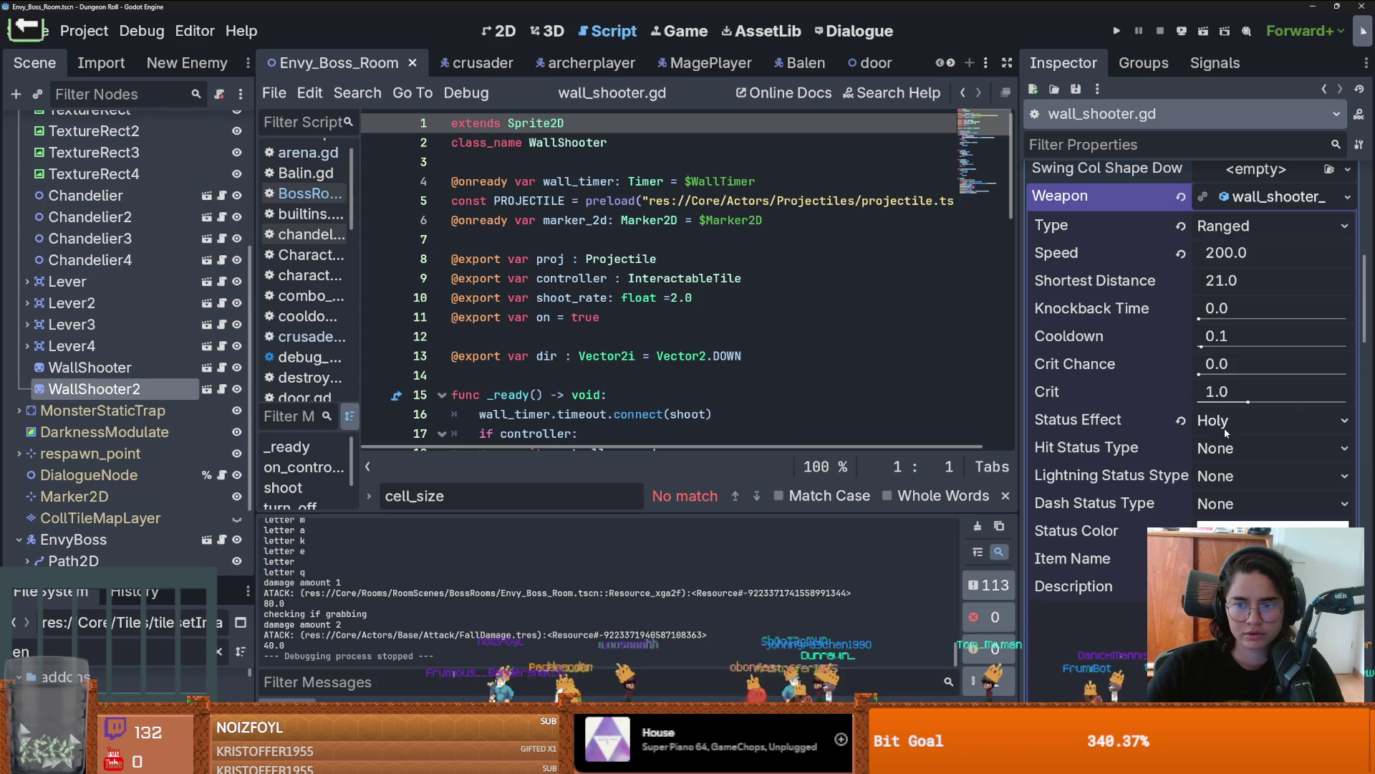
{"action": "scroll", "coordinate": [1160, 312], "scroll_direction": "up", "scroll_amount": 6}
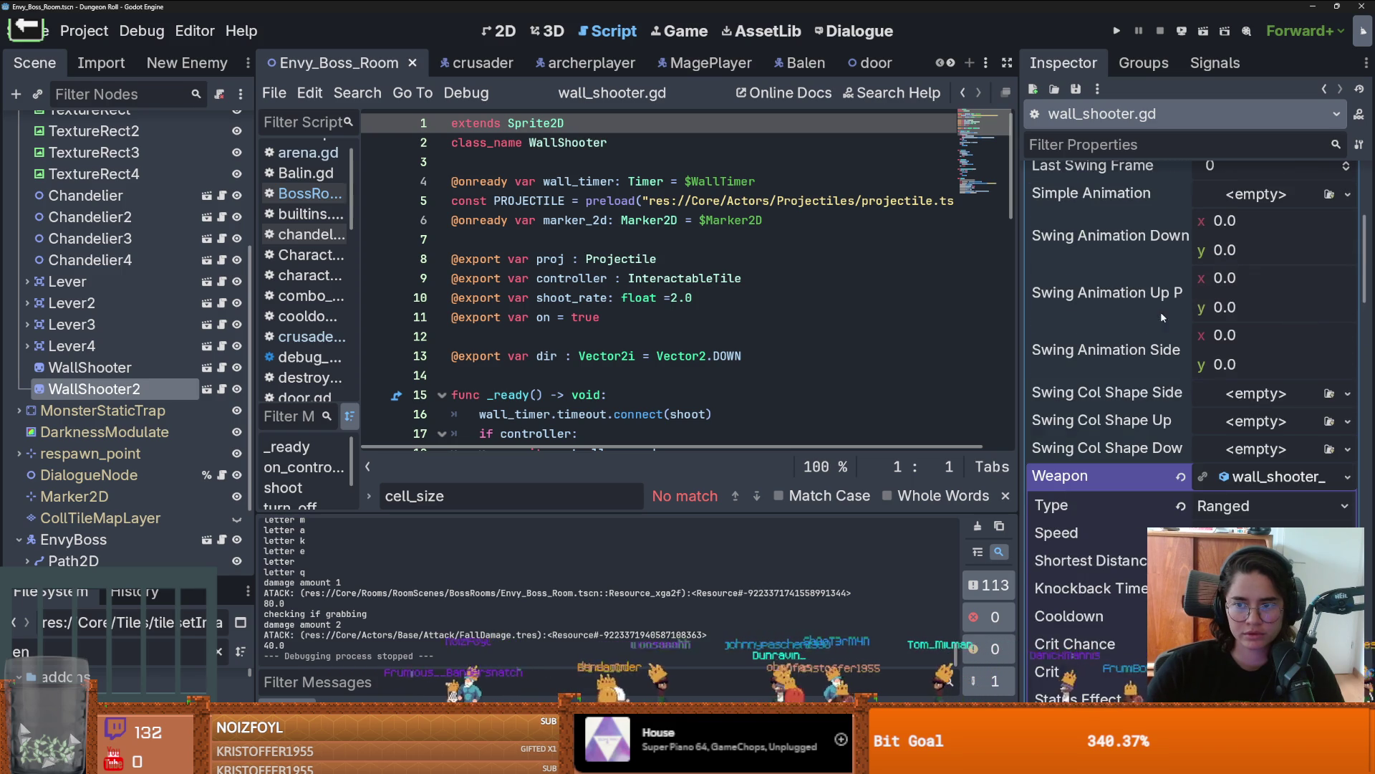
{"action": "left_click", "coordinate": [1246, 467]}
{"action": "key", "text": "ctrl+s"}
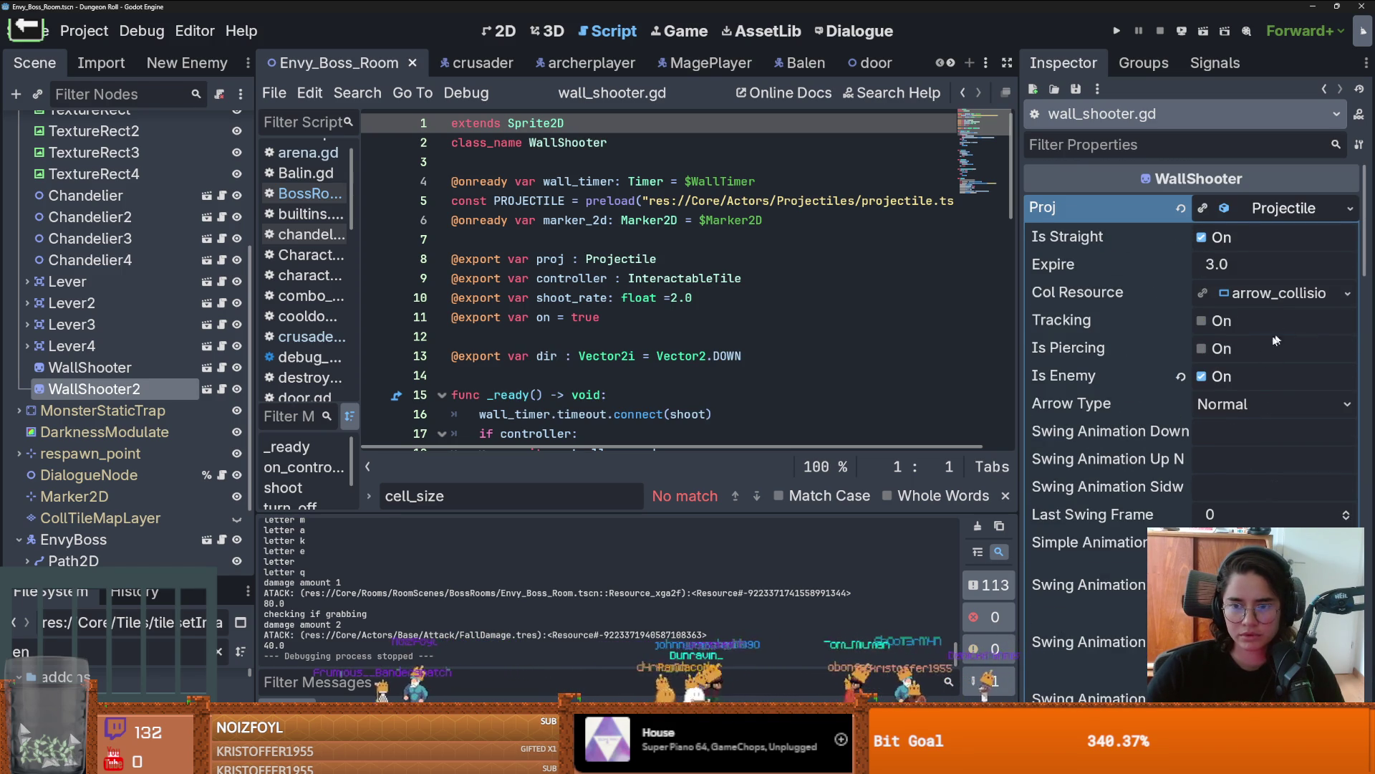
Step: Set the projectile's Arrow Type to Power and save
{"action": "scroll", "coordinate": [1281, 336], "scroll_direction": "down", "scroll_amount": 2}
{"action": "left_click", "coordinate": [1253, 341]}
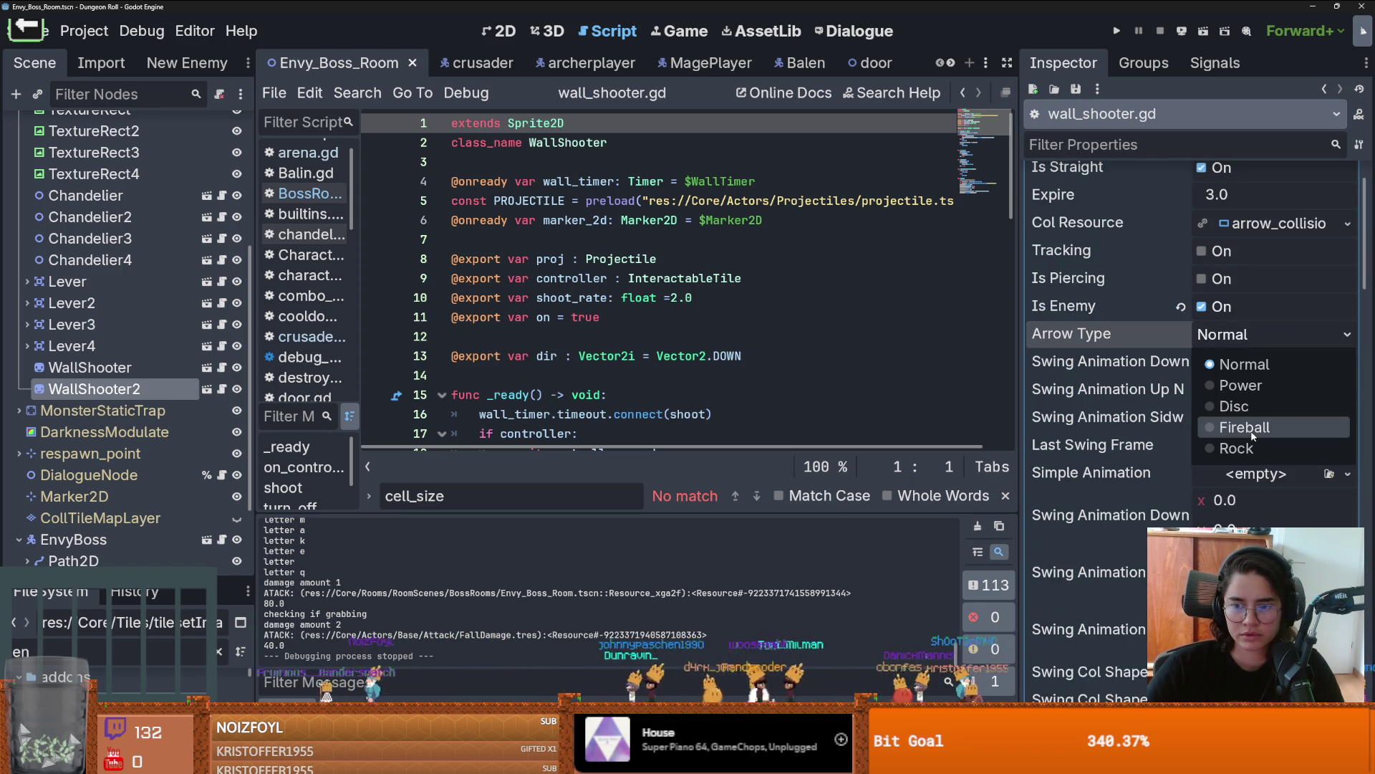
{"action": "left_click", "coordinate": [1248, 407]}
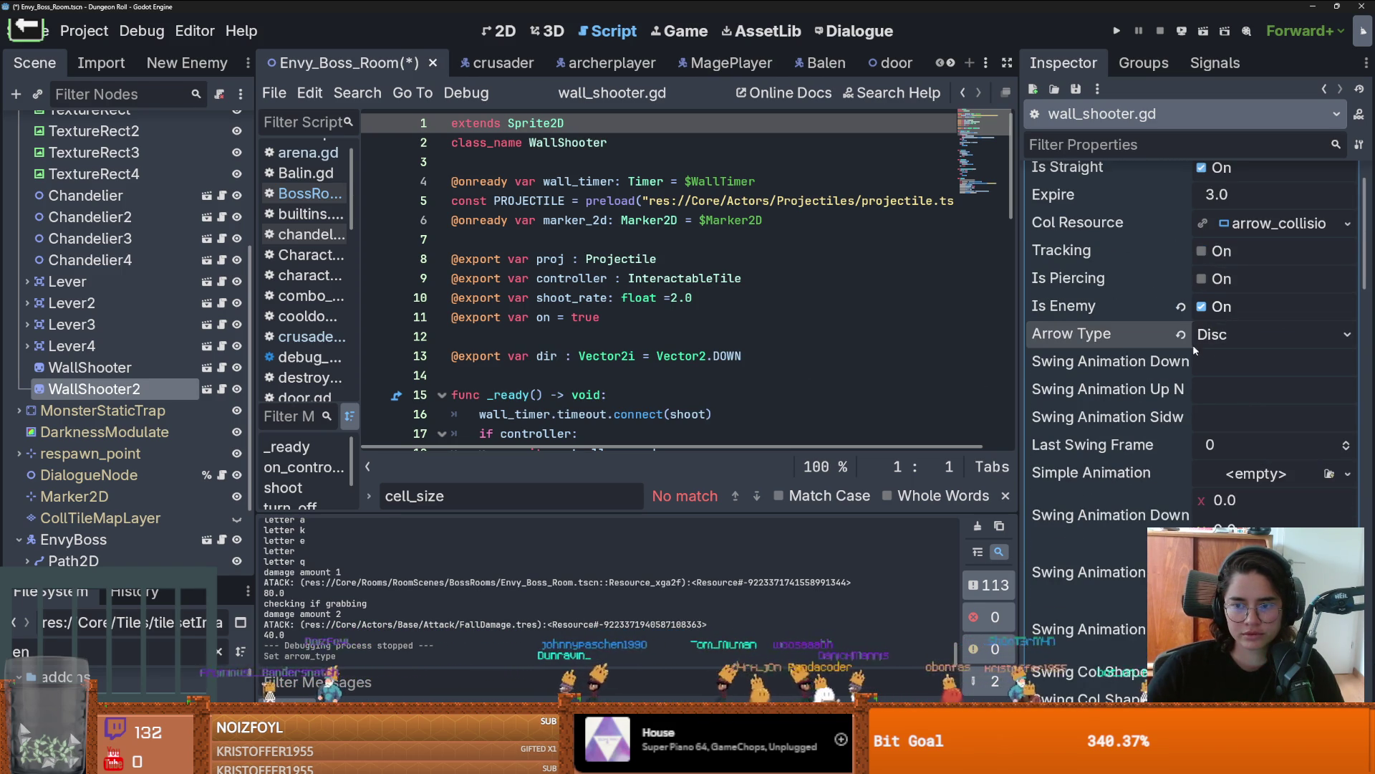
{"action": "left_click", "coordinate": [1237, 334]}
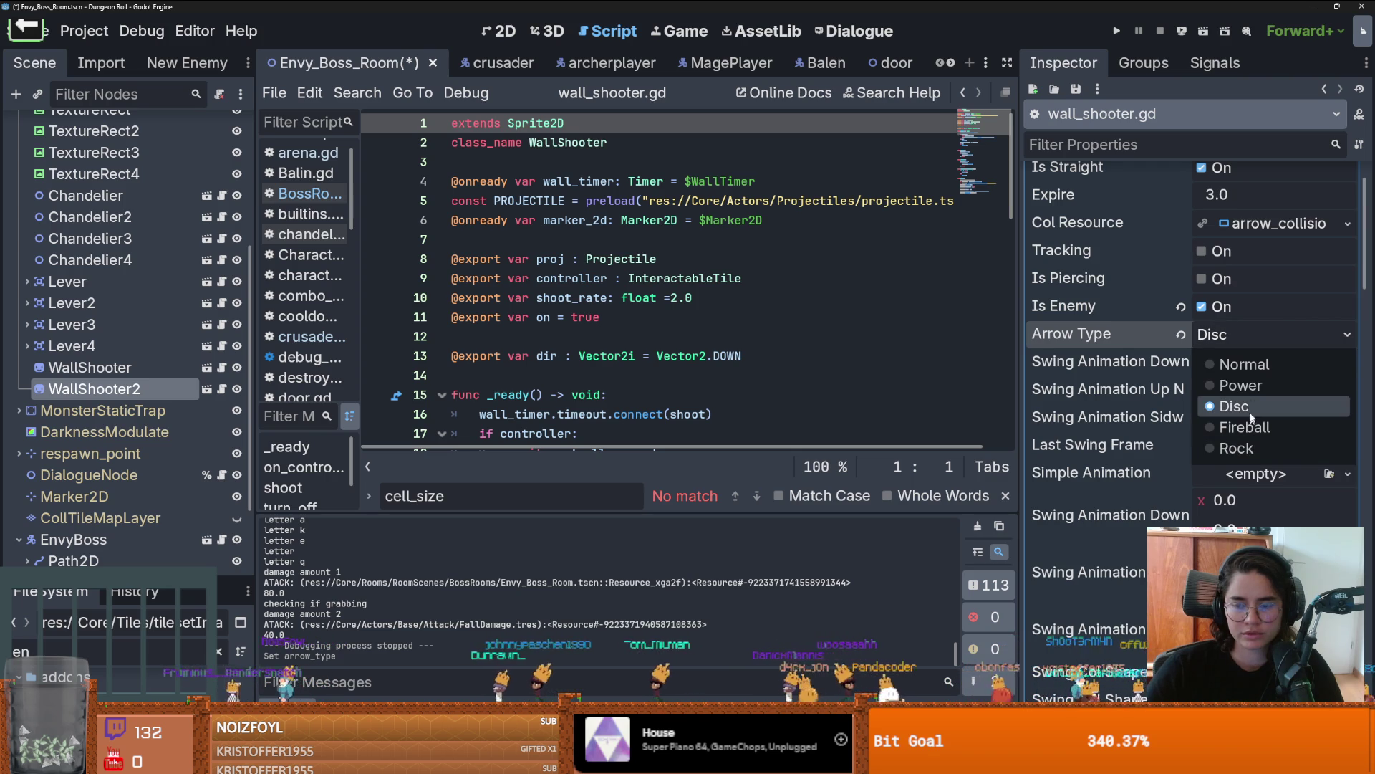
{"action": "left_click", "coordinate": [1239, 385]}
{"action": "key", "text": "ctrl+s"}
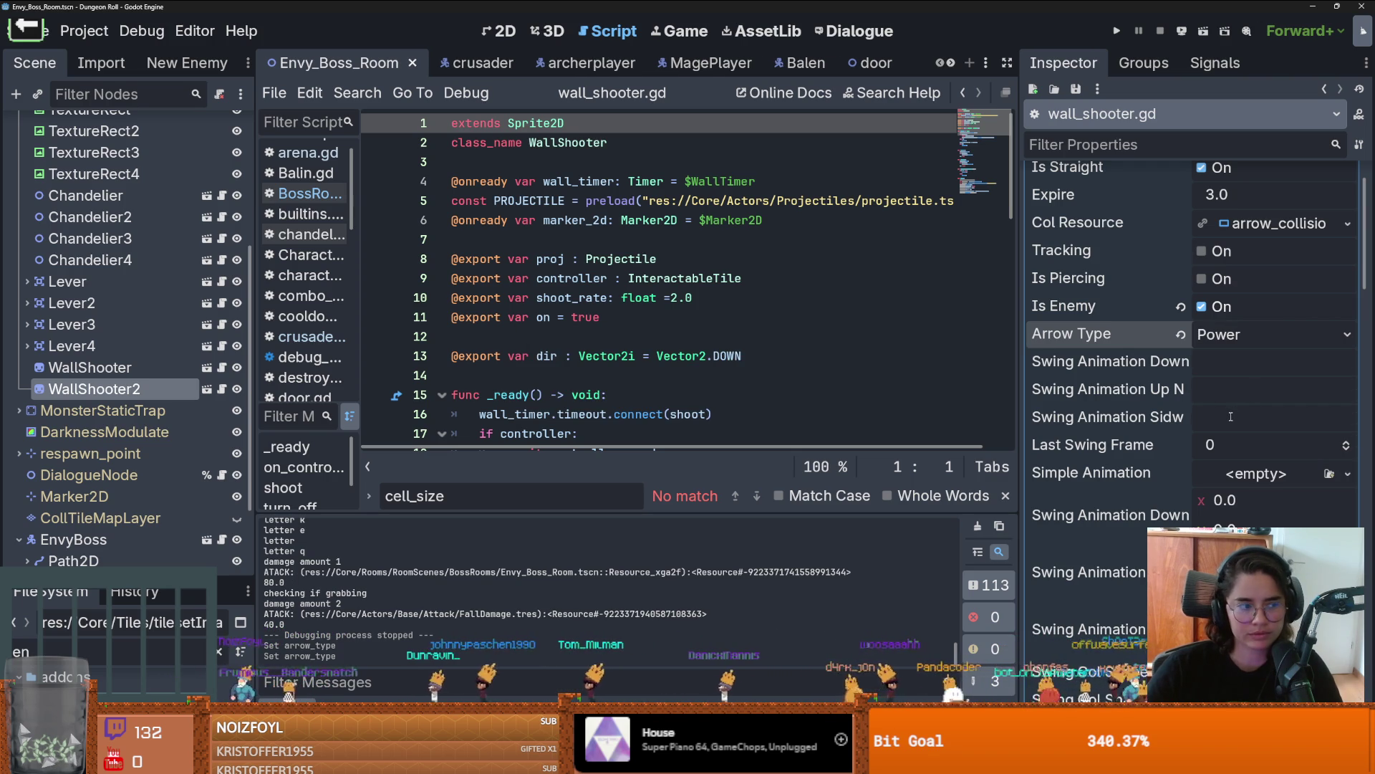
Step: Turn on projectile Tracking, save, and briefly test-run the game
{"action": "scroll", "coordinate": [1142, 367], "scroll_direction": "up", "scroll_amount": 2}
{"action": "scroll", "coordinate": [1142, 368], "scroll_direction": "down", "scroll_amount": 2}
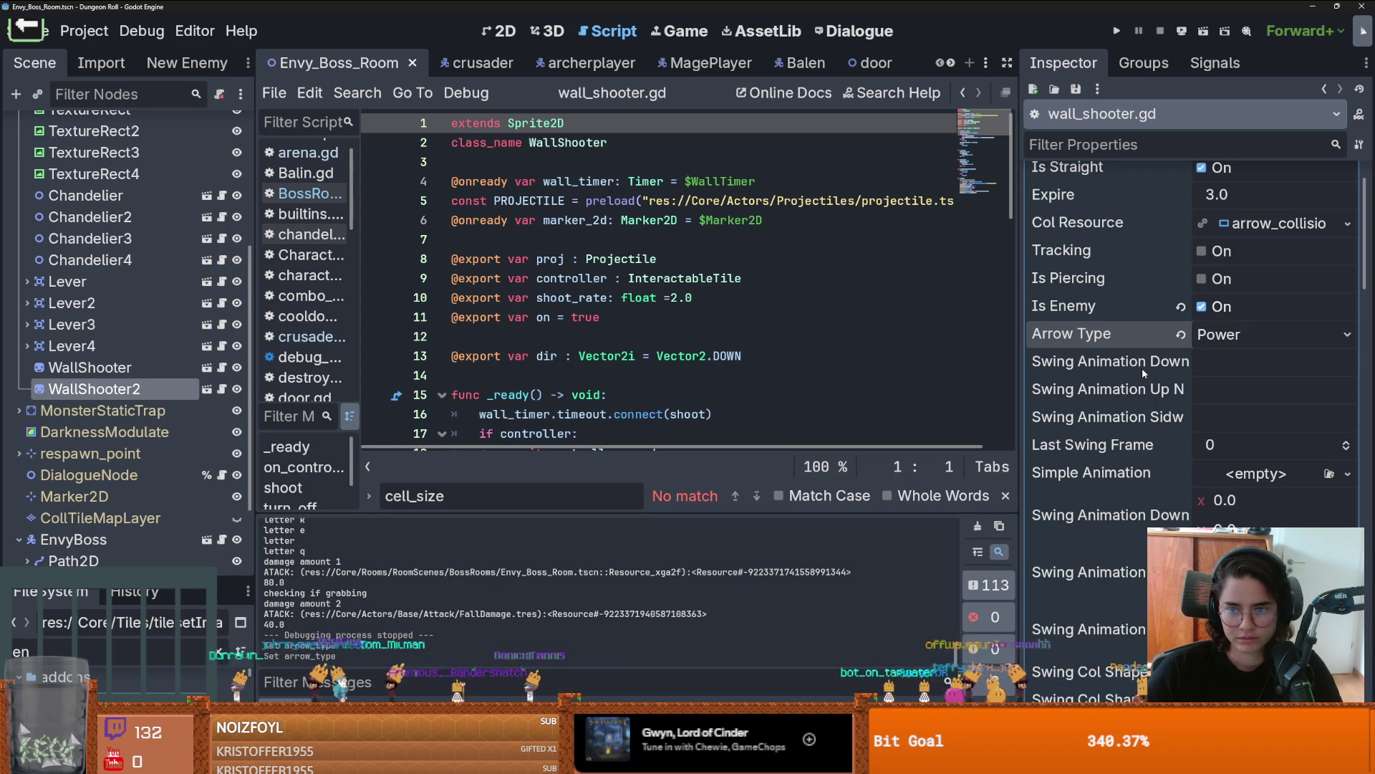
{"action": "left_click", "coordinate": [1202, 255]}
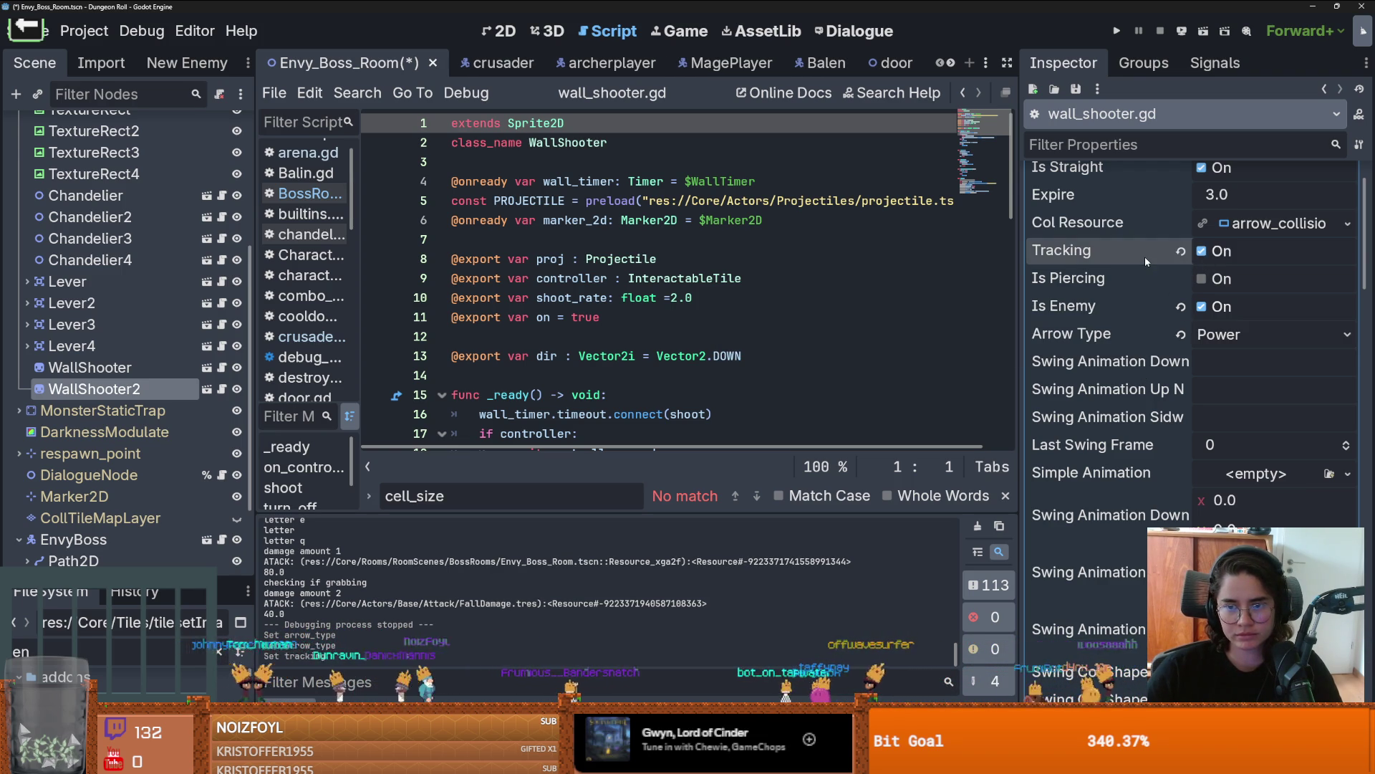
{"action": "scroll", "coordinate": [1151, 315], "scroll_direction": "up", "scroll_amount": 2}
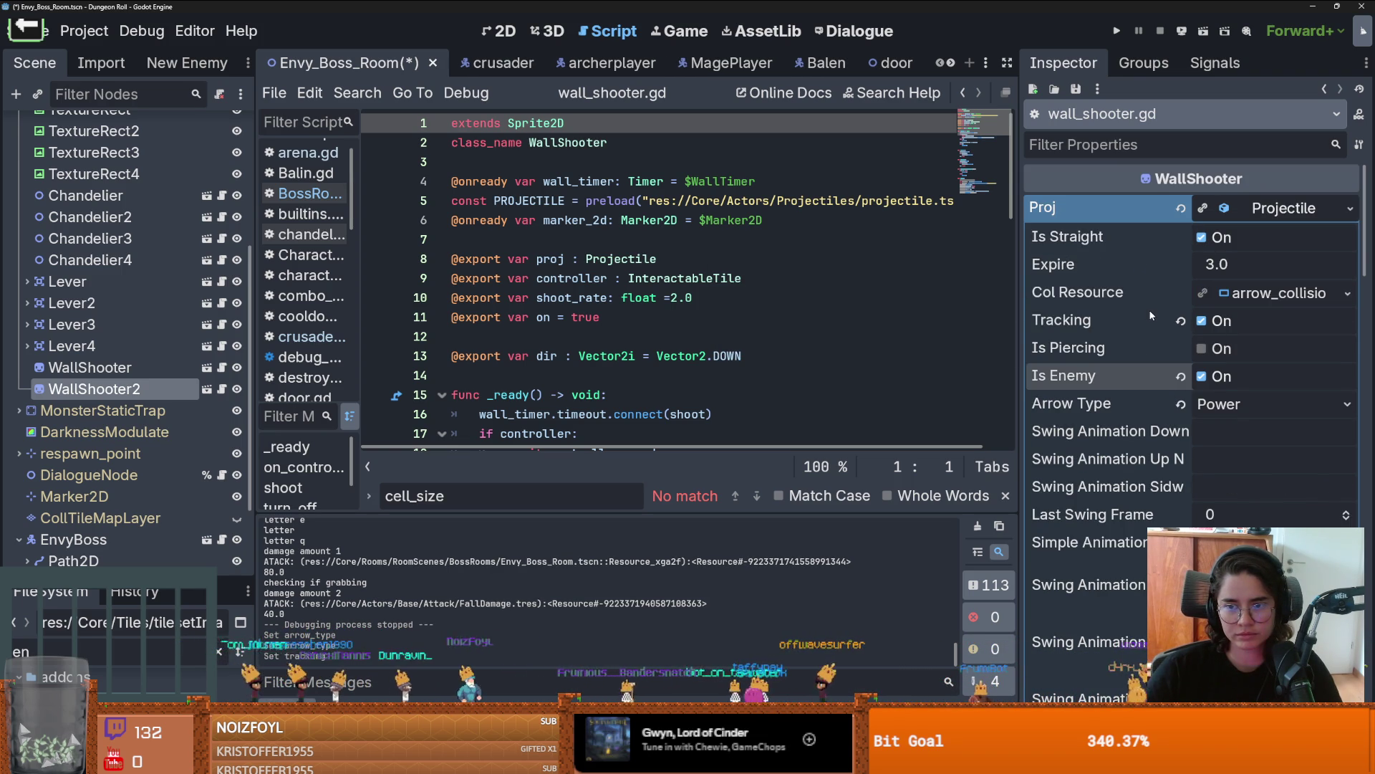
{"action": "key", "text": "ctrl+s"}
{"action": "left_click", "coordinate": [1117, 31]}
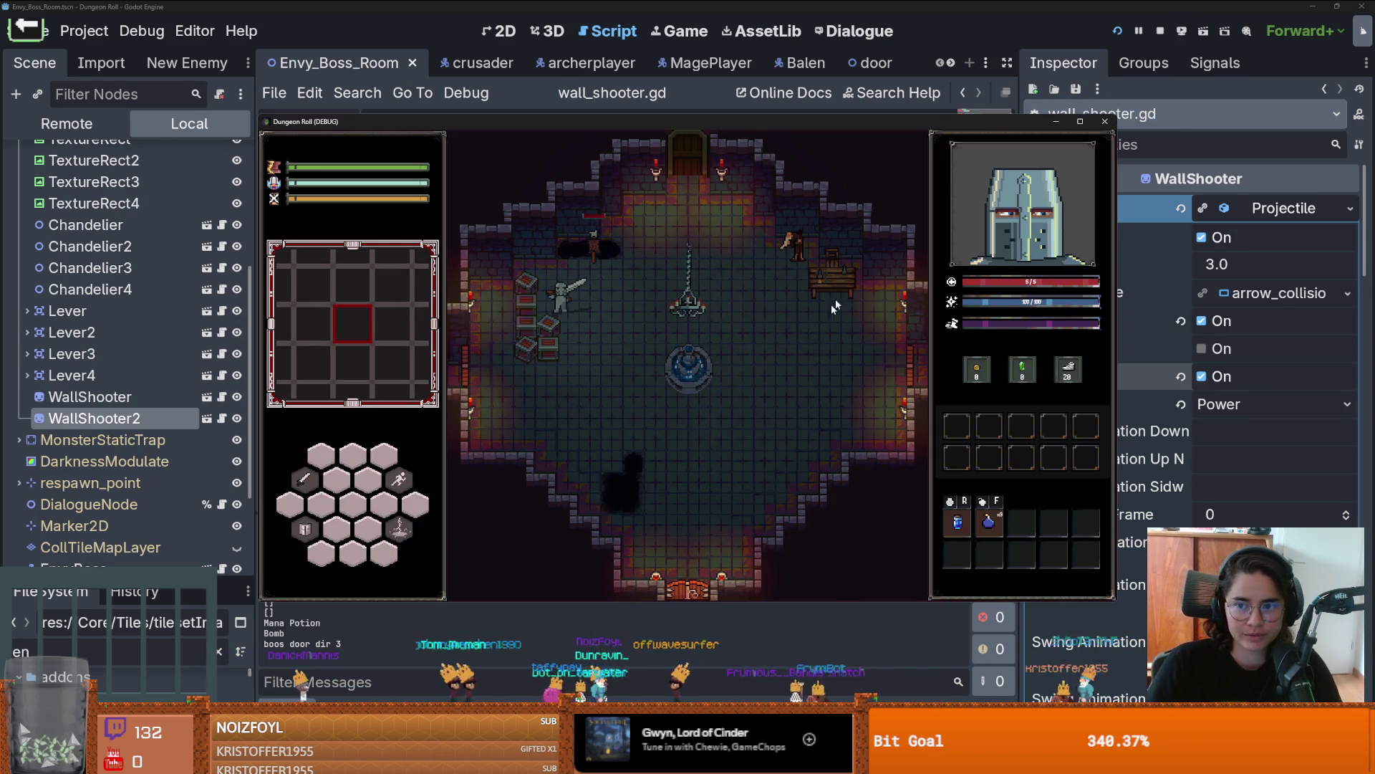
{"action": "key", "text": "Escape"}
{"action": "left_click", "coordinate": [1104, 121]}
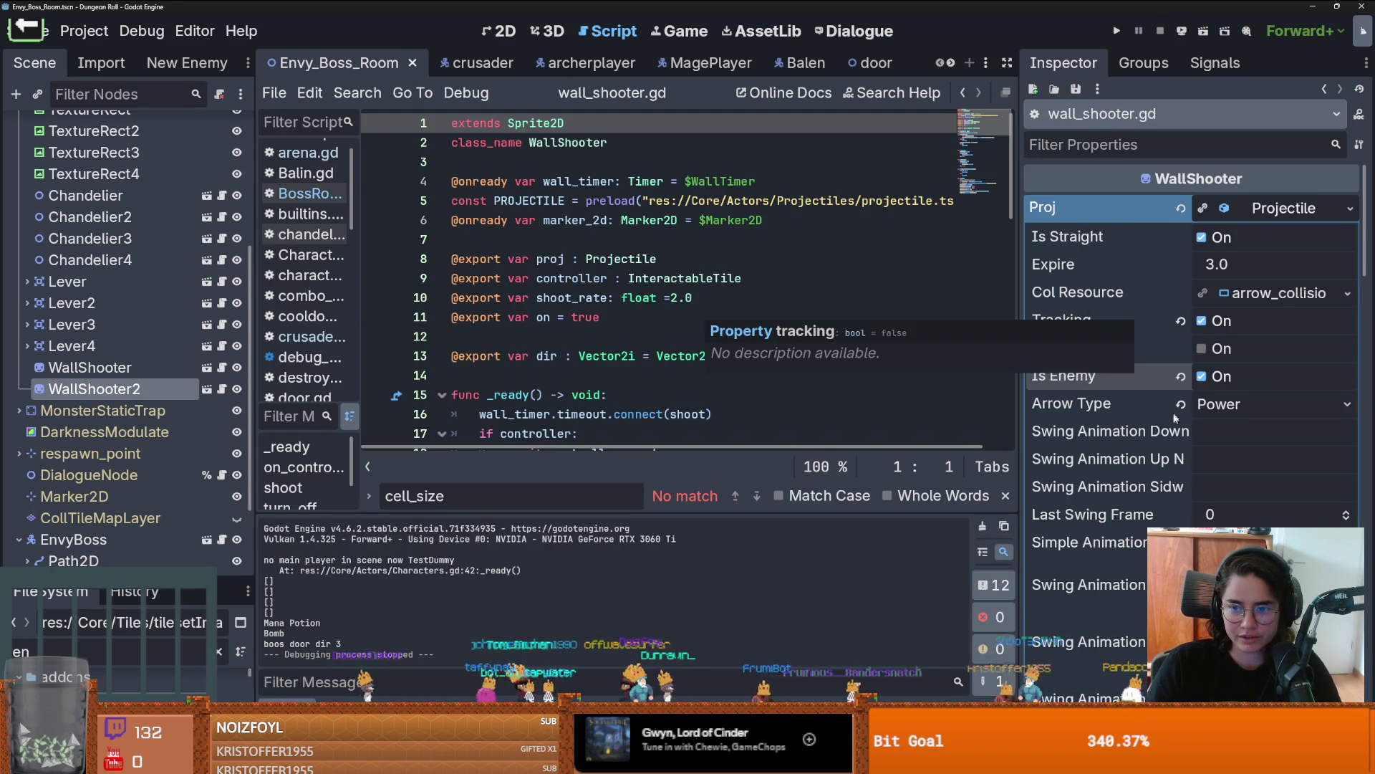
Step: Lower the weapon Speed from 200 to 100 and relaunch the game
{"action": "scroll", "coordinate": [1142, 318], "scroll_direction": "down", "scroll_amount": 5}
{"action": "left_click", "coordinate": [1247, 407]}
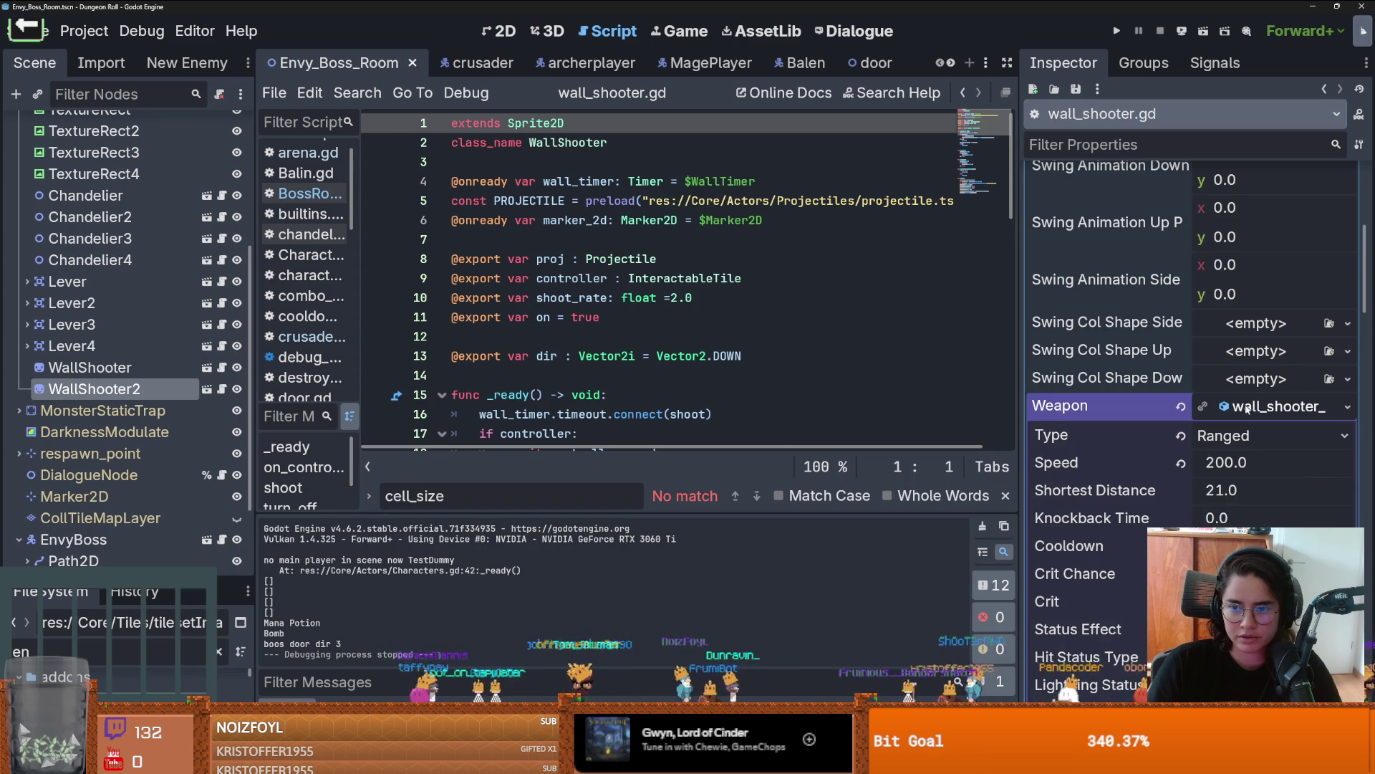
{"action": "left_click", "coordinate": [1250, 466]}
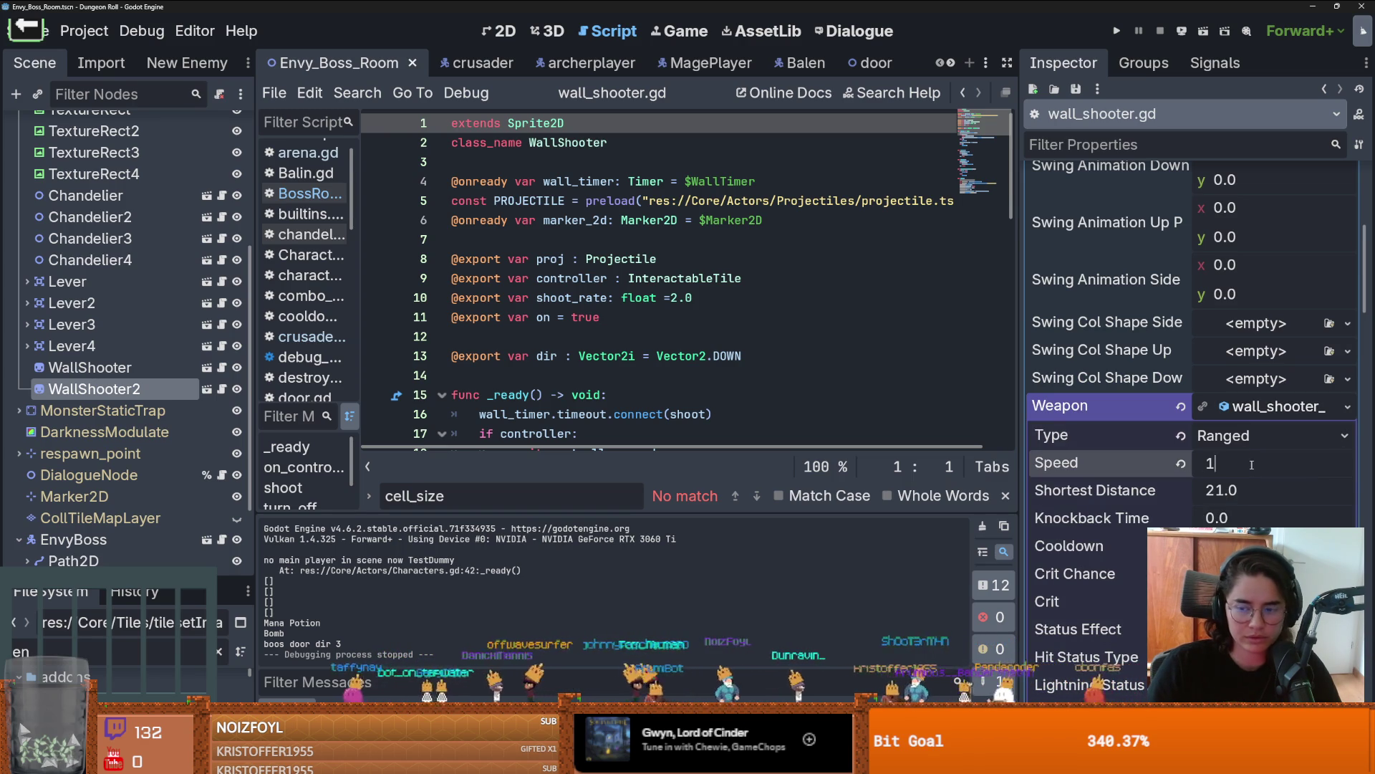
{"action": "type", "text": "00"}
{"action": "key", "text": "Return"}
{"action": "left_click", "coordinate": [1119, 32]}
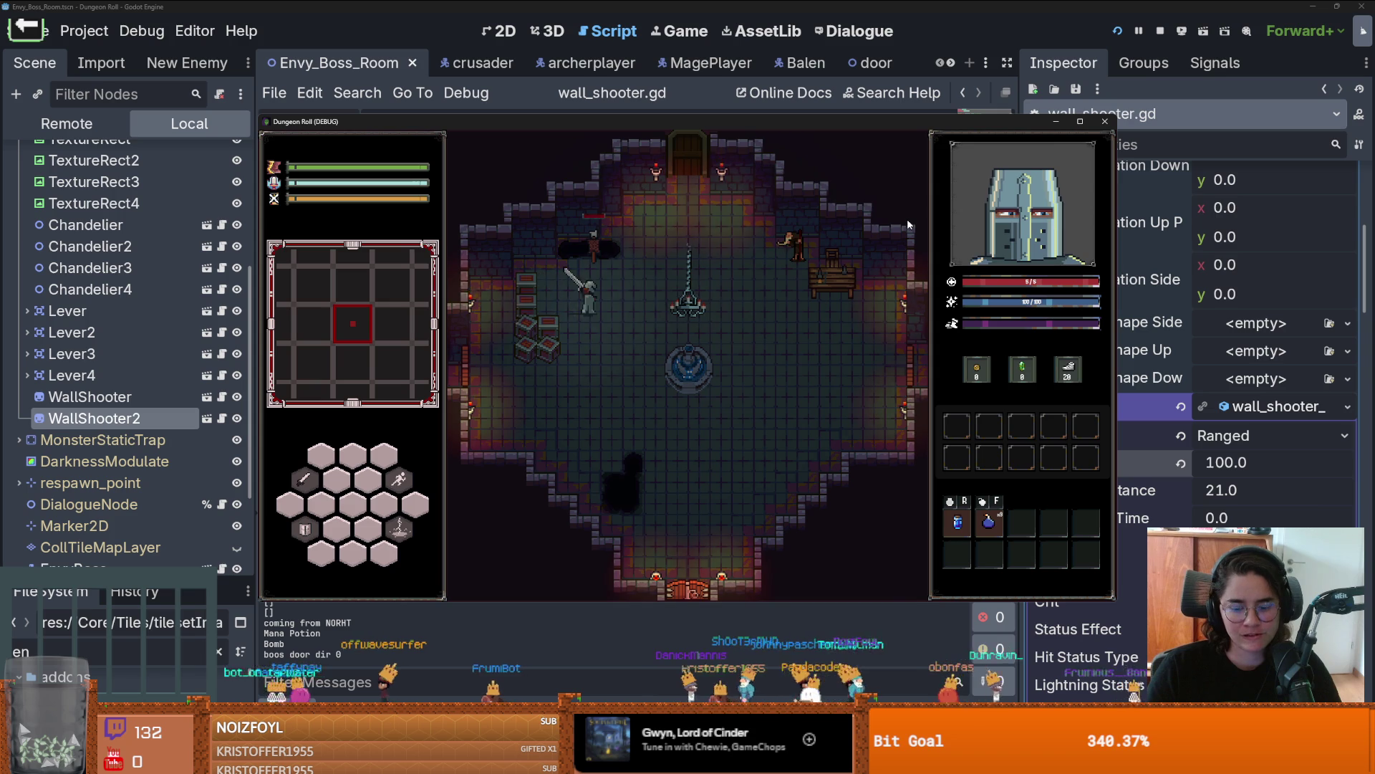
Step: Rerun tp_to_before_boss, walk into the room, advance the dialogue, then stop the game
{"action": "key", "text": "quoteleft"}
{"action": "key", "text": "Up"}
{"action": "key", "text": "Up"}
{"action": "key", "text": "Return"}
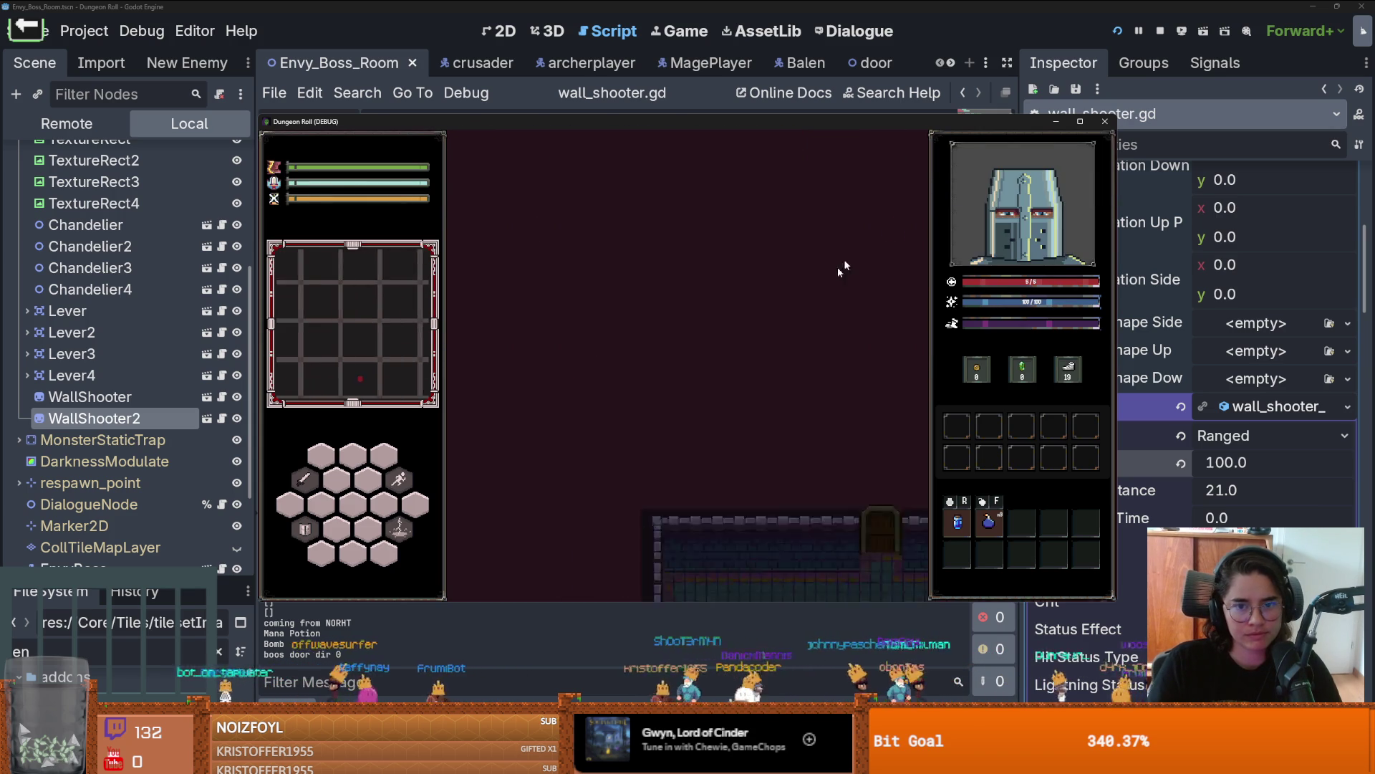
{"action": "key", "text": "s"}
{"action": "key", "text": "s"}
{"action": "key", "text": "space"}
{"action": "key", "text": "space"}
{"action": "key", "text": "space"}
{"action": "key", "text": "space"}
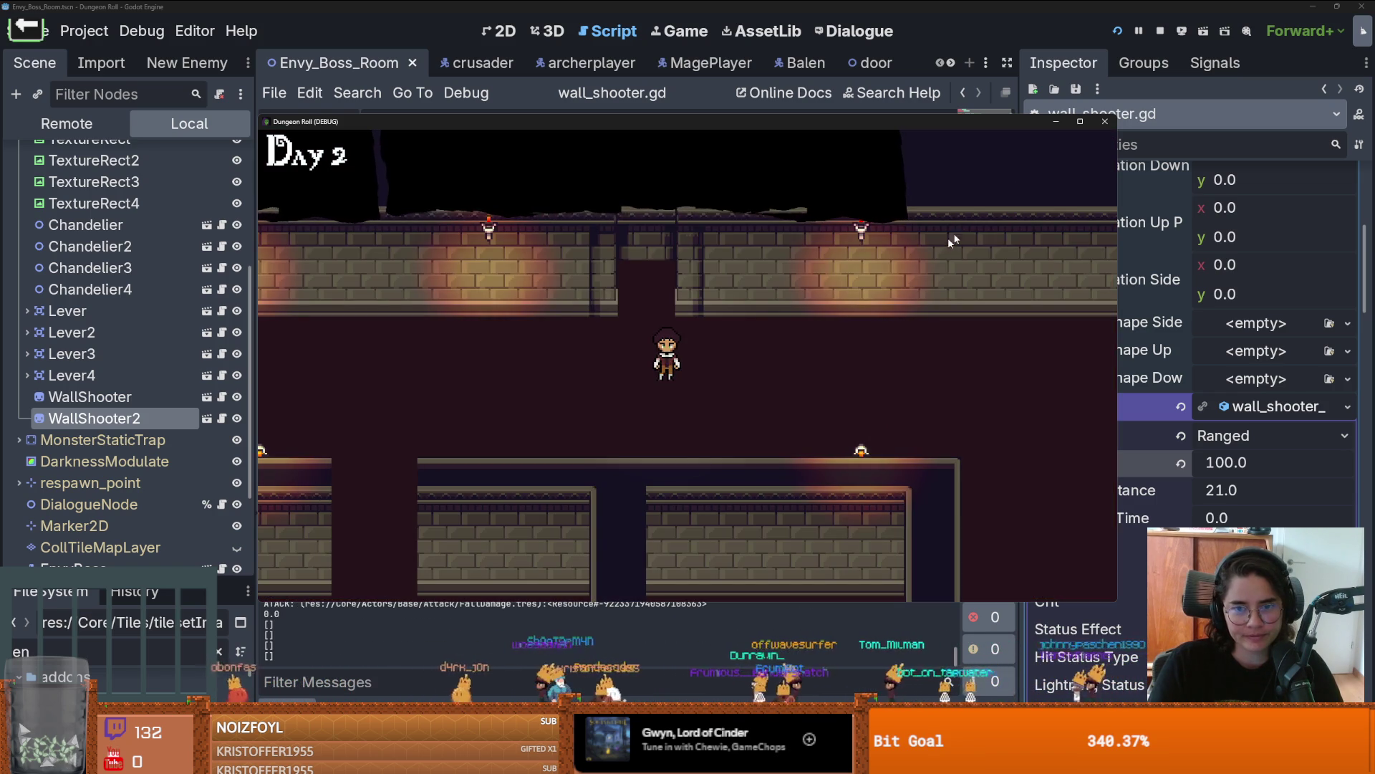
{"action": "left_click", "coordinate": [1105, 121]}
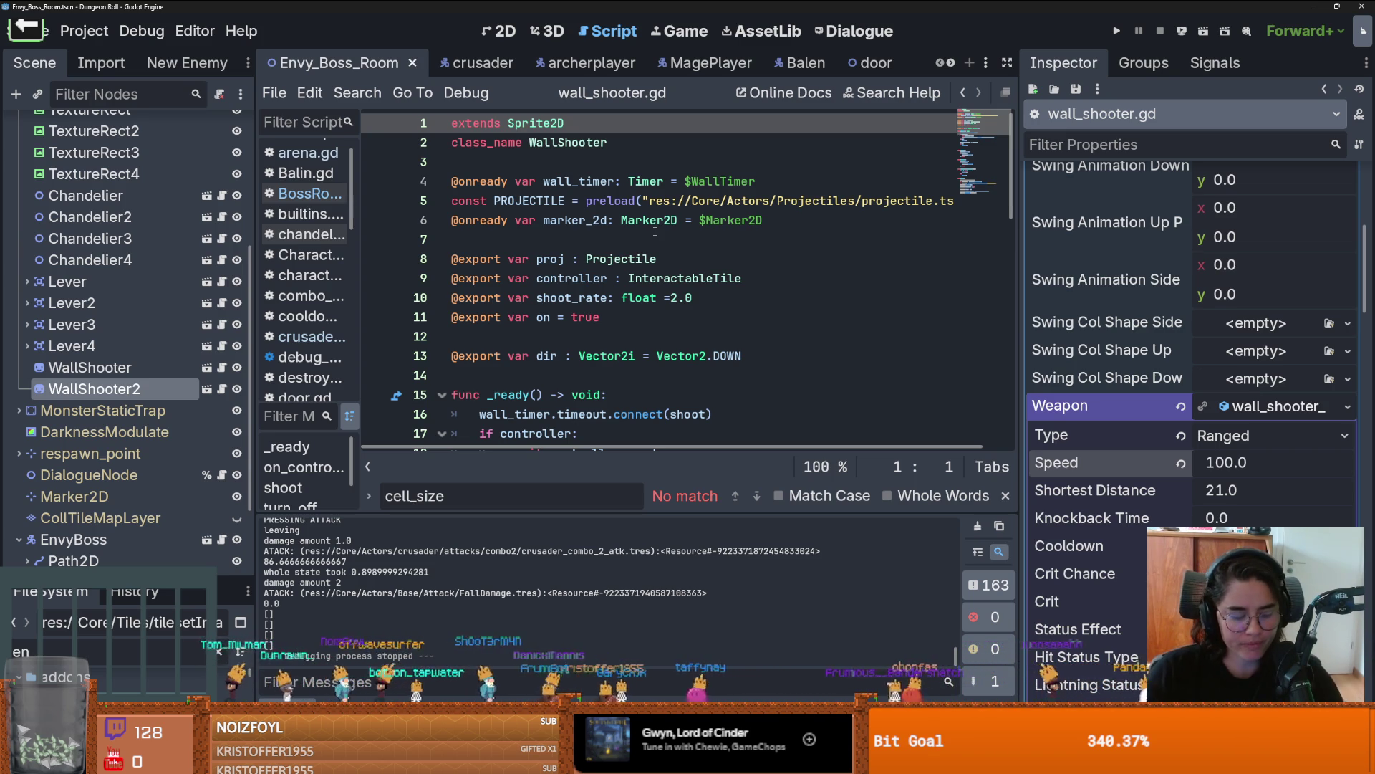
Step: Return from wall_shooter.gd to the Envy_Boss_Room layout in the 2D editor
{"action": "left_click", "coordinate": [513, 34]}
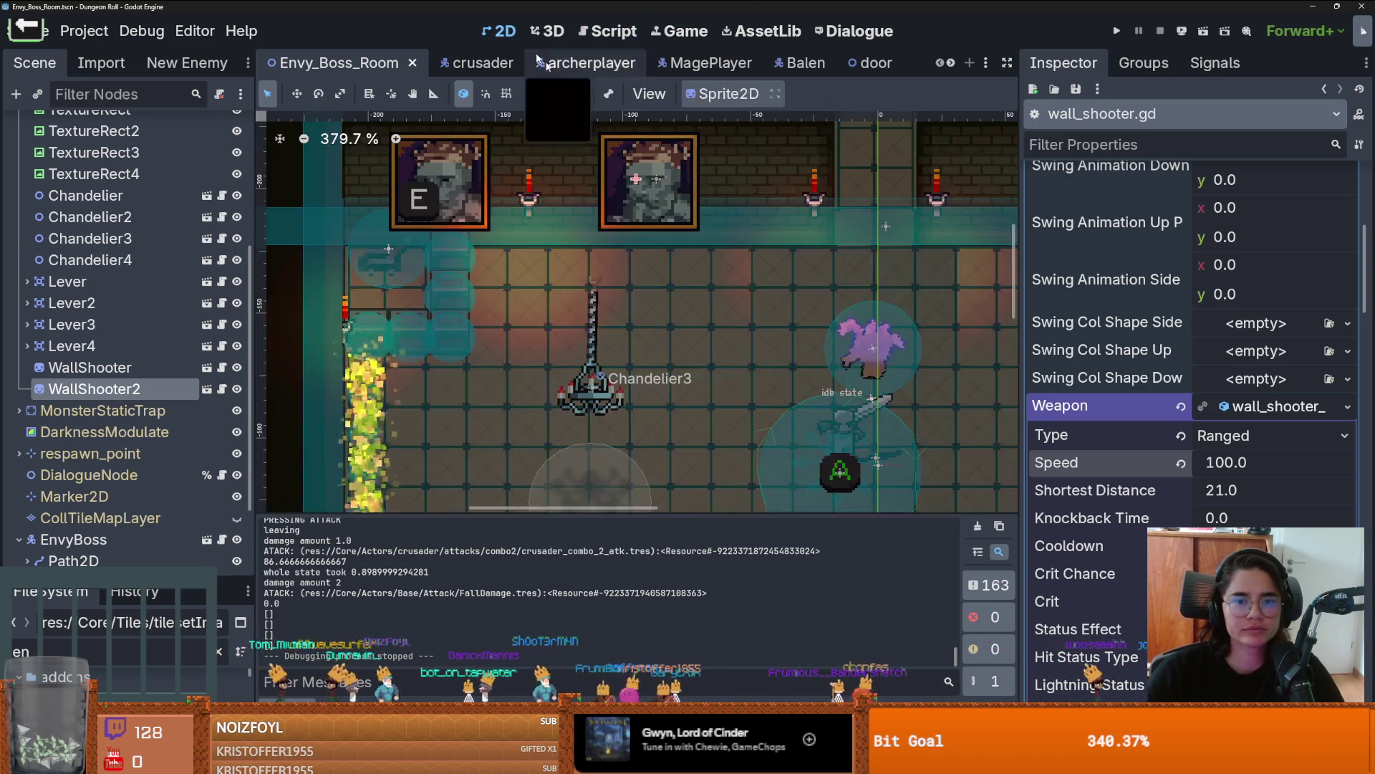
Step: Save and zoom around the boss room's paintings in the 2D view
{"action": "scroll", "coordinate": [743, 158], "scroll_direction": "down", "scroll_amount": 6}
{"action": "key", "text": "ctrl+s"}
{"action": "scroll", "coordinate": [616, 271], "scroll_direction": "down", "scroll_amount": 1}
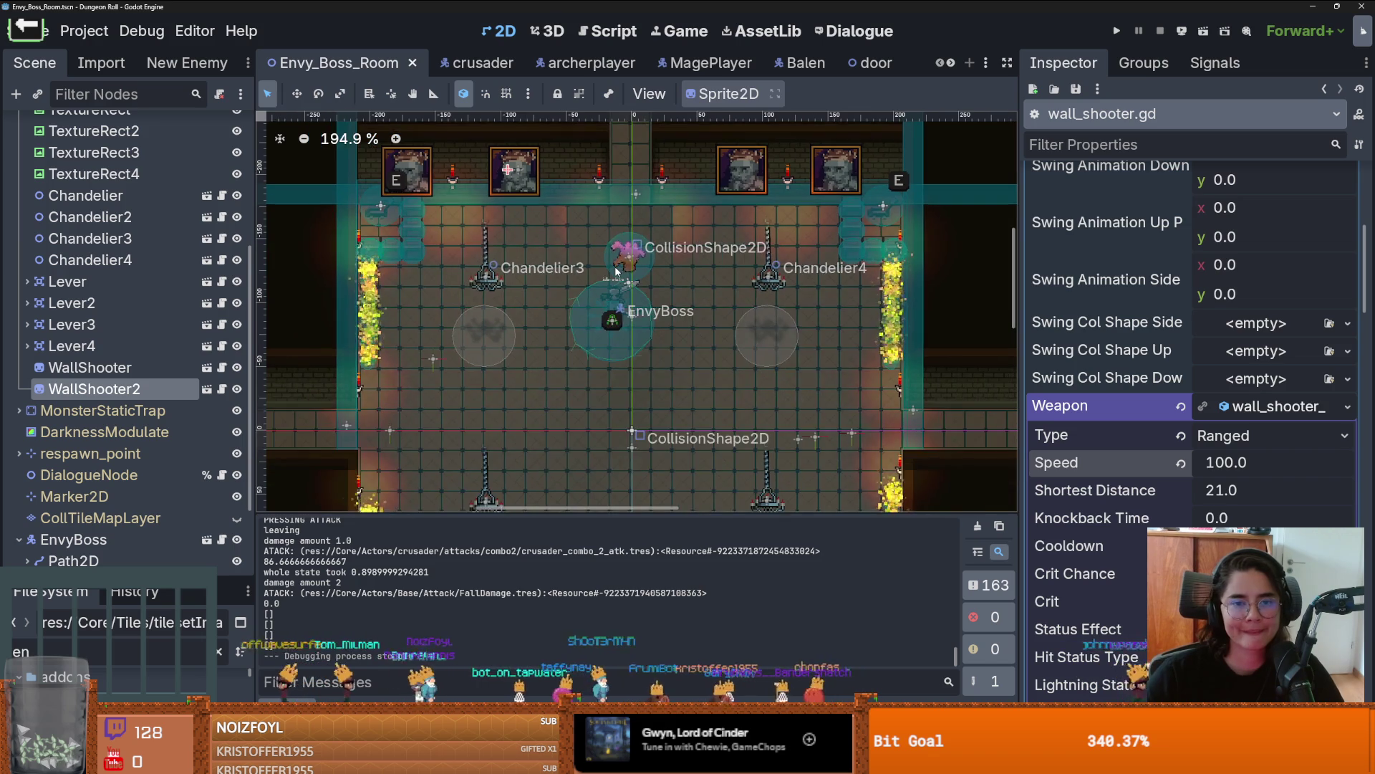
{"action": "scroll", "coordinate": [616, 270], "scroll_direction": "up", "scroll_amount": 3}
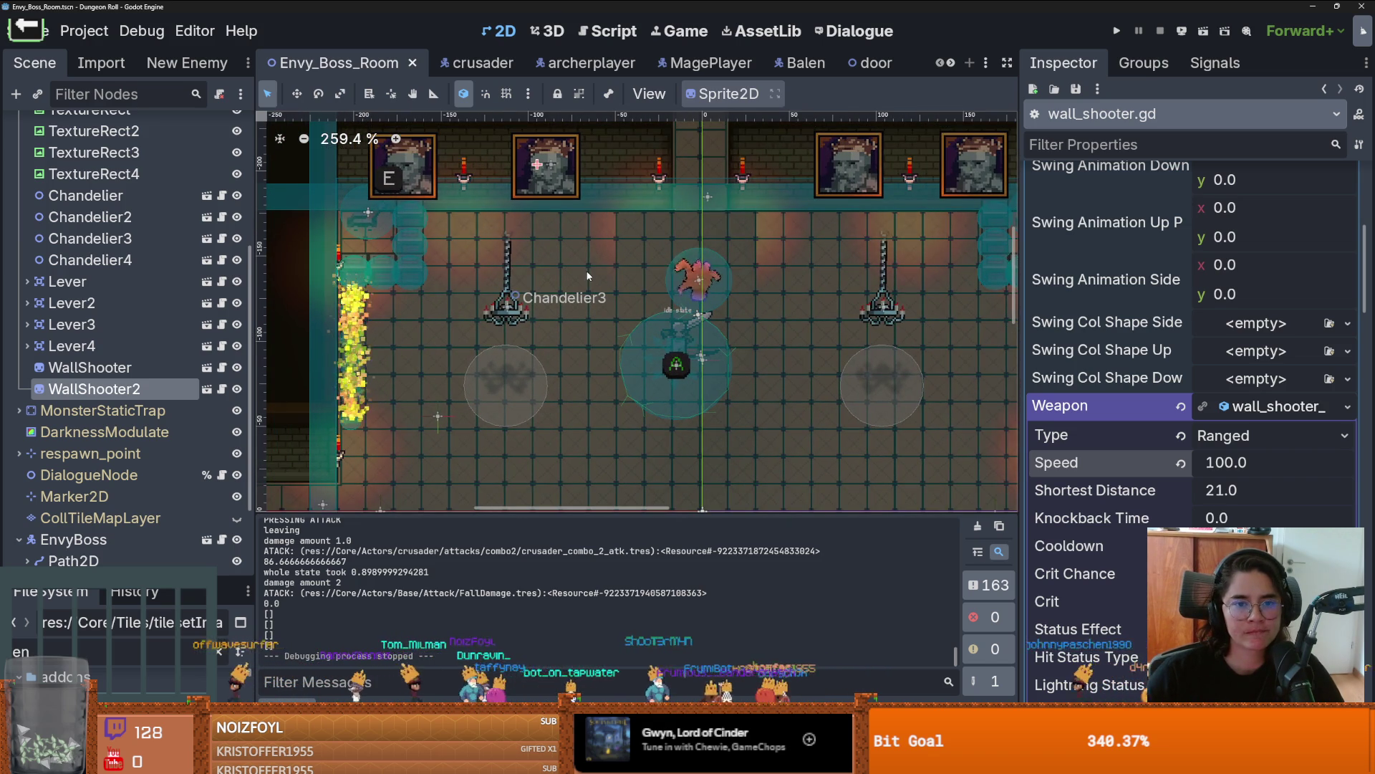
{"action": "scroll", "coordinate": [587, 275], "scroll_direction": "down", "scroll_amount": 1}
{"action": "scroll", "coordinate": [587, 275], "scroll_direction": "up", "scroll_amount": 1}
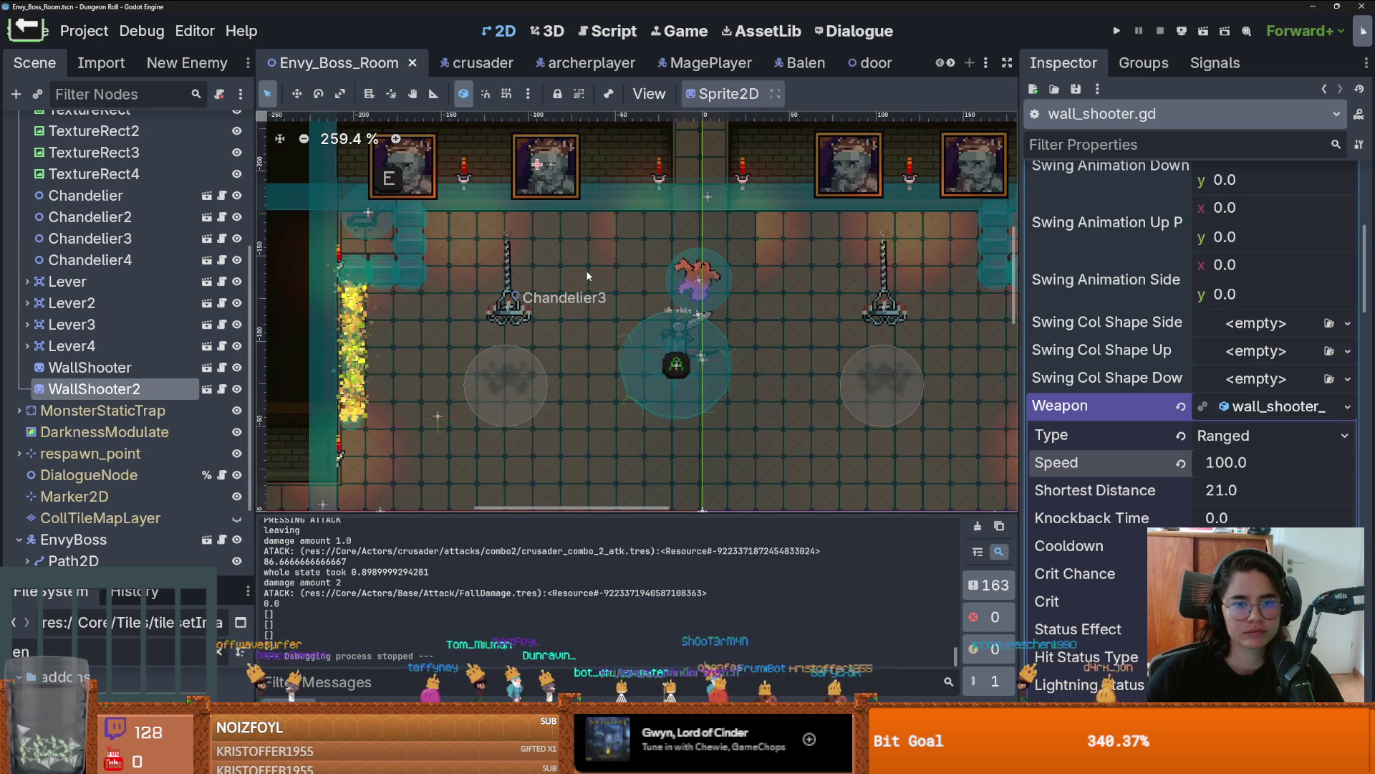
{"action": "scroll", "coordinate": [588, 275], "scroll_direction": "down", "scroll_amount": 2}
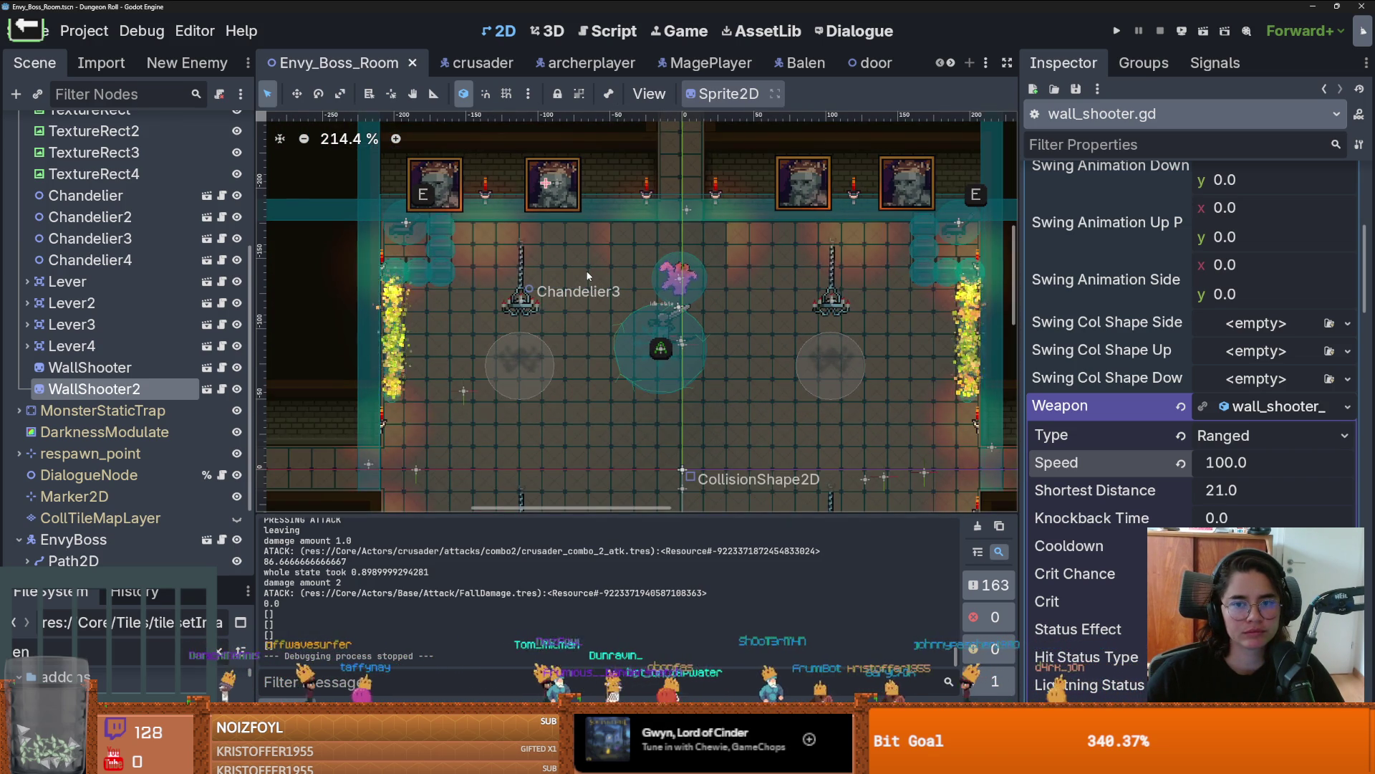
{"action": "scroll", "coordinate": [546, 209], "scroll_direction": "up", "scroll_amount": 4}
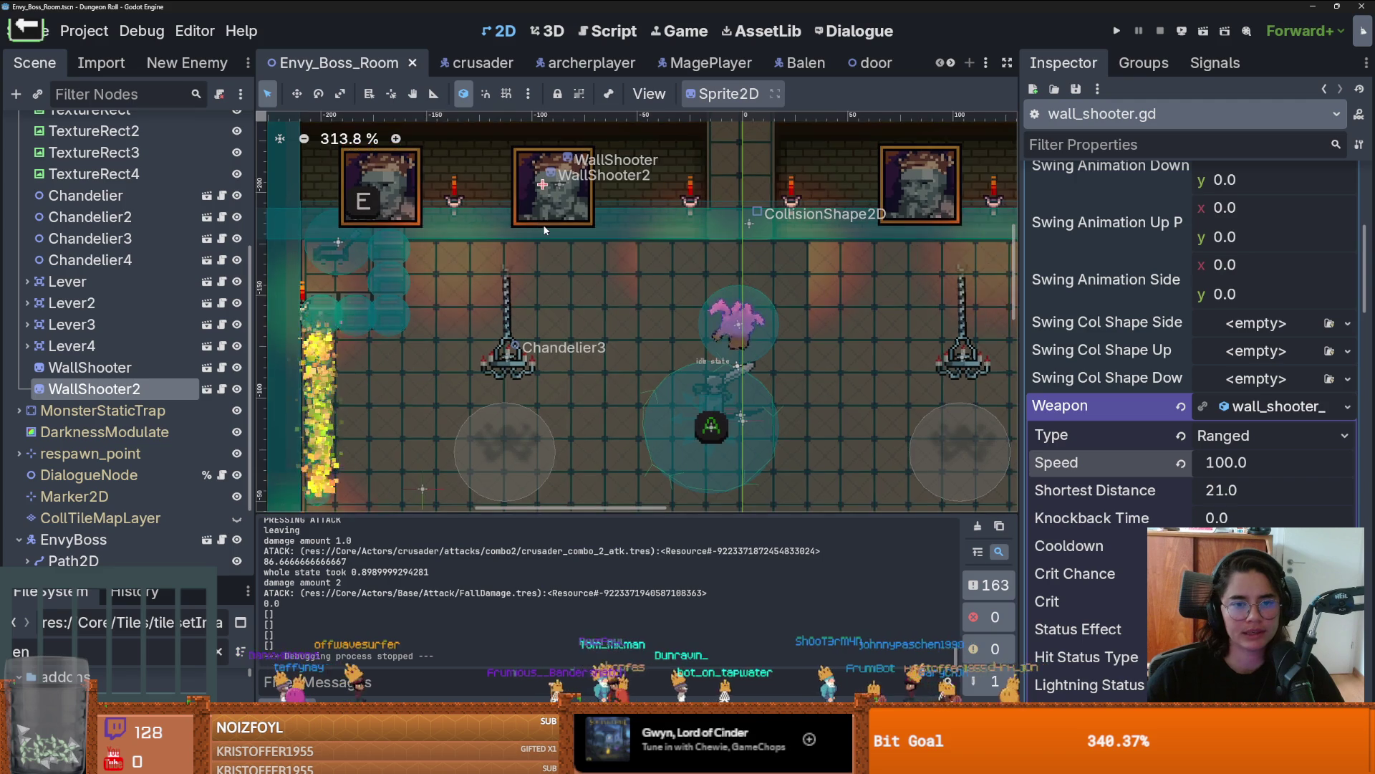
{"action": "scroll", "coordinate": [408, 291], "scroll_direction": "up", "scroll_amount": 1}
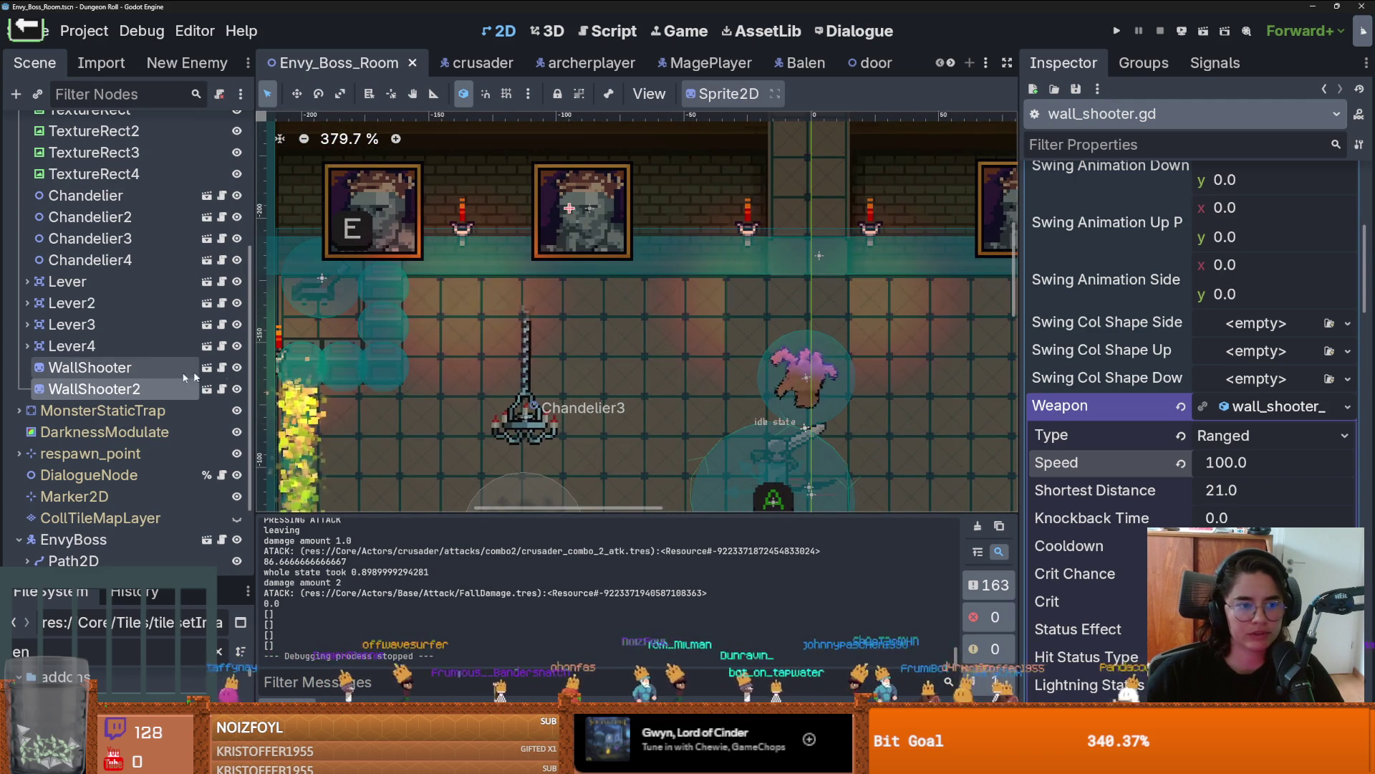
{"action": "scroll", "coordinate": [500, 198], "scroll_direction": "down", "scroll_amount": 2}
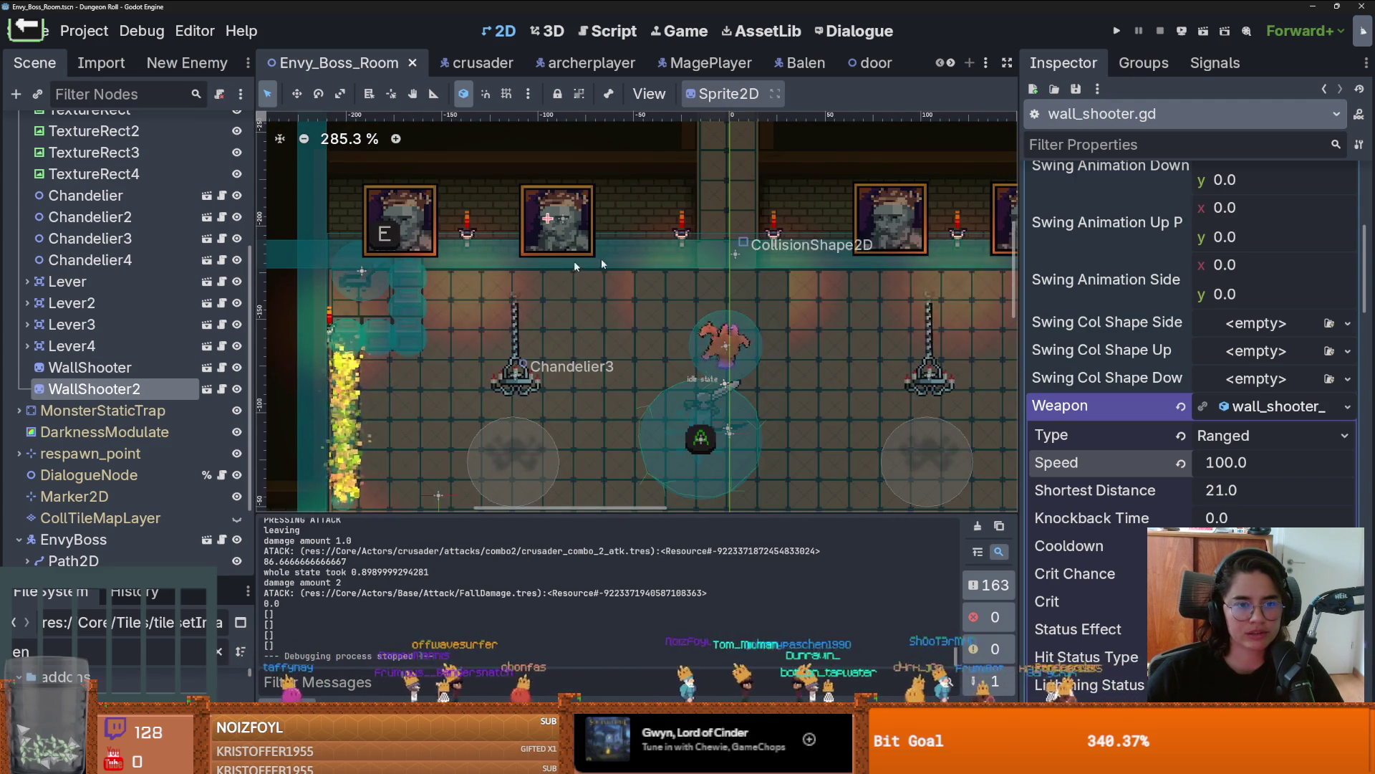
{"action": "scroll", "coordinate": [525, 271], "scroll_direction": "down", "scroll_amount": 3}
{"action": "scroll", "coordinate": [573, 286], "scroll_direction": "down", "scroll_amount": 3}
{"action": "scroll", "coordinate": [609, 290], "scroll_direction": "down", "scroll_amount": 1}
{"action": "scroll", "coordinate": [633, 295], "scroll_direction": "up", "scroll_amount": 1}
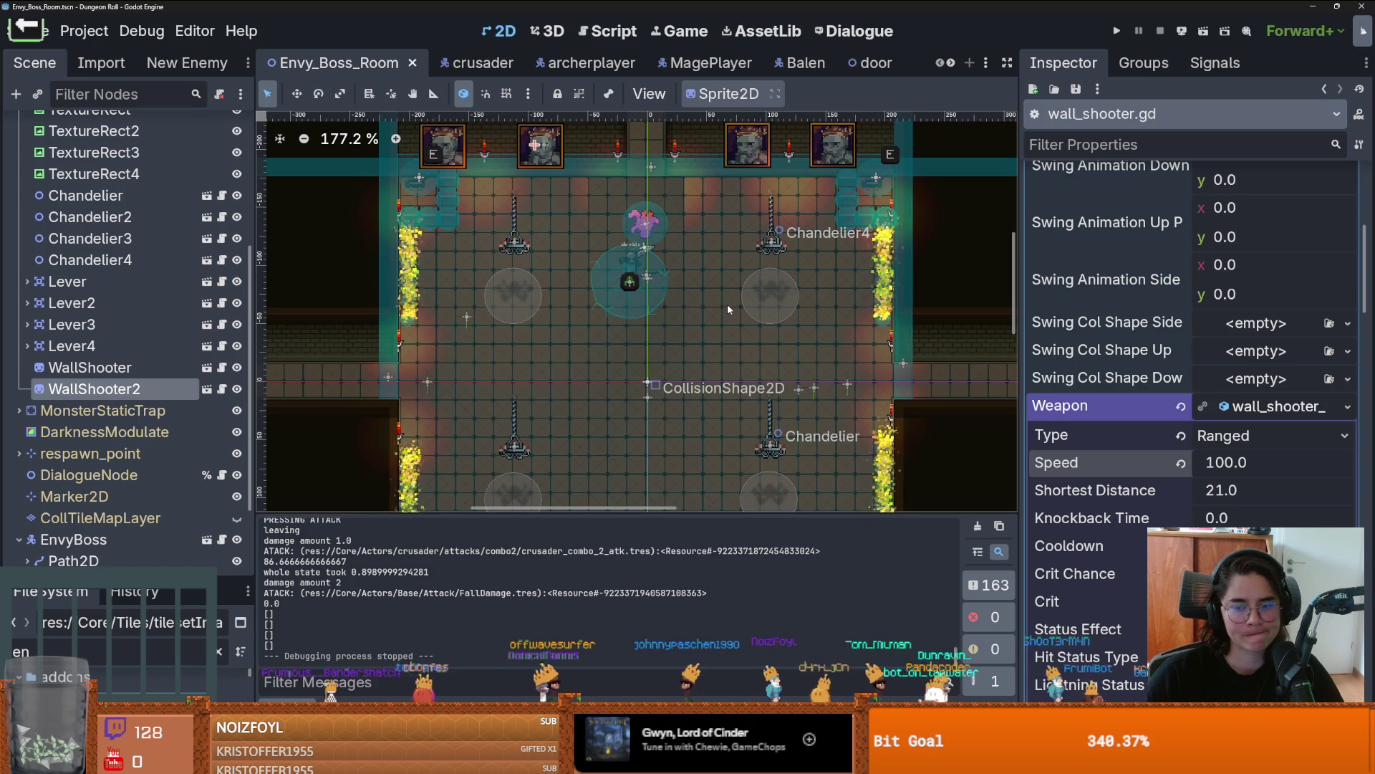
{"action": "scroll", "coordinate": [581, 189], "scroll_direction": "up", "scroll_amount": 2}
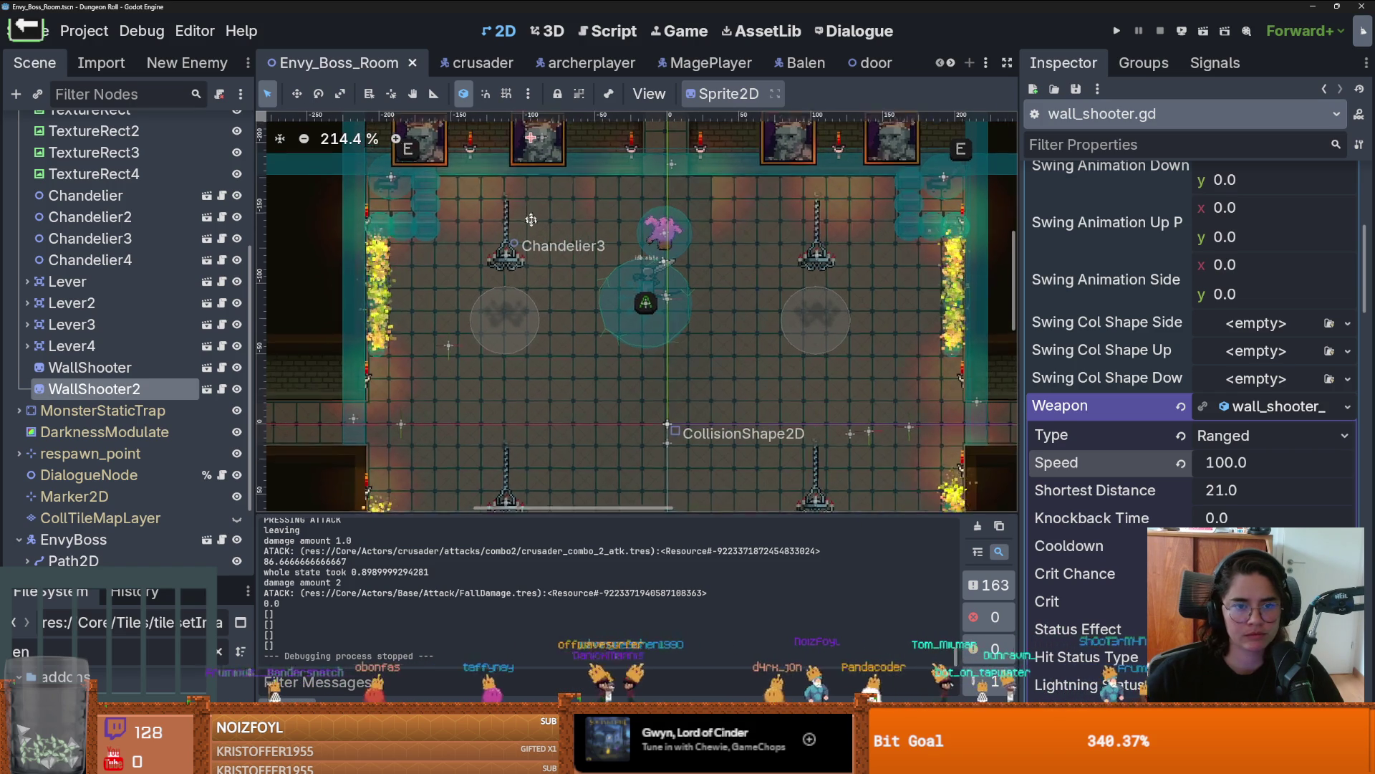
{"action": "scroll", "coordinate": [562, 166], "scroll_direction": "up", "scroll_amount": 3}
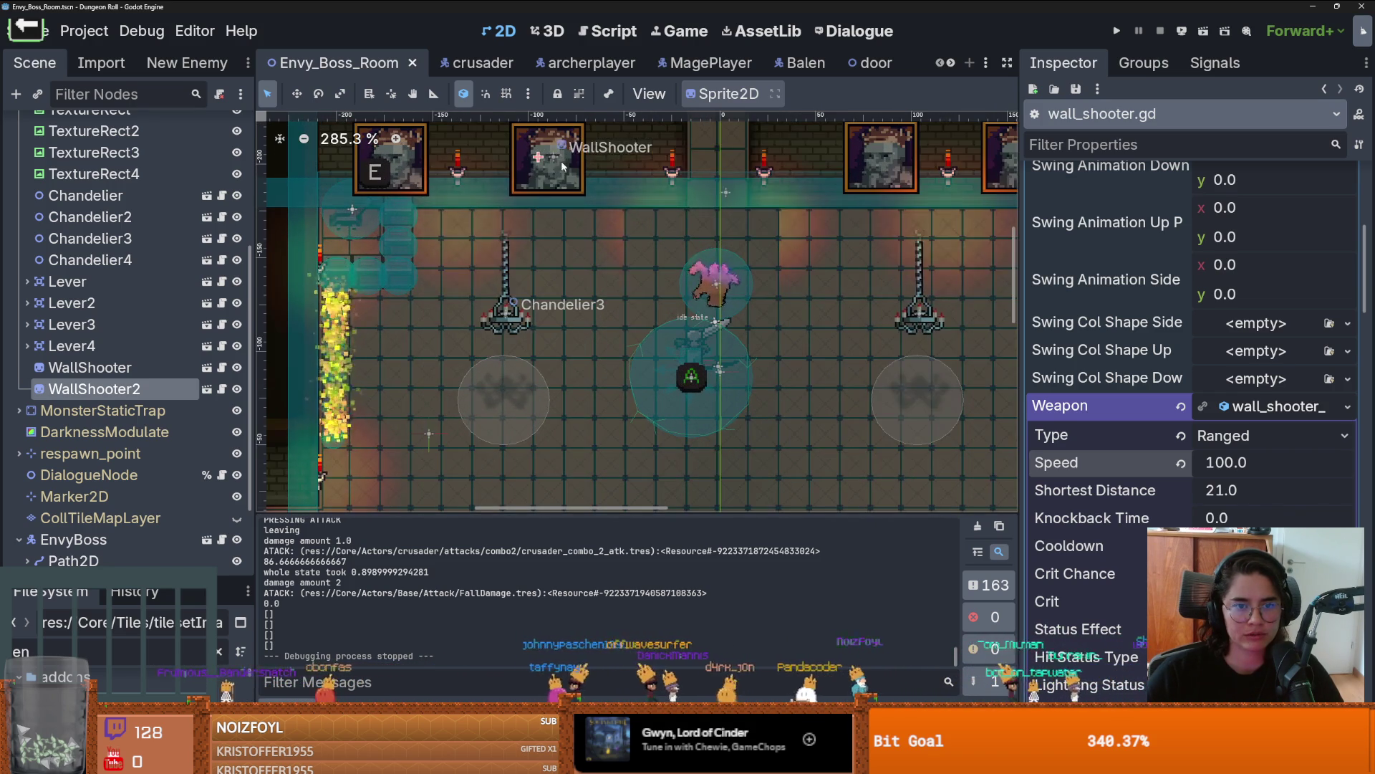
{"action": "scroll", "coordinate": [528, 226], "scroll_direction": "up", "scroll_amount": 6}
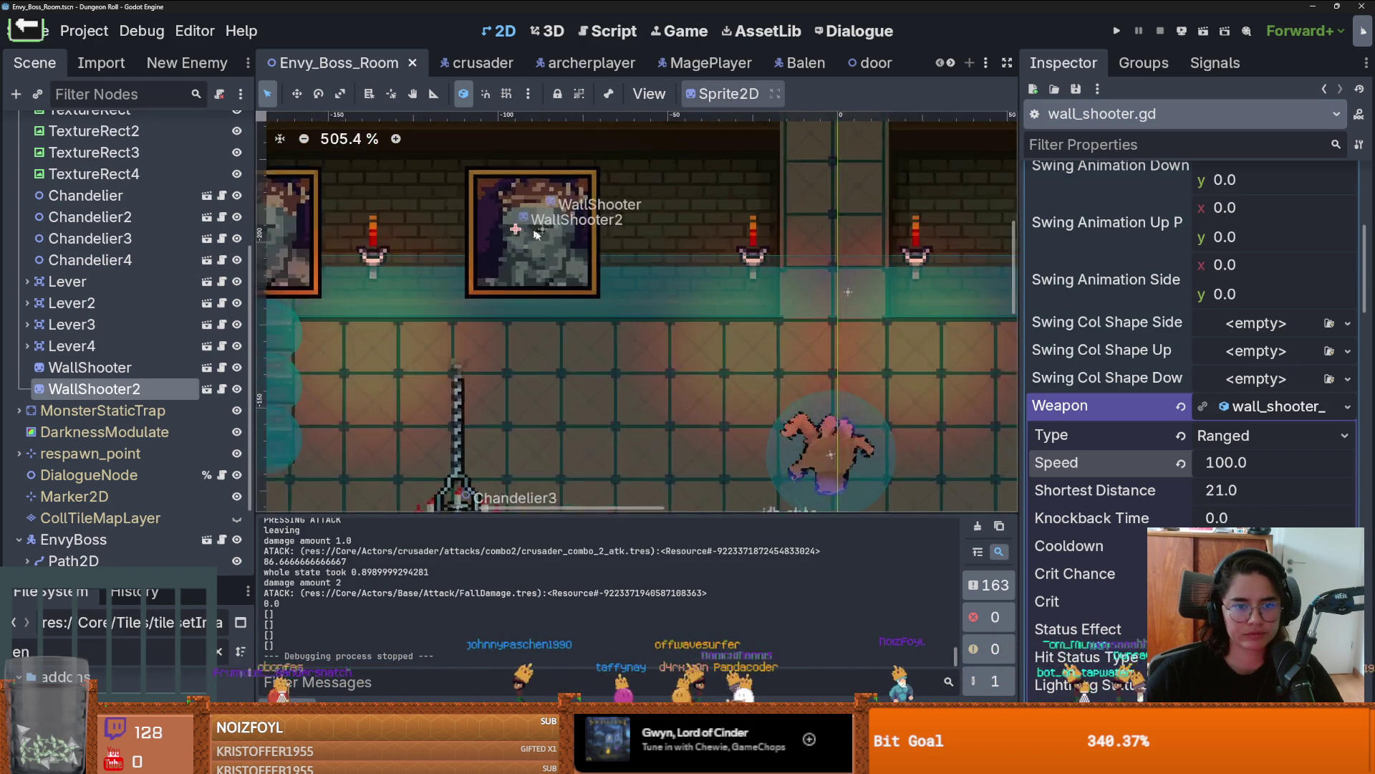
{"action": "scroll", "coordinate": [528, 226], "scroll_direction": "down", "scroll_amount": 5}
{"action": "scroll", "coordinate": [459, 258], "scroll_direction": "right", "scroll_amount": 3}
{"action": "scroll", "coordinate": [392, 285], "scroll_direction": "up", "scroll_amount": 3}
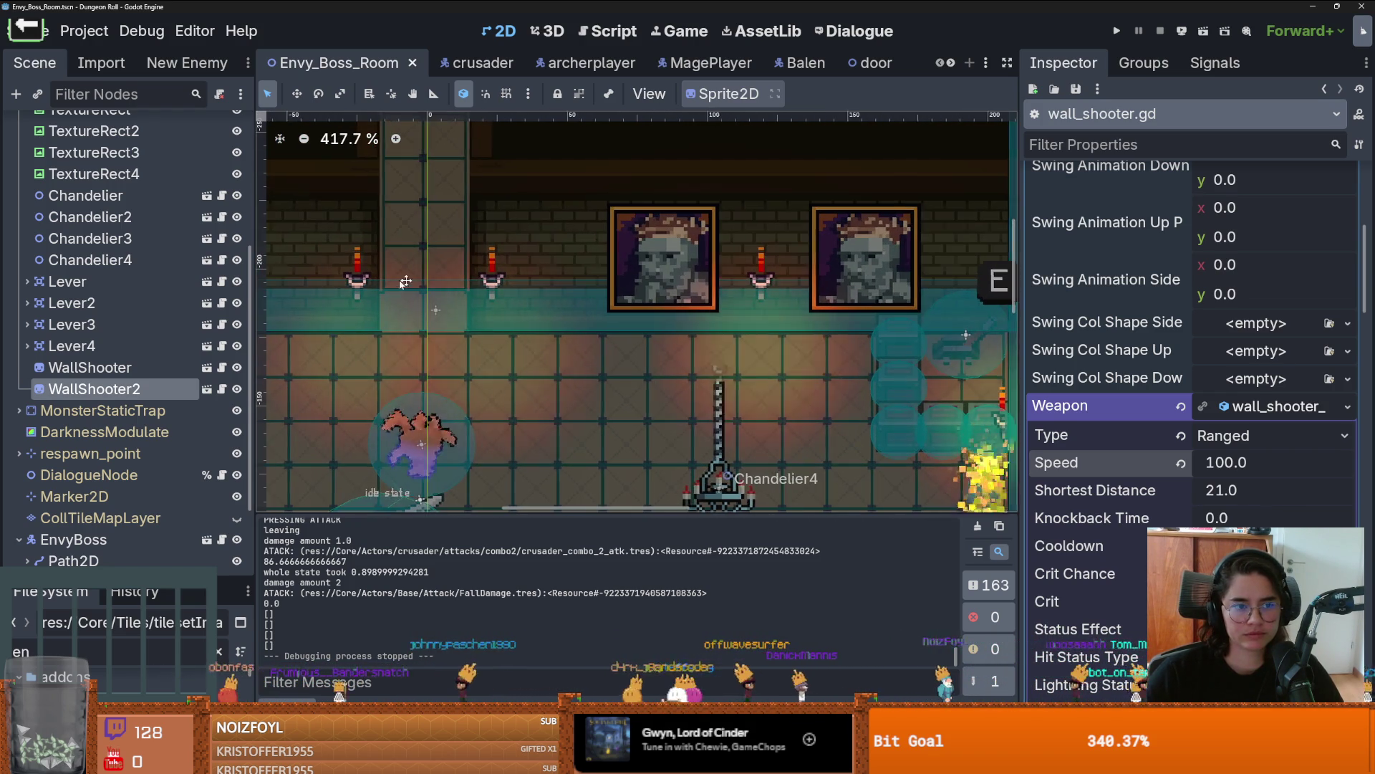
{"action": "scroll", "coordinate": [531, 279], "scroll_direction": "left", "scroll_amount": 3}
{"action": "scroll", "coordinate": [531, 277], "scroll_direction": "down", "scroll_amount": 1}
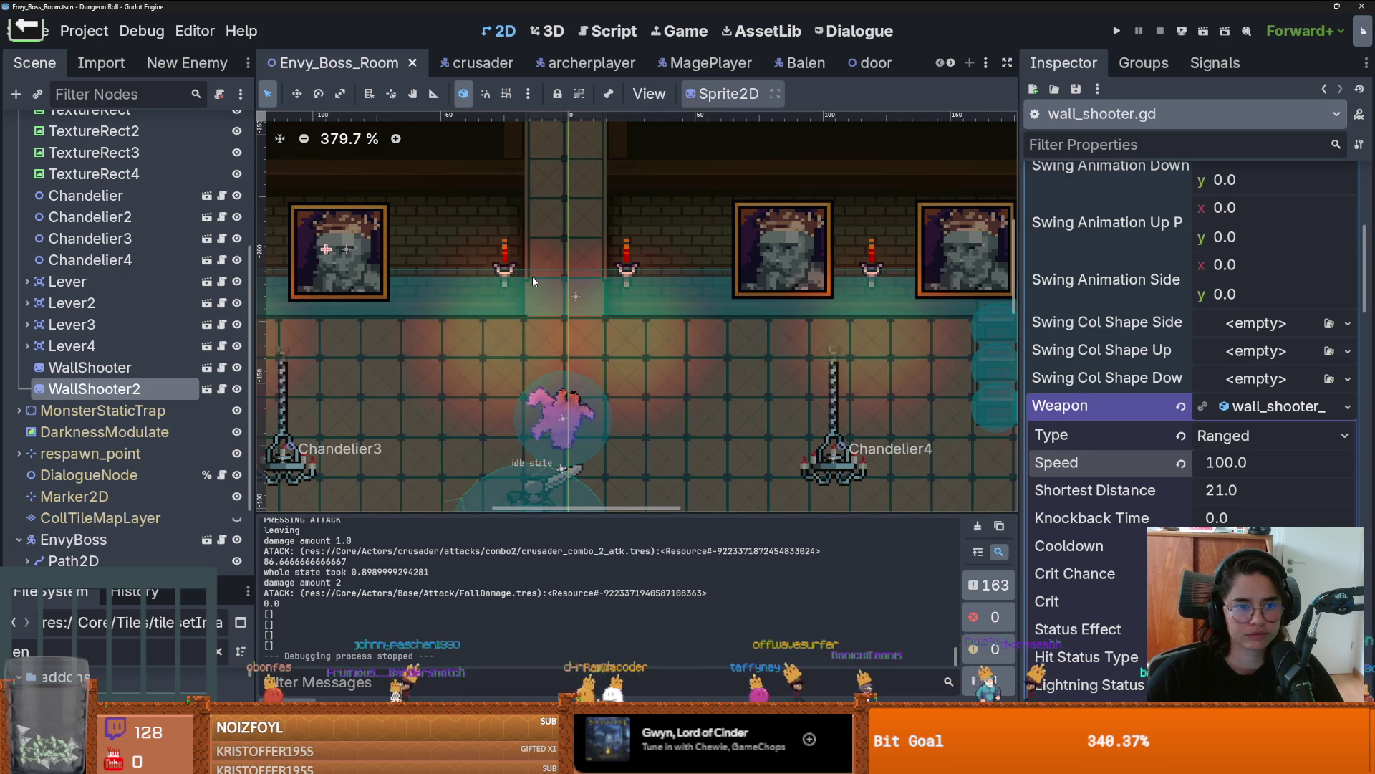
{"action": "scroll", "coordinate": [531, 276], "scroll_direction": "down", "scroll_amount": 1}
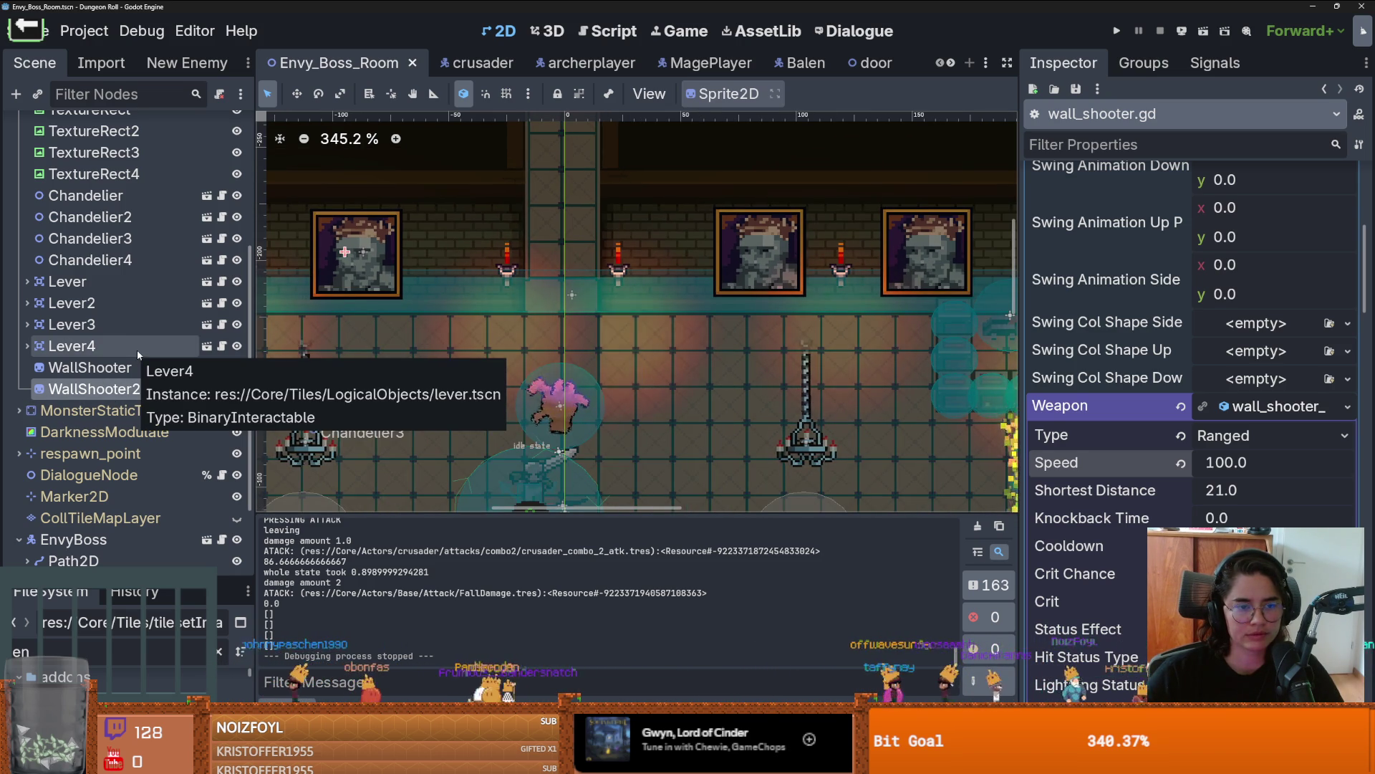
Step: Drag the Inspector splitter right and widen the Scene dock
{"action": "mouse_move", "coordinate": [1011, 84]}
{"action": "left_mouse_down"}
{"action": "mouse_move", "coordinate": [1275, 86]}
{"action": "mouse_move", "coordinate": [1181, 86]}
{"action": "left_mouse_up"}
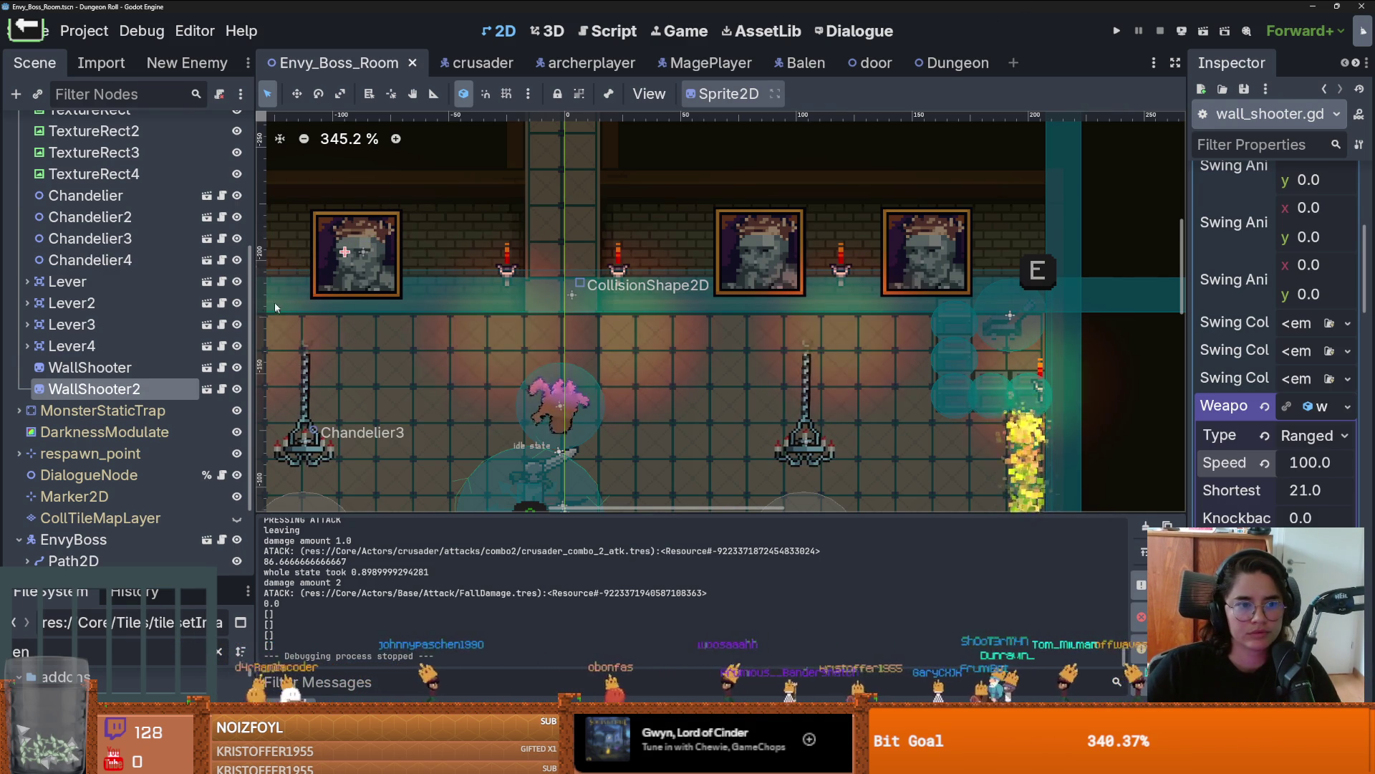
{"action": "left_click_drag", "start_coordinate": [252, 308], "coordinate": [317, 308]}
{"action": "scroll", "coordinate": [114, 301], "scroll_direction": "up", "scroll_amount": 3}
Step: Identify the painting TextureRects and move both WallShooter nodes under TextureRect
{"action": "left_click", "coordinate": [89, 220]}
{"action": "left_click", "coordinate": [115, 242]}
{"action": "left_click", "coordinate": [117, 264]}
{"action": "left_click", "coordinate": [118, 248]}
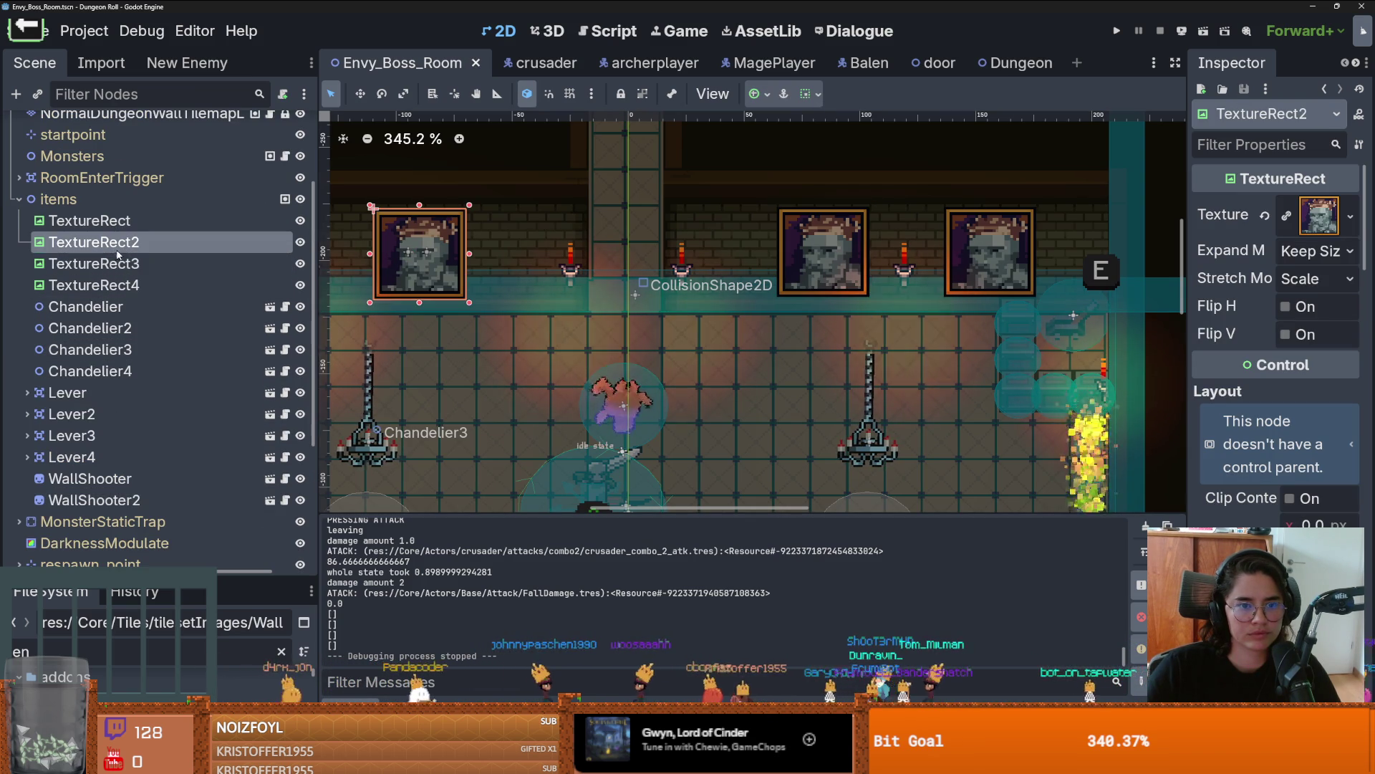
{"action": "left_click", "coordinate": [114, 478]}
{"action": "left_click", "coordinate": [115, 500], "text": "shift"}
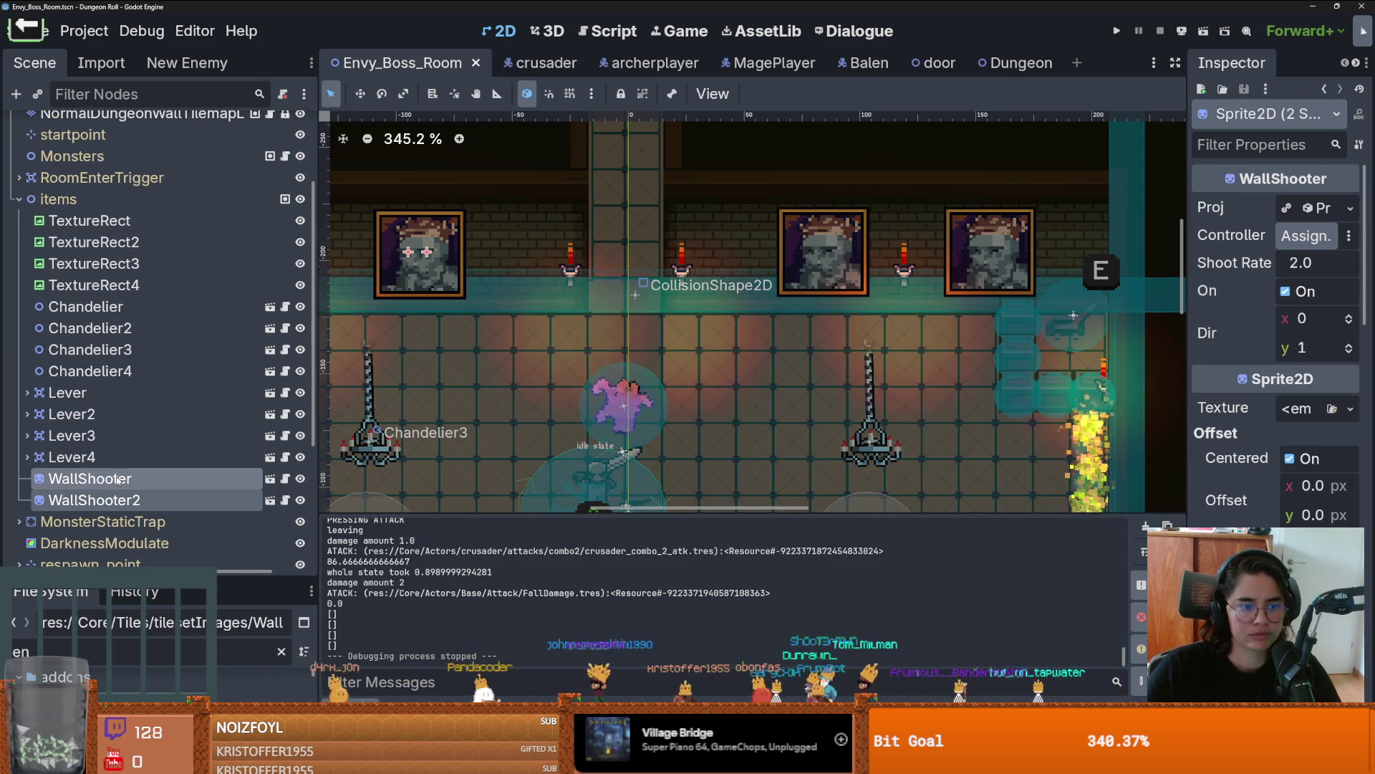
{"action": "left_click_drag", "start_coordinate": [118, 480], "coordinate": [128, 226]}
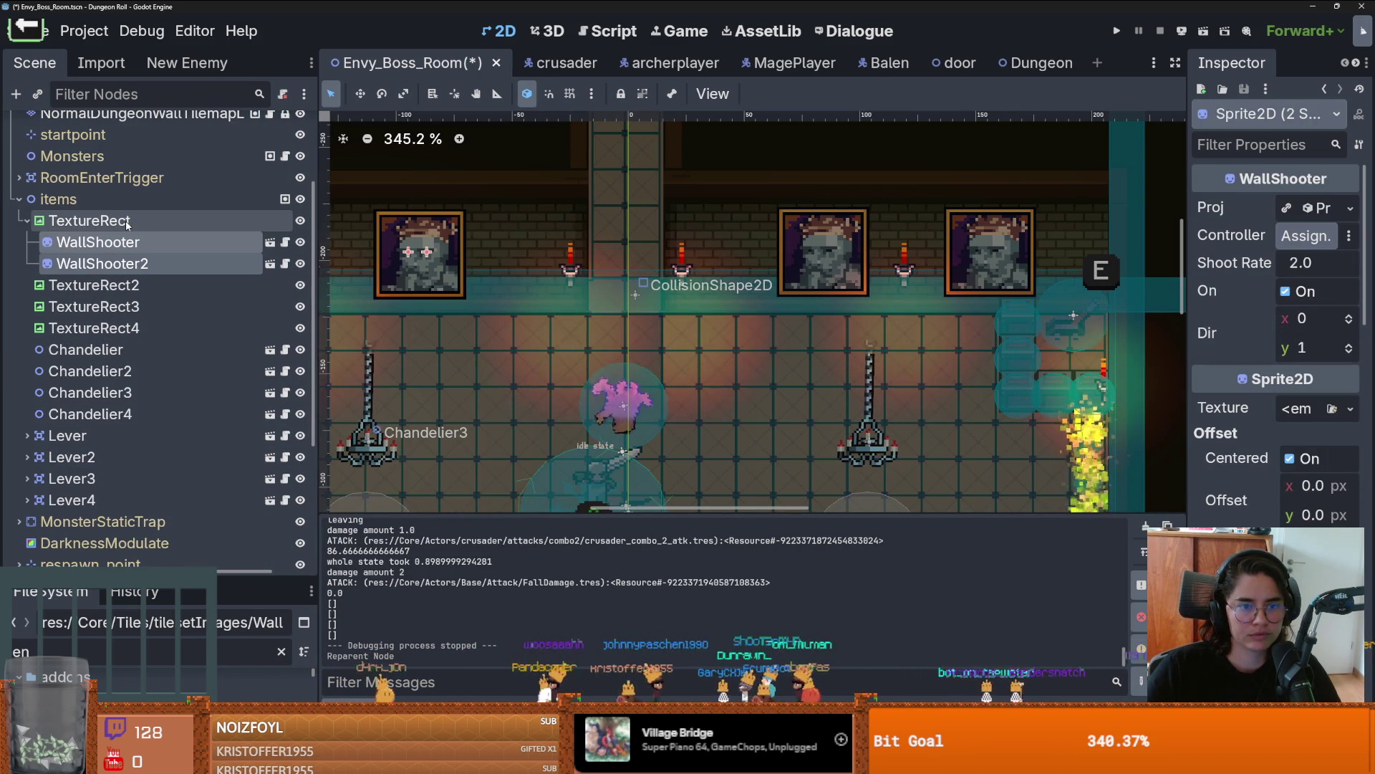
Step: Confirm which painting is TextureRect2, reparent both WallShooters under it, and save
{"action": "left_click", "coordinate": [300, 220]}
{"action": "left_click", "coordinate": [300, 220]}
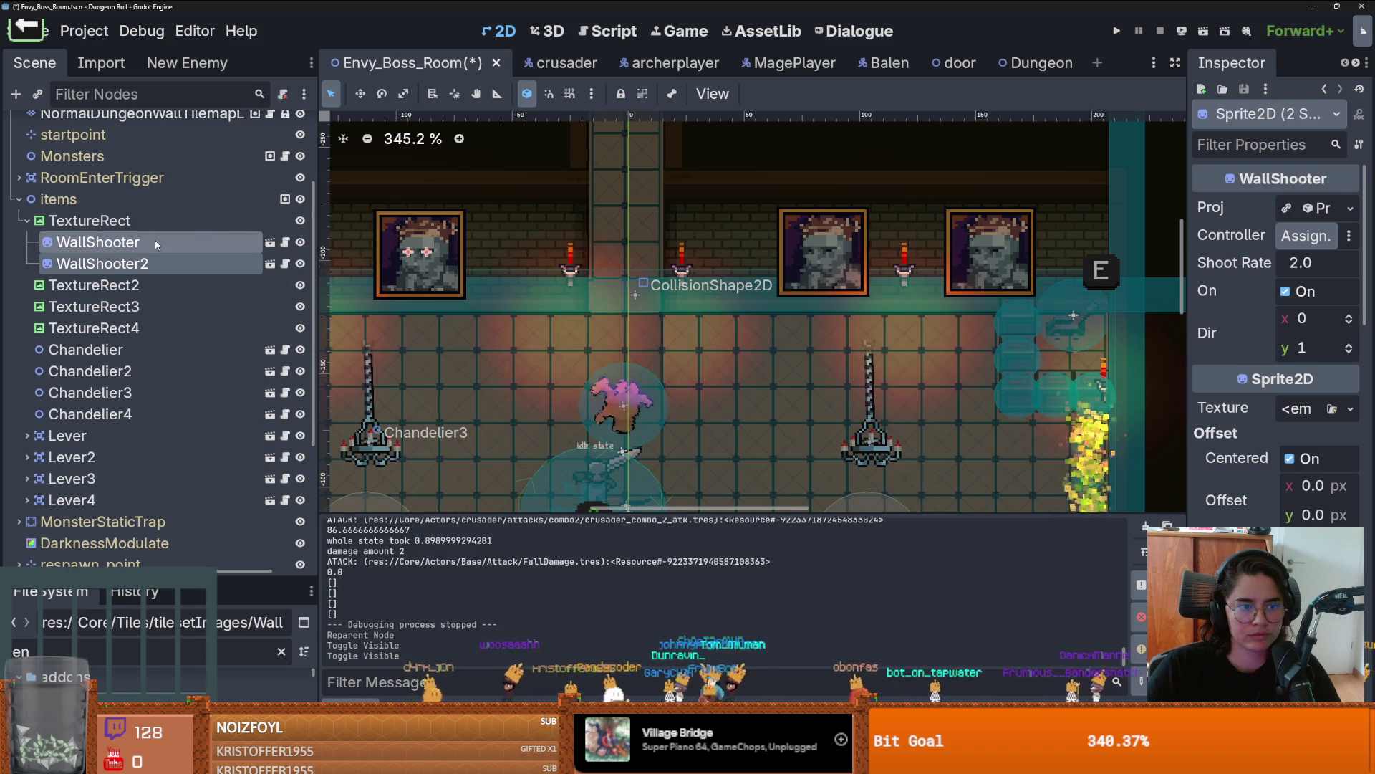
{"action": "left_click", "coordinate": [300, 284]}
{"action": "left_click", "coordinate": [300, 284]}
{"action": "left_click_drag", "start_coordinate": [155, 245], "coordinate": [133, 285]}
{"action": "scroll", "coordinate": [477, 265], "scroll_direction": "up", "scroll_amount": 2}
{"action": "left_click", "coordinate": [477, 265]}
{"action": "key", "text": "ctrl+s"}
{"action": "scroll", "coordinate": [576, 258], "scroll_direction": "down", "scroll_amount": 3}
{"action": "scroll", "coordinate": [566, 269], "scroll_direction": "up", "scroll_amount": 5}
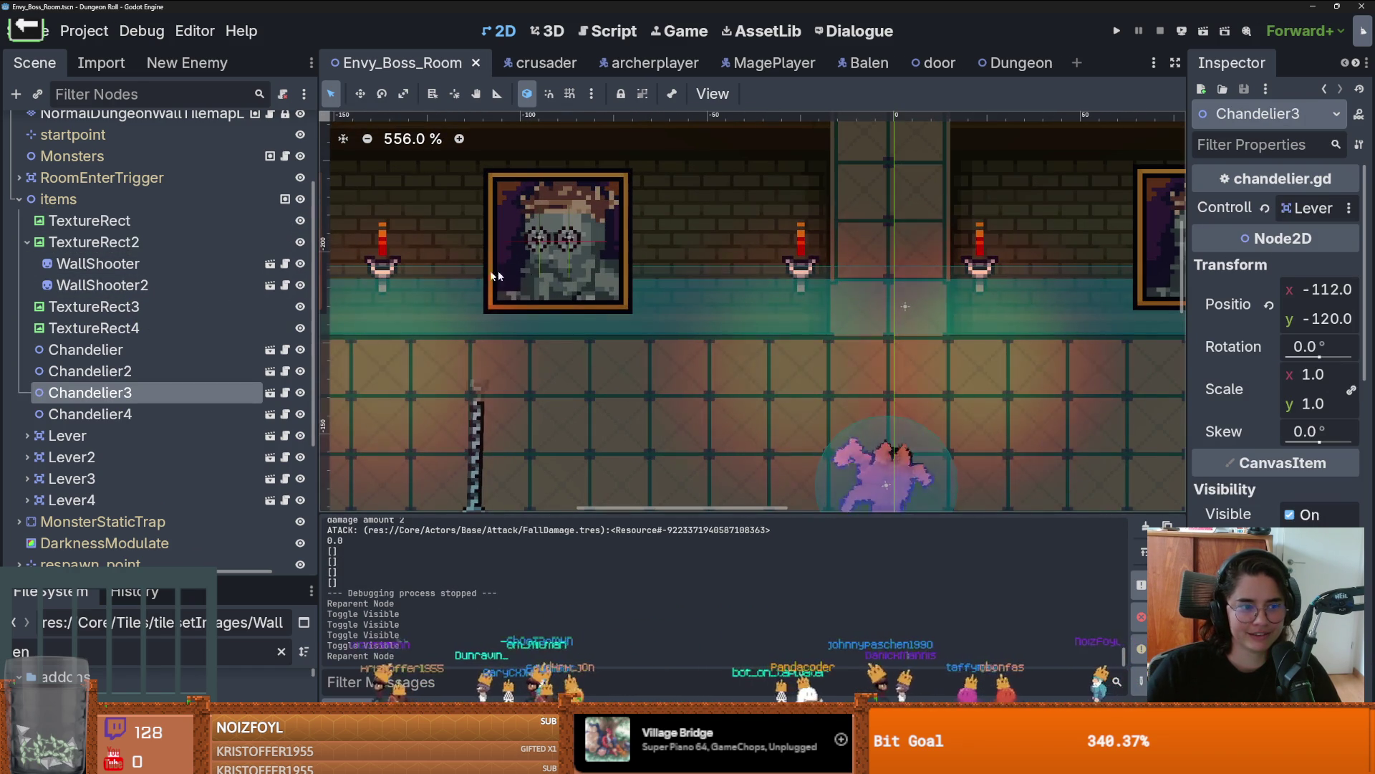
Step: Select TextureRect2 and bring up its node actions menu
{"action": "left_click", "coordinate": [100, 263]}
{"action": "left_click", "coordinate": [97, 242]}
{"action": "right_click", "coordinate": [112, 247]}
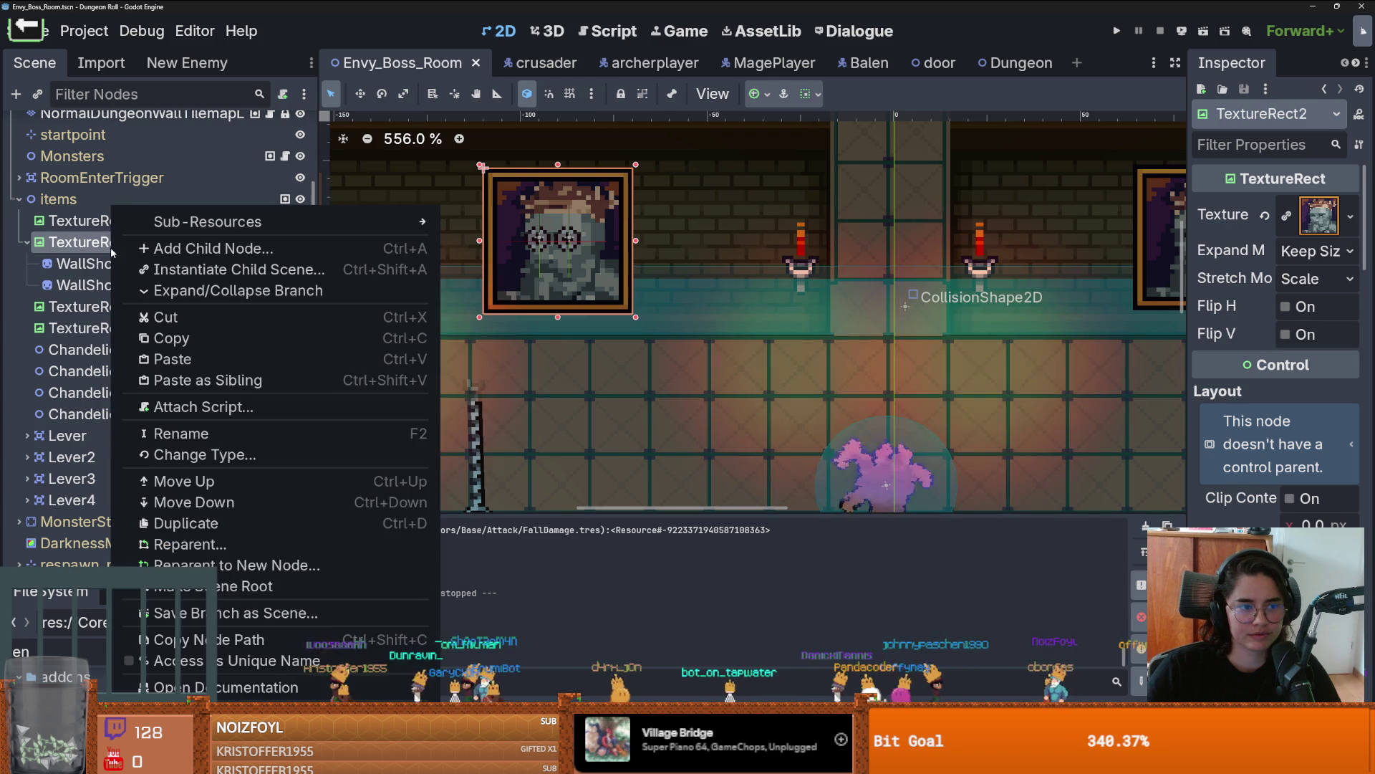
Step: Start adding a DestroyableObject child node under items, then cancel it
{"action": "right_click", "coordinate": [136, 200]}
{"action": "left_click", "coordinate": [140, 225]}
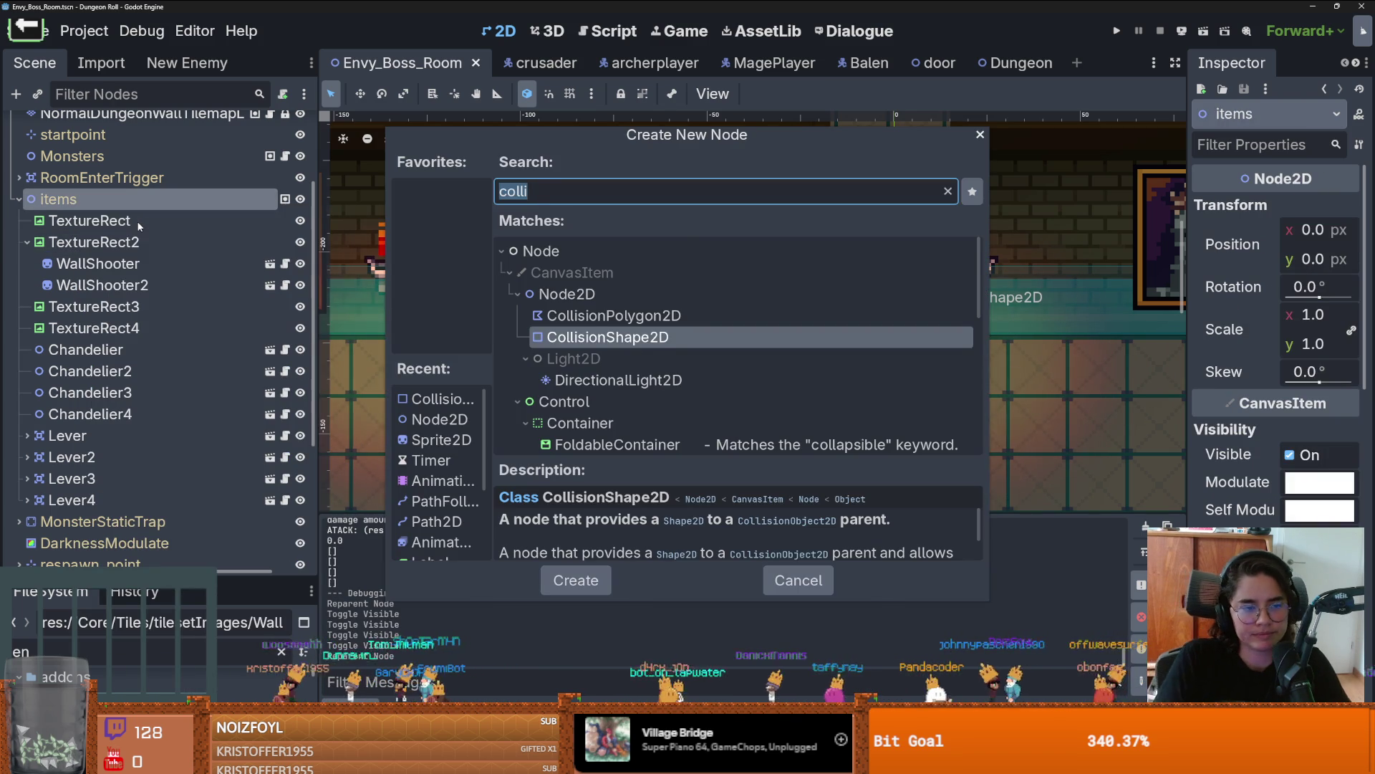
{"action": "type", "text": "Area"}
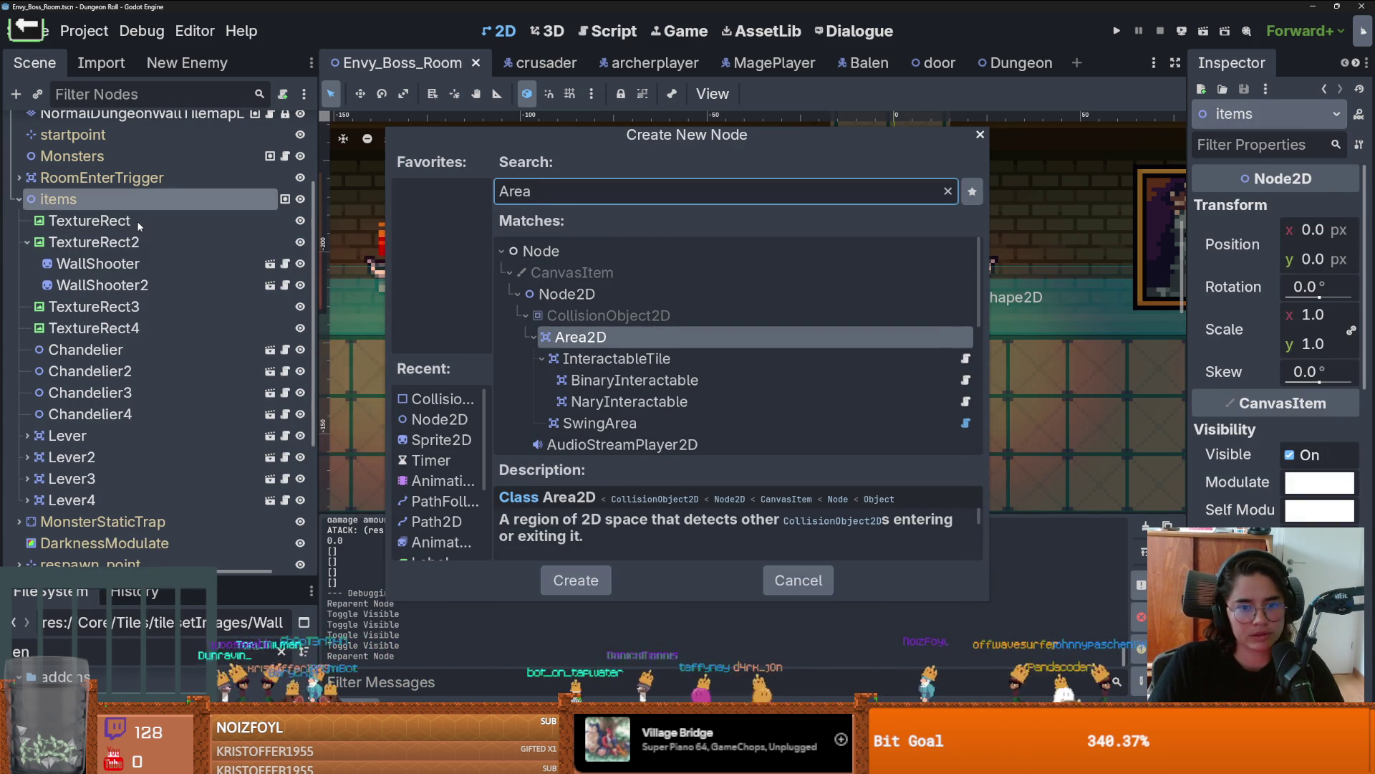
{"action": "key", "text": "BackSpace"}
{"action": "key", "text": "BackSpace"}
{"action": "key", "text": "BackSpace"}
{"action": "key", "text": "BackSpace"}
{"action": "type", "text": "Dest"}
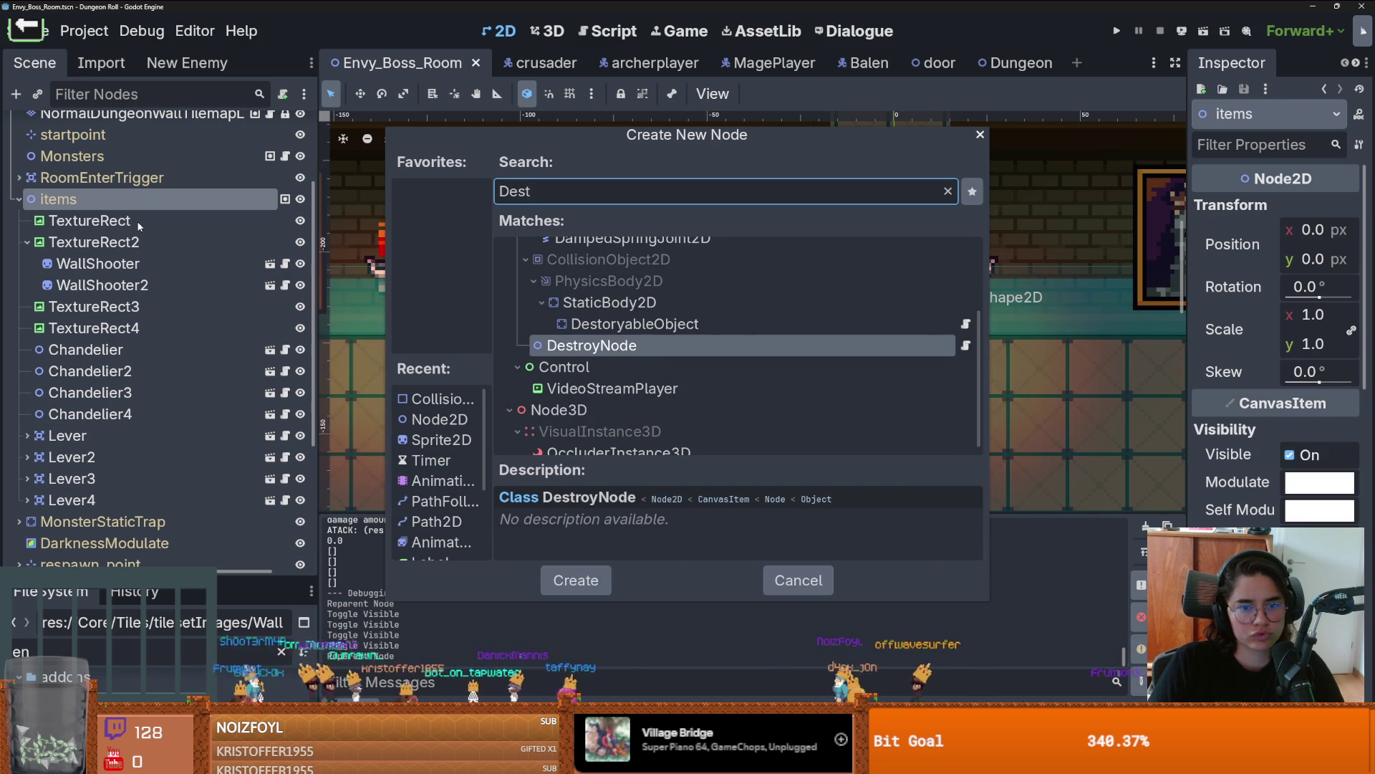
{"action": "key", "text": "Up"}
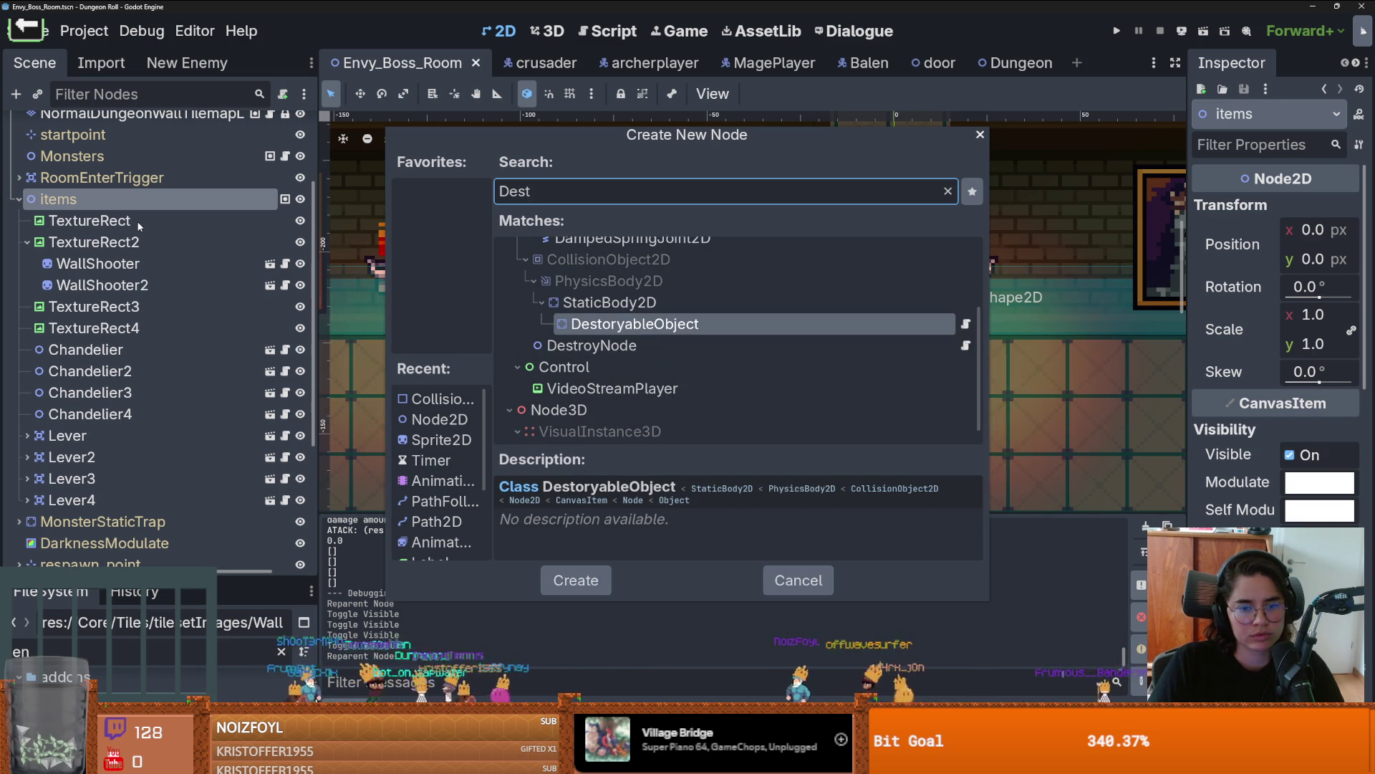
{"action": "key", "text": "Escape"}
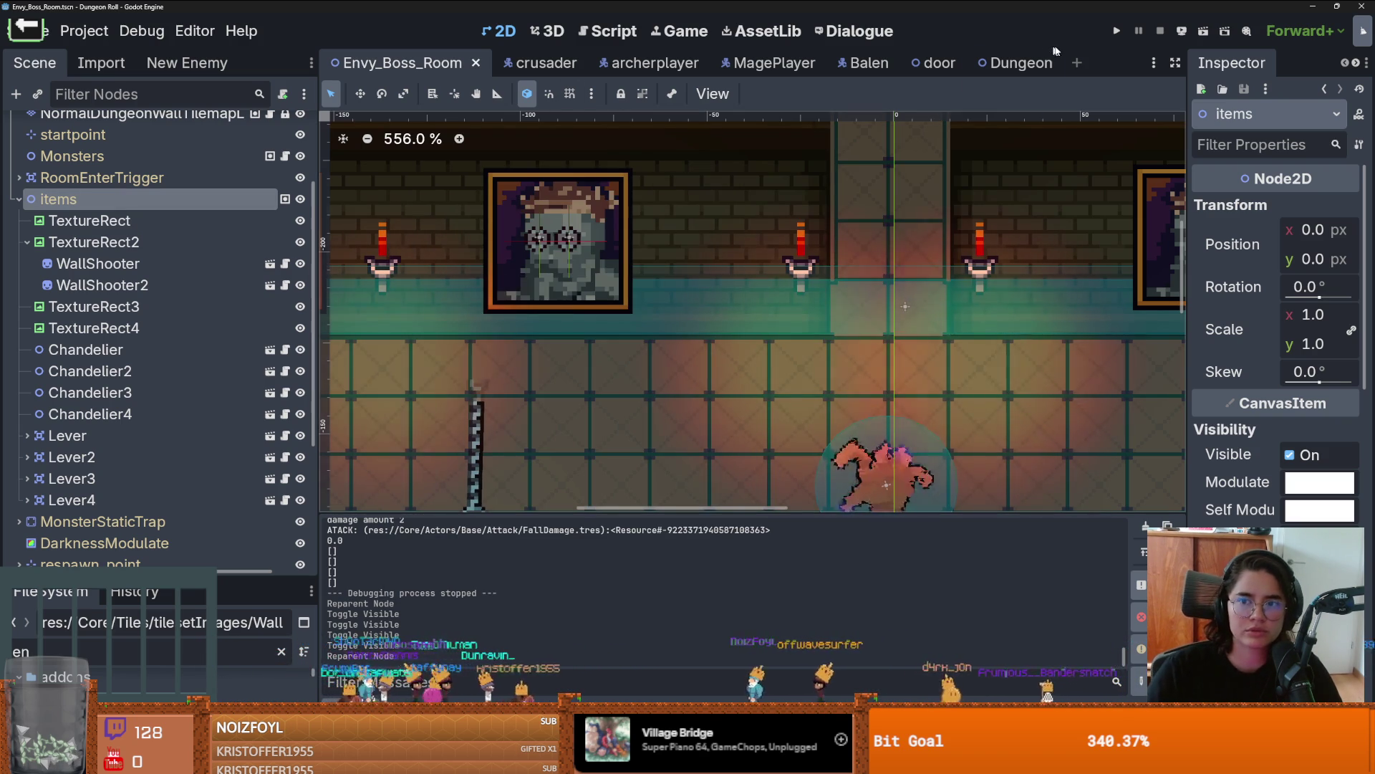
Step: Open a new scene tab and browse the Destroy and Area root node types without creating one
{"action": "left_click", "coordinate": [1076, 63]}
{"action": "left_click", "coordinate": [108, 259]}
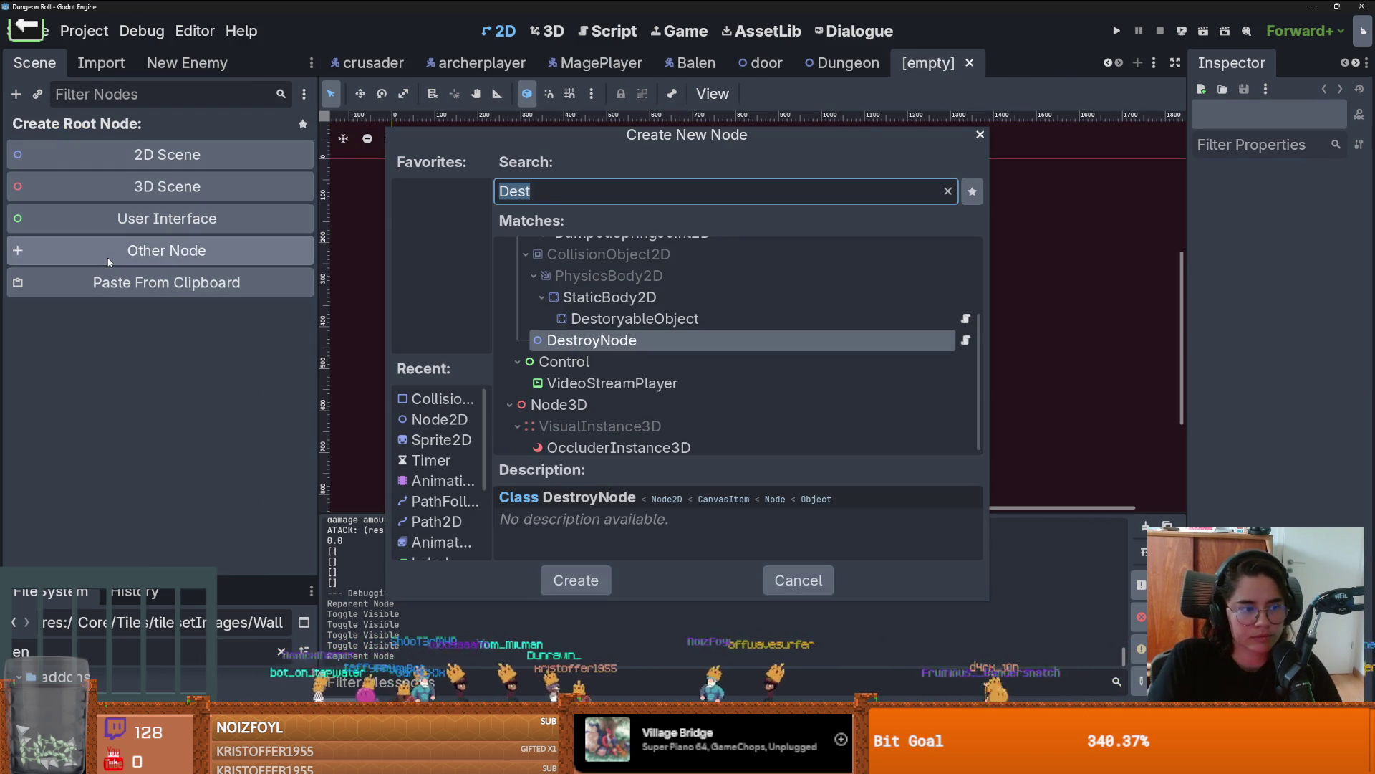
{"action": "type", "text": "Destroy"}
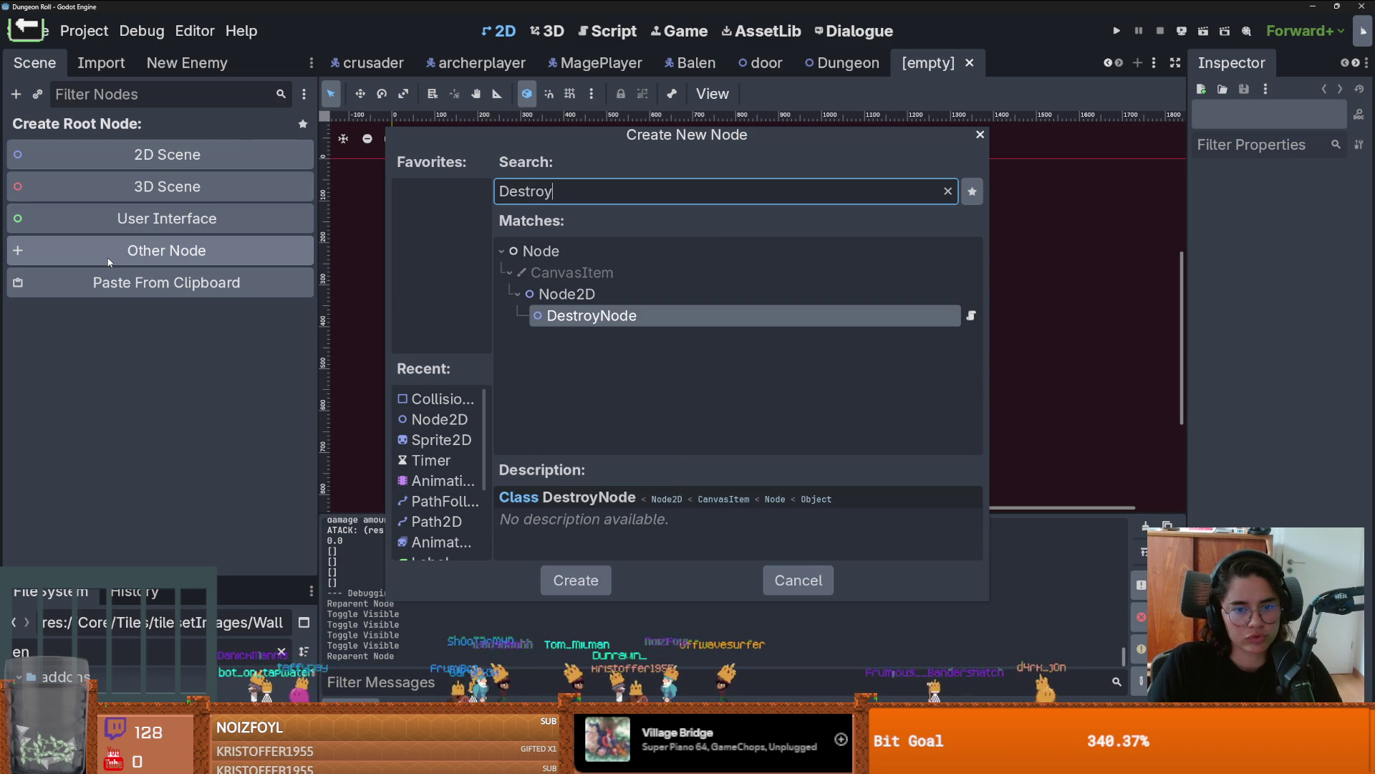
{"action": "key", "text": "ctrl+a"}
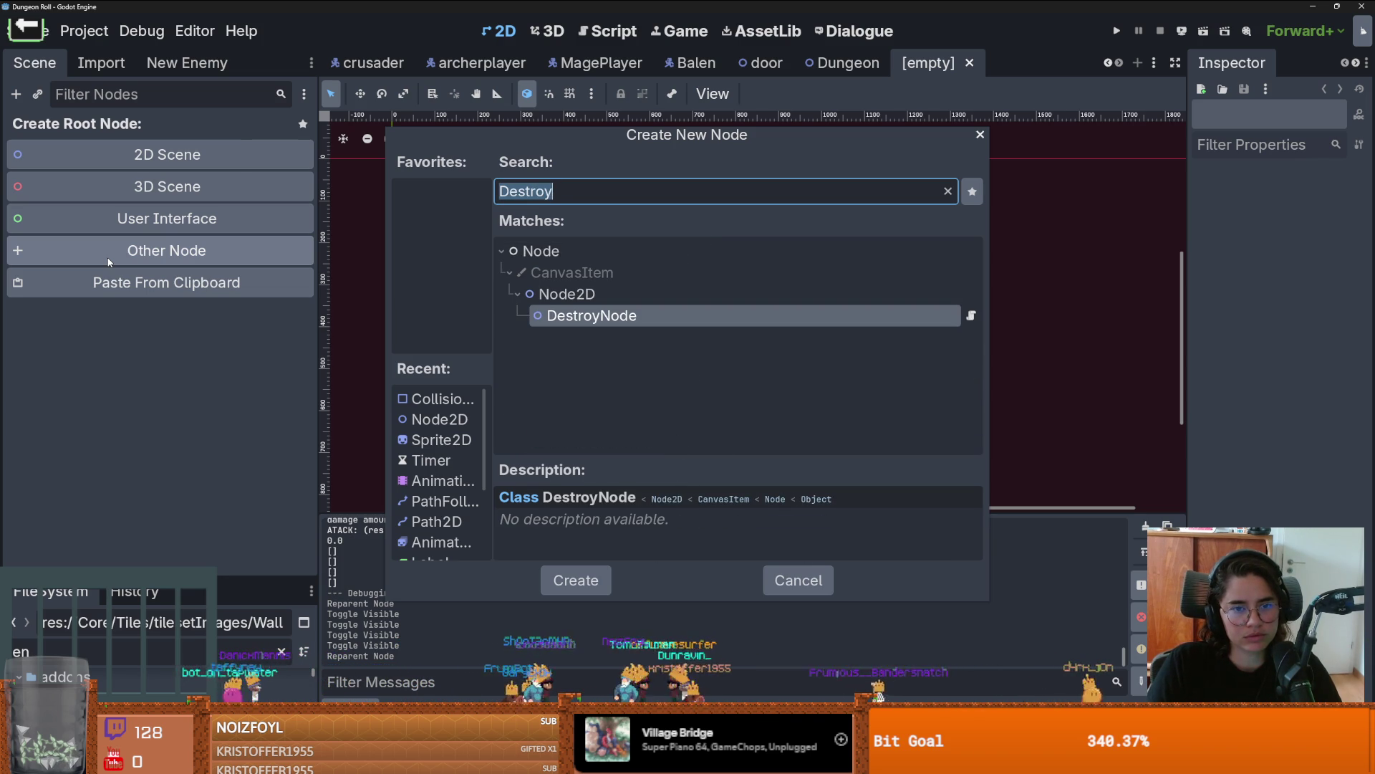
{"action": "type", "text": "Area"}
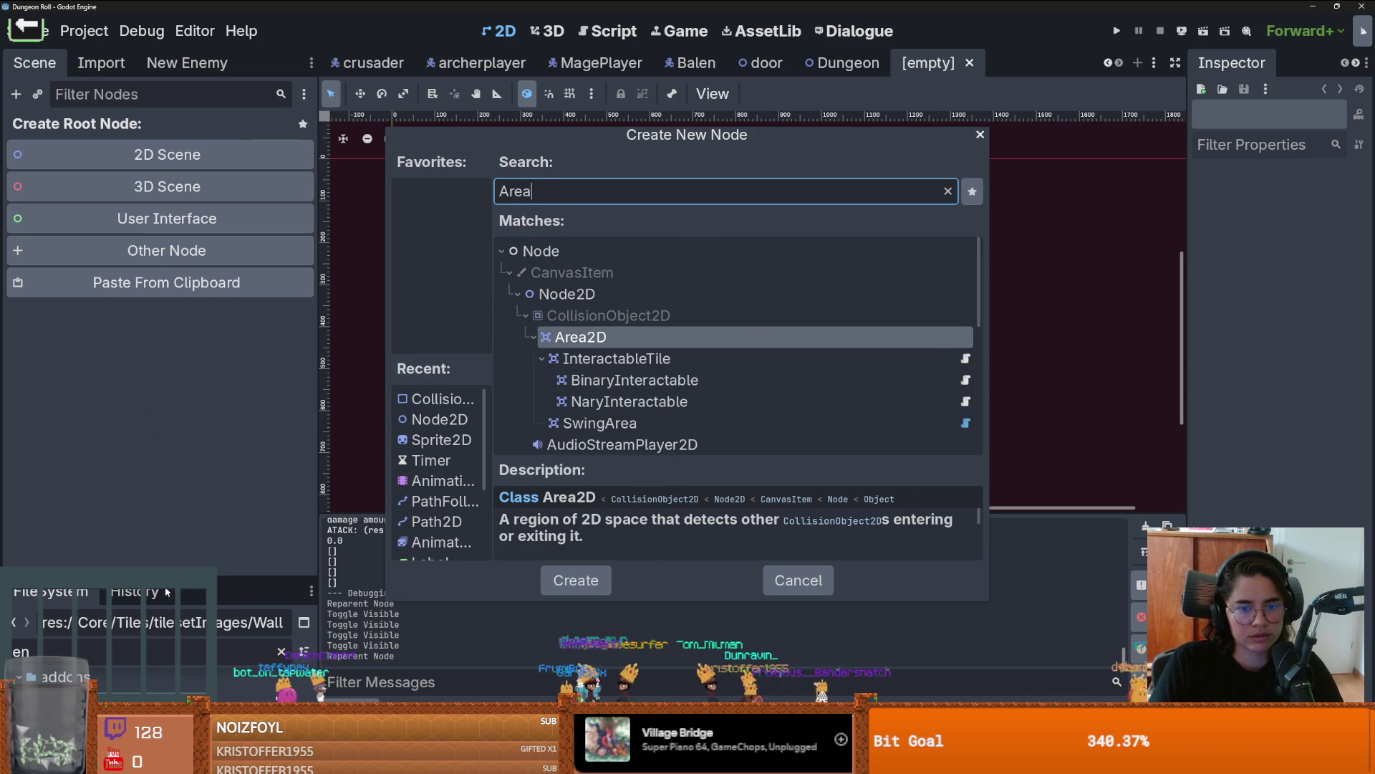
{"action": "scroll", "coordinate": [670, 389], "scroll_direction": "down", "scroll_amount": 10}
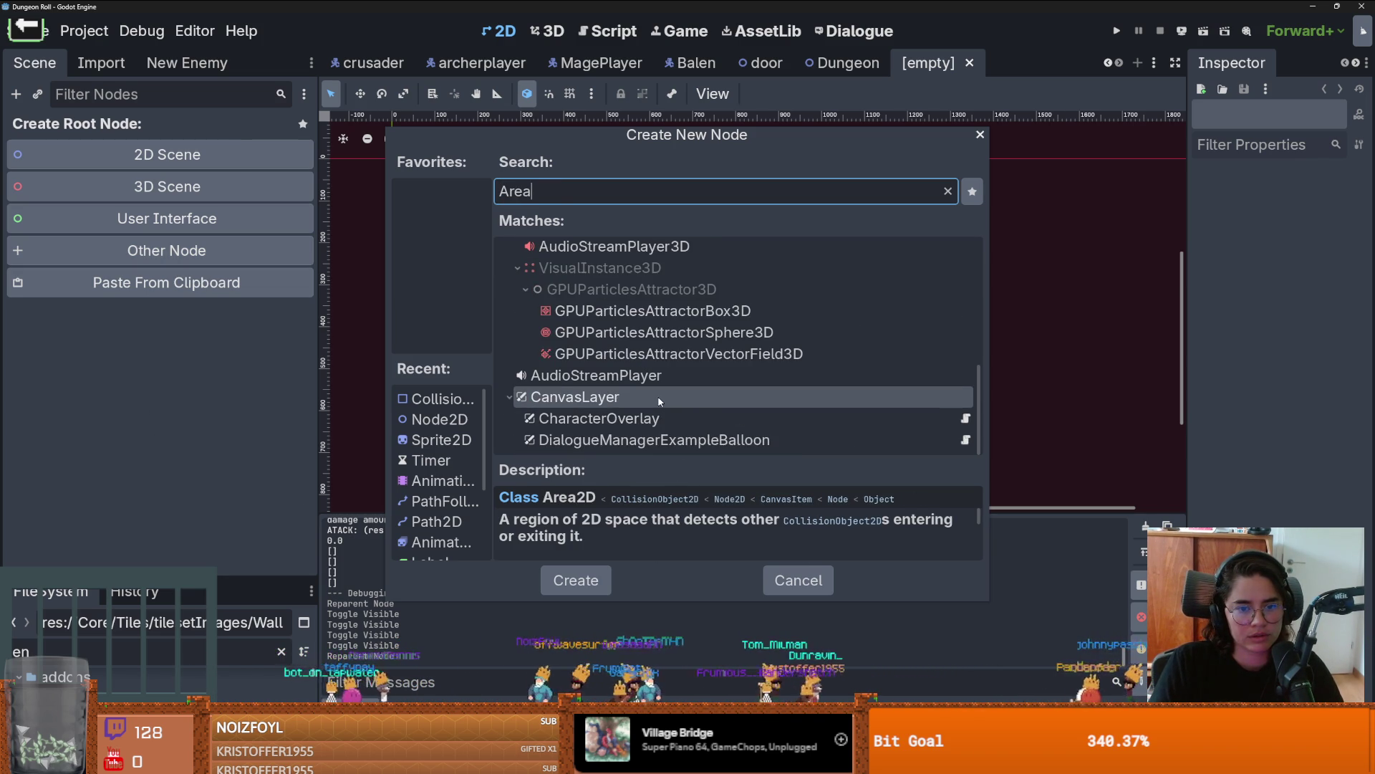
{"action": "scroll", "coordinate": [659, 401], "scroll_direction": "up", "scroll_amount": 5}
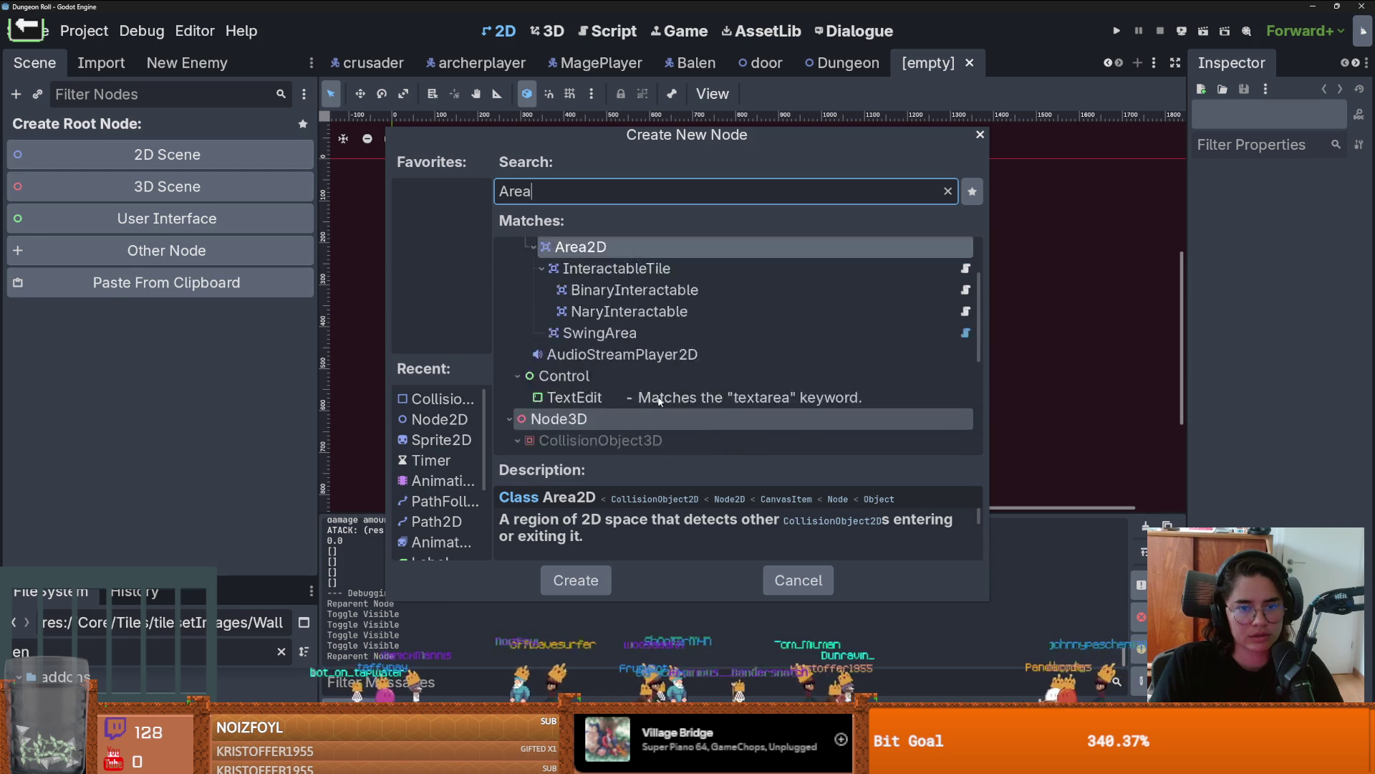
{"action": "left_click", "coordinate": [979, 135]}
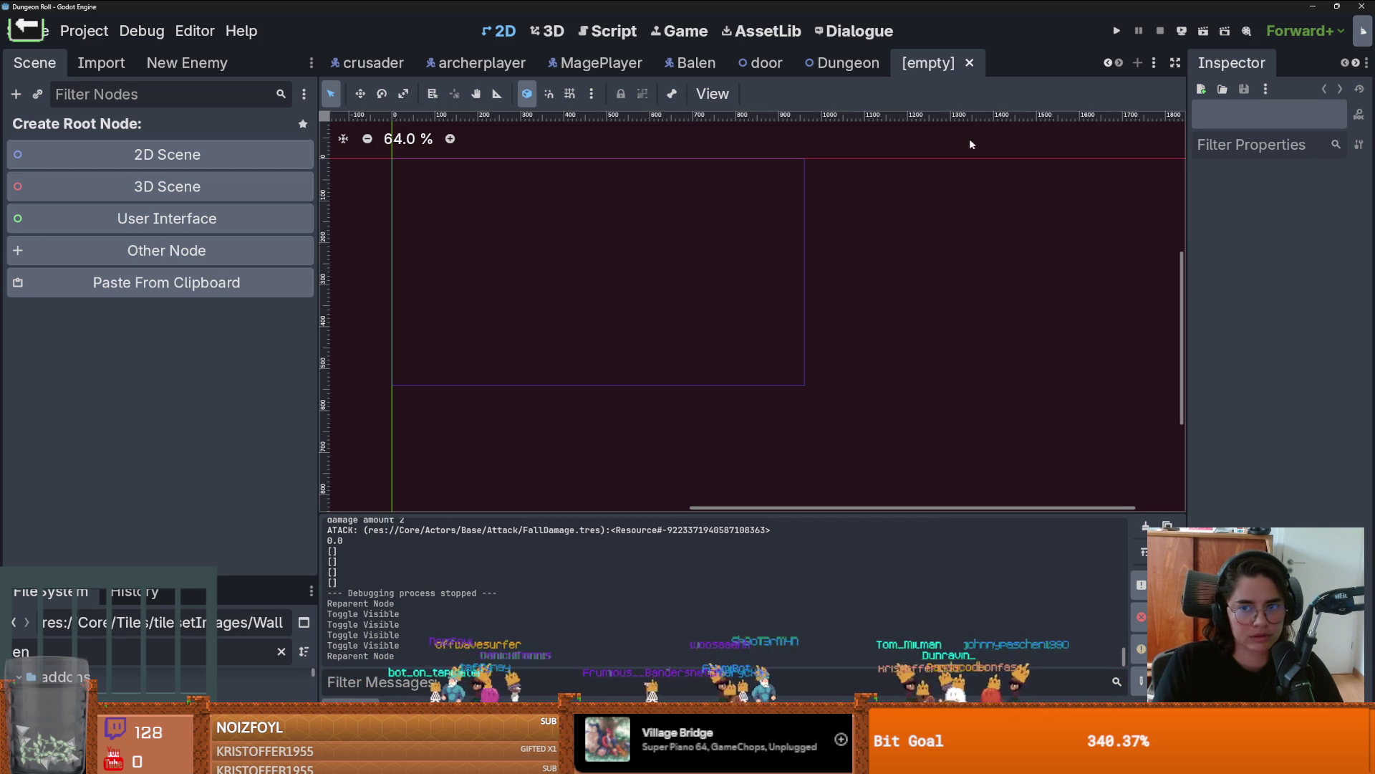
Step: Filter the FileSystem for 'cra', open crate.tscn and inspect its destroyable_object.gd script
{"action": "left_click", "coordinate": [83, 650]}
{"action": "key", "text": "ctrl+a"}
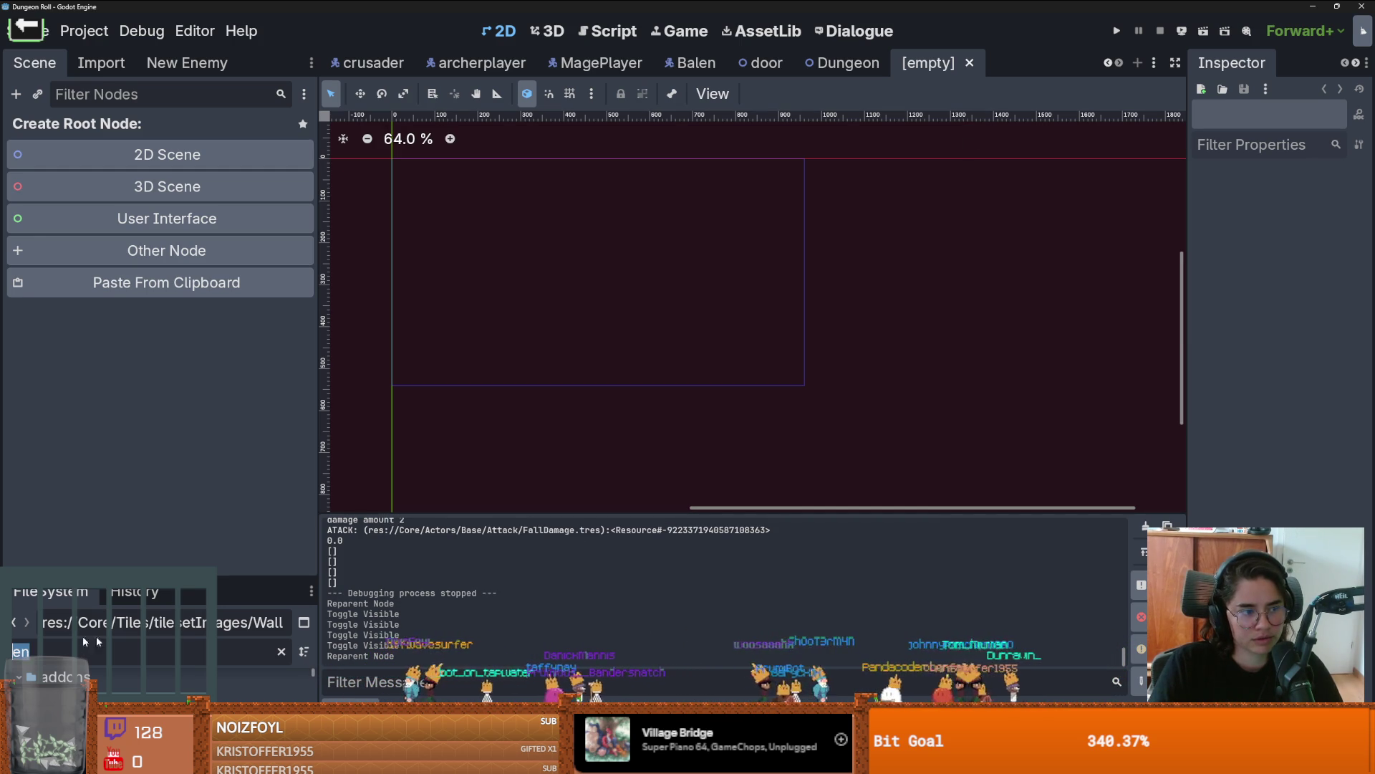
{"action": "type", "text": "d"}
{"action": "key", "text": "BackSpace"}
{"action": "type", "text": "cra"}
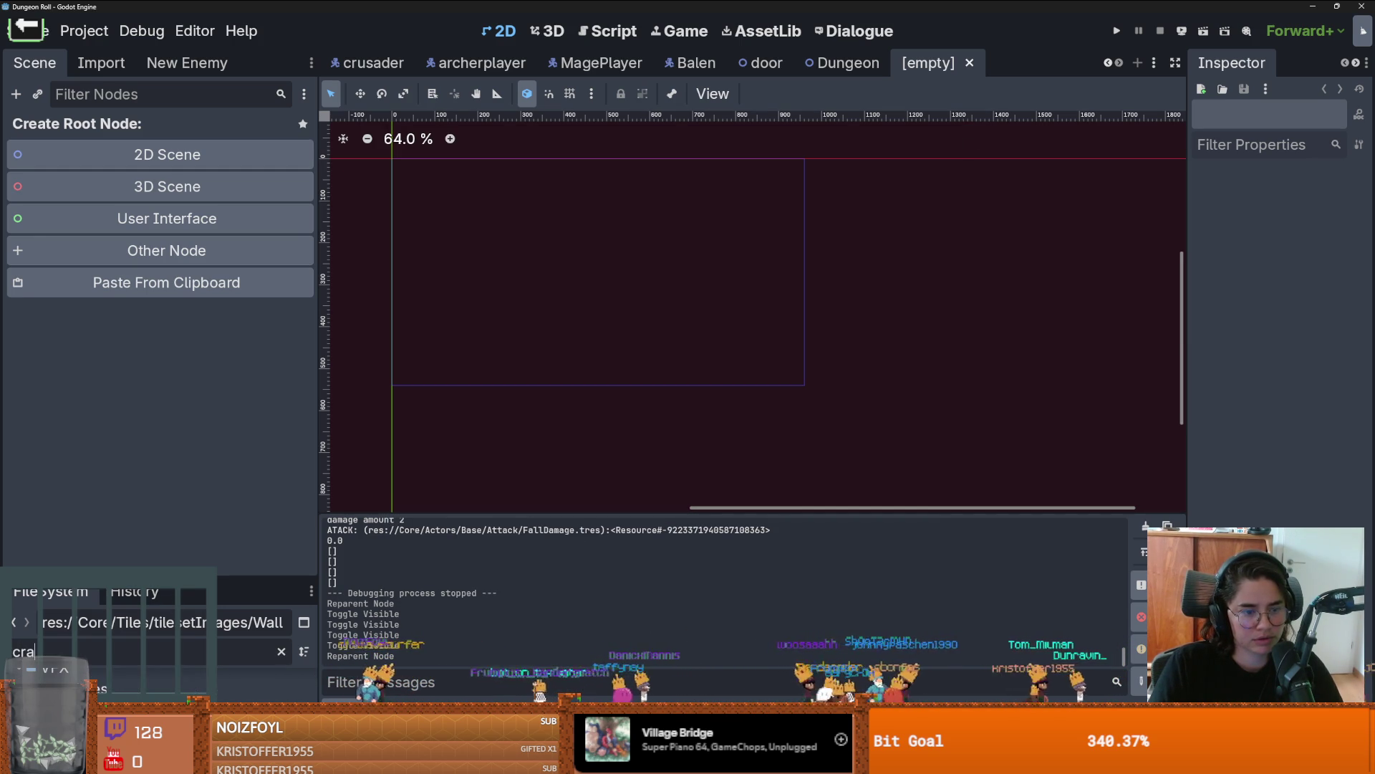
{"action": "left_click_drag", "start_coordinate": [165, 578], "coordinate": [172, 271]}
{"action": "scroll", "coordinate": [171, 549], "scroll_direction": "up", "scroll_amount": 3}
{"action": "scroll", "coordinate": [172, 549], "scroll_direction": "down", "scroll_amount": 3}
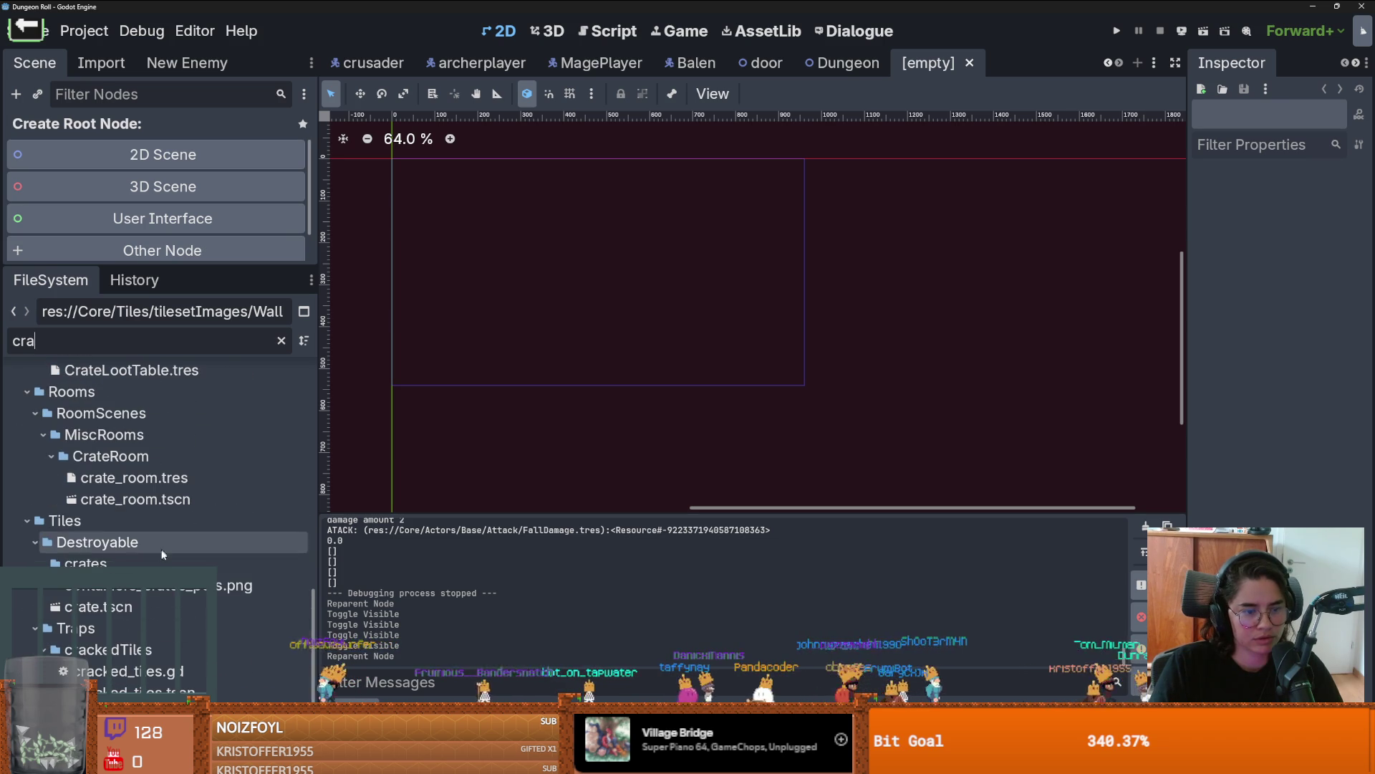
{"action": "left_click", "coordinate": [139, 609]}
{"action": "double_click", "coordinate": [138, 608]}
{"action": "left_click", "coordinate": [49, 127]}
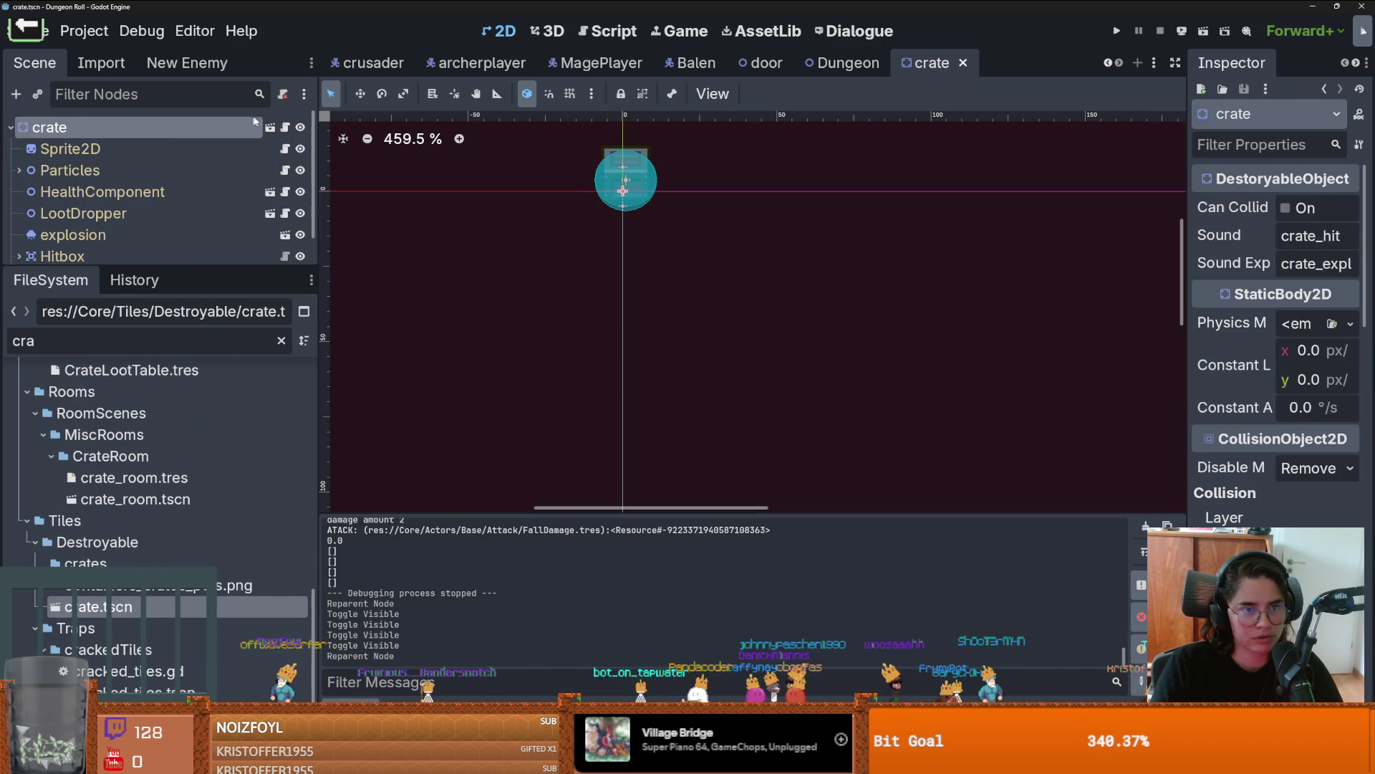
{"action": "left_click", "coordinate": [285, 127]}
{"action": "scroll", "coordinate": [677, 376], "scroll_direction": "up", "scroll_amount": 3}
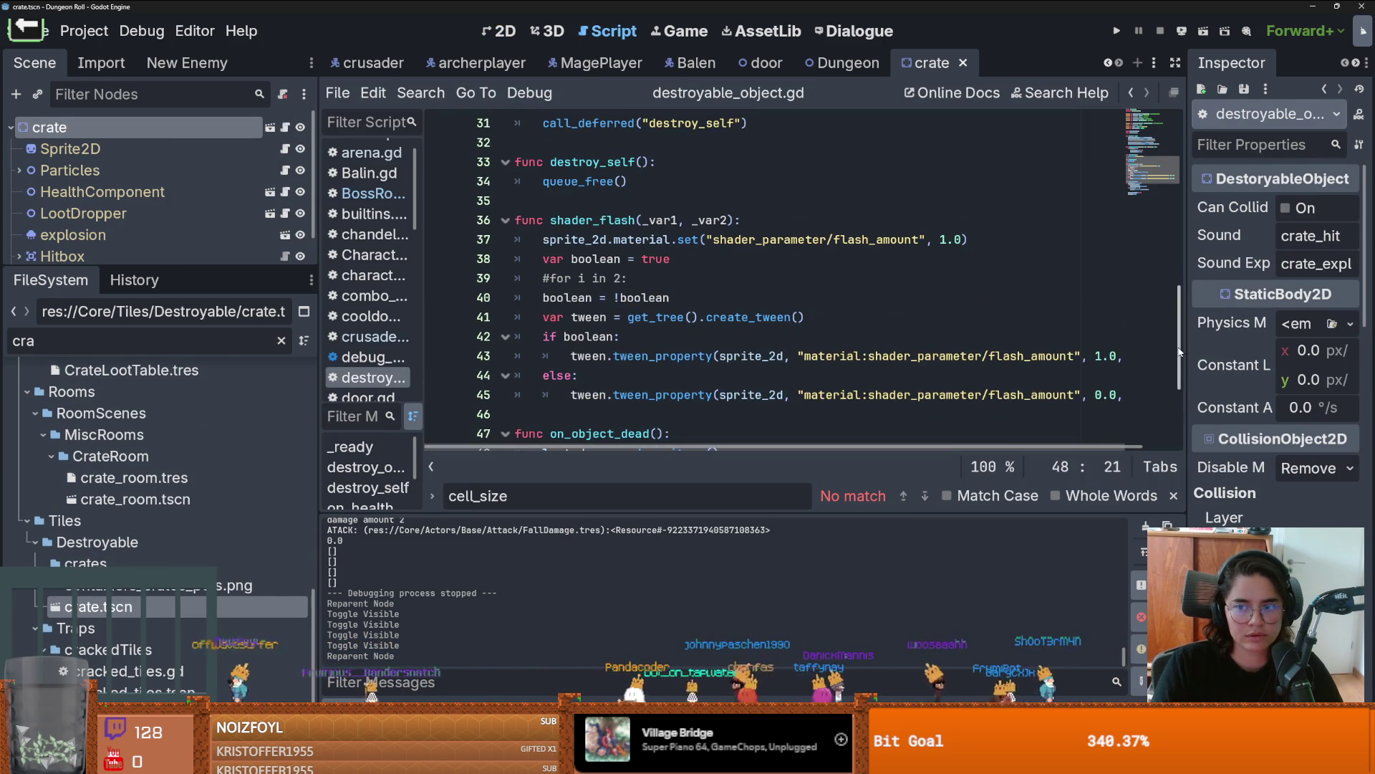
{"action": "left_click_drag", "start_coordinate": [1178, 322], "coordinate": [1164, 147]}
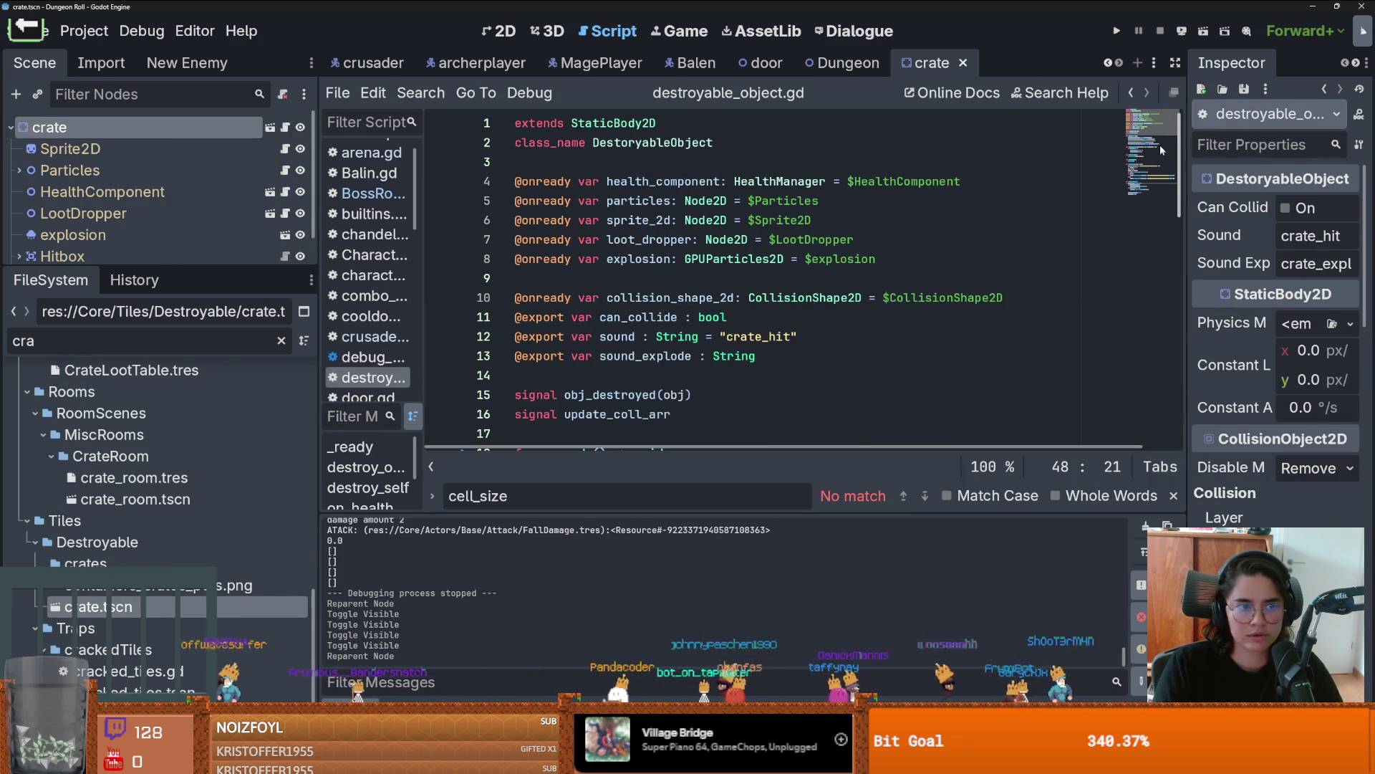
Step: Create a New Inherited Scene from destroyable_object.tscn, found by filtering for 'Destroy'
{"action": "left_click", "coordinate": [270, 127]}
{"action": "double_click", "coordinate": [201, 342]}
{"action": "type", "text": "D"}
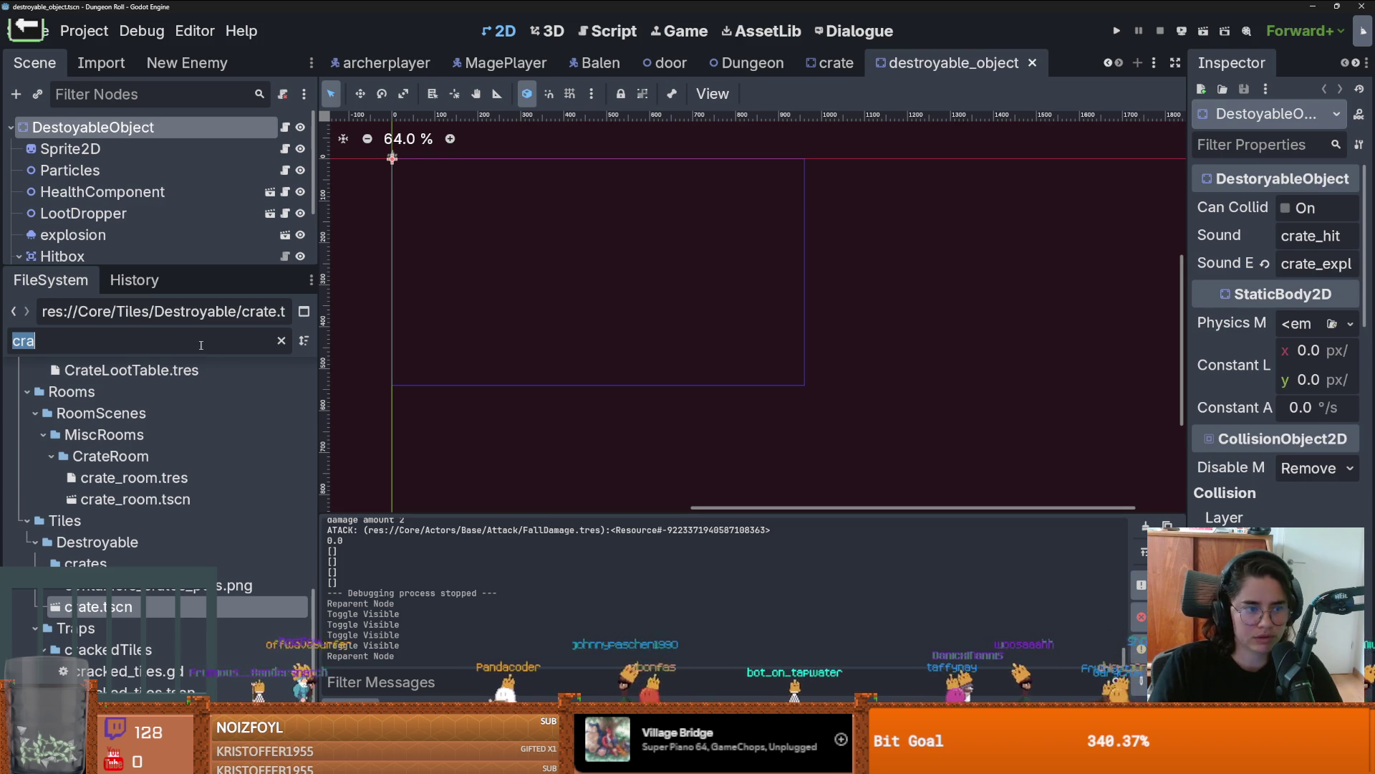
{"action": "type", "text": "estroy"}
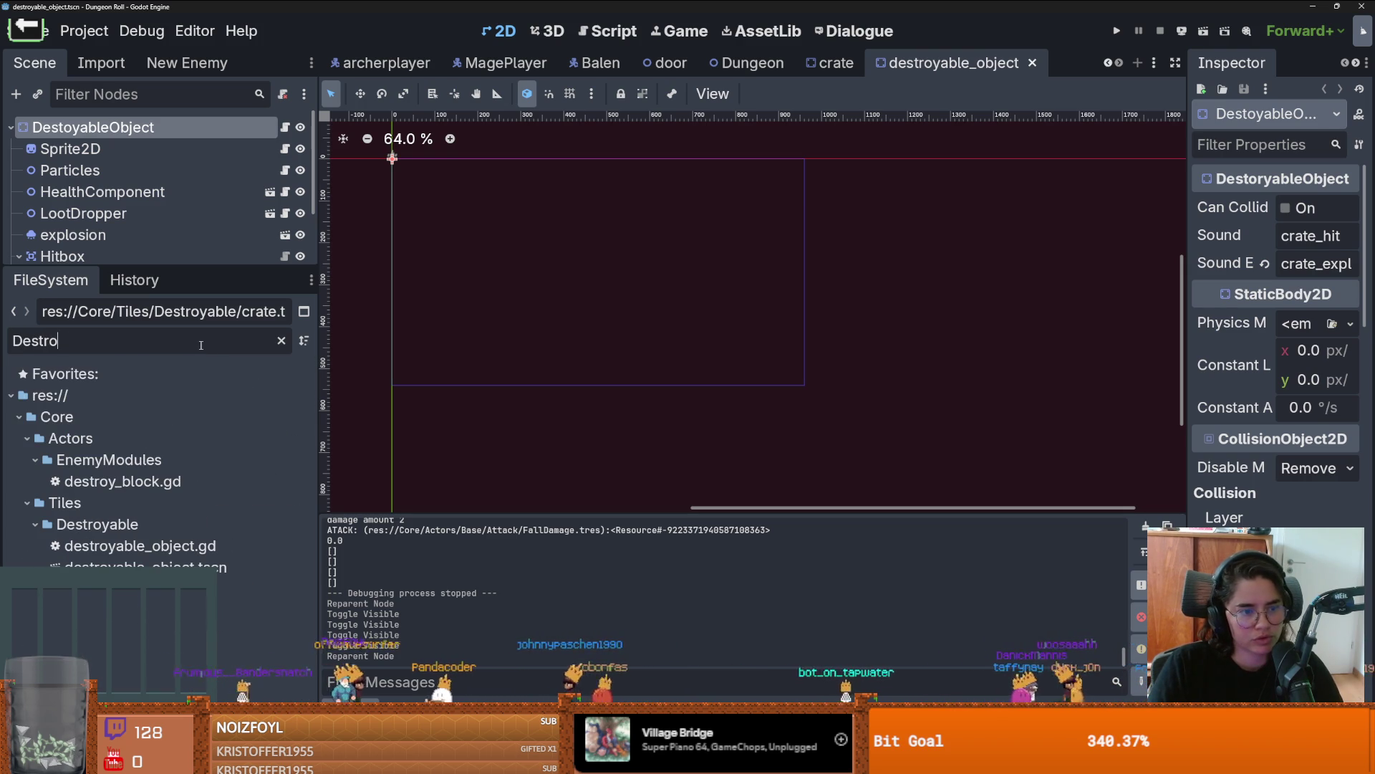
{"action": "right_click", "coordinate": [240, 566]}
{"action": "left_click", "coordinate": [301, 350]}
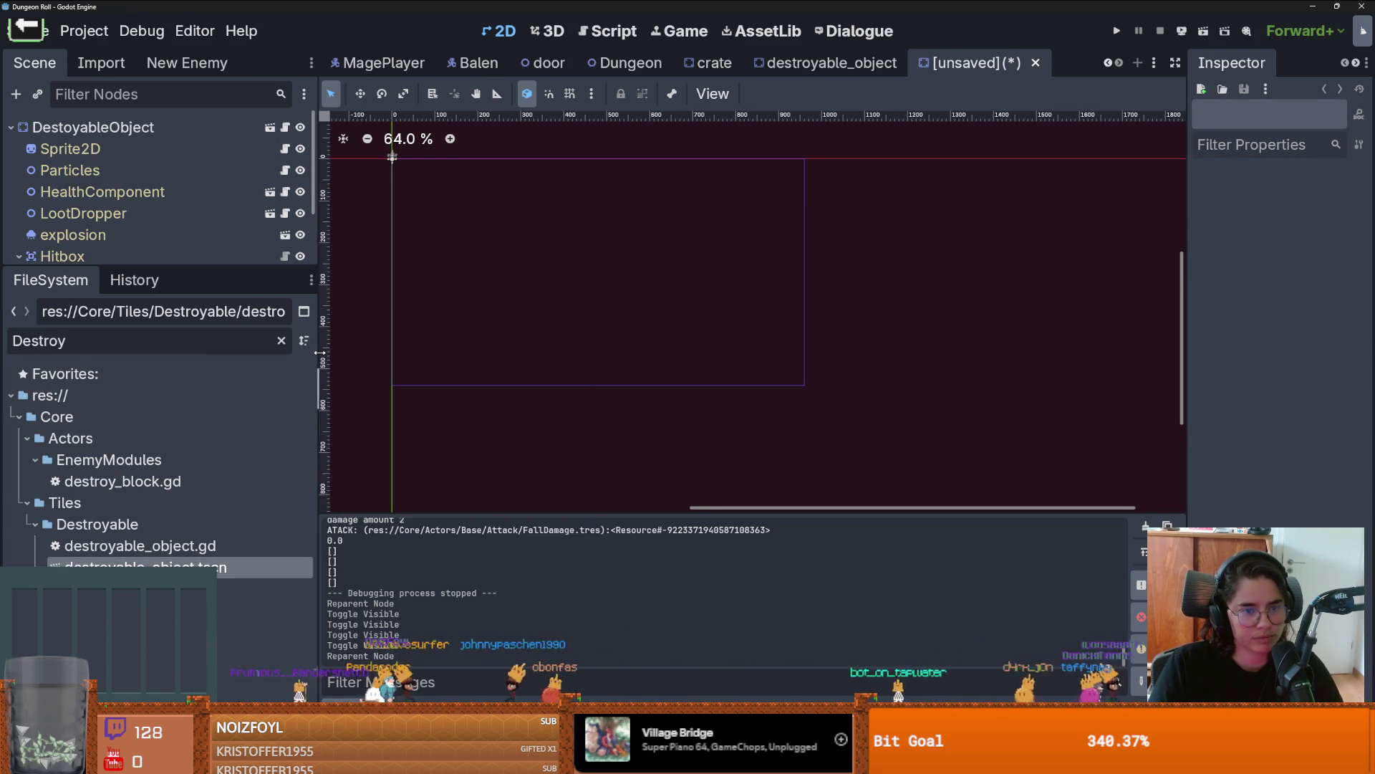
Step: Rename the inherited scene's root node to Painting
{"action": "left_click", "coordinate": [162, 126]}
{"action": "left_click", "coordinate": [159, 126]}
{"action": "type", "text": "Painting"}
{"action": "key", "text": "Return"}
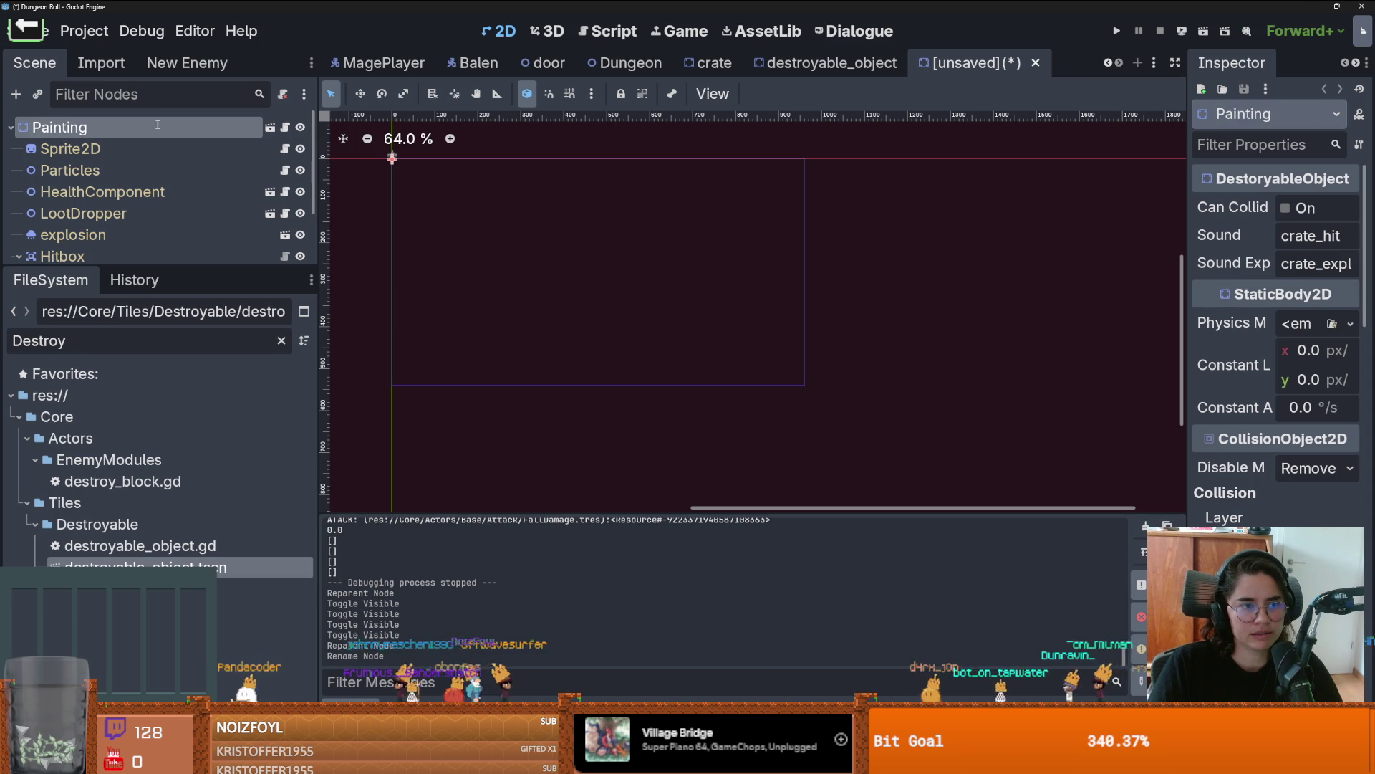
Step: In the Save Scene As dialog, browse to res://Core/Tiles/Traps and make a new folder
{"action": "key", "text": "ctrl+s"}
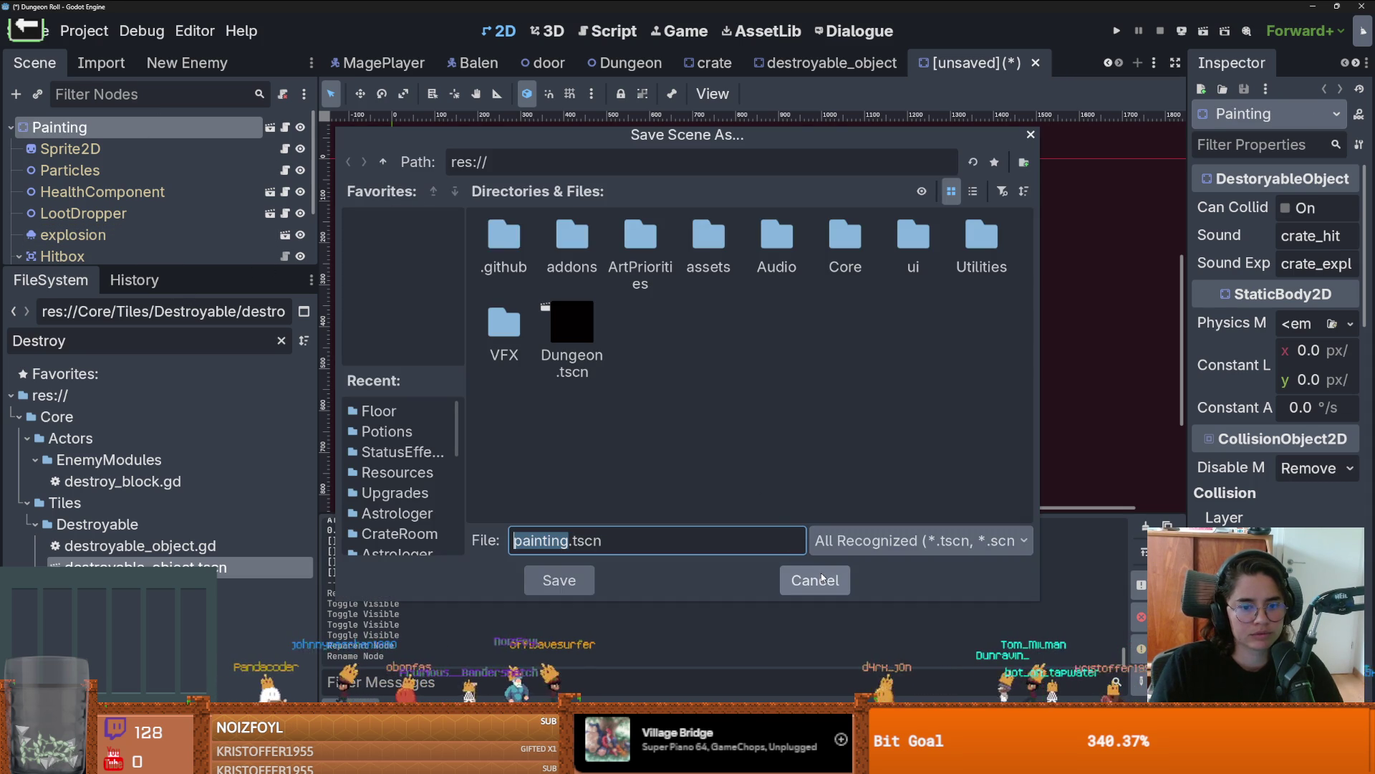
{"action": "left_click", "coordinate": [822, 579]}
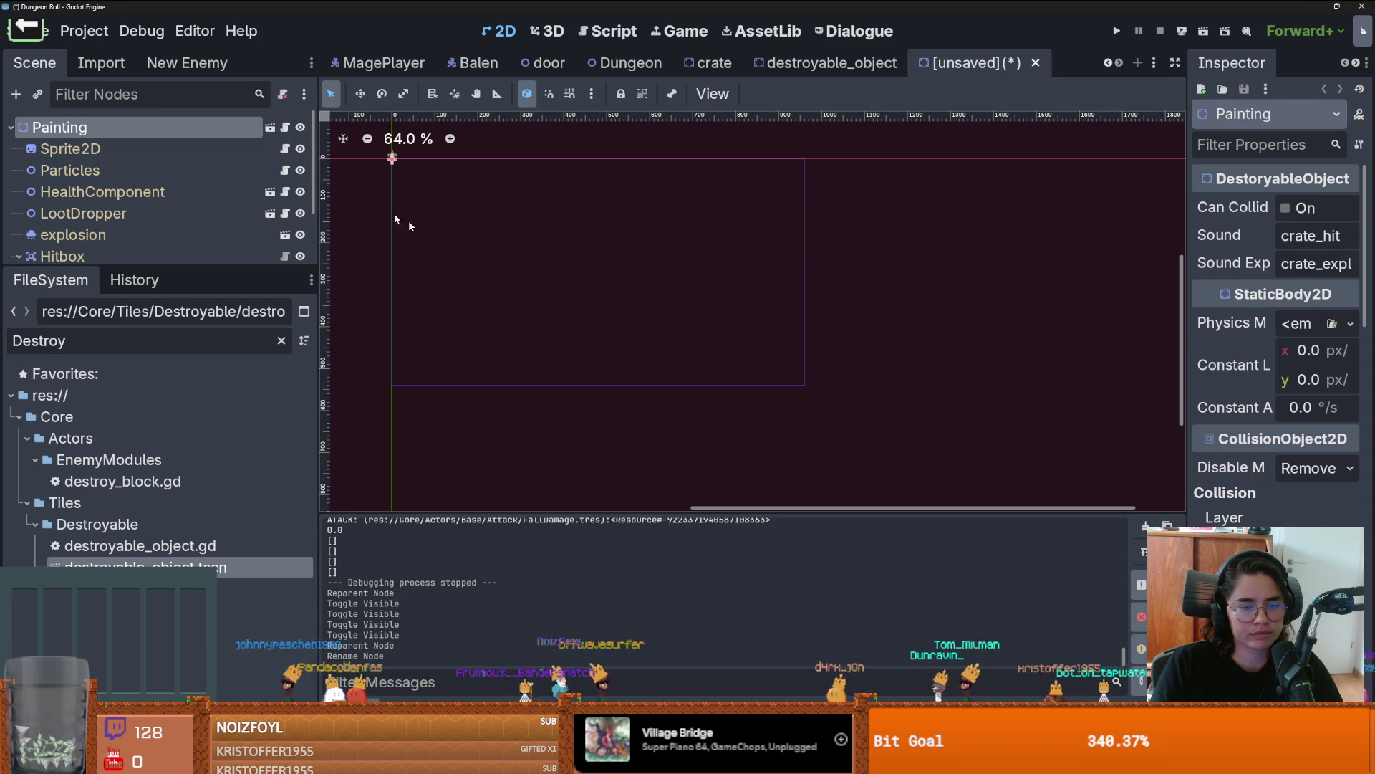
{"action": "key", "text": "ctrl+s"}
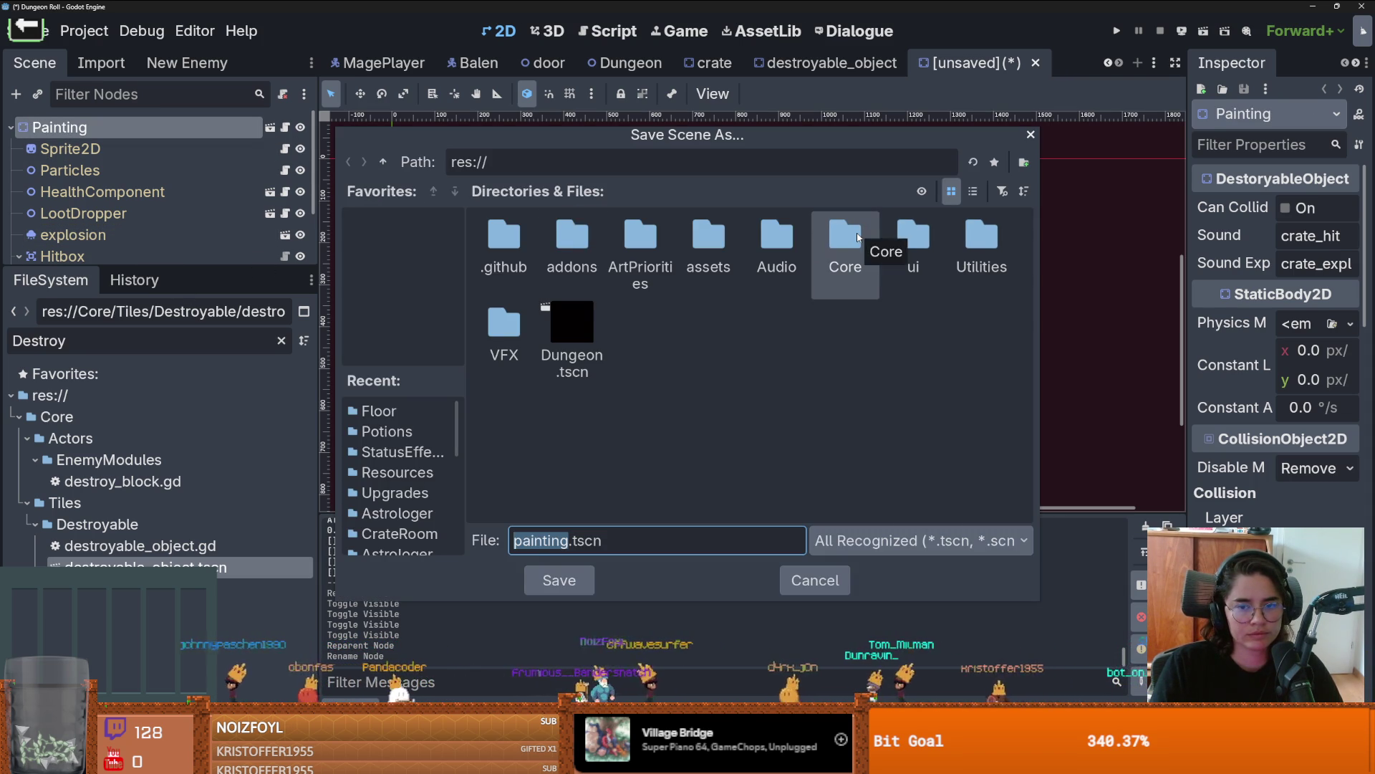
{"action": "double_click", "coordinate": [856, 238]}
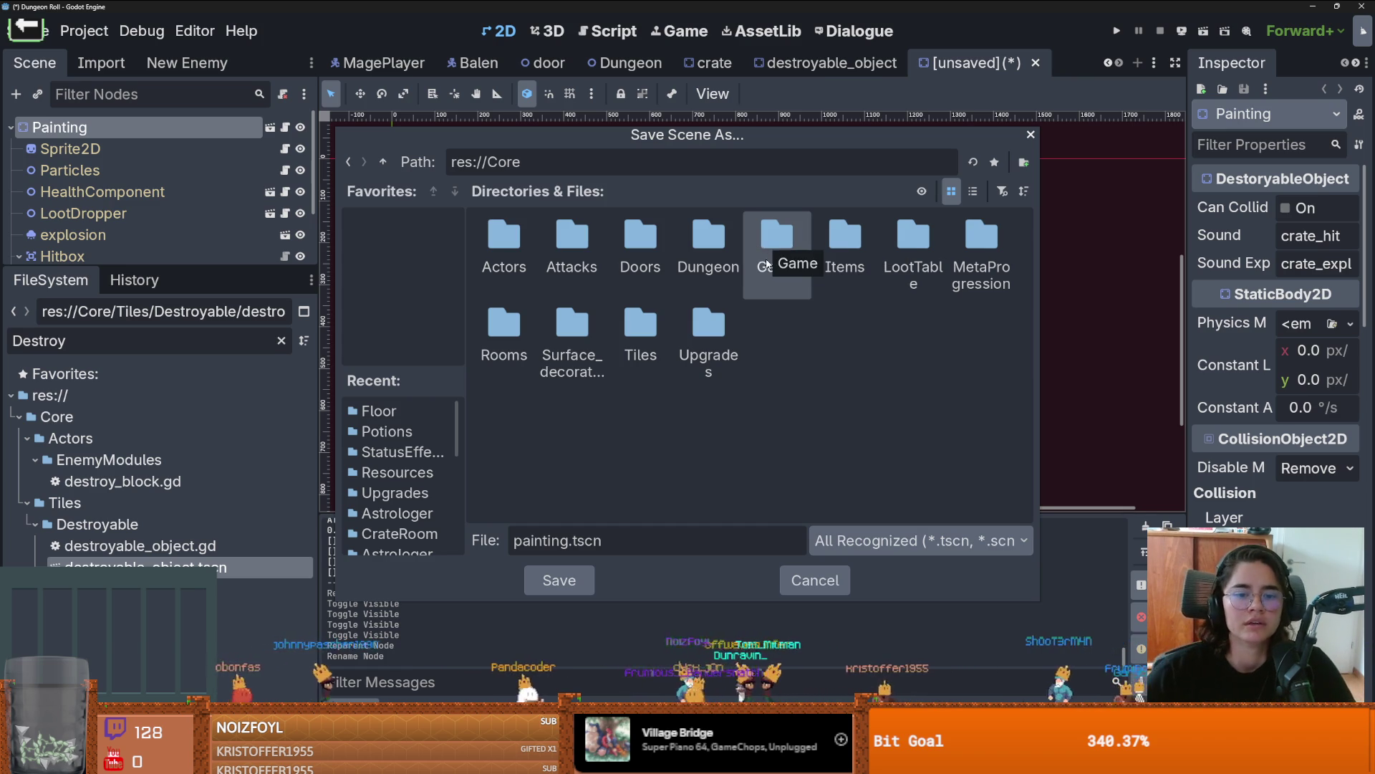
{"action": "double_click", "coordinate": [659, 310]}
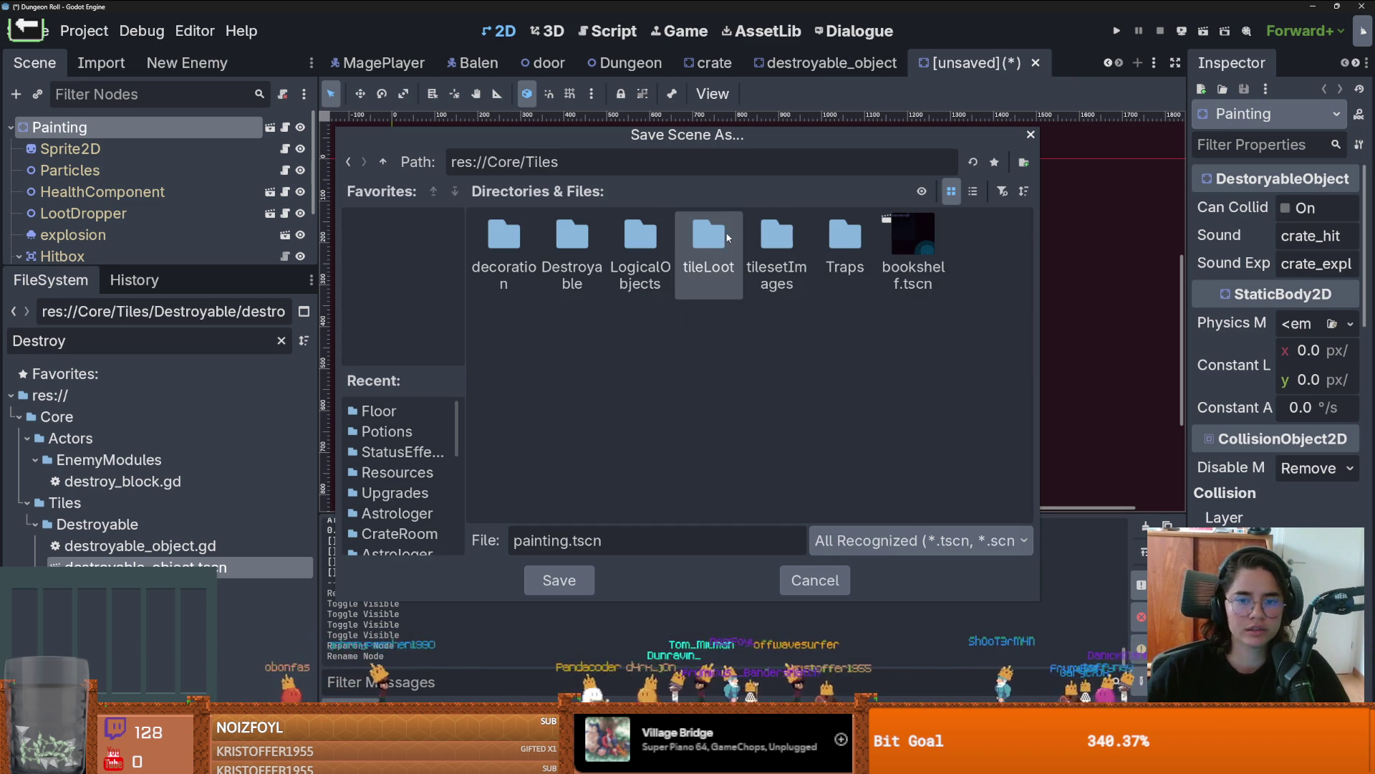
{"action": "double_click", "coordinate": [845, 236]}
{"action": "left_click", "coordinate": [1023, 163]}
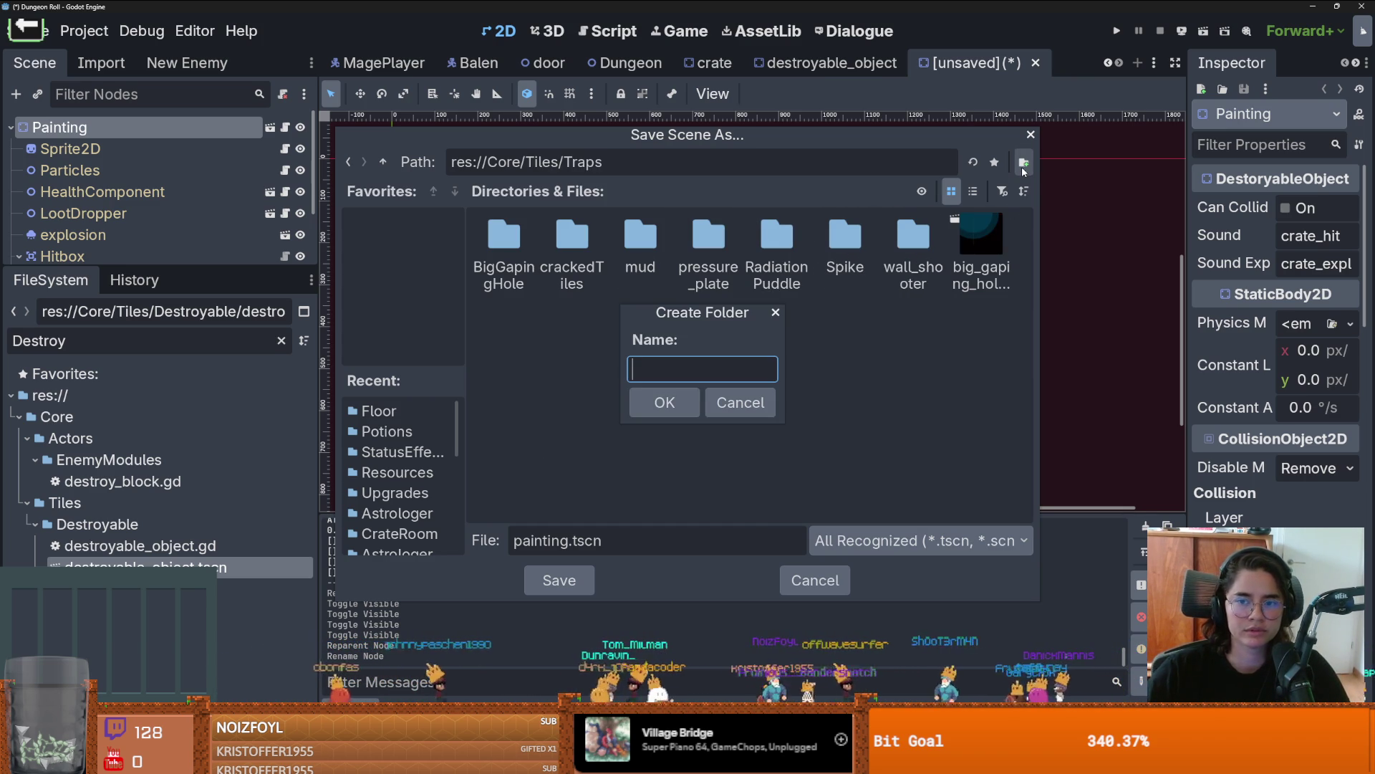
Step: Name the new folder Painting and save the scene there as painting.tscn
{"action": "type", "text": "Painting"}
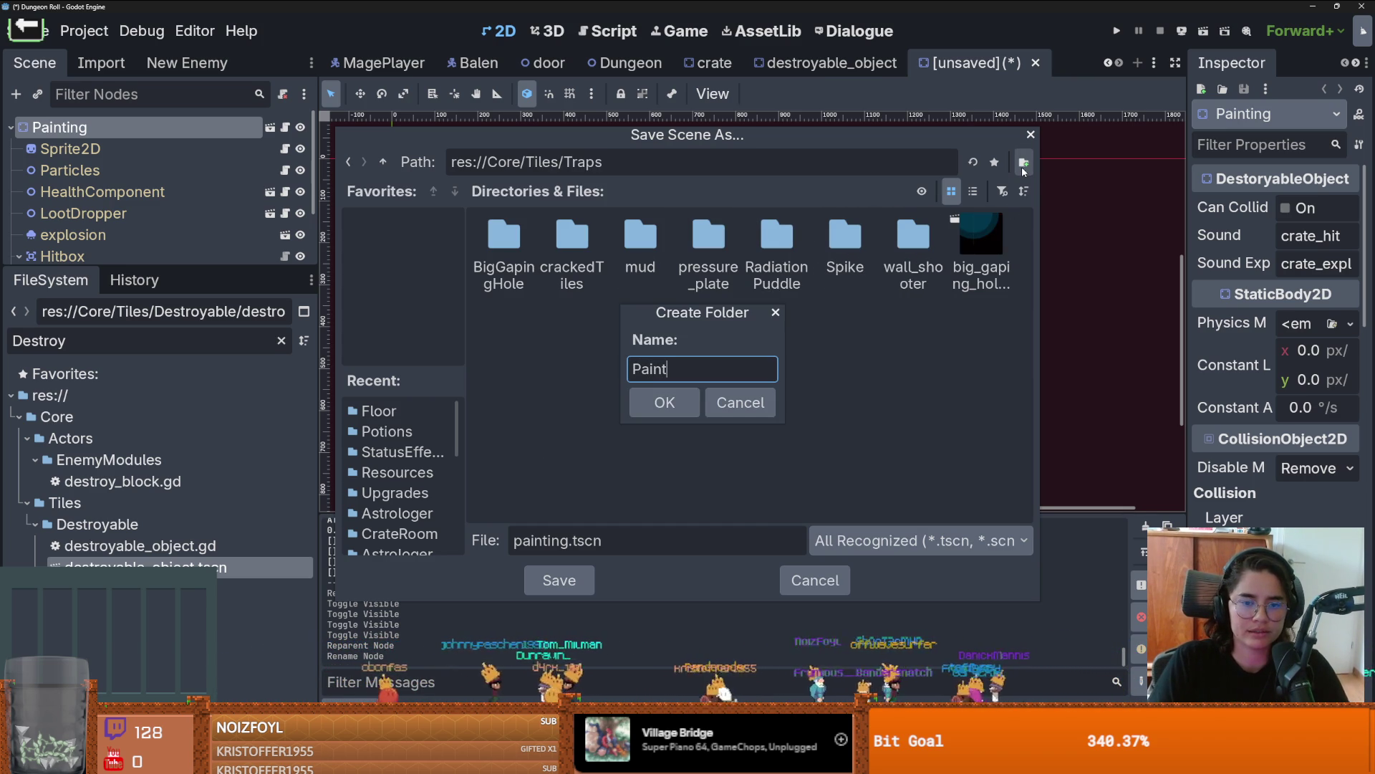
{"action": "key", "text": "Return"}
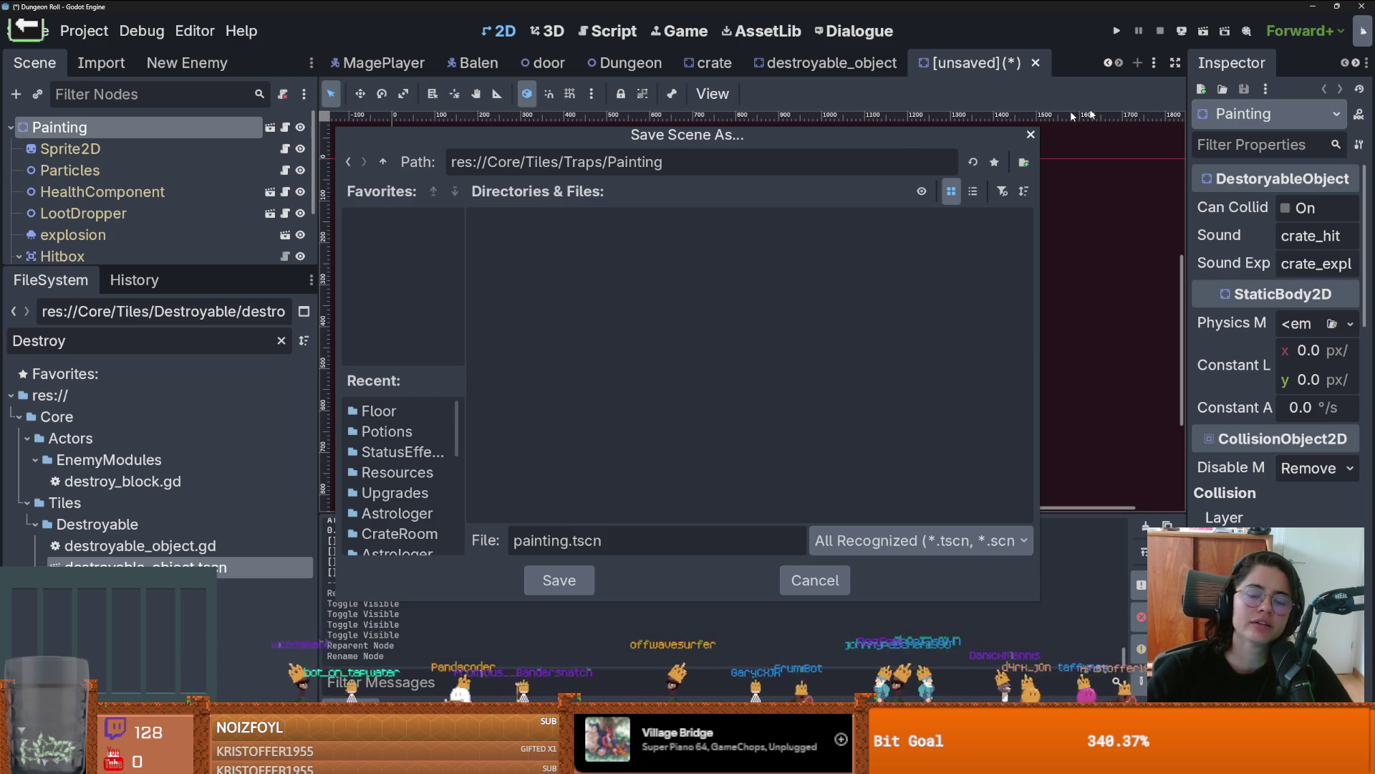
{"action": "type", "text": "_"}
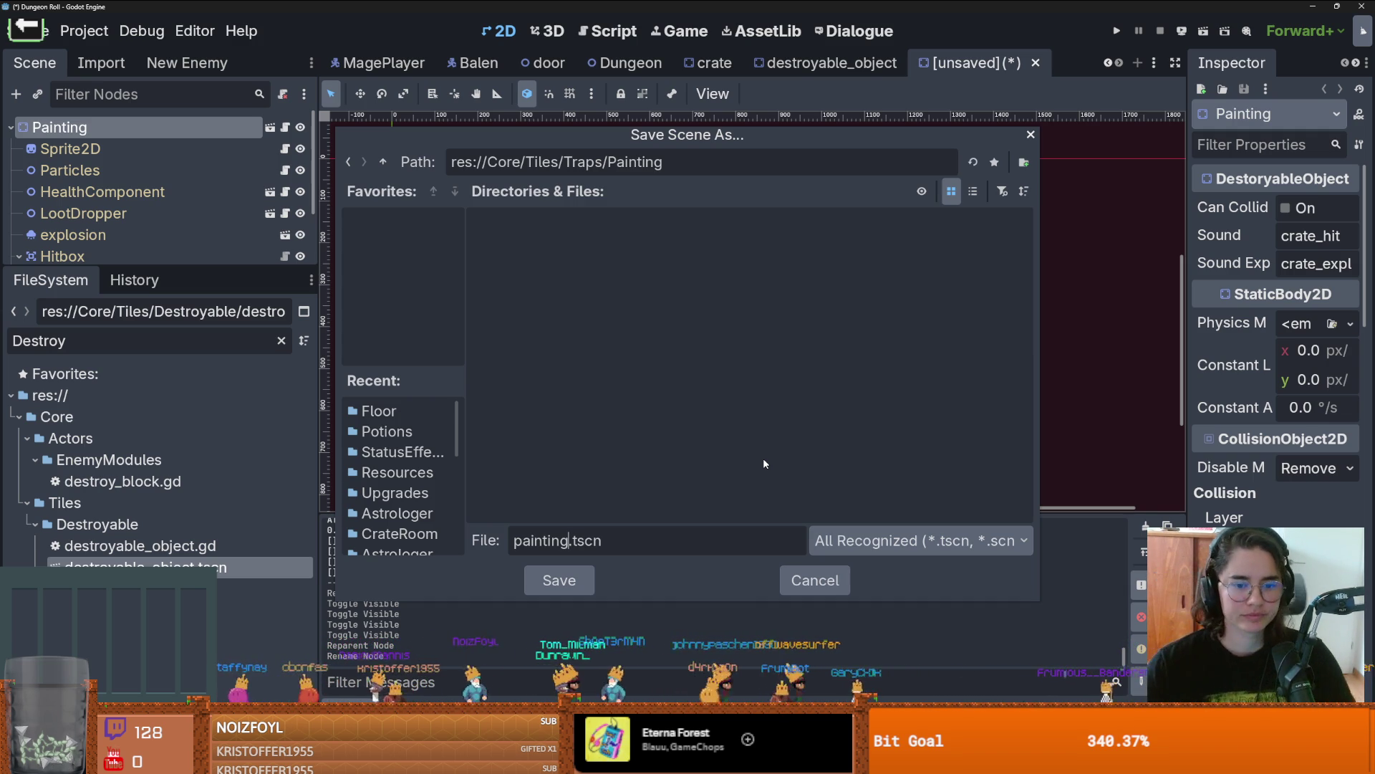
{"action": "key", "text": "Return"}
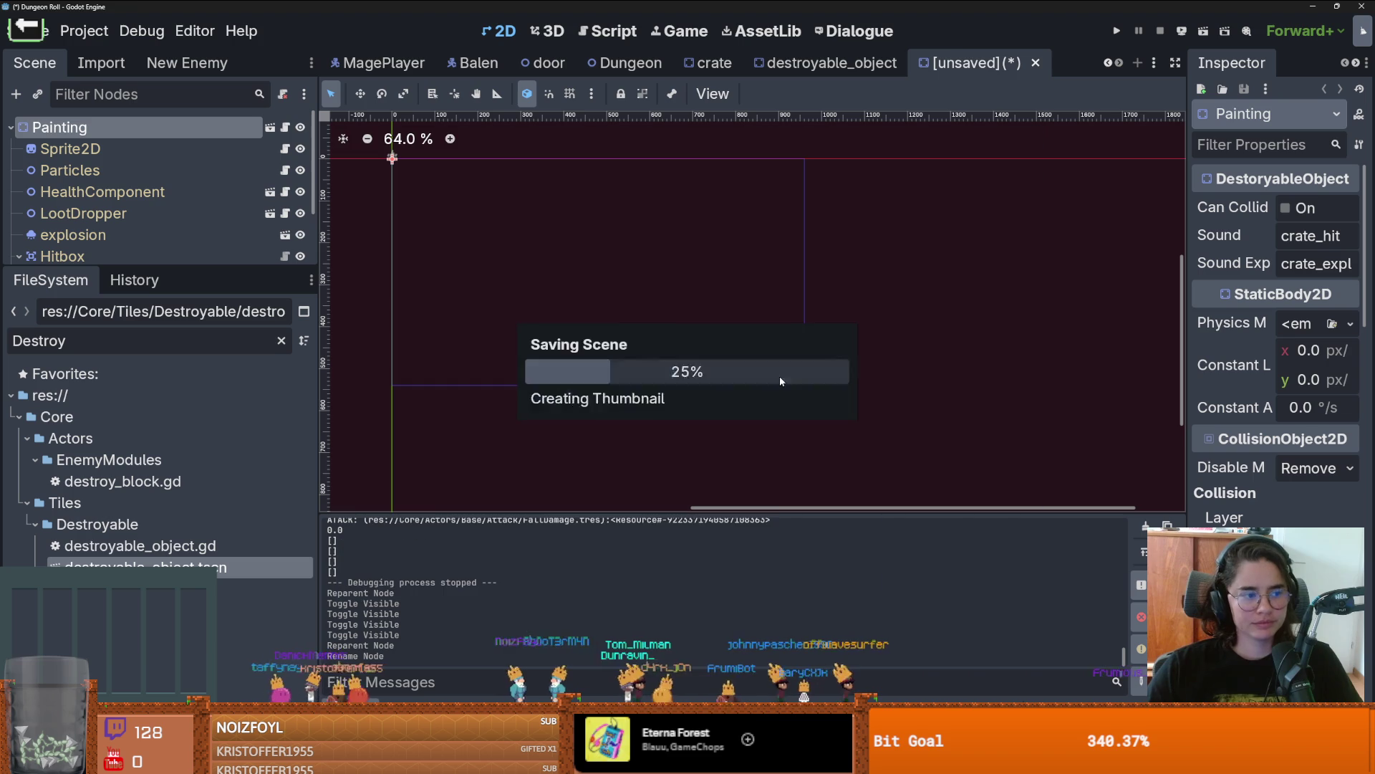
Step: Enlarge the scene tree to show all nodes and select the Sprite2D node
{"action": "scroll", "coordinate": [445, 220], "scroll_direction": "up", "scroll_amount": 4}
{"action": "scroll", "coordinate": [474, 238], "scroll_direction": "up", "scroll_amount": 9}
{"action": "left_click_drag", "start_coordinate": [168, 265], "coordinate": [167, 363]}
{"action": "left_click", "coordinate": [70, 148]}
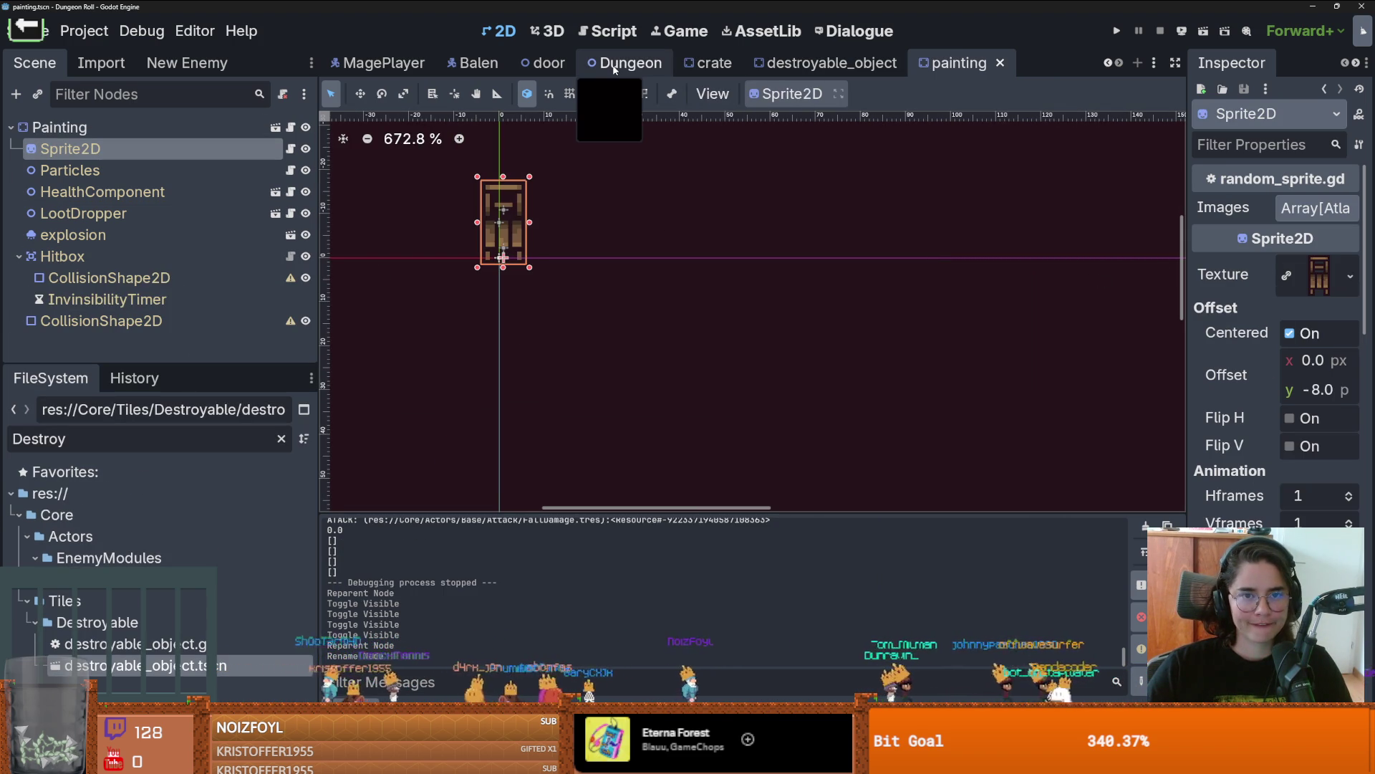
{"action": "left_click", "coordinate": [1109, 63]}
Step: Switch to the Envy_Boss_Room scene and select the painting TextureRect2
{"action": "left_click", "coordinate": [1108, 63]}
{"action": "left_click", "coordinate": [1108, 63]}
{"action": "left_click", "coordinate": [398, 63]}
{"action": "left_click", "coordinate": [556, 229]}
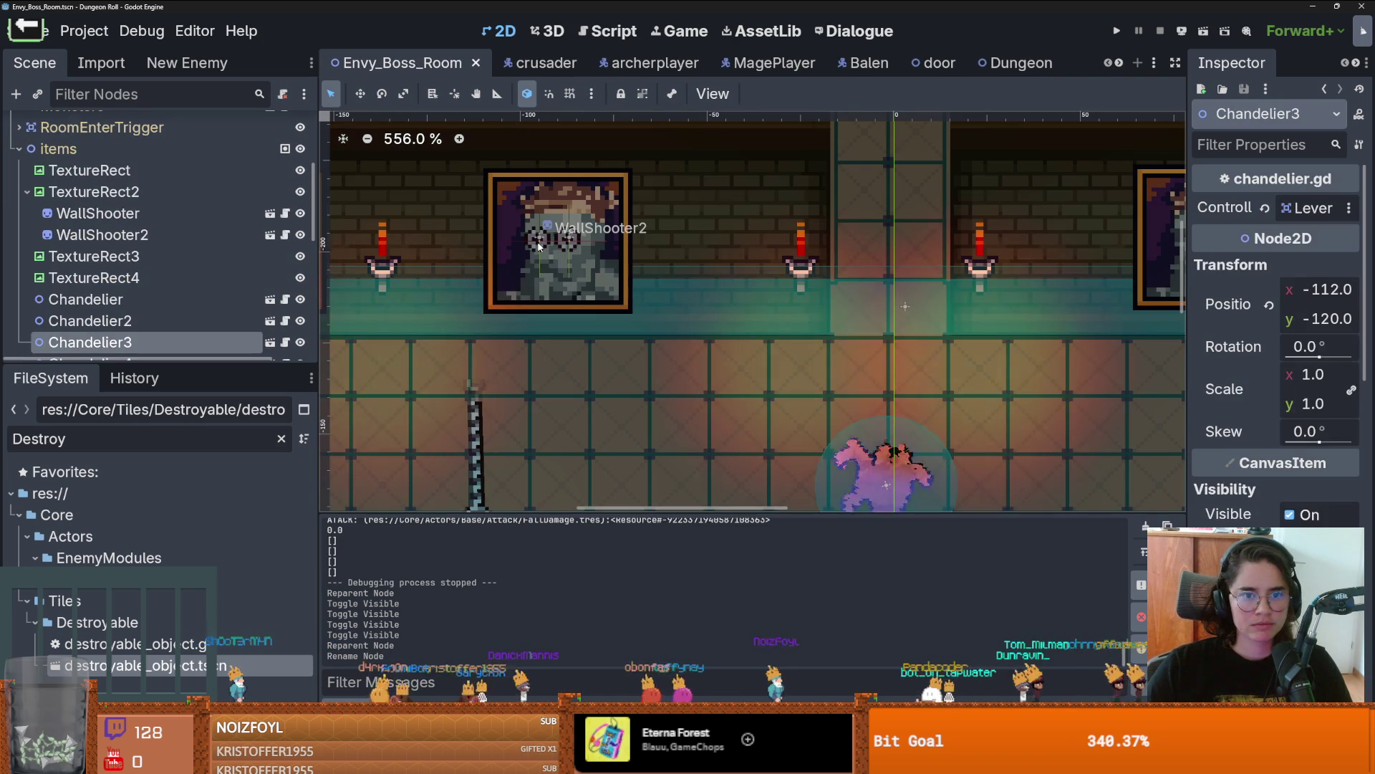
{"action": "left_click", "coordinate": [100, 191]}
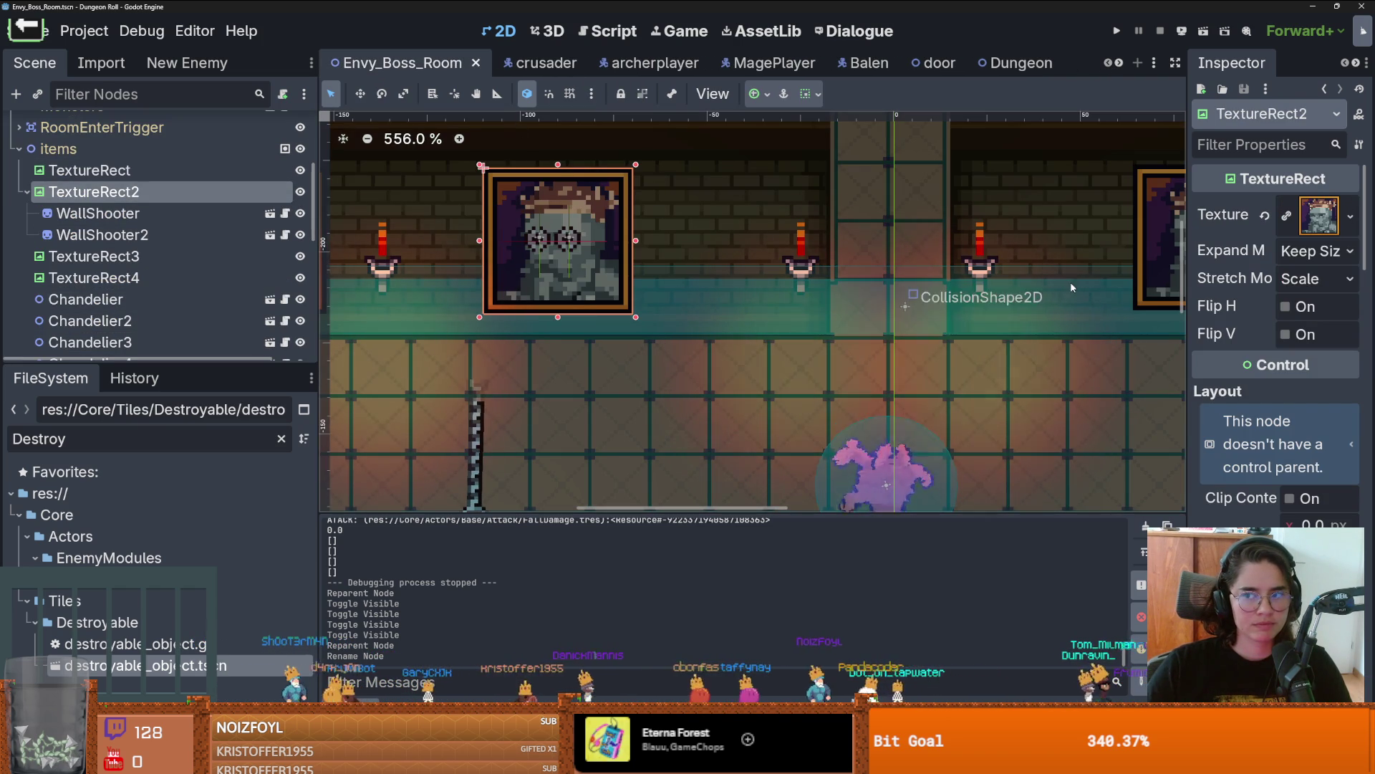
{"action": "left_click_drag", "start_coordinate": [1191, 241], "coordinate": [958, 240]}
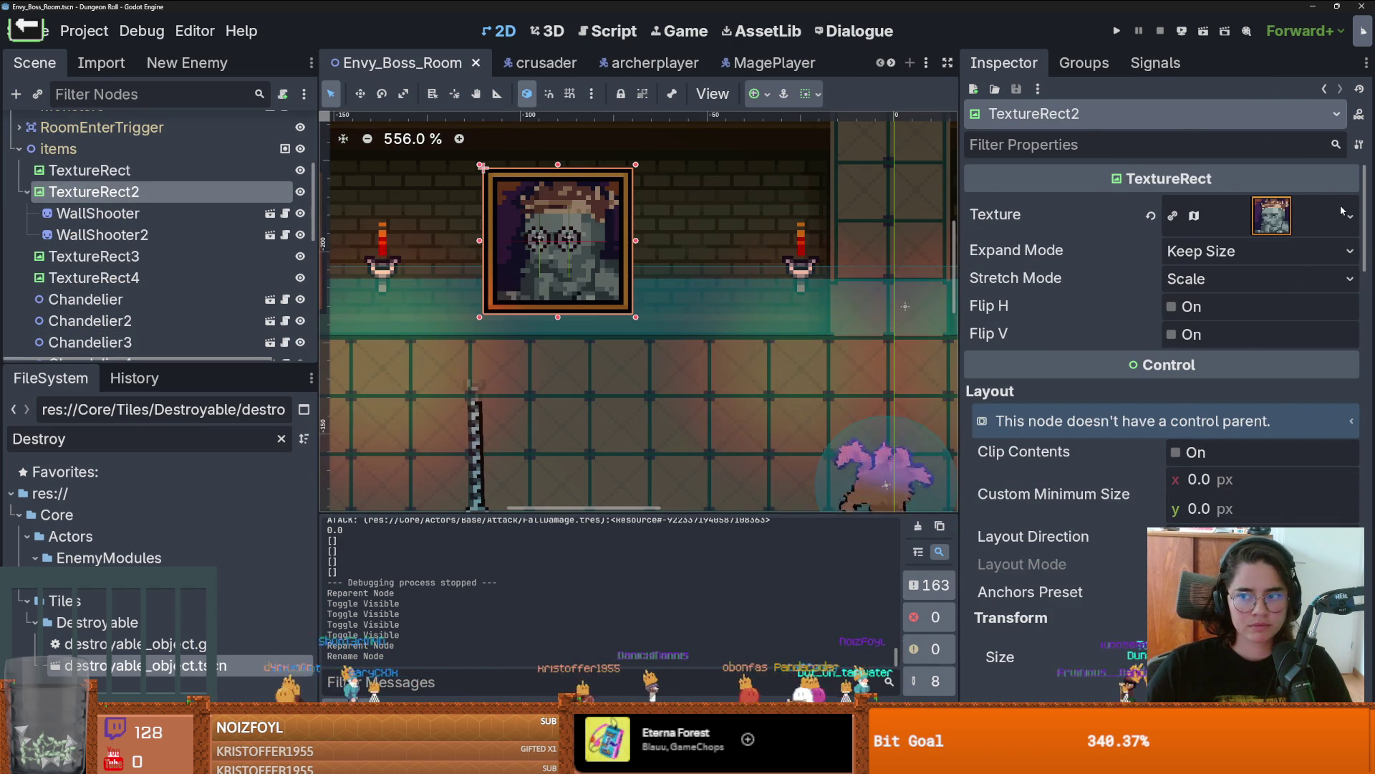
Step: Expand TextureRect2's 32×32 AtlasTexture and locate its busts_and_paintings.png atlas in the FileSystem
{"action": "left_click", "coordinate": [1350, 215]}
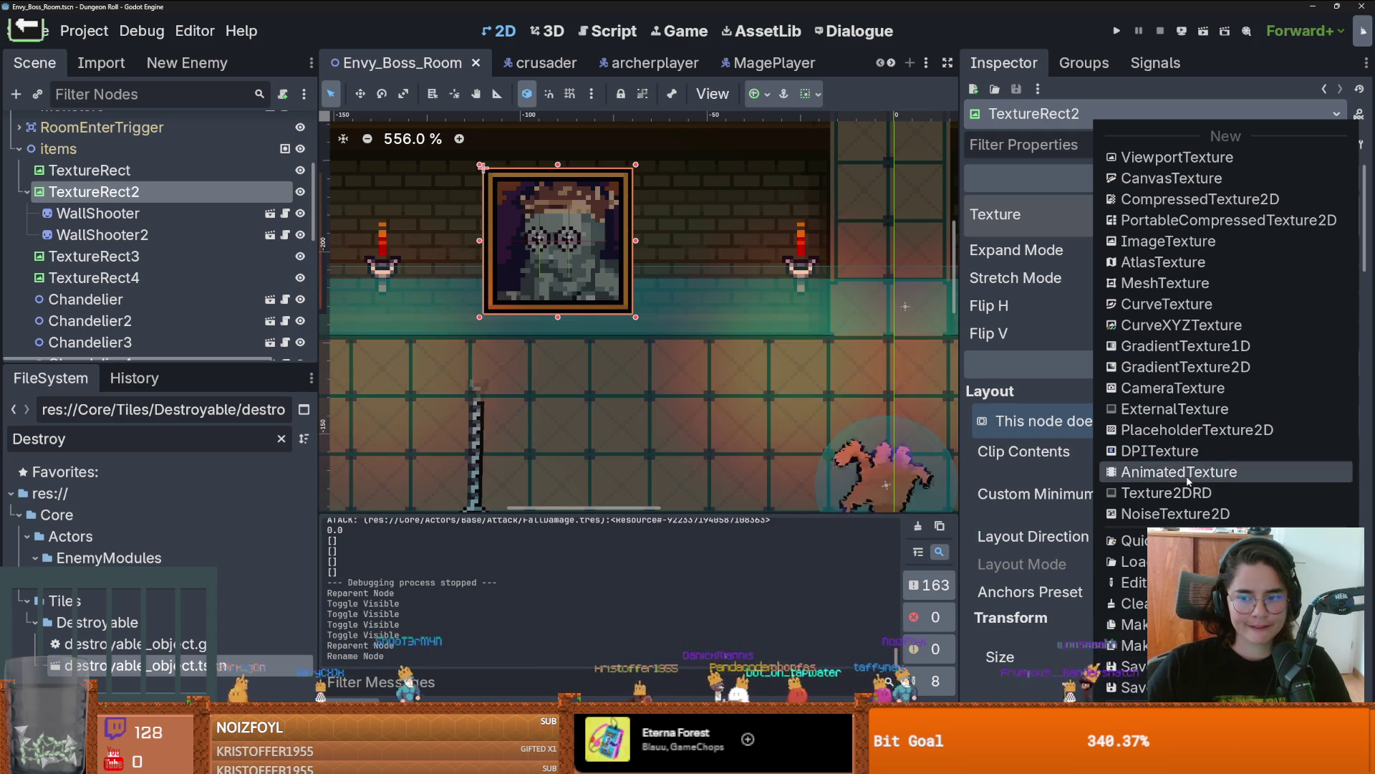
{"action": "key", "text": "Escape"}
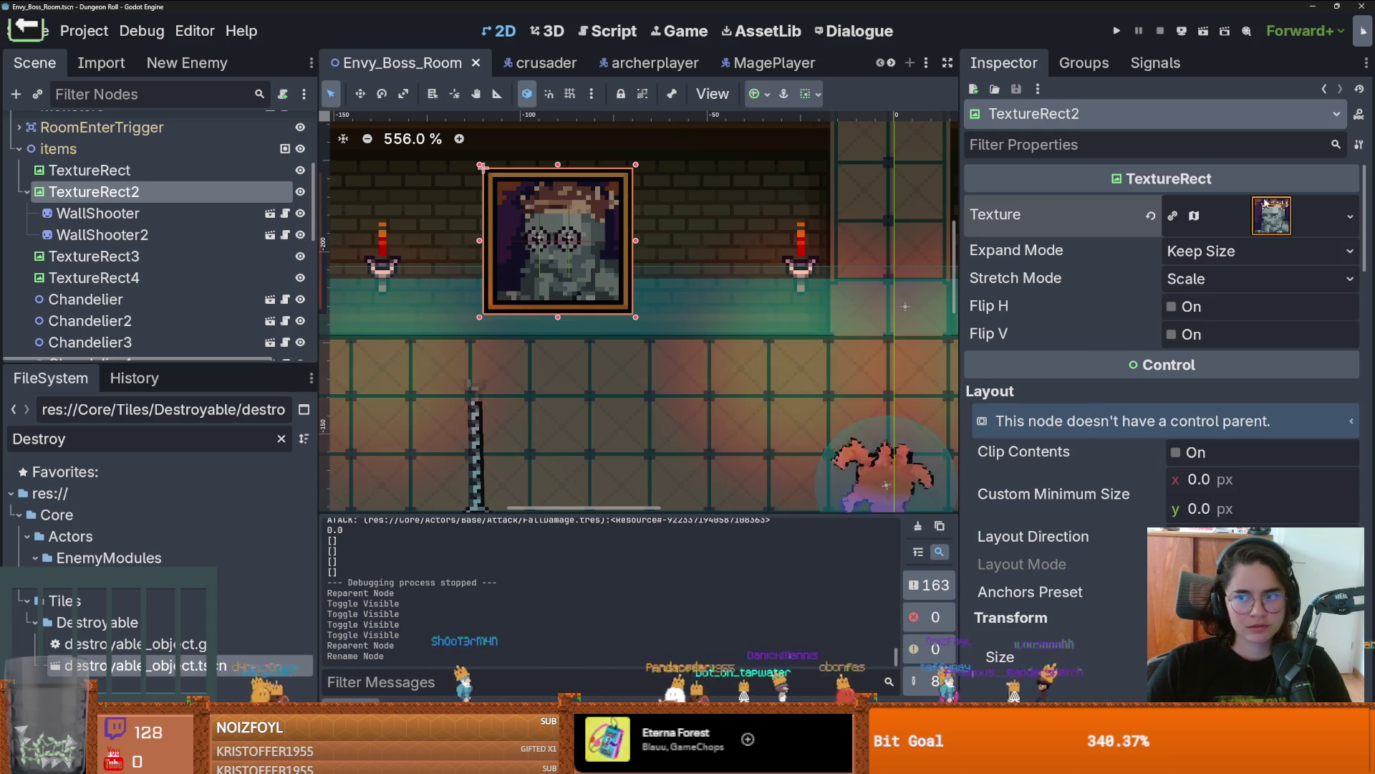
{"action": "left_click", "coordinate": [1266, 213]}
{"action": "right_click", "coordinate": [1266, 213]}
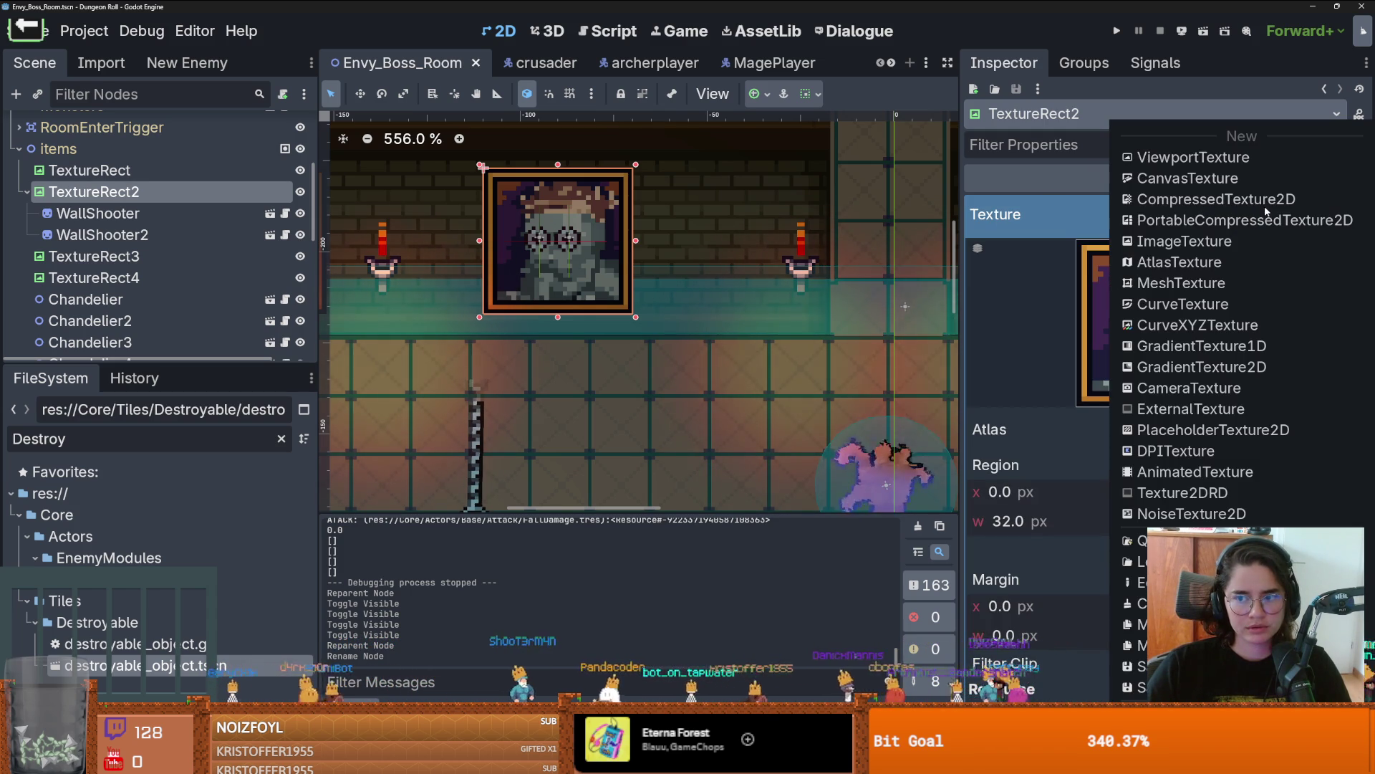
{"action": "key", "text": "Escape"}
{"action": "left_click", "coordinate": [1348, 431]}
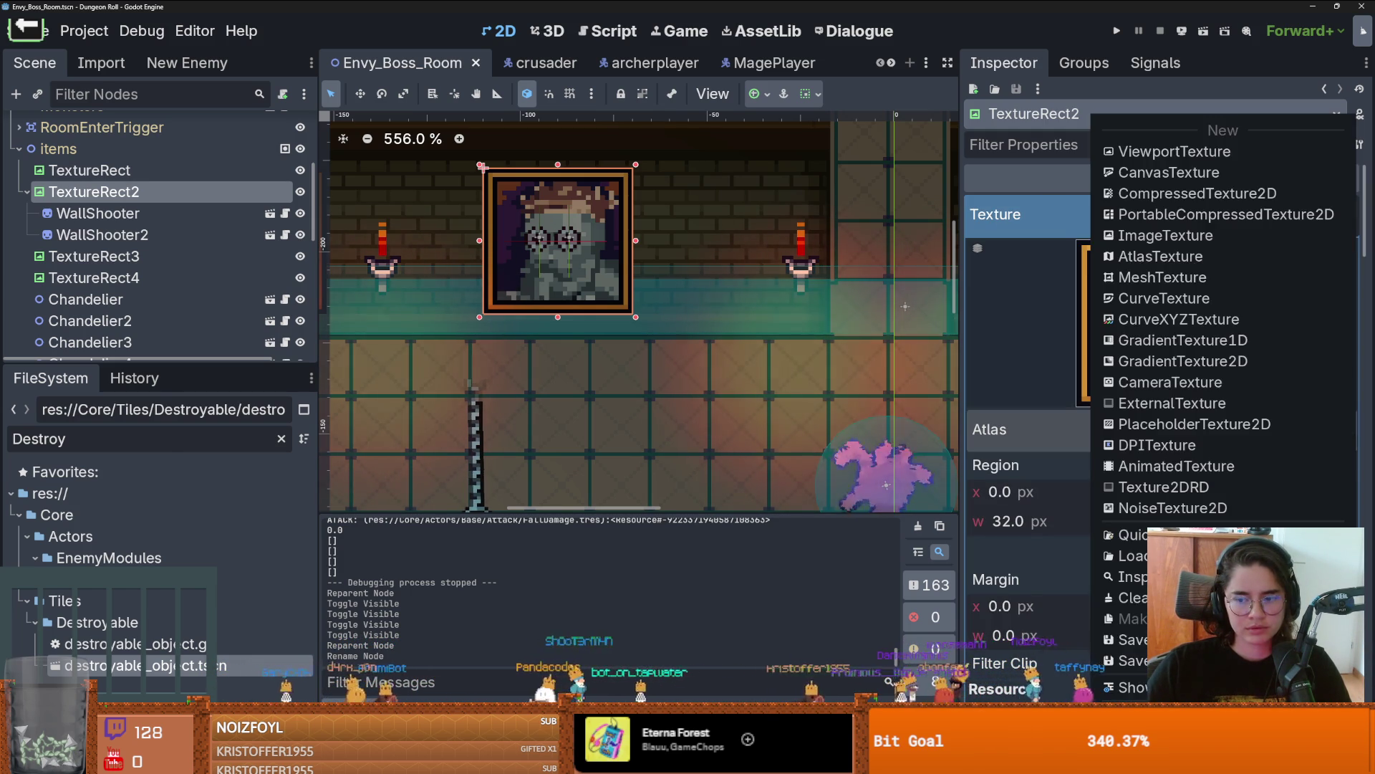
{"action": "left_click", "coordinate": [1125, 685]}
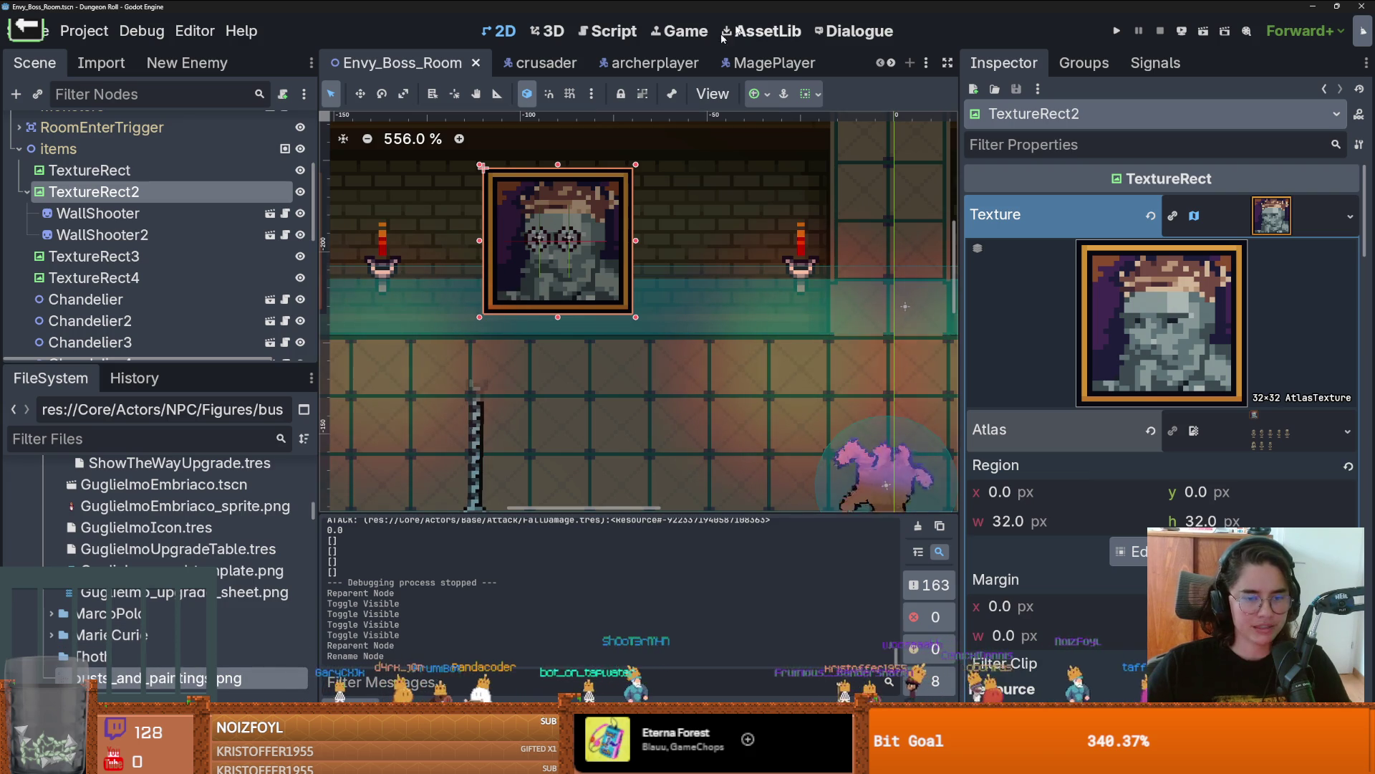
{"action": "left_click", "coordinate": [892, 63]}
{"action": "left_click", "coordinate": [893, 65]}
{"action": "left_click", "coordinate": [893, 66]}
{"action": "left_click", "coordinate": [893, 65]}
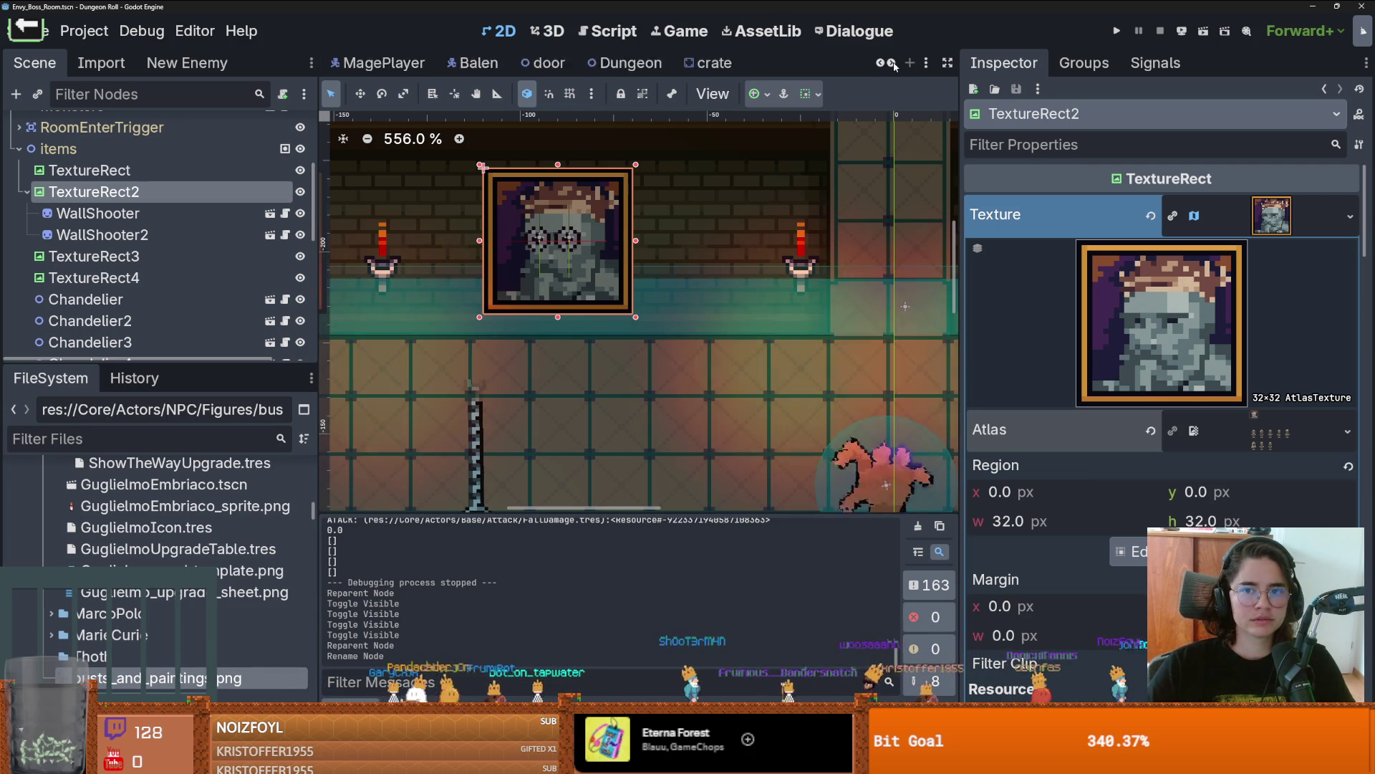
{"action": "left_click", "coordinate": [894, 65]}
Step: Switch to the painting scene and inspect the Sprite2D's AtlasTexture details
{"action": "left_click", "coordinate": [630, 63]}
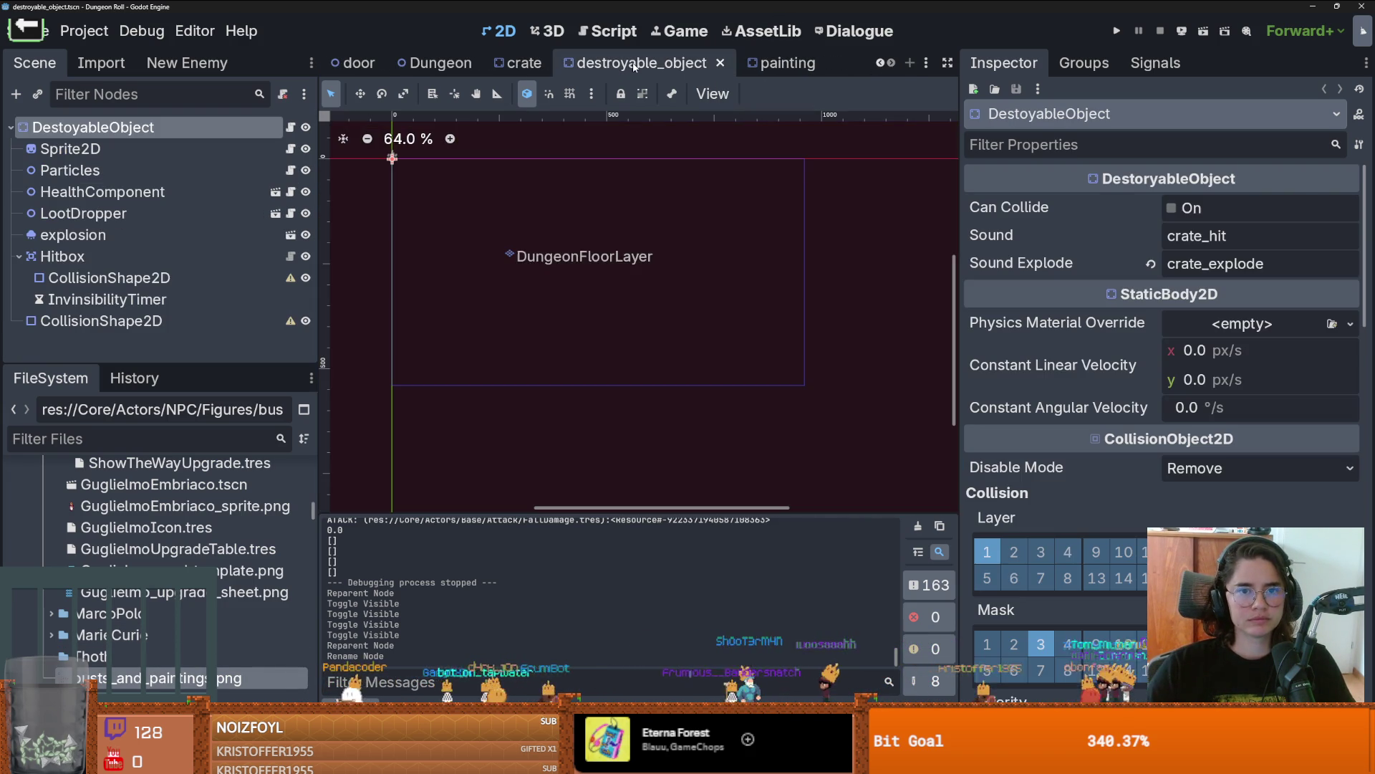
{"action": "left_click", "coordinate": [784, 63]}
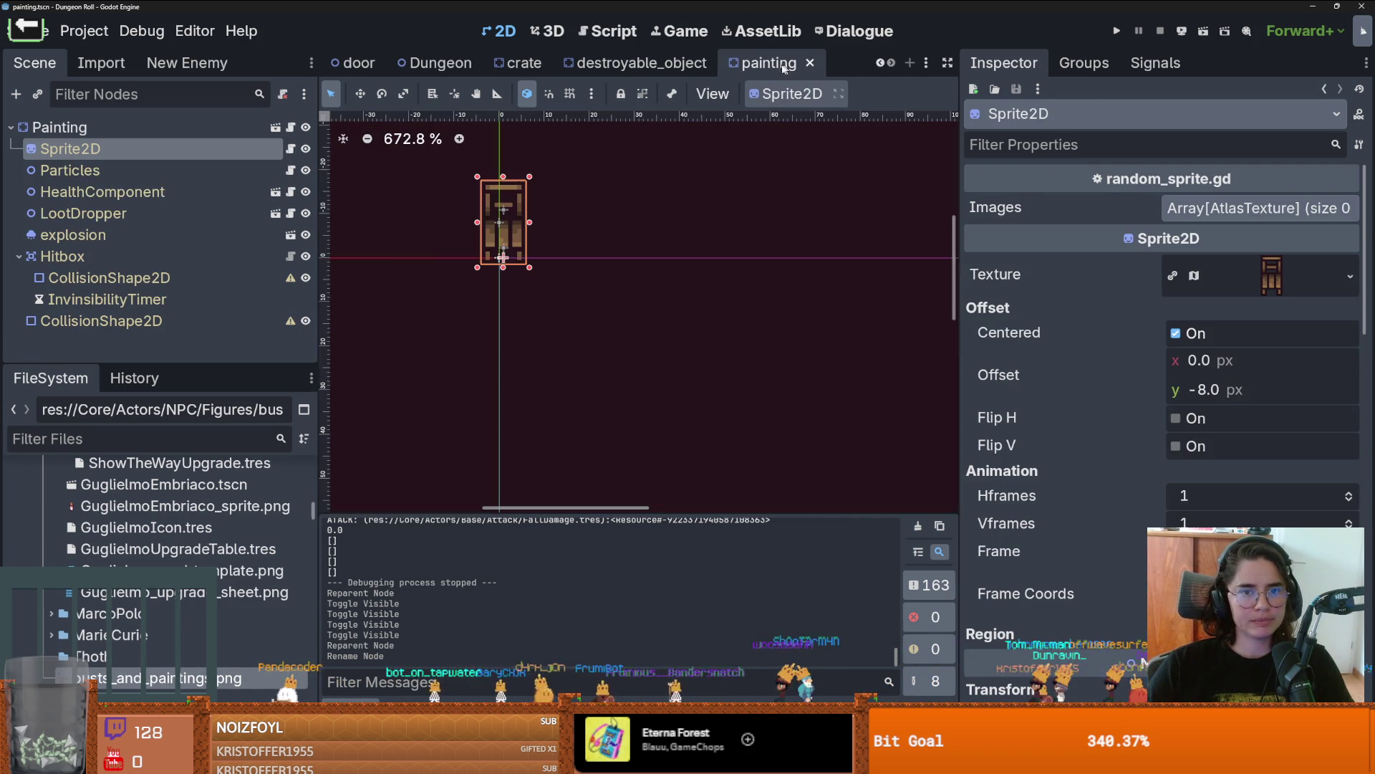
{"action": "left_click", "coordinate": [1273, 276]}
{"action": "scroll", "coordinate": [1208, 451], "scroll_direction": "down", "scroll_amount": 3}
{"action": "scroll", "coordinate": [1208, 451], "scroll_direction": "up", "scroll_amount": 3}
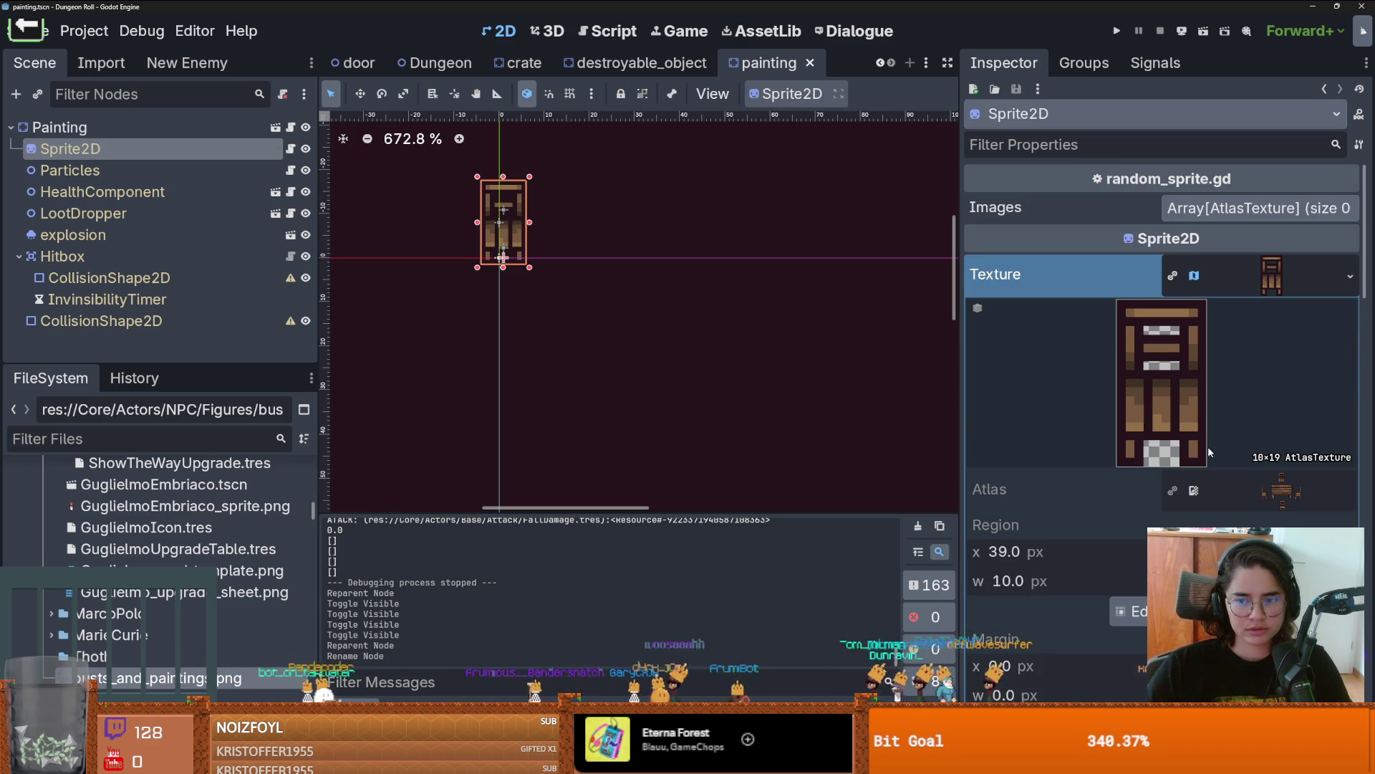
{"action": "left_click", "coordinate": [1351, 292]}
{"action": "left_click", "coordinate": [1210, 321]}
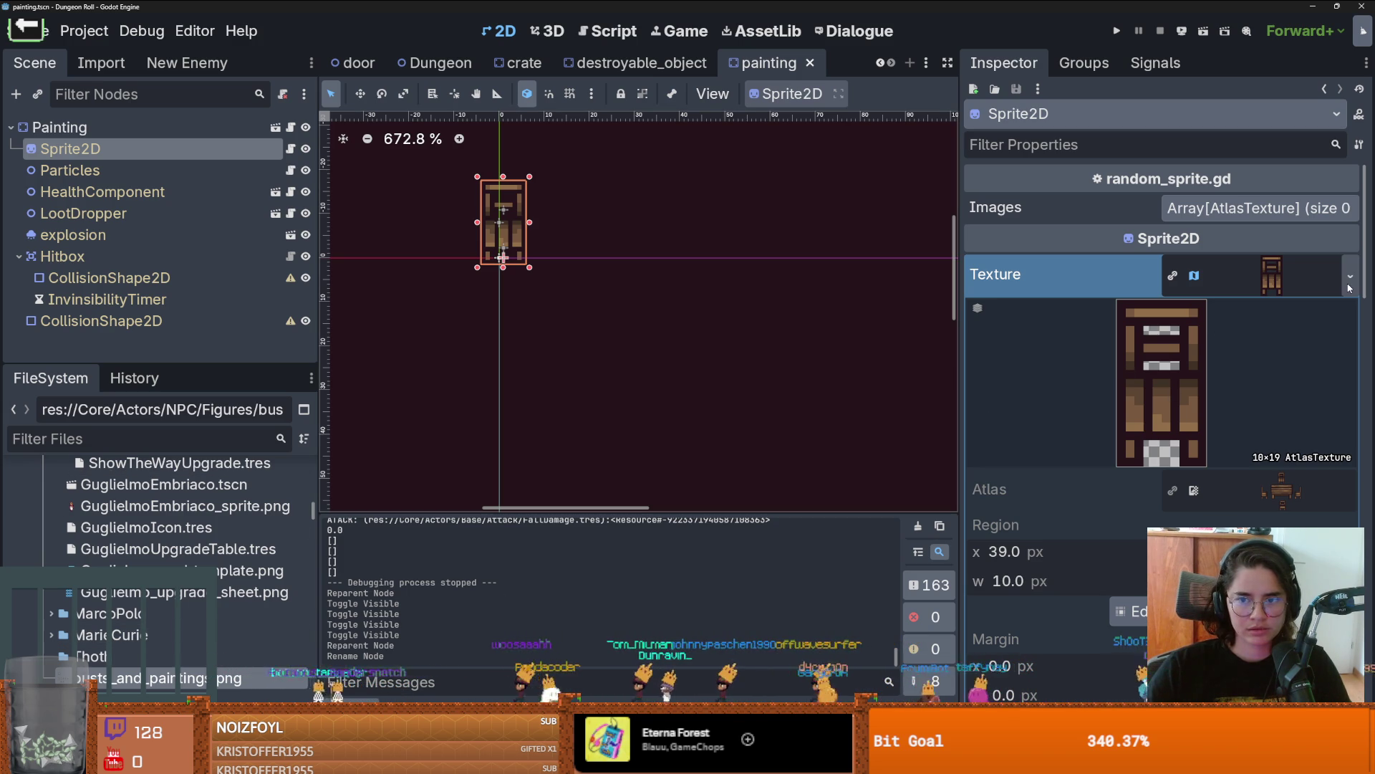
{"action": "left_click", "coordinate": [1212, 276]}
{"action": "left_click", "coordinate": [1247, 282]}
{"action": "left_click", "coordinate": [1176, 279]}
{"action": "left_click", "coordinate": [1262, 282]}
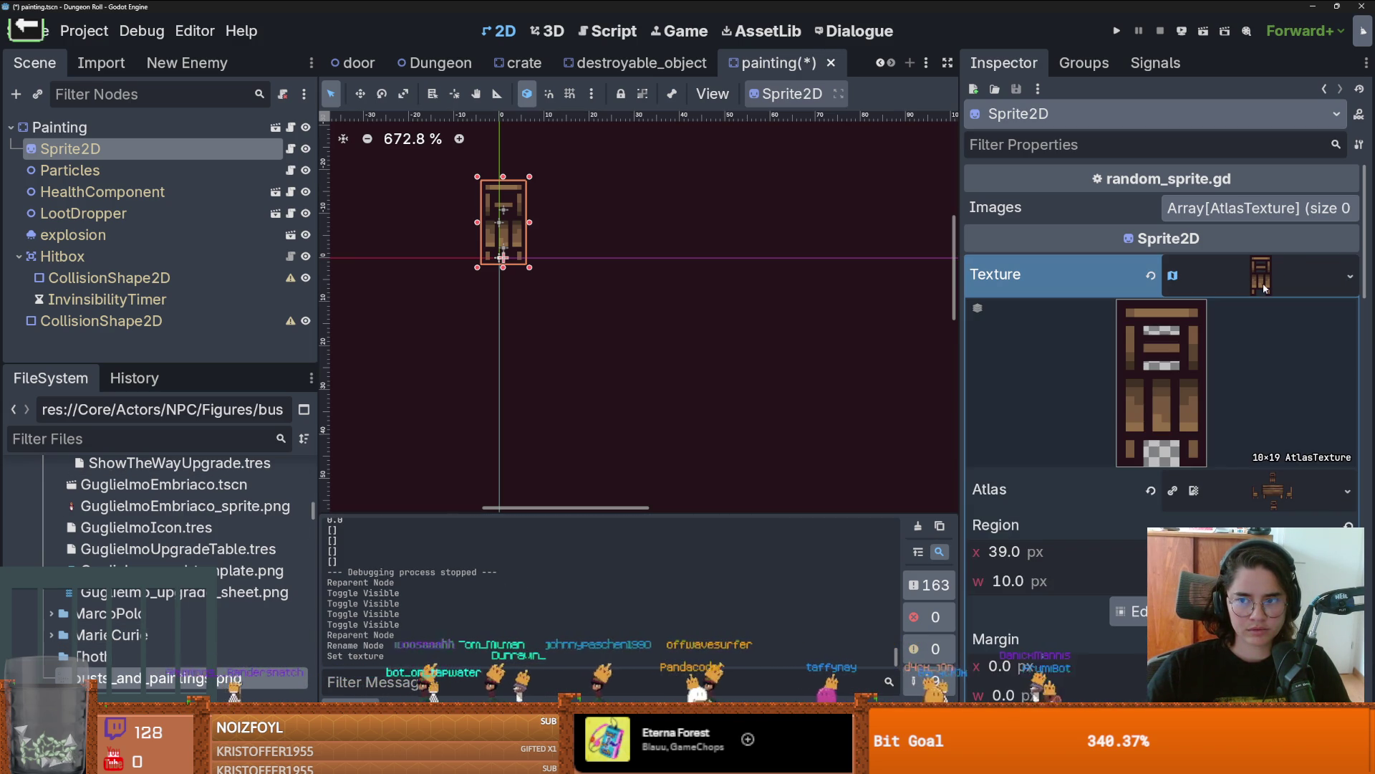
Step: Load busts_and_paintings.png as the atlas and set the region to the 32×32 framed portrait
{"action": "left_click", "coordinate": [1175, 494]}
{"action": "left_click", "coordinate": [1346, 470]}
{"action": "left_click", "coordinate": [1175, 687]}
{"action": "type", "text": "b"}
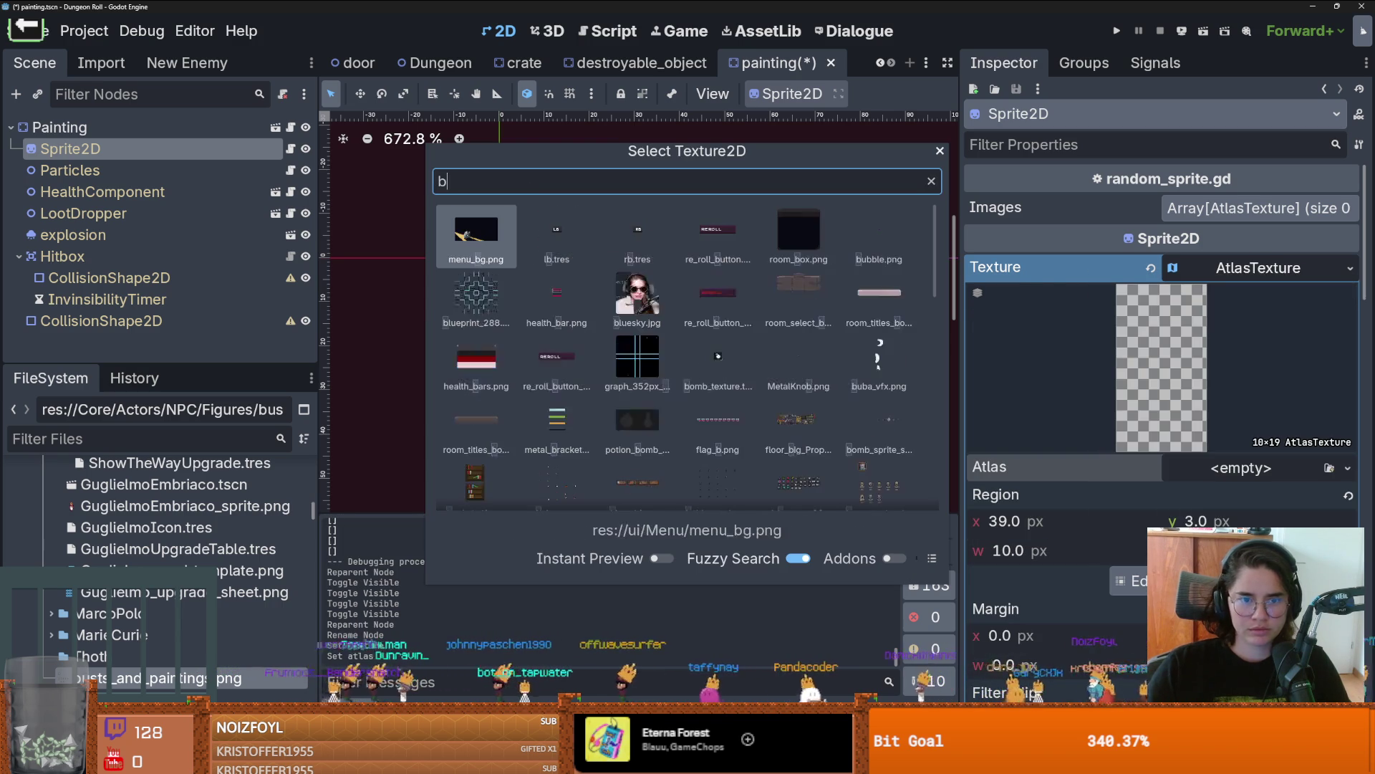
{"action": "type", "text": "ust"}
{"action": "key", "text": "Return"}
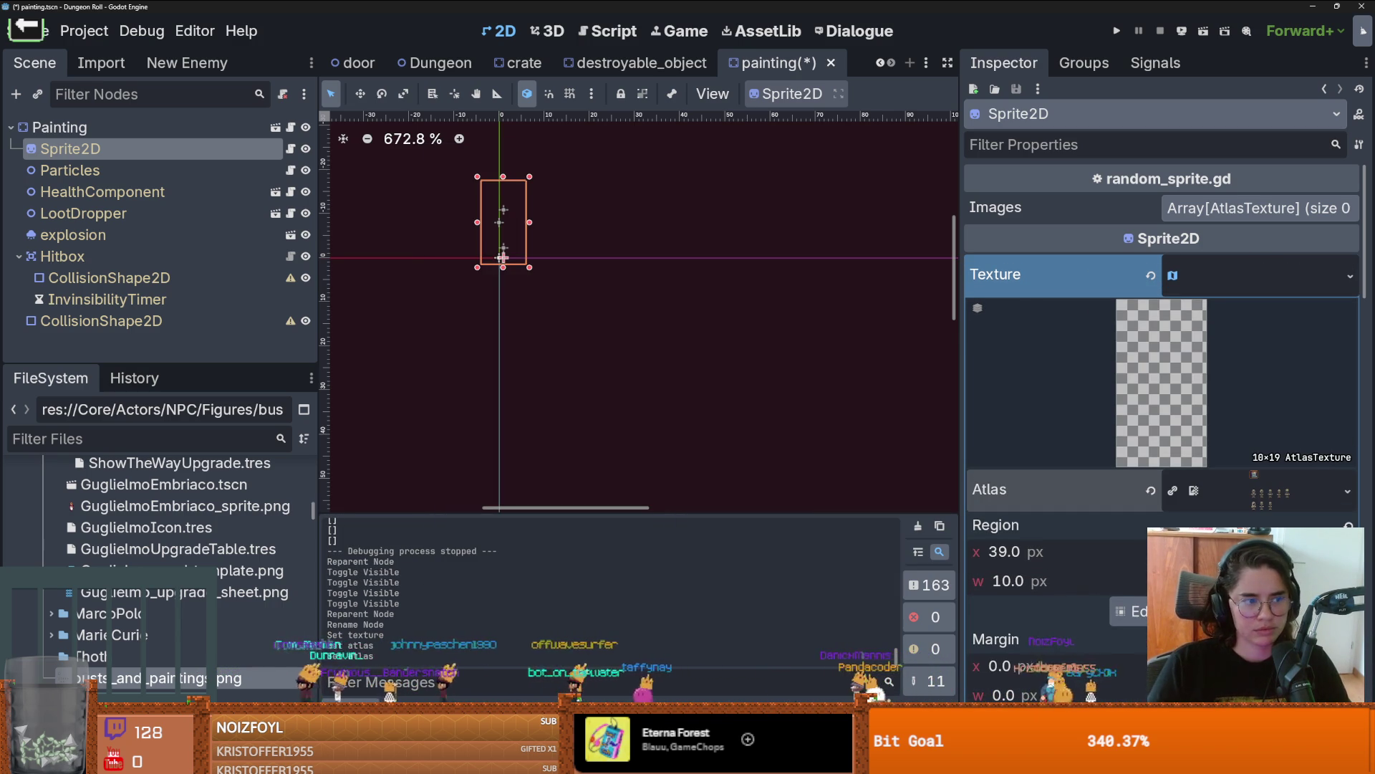
{"action": "left_click", "coordinate": [1128, 611]}
{"action": "scroll", "coordinate": [788, 401], "scroll_direction": "up", "scroll_amount": 3}
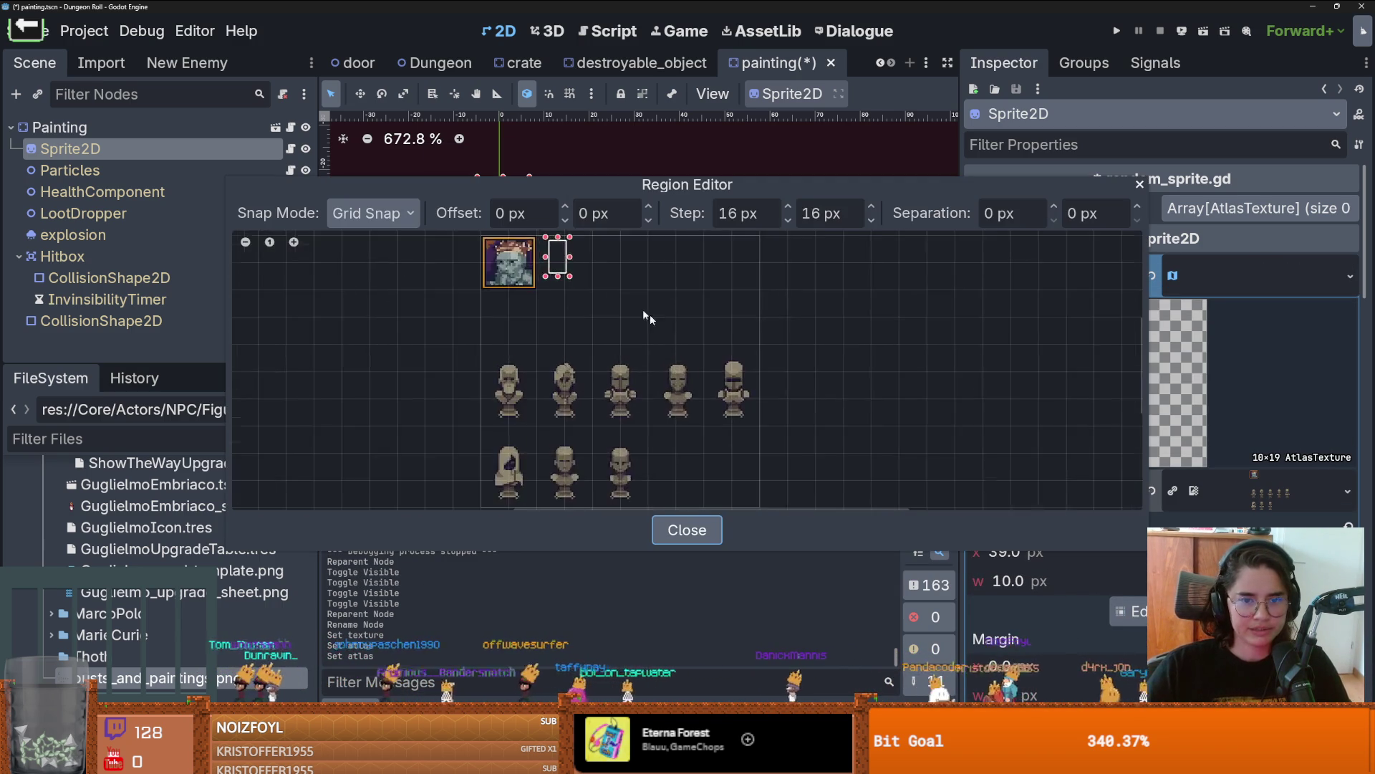
{"action": "left_click_drag", "start_coordinate": [607, 319], "coordinate": [539, 245]}
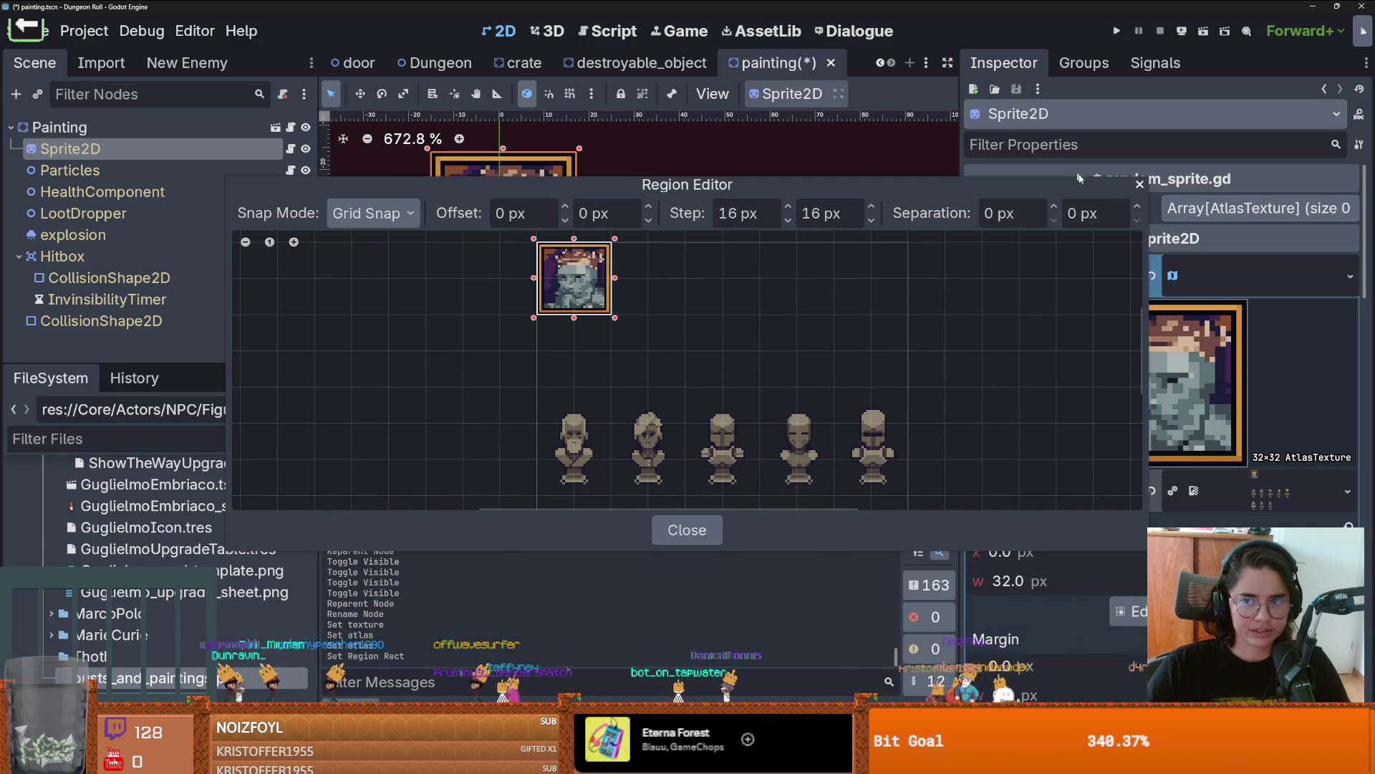
{"action": "left_click", "coordinate": [1139, 184]}
Step: Save painting.tscn and collapse the Hitbox children
{"action": "key", "text": "ctrl+s"}
{"action": "scroll", "coordinate": [807, 341], "scroll_direction": "down", "scroll_amount": 2}
{"action": "scroll", "coordinate": [358, 340], "scroll_direction": "up", "scroll_amount": 1}
{"action": "left_click", "coordinate": [18, 256]}
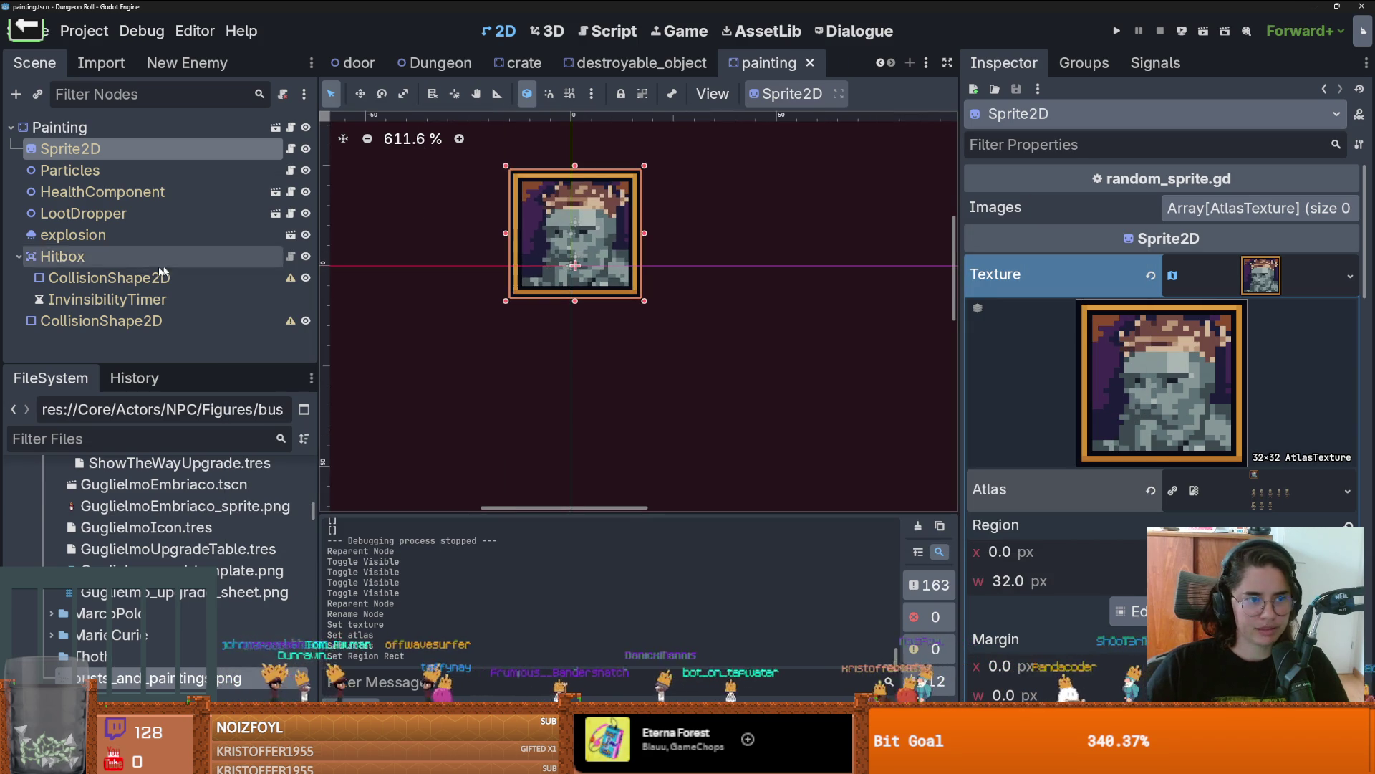
Step: Give the Hitbox a RectangleShape2D stretched to cover the whole painting, then save
{"action": "double_click", "coordinate": [61, 257]}
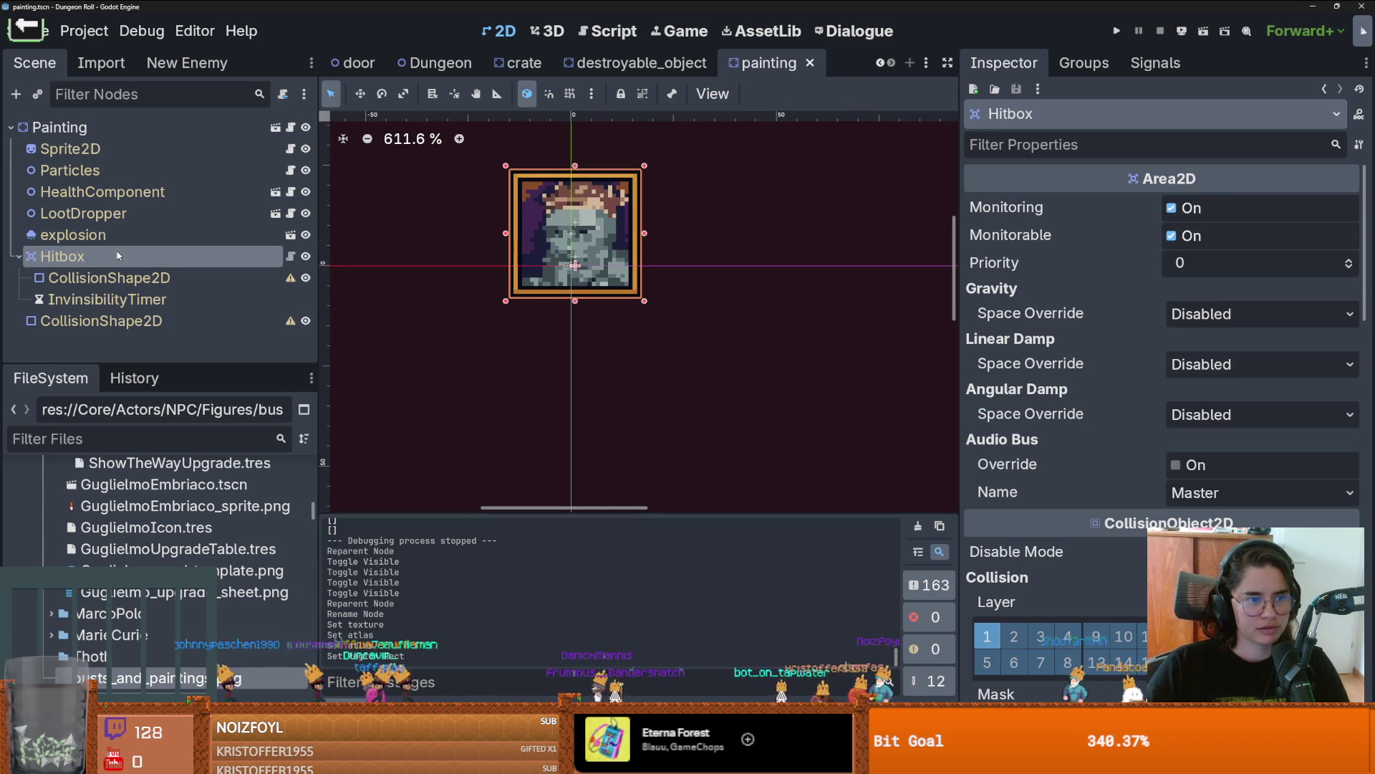
{"action": "left_click", "coordinate": [107, 278]}
{"action": "left_click", "coordinate": [1242, 209]}
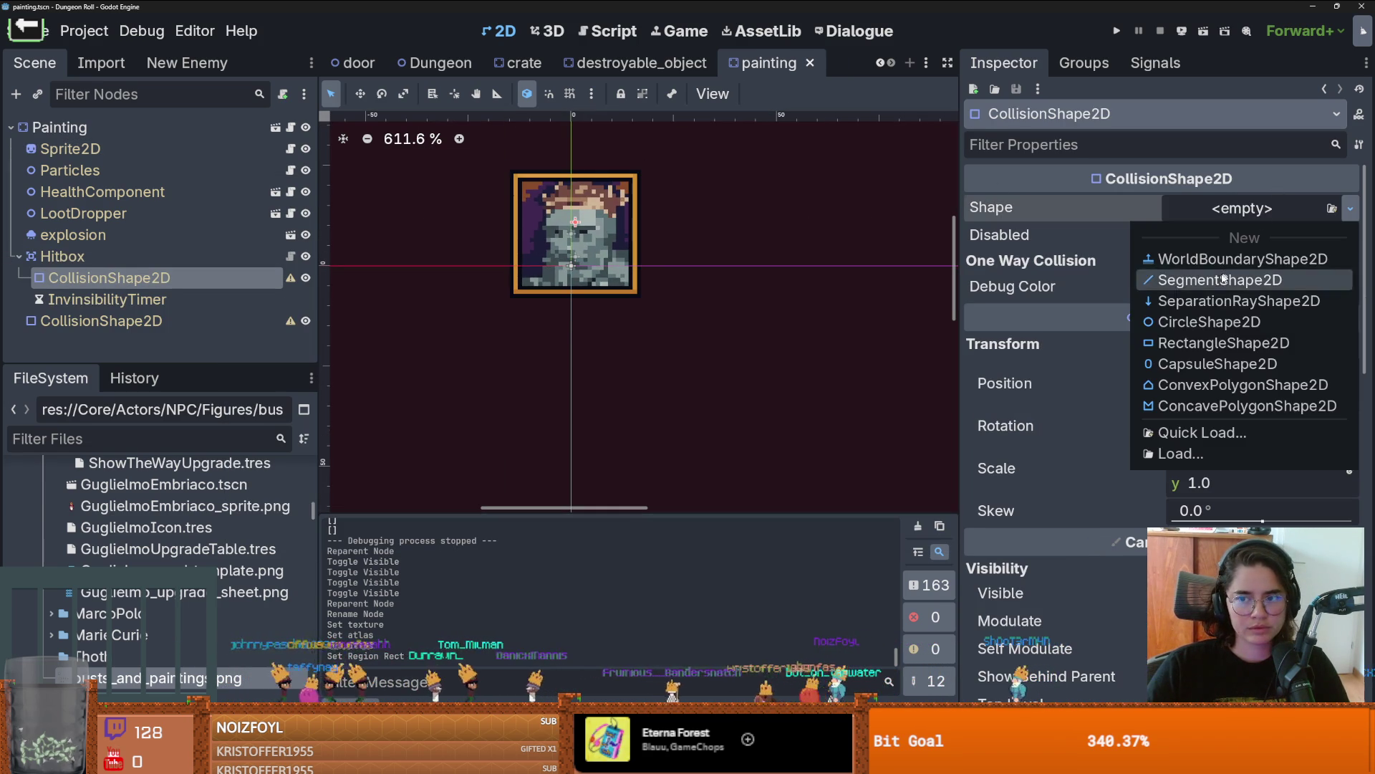
{"action": "left_click", "coordinate": [1189, 342]}
{"action": "left_click_drag", "start_coordinate": [626, 289], "coordinate": [641, 300]}
{"action": "left_click_drag", "start_coordinate": [534, 182], "coordinate": [511, 171]}
{"action": "key", "text": "ctrl+s"}
Step: Make the body's collision a CapsuleShape2D rotated 90°, centered across the painting's top, and save
{"action": "left_click", "coordinate": [64, 128]}
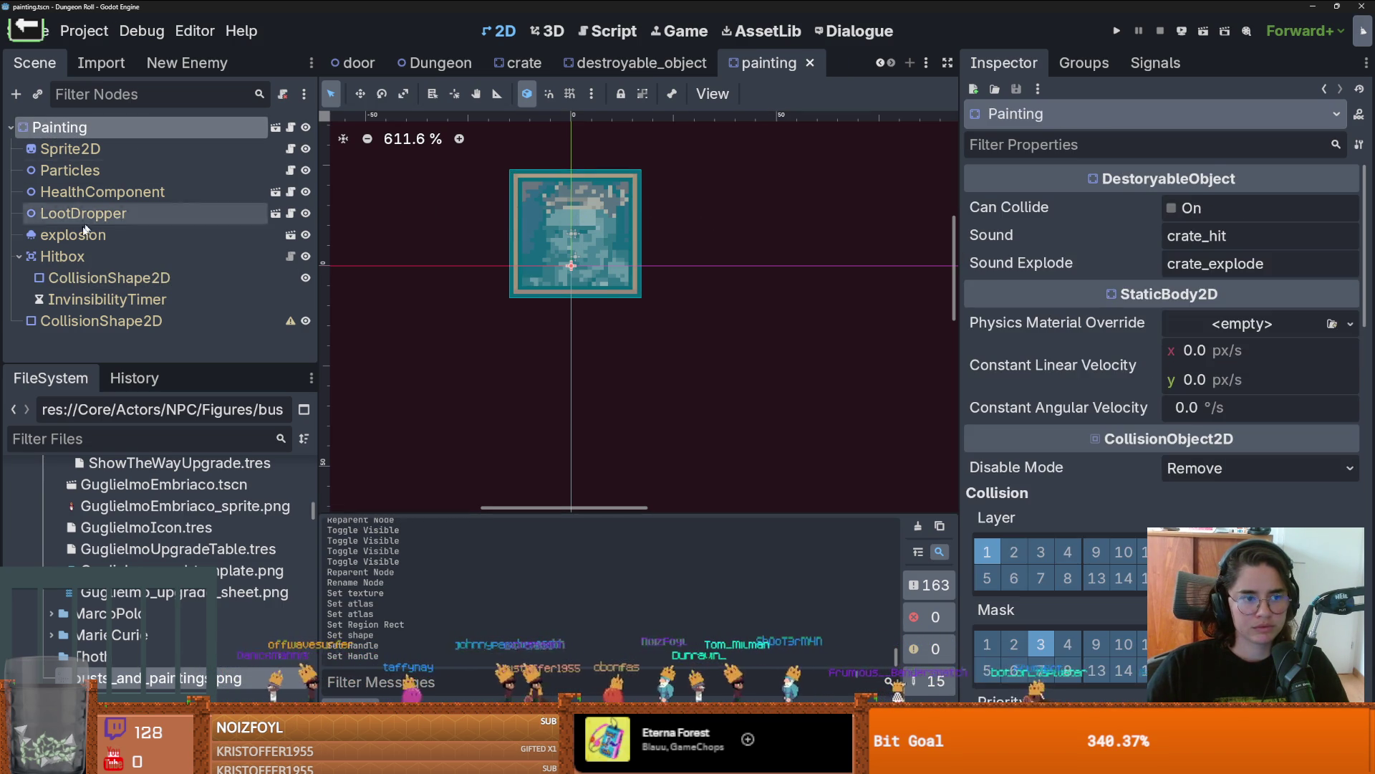
{"action": "left_click", "coordinate": [131, 323]}
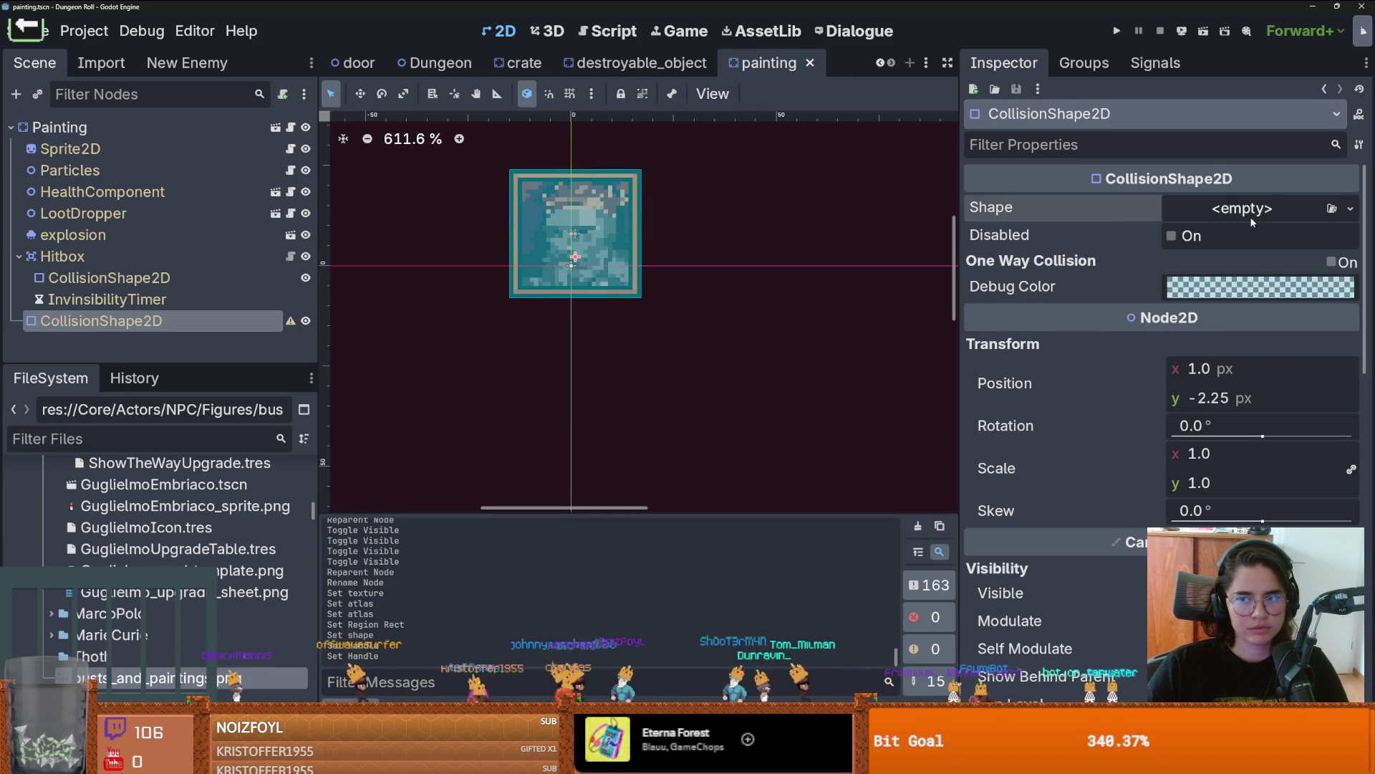
{"action": "left_click", "coordinate": [1251, 218]}
{"action": "left_click", "coordinate": [1187, 323]}
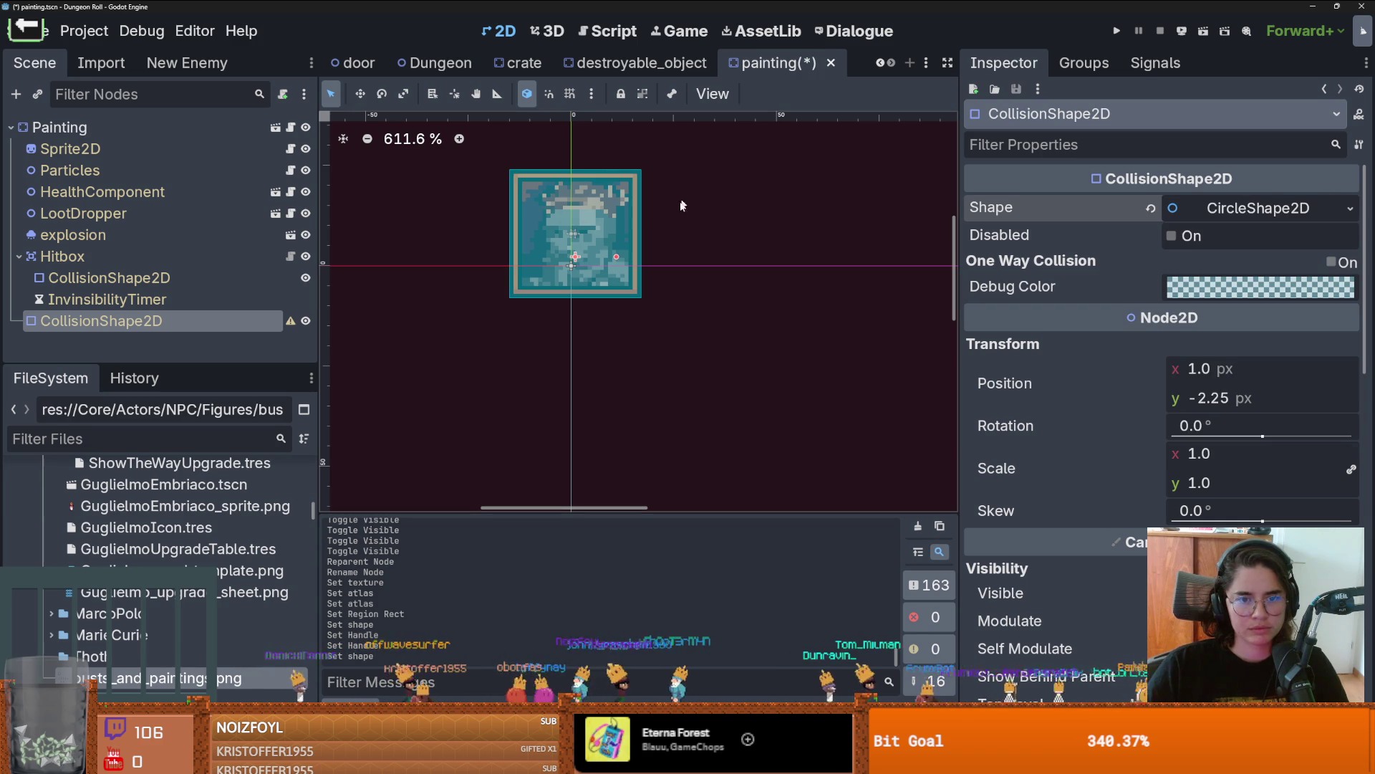
{"action": "mouse_move", "coordinate": [635, 260]}
{"action": "left_mouse_down"}
{"action": "mouse_move", "coordinate": [573, 161]}
{"action": "mouse_move", "coordinate": [612, 172]}
{"action": "left_mouse_up"}
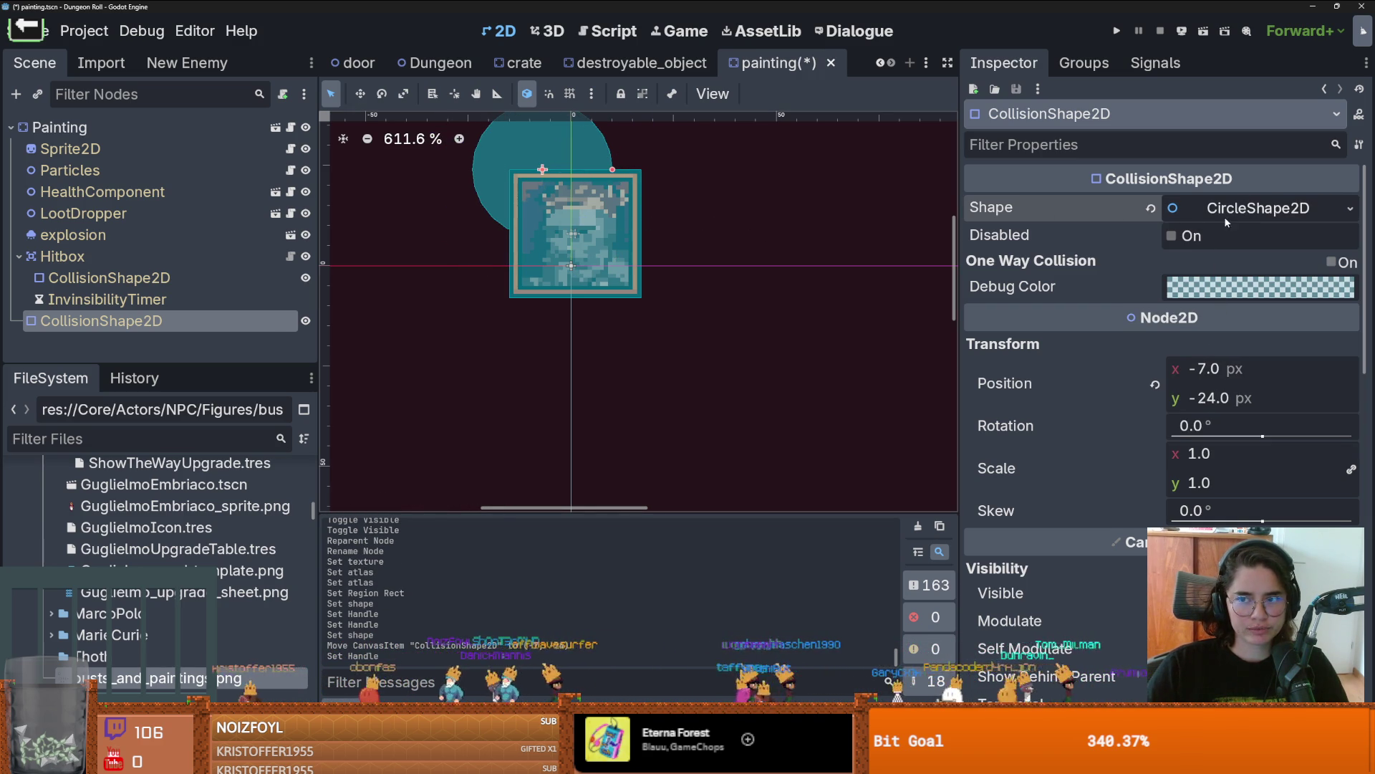
{"action": "left_click", "coordinate": [1350, 208]}
{"action": "left_click", "coordinate": [1188, 364]}
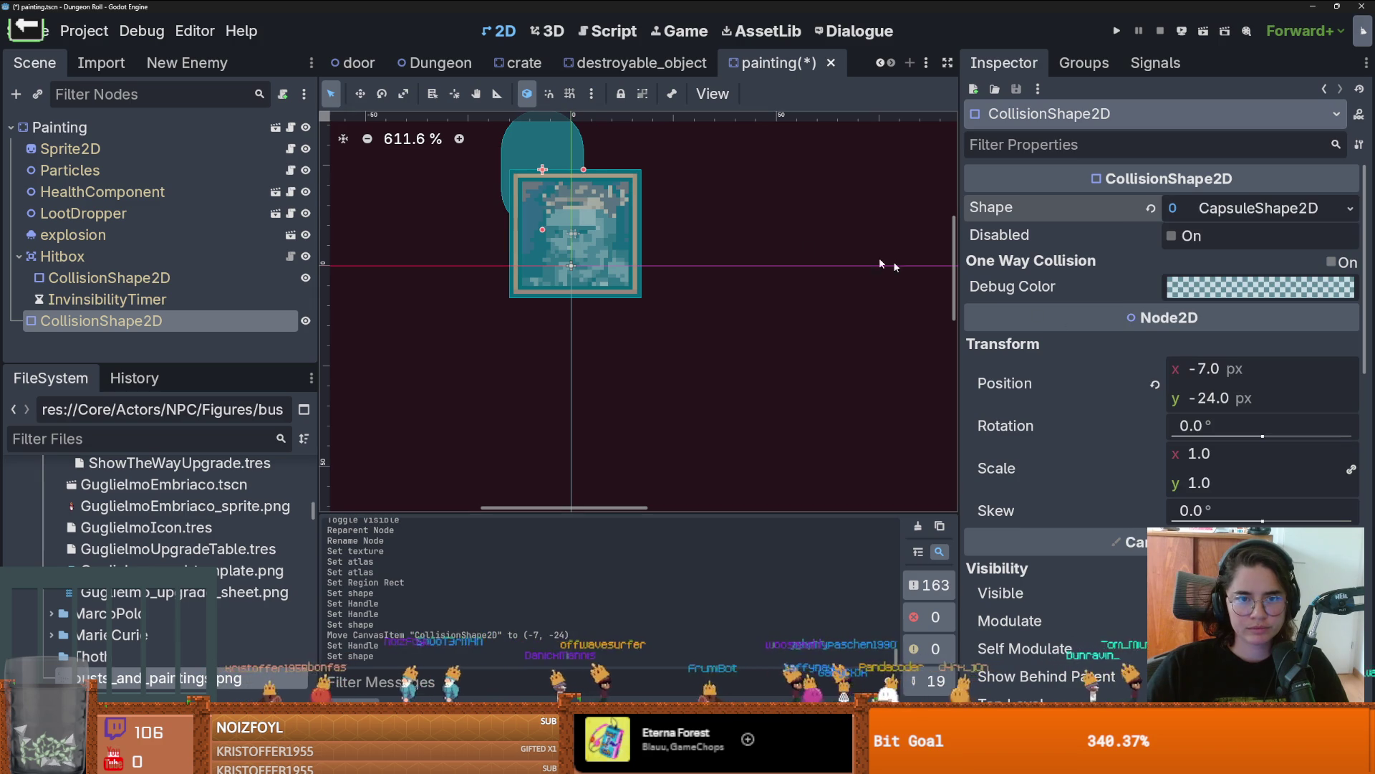
{"action": "left_click", "coordinate": [1224, 433]}
{"action": "type", "text": "90"}
{"action": "key", "text": "Return"}
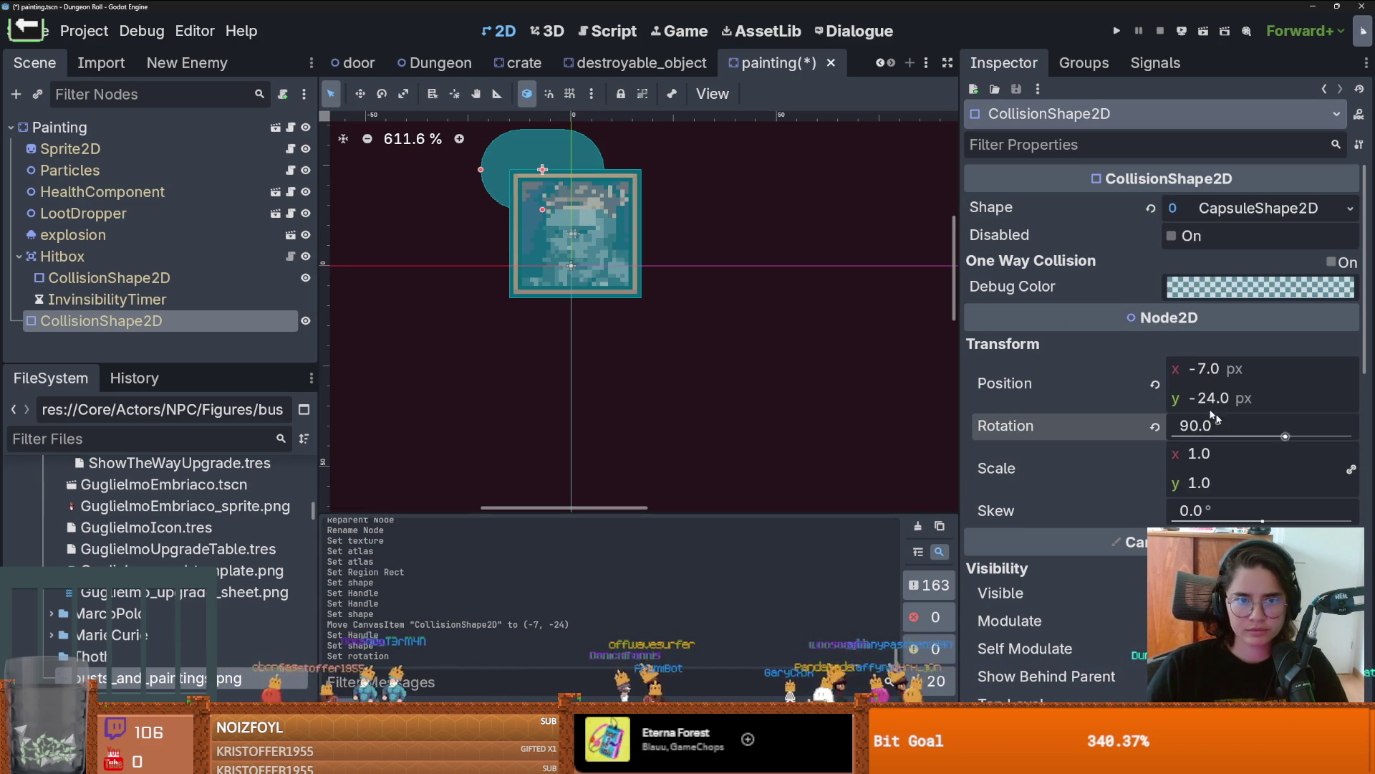
{"action": "mouse_move", "coordinate": [544, 167]}
{"action": "left_mouse_down"}
{"action": "mouse_move", "coordinate": [588, 166]}
{"action": "mouse_move", "coordinate": [574, 160]}
{"action": "mouse_move", "coordinate": [574, 190]}
{"action": "mouse_move", "coordinate": [571, 177]}
{"action": "left_mouse_up"}
{"action": "key", "text": "ctrl+s"}
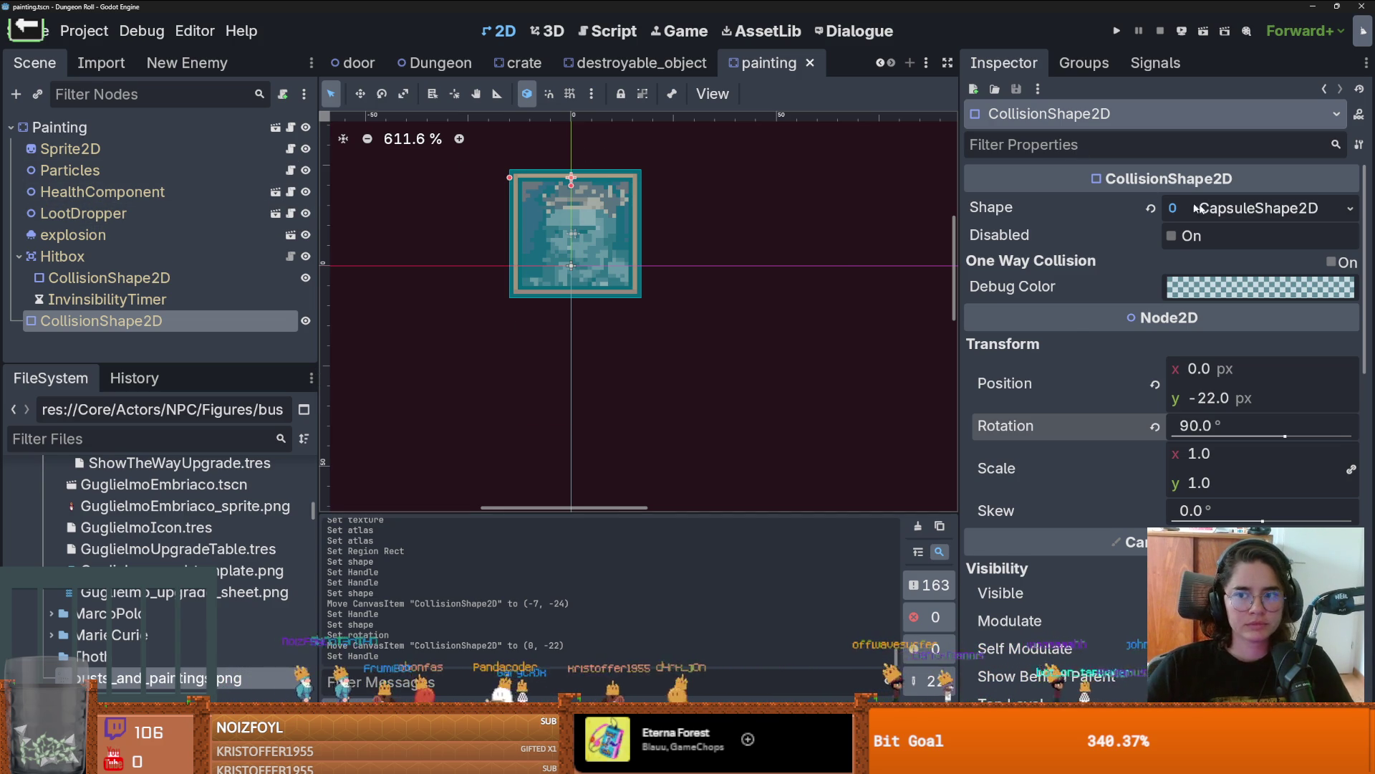
Step: Check the capsule's size settings, then switch over to Aseprite
{"action": "left_click", "coordinate": [1230, 209]}
{"action": "left_click", "coordinate": [1230, 210]}
{"action": "right_click", "coordinate": [192, 358]}
{"action": "left_click", "coordinate": [358, 659]}
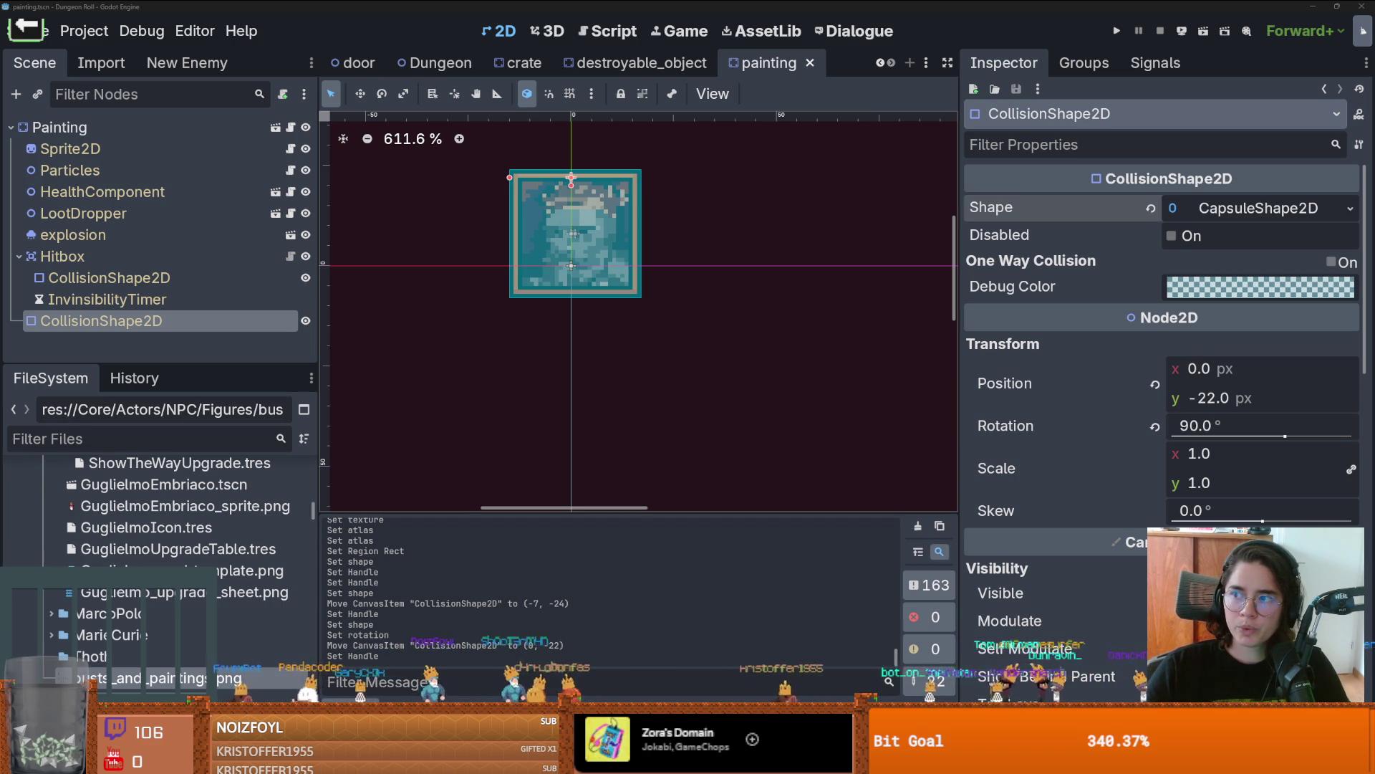
{"action": "key", "text": "alt+Tab"}
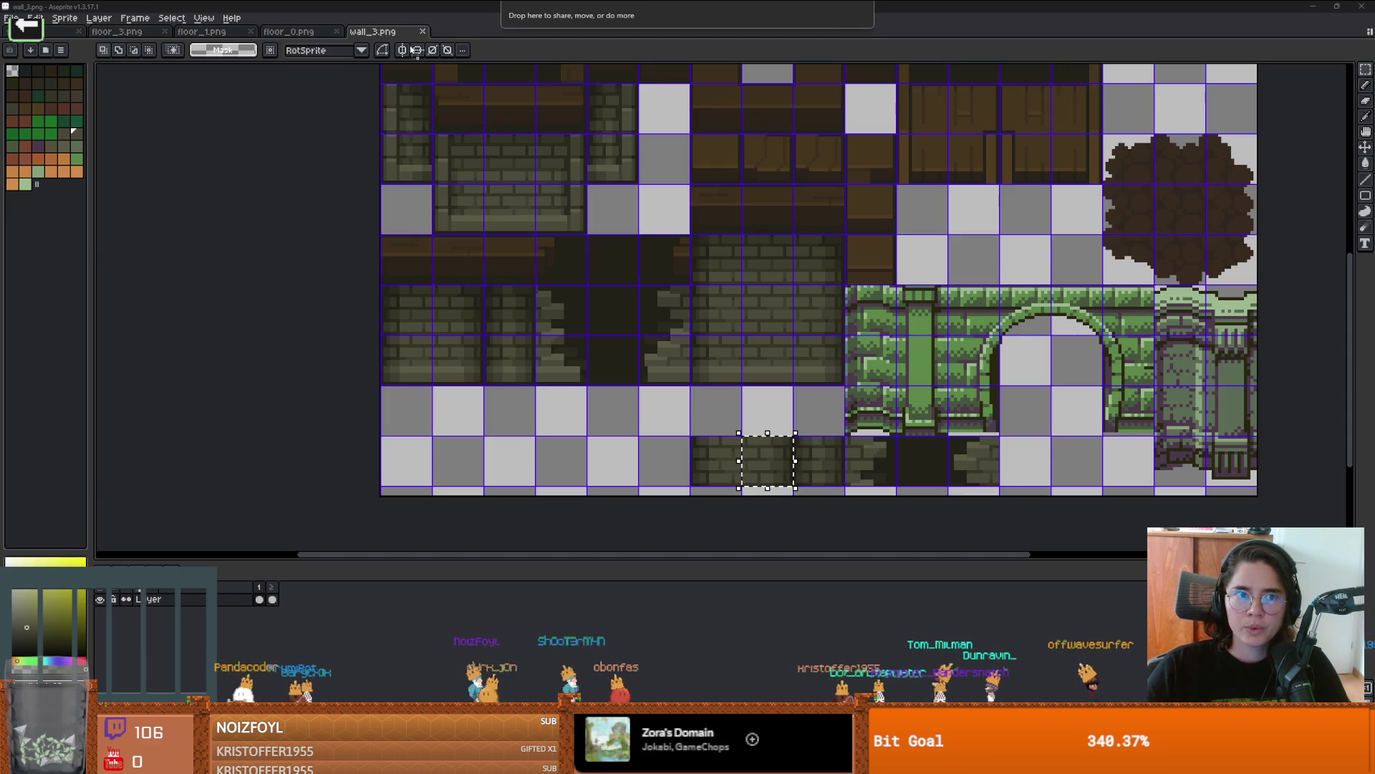
Step: Copy the framed portrait and paste the copy 32 px to the right of the original
{"action": "scroll", "coordinate": [626, 188], "scroll_direction": "up", "scroll_amount": 1}
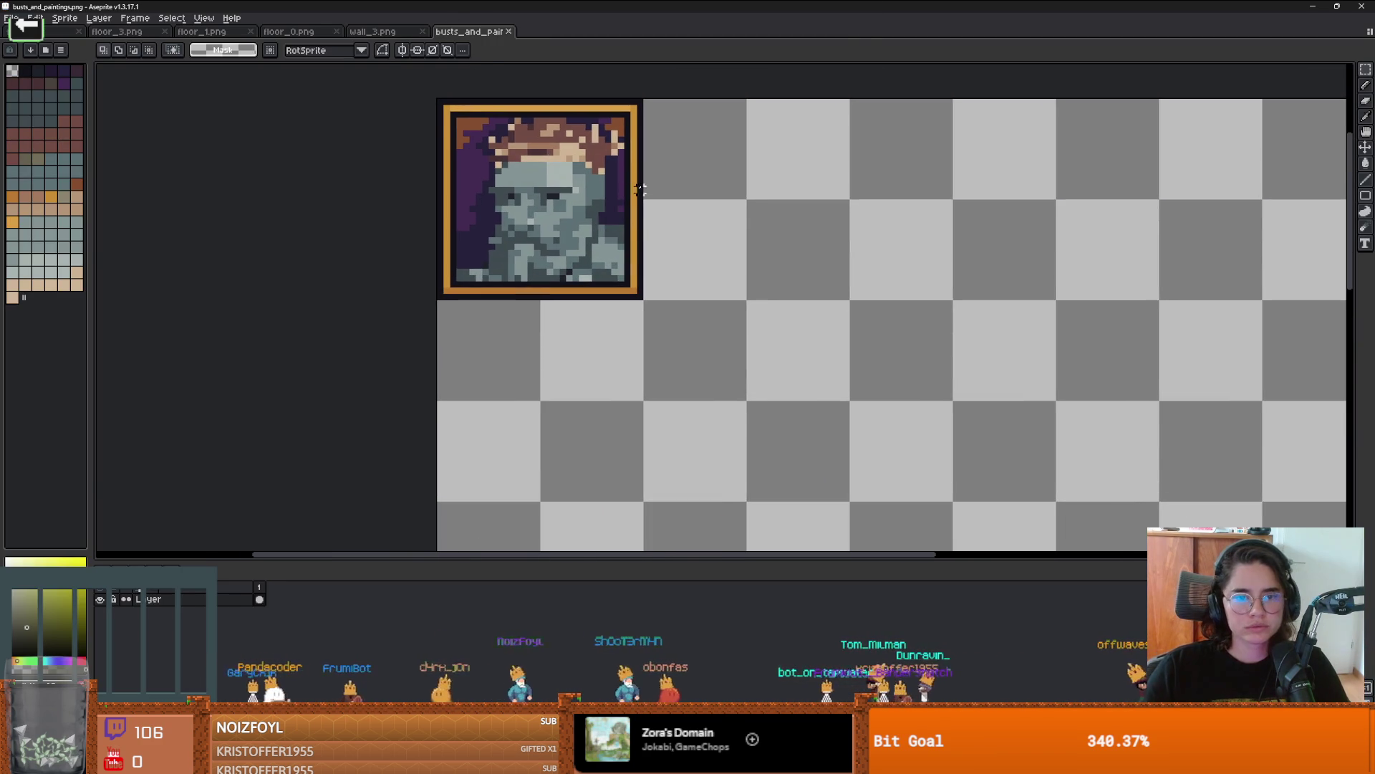
{"action": "scroll", "coordinate": [633, 241], "scroll_direction": "down", "scroll_amount": 1}
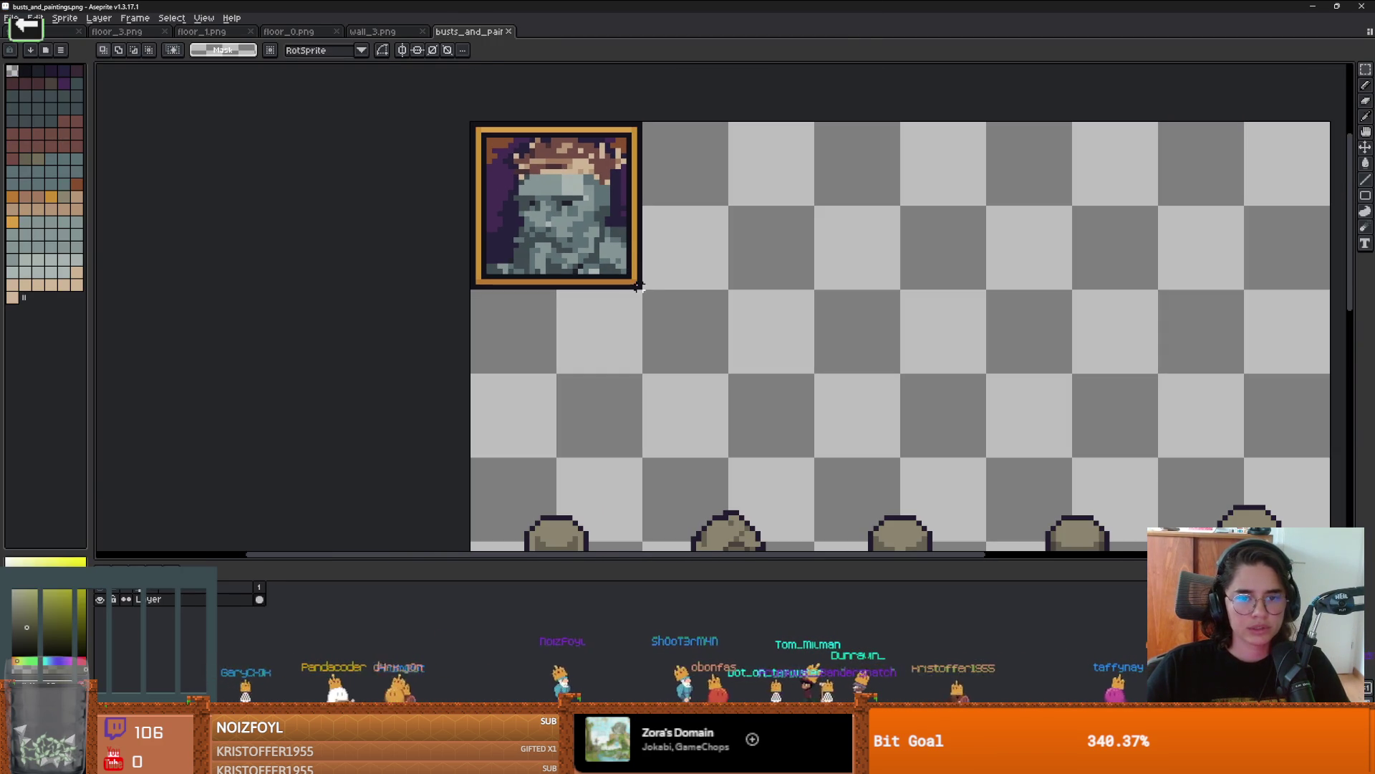
{"action": "left_click_drag", "start_coordinate": [623, 271], "coordinate": [440, 125]}
{"action": "key", "text": "ctrl+c"}
{"action": "key", "text": "ctrl+v"}
{"action": "mouse_move", "coordinate": [557, 187]}
{"action": "left_mouse_down"}
{"action": "mouse_move", "coordinate": [737, 177]}
{"action": "mouse_move", "coordinate": [729, 186]}
{"action": "left_mouse_up"}
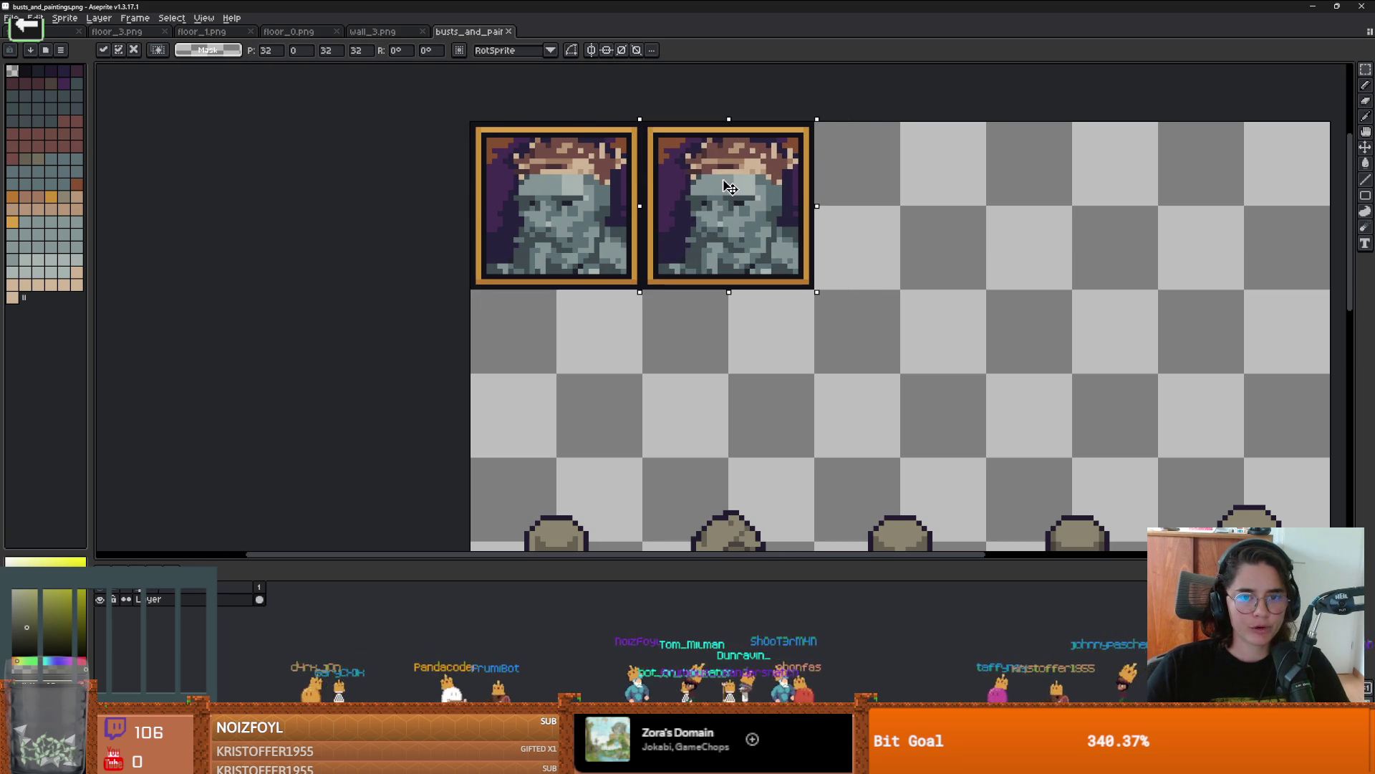
{"action": "left_click", "coordinate": [867, 197]}
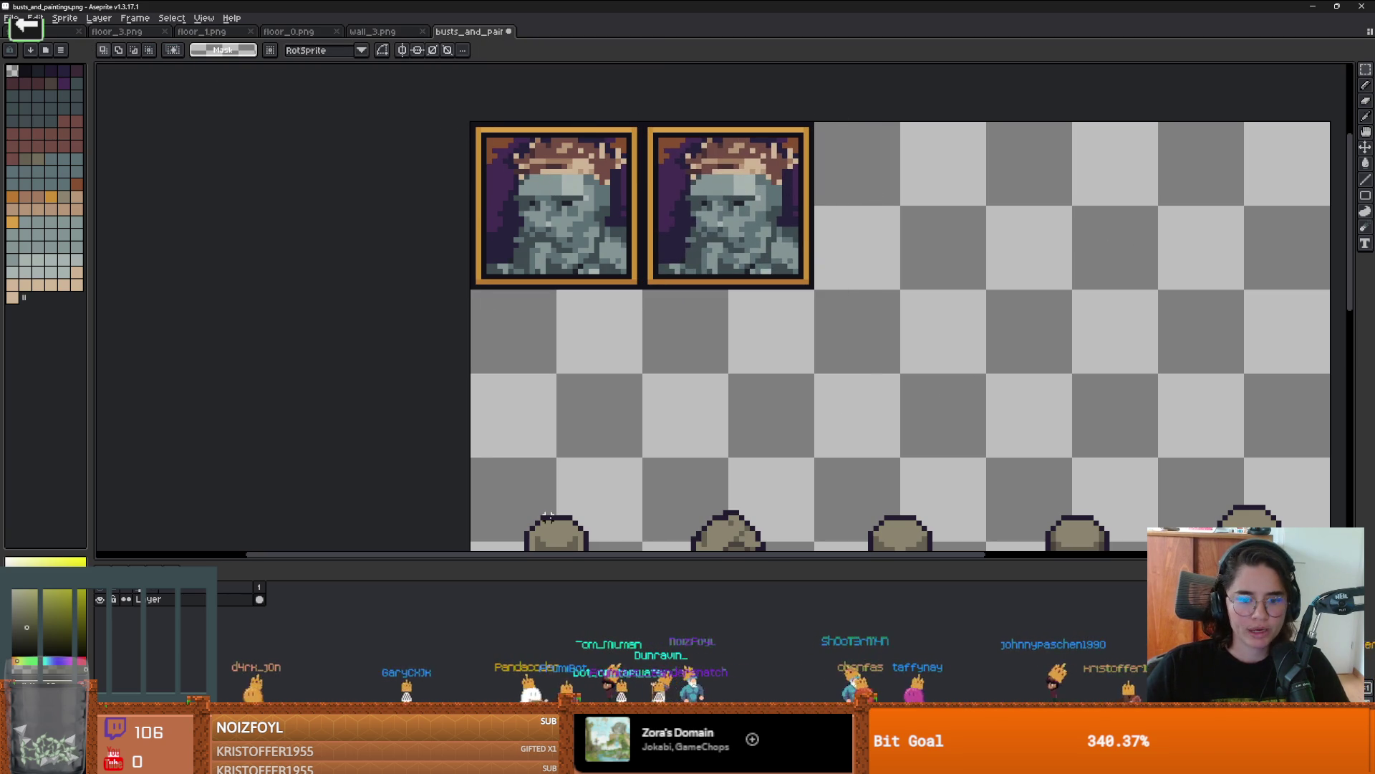
Step: Check the update in Godot, then return to Aseprite and scroll around the sheet
{"action": "key", "text": "alt+Tab"}
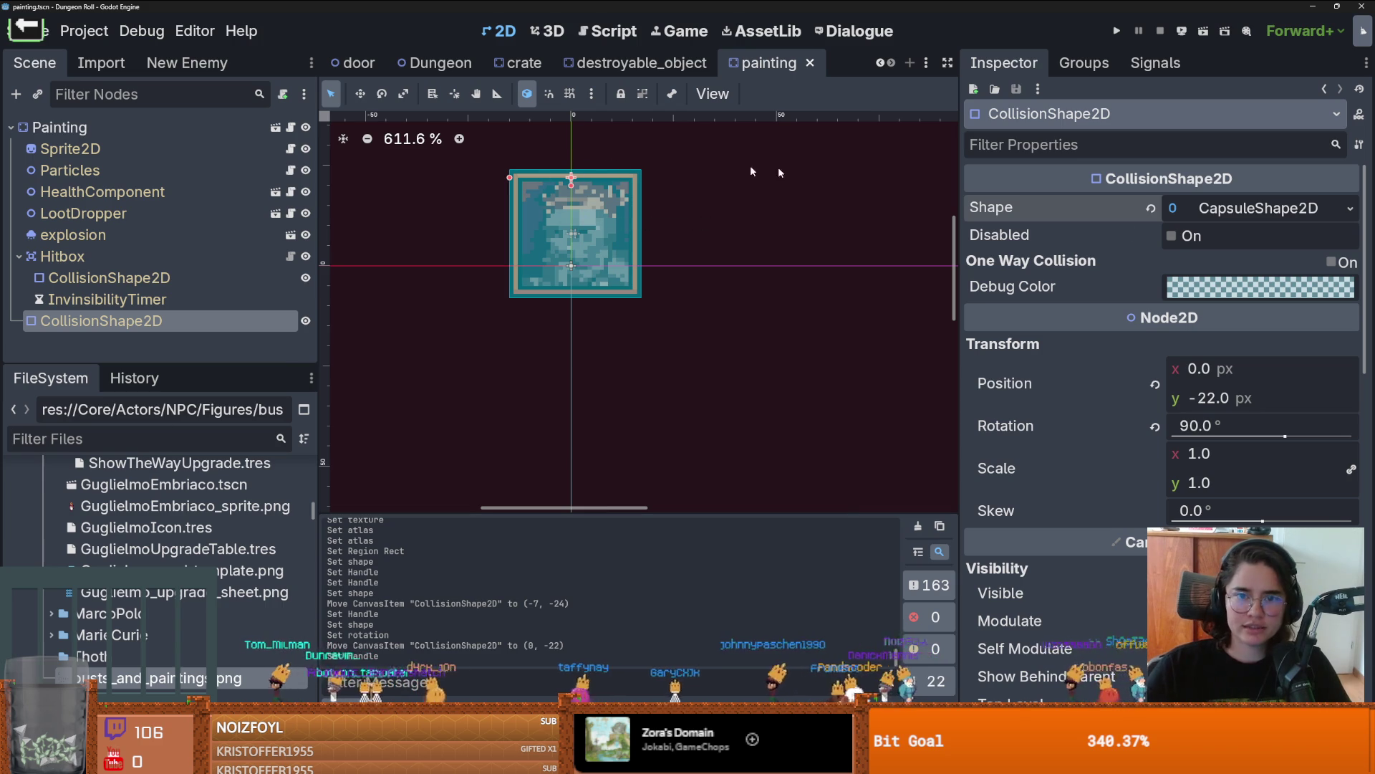
{"action": "key", "text": "alt+Tab"}
{"action": "scroll", "coordinate": [759, 390], "scroll_direction": "down", "scroll_amount": 5}
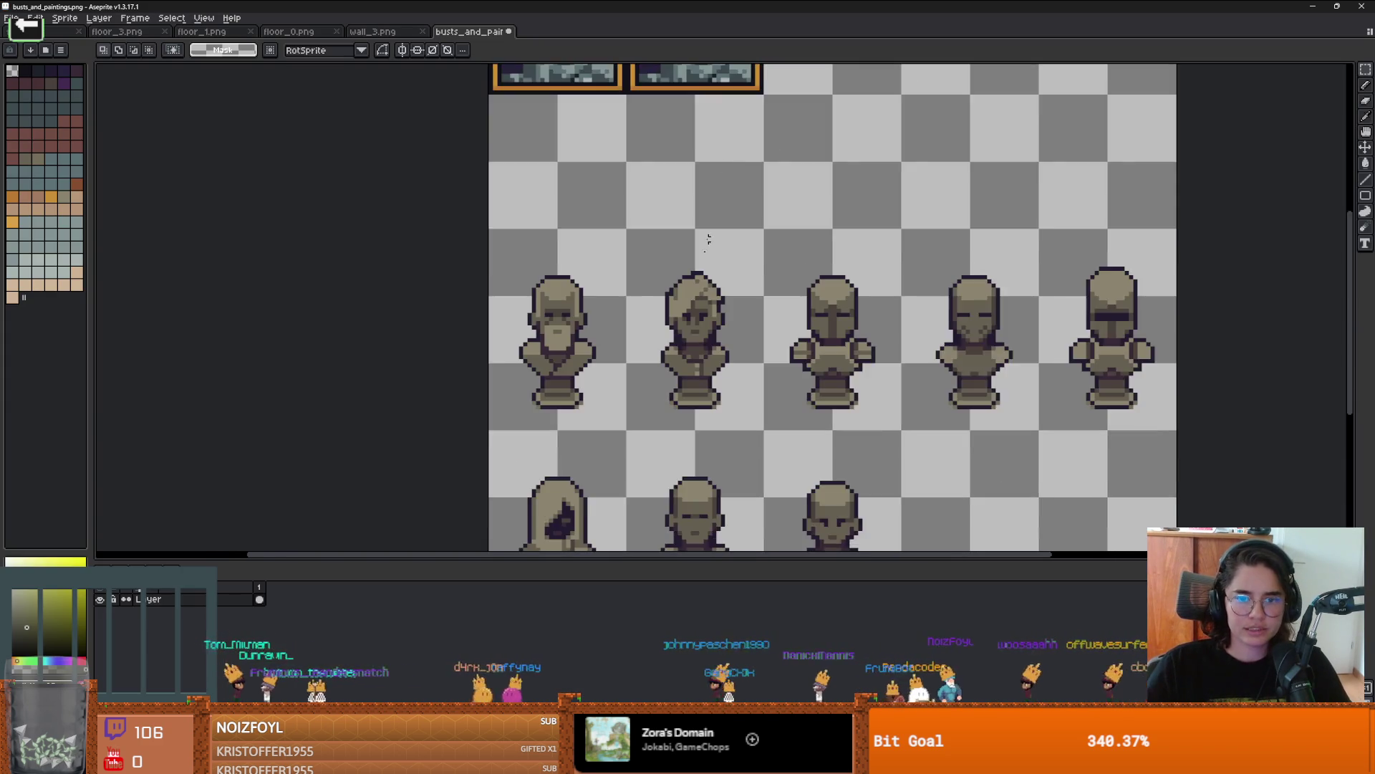
{"action": "scroll", "coordinate": [675, 378], "scroll_direction": "down", "scroll_amount": 1}
{"action": "scroll", "coordinate": [674, 378], "scroll_direction": "up", "scroll_amount": 2}
{"action": "scroll", "coordinate": [675, 377], "scroll_direction": "down", "scroll_amount": 1}
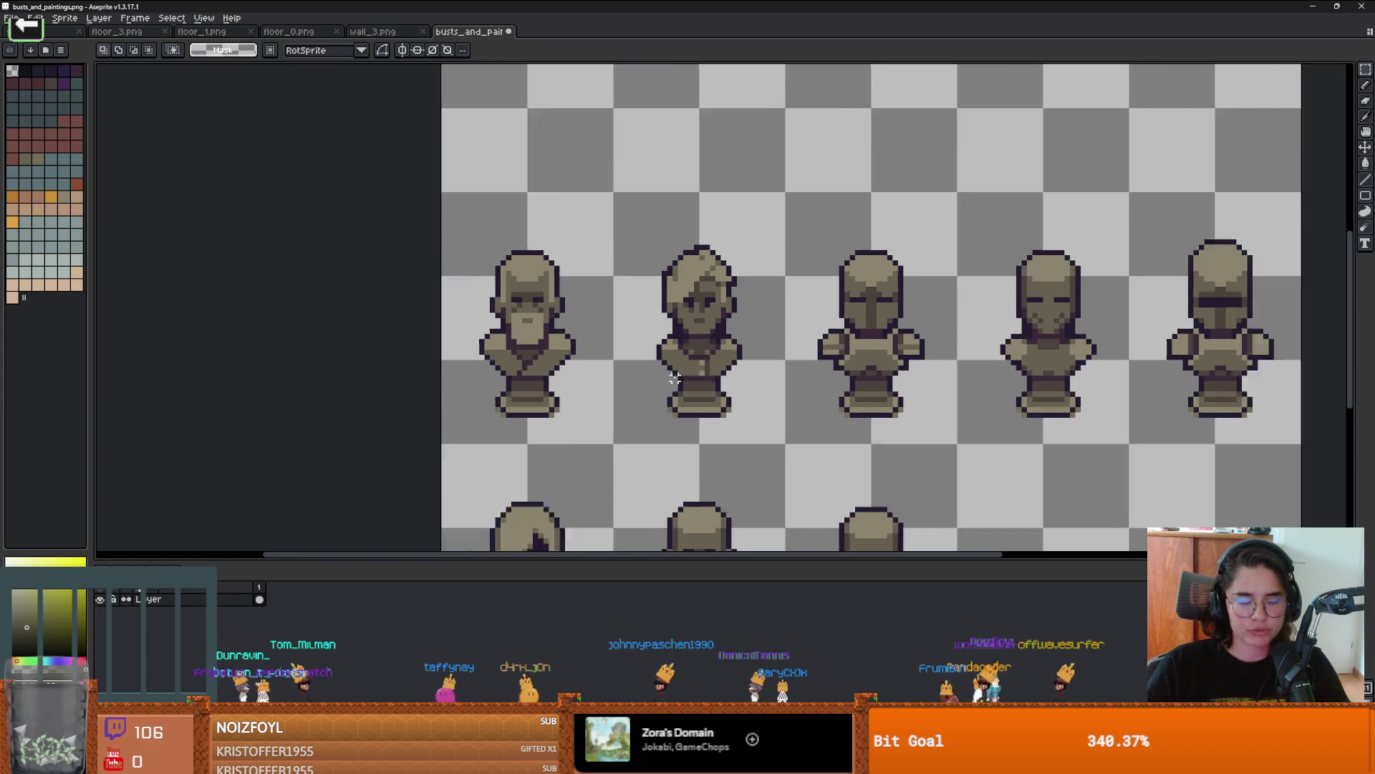
{"action": "scroll", "coordinate": [675, 378], "scroll_direction": "down", "scroll_amount": 2}
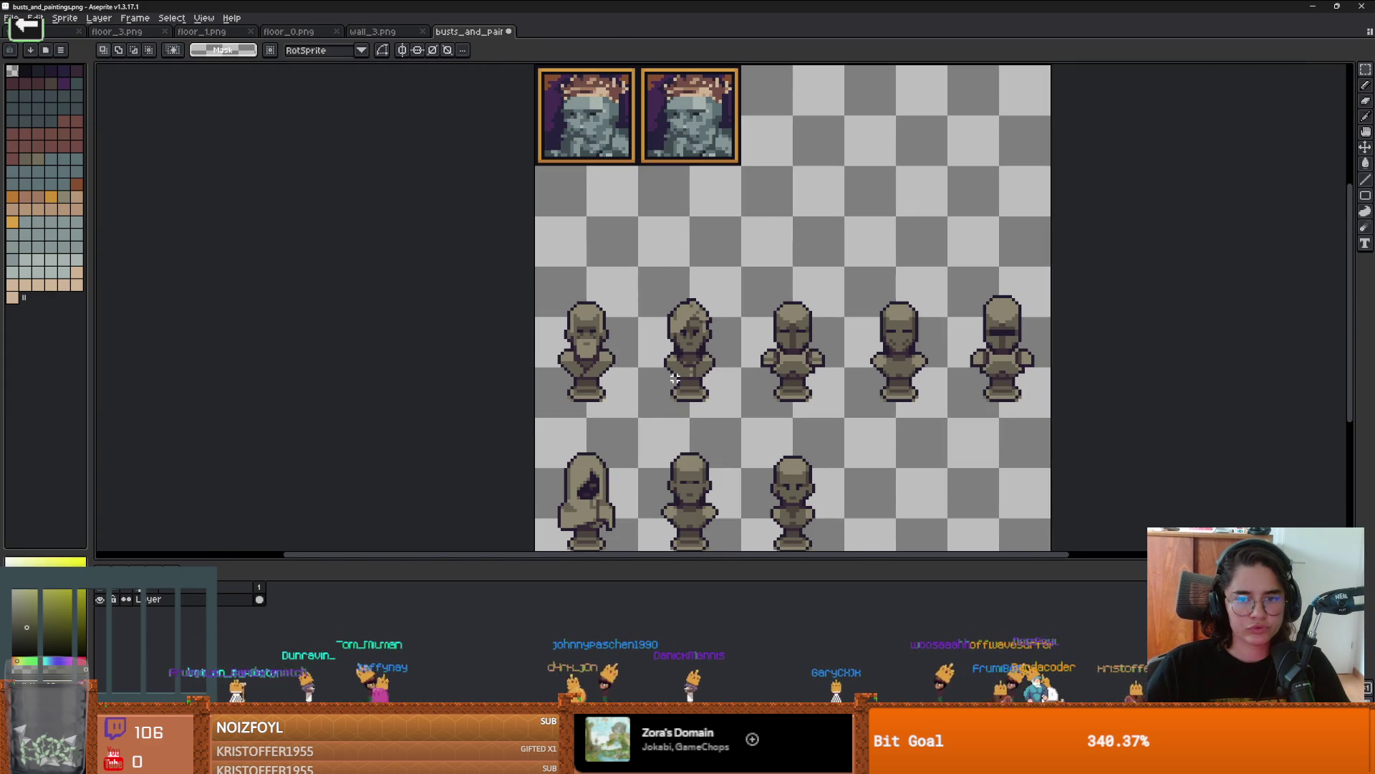